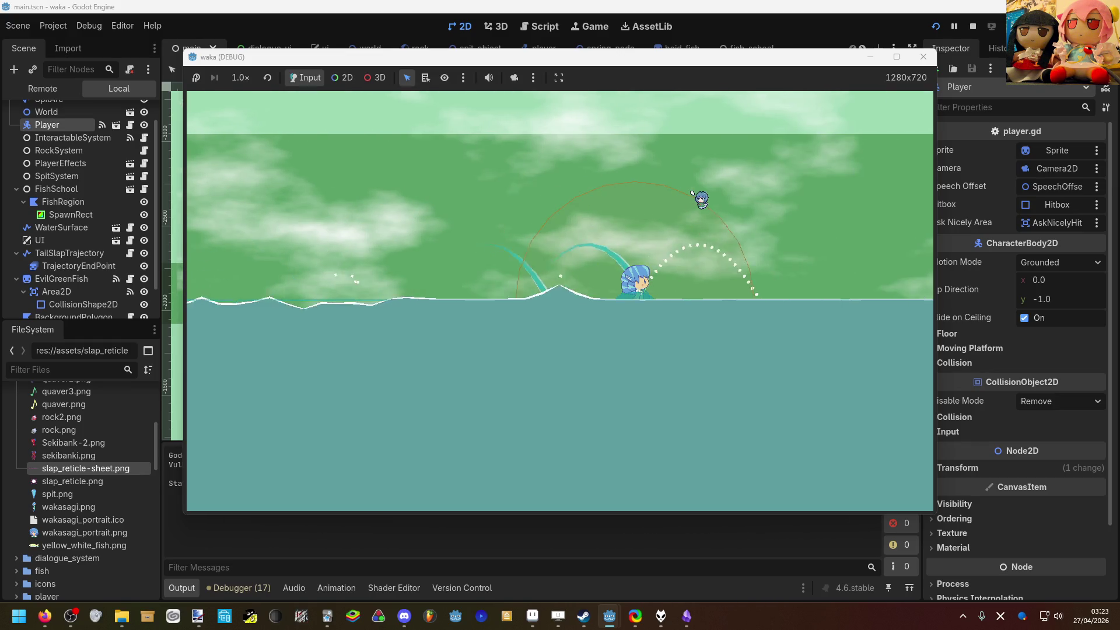
# Step: Tail-slap, dive and swim left in the running game, then stop it with F8
pyautogui.click(693, 193)
pyautogui.press('s')
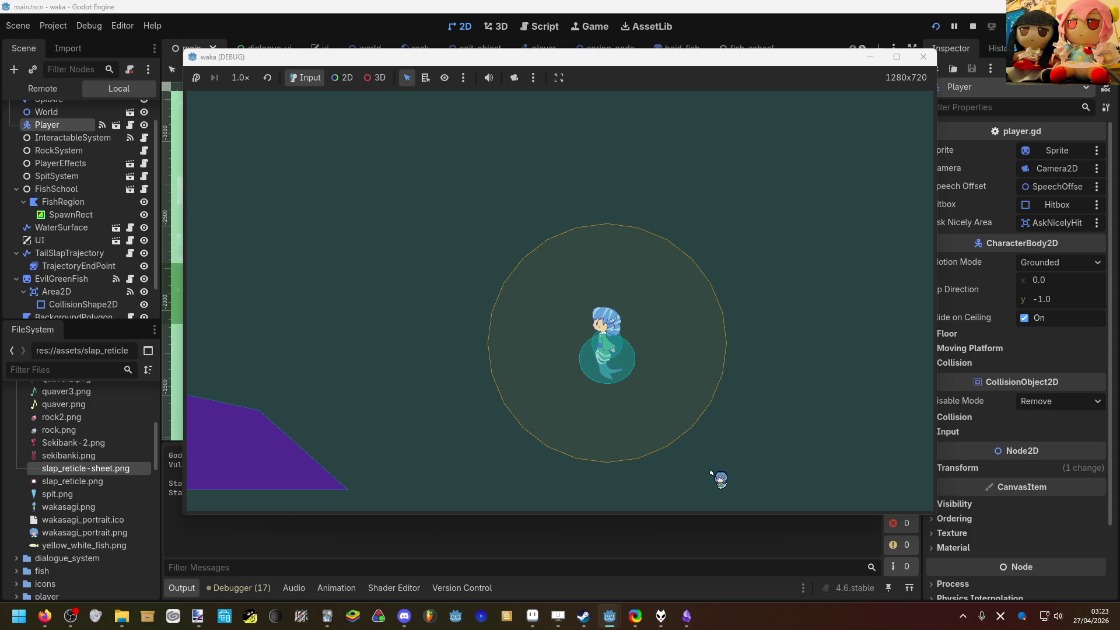
pyautogui.press('a')
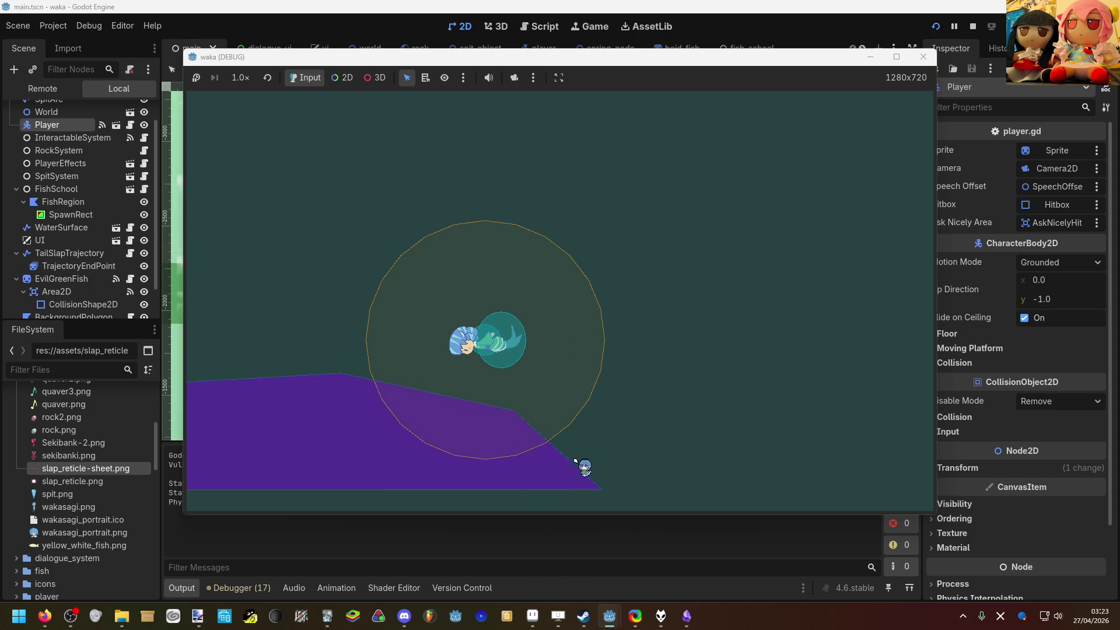
pyautogui.press('F8')
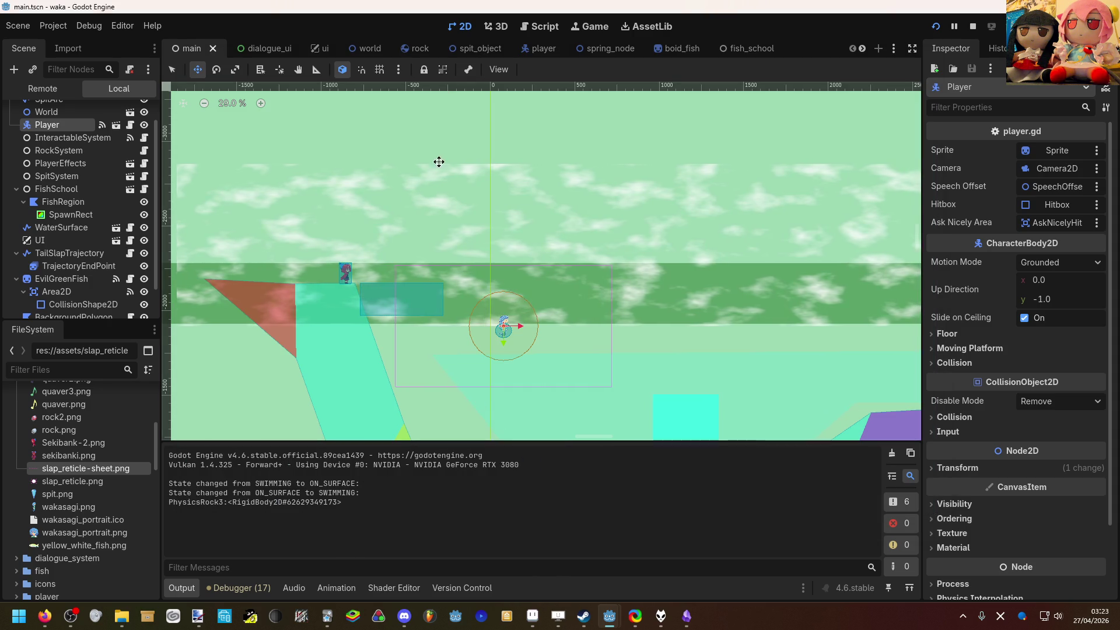
# Step: Switch to main.gd and scroll to review the _on_player_asked_nicely handler's loop over bodies
pyautogui.scroll(2, 109, 123)
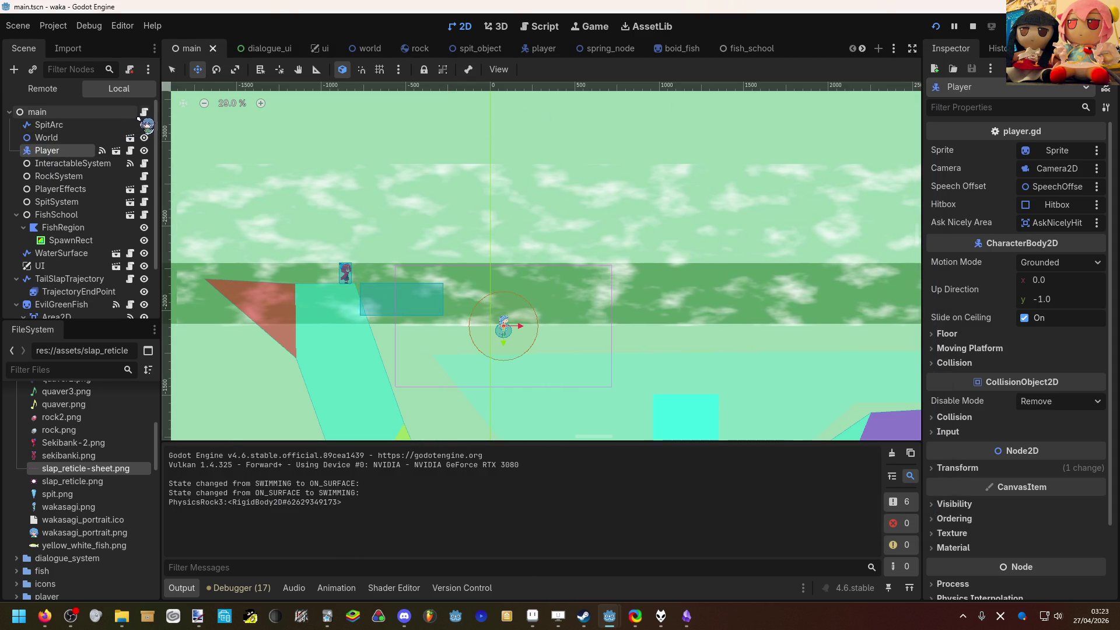
pyautogui.click(144, 111)
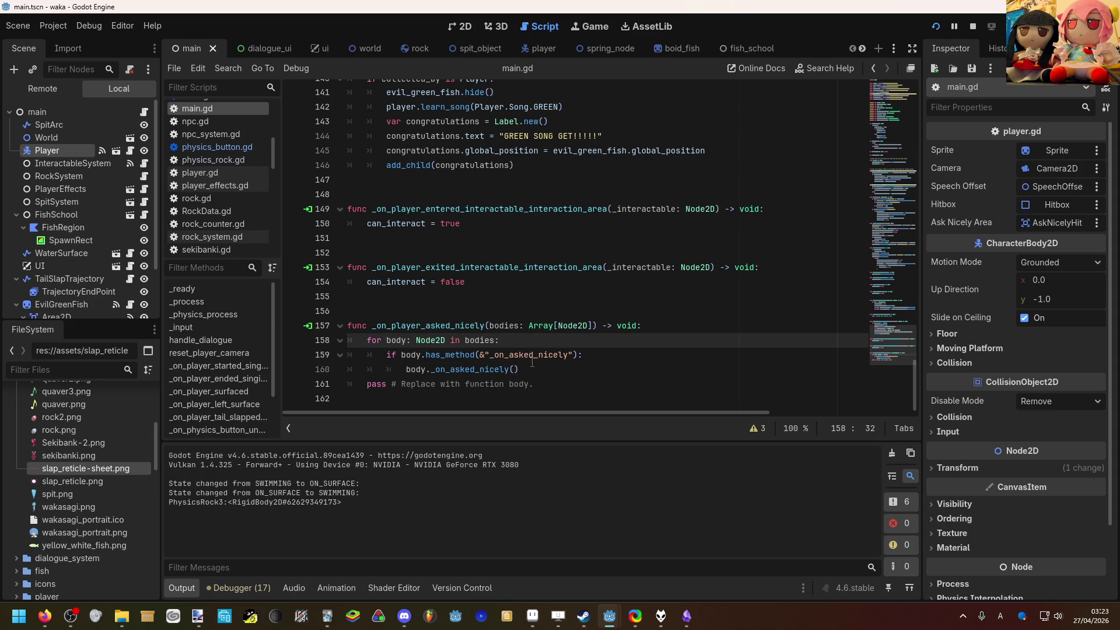
pyautogui.scroll(2, 510, 353)
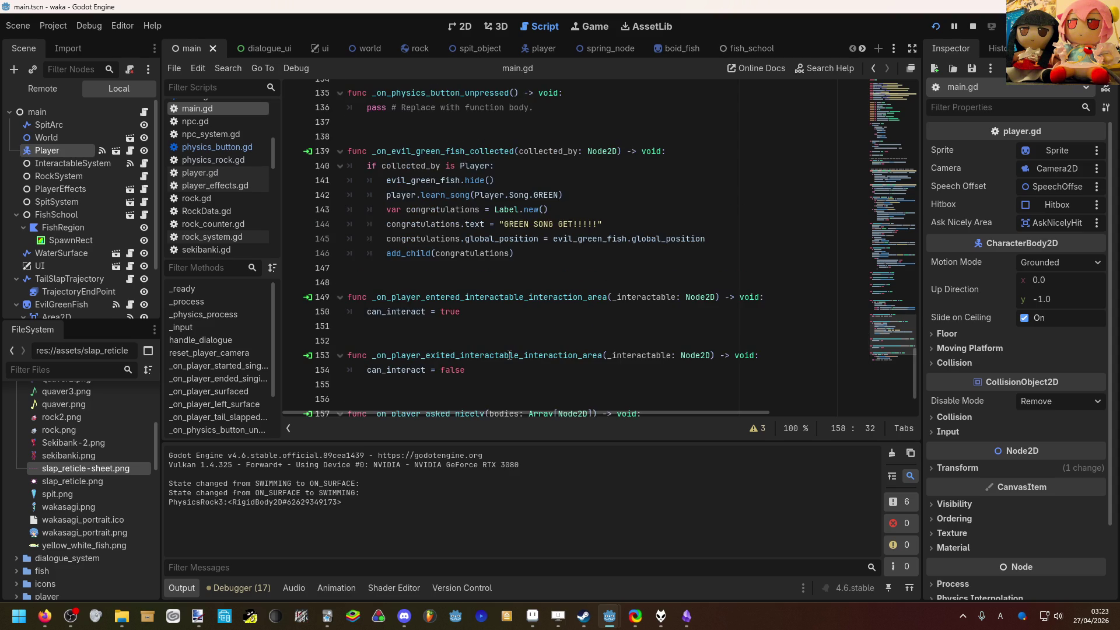
pyautogui.scroll(6, 510, 355)
pyautogui.scroll(-8, 510, 354)
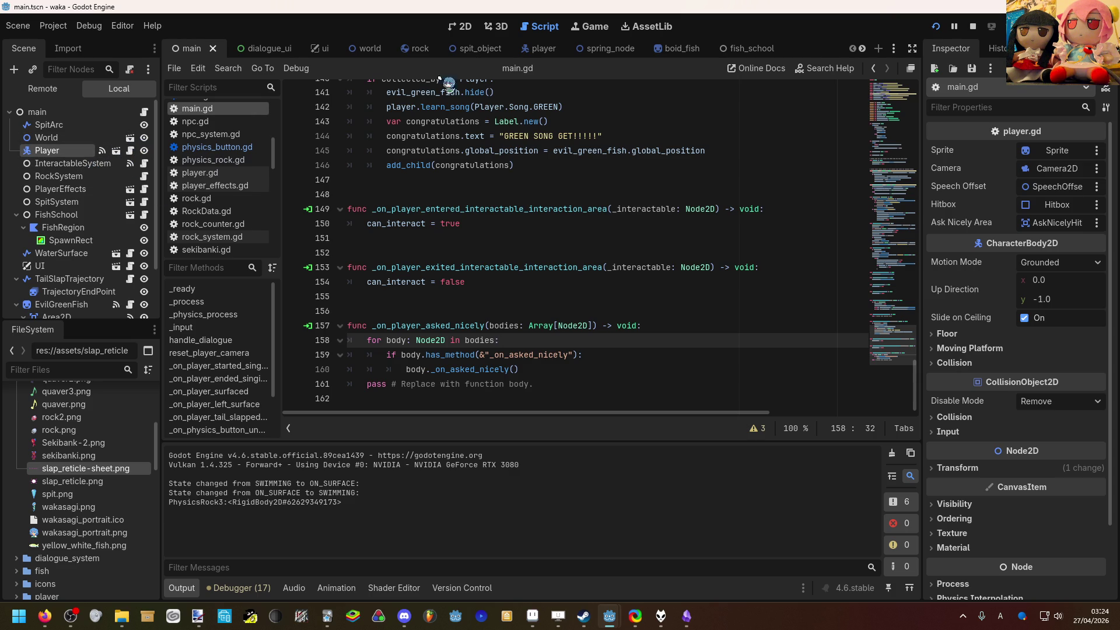
# Step: Open the player scene's script player.gd and scroll through it
pyautogui.click(534, 49)
pyautogui.click(136, 111)
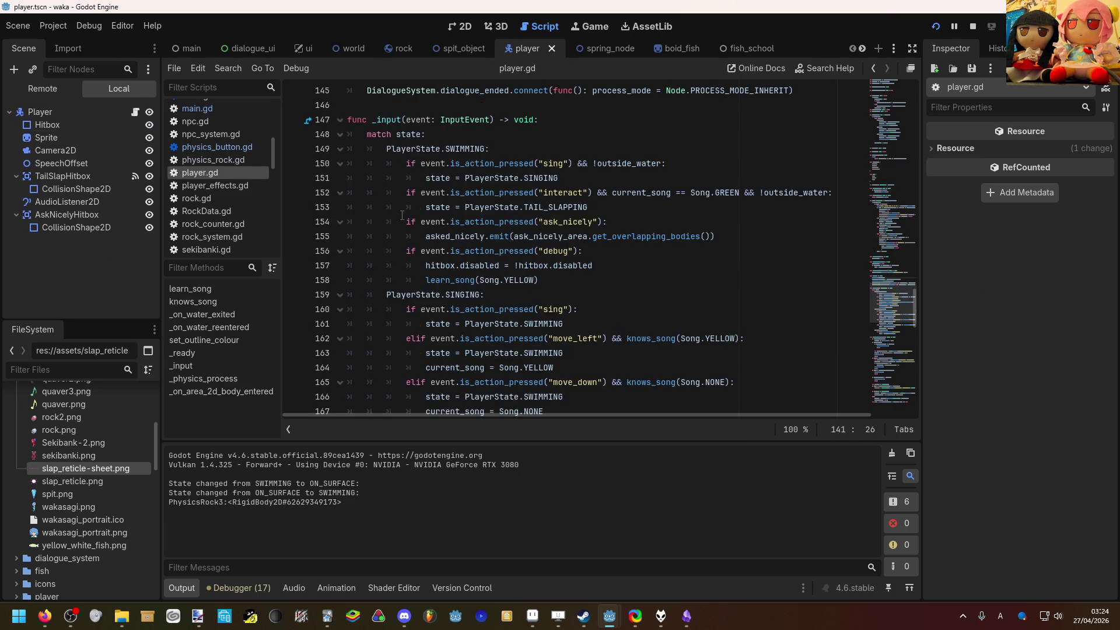
pyautogui.scroll(-20, 409, 224)
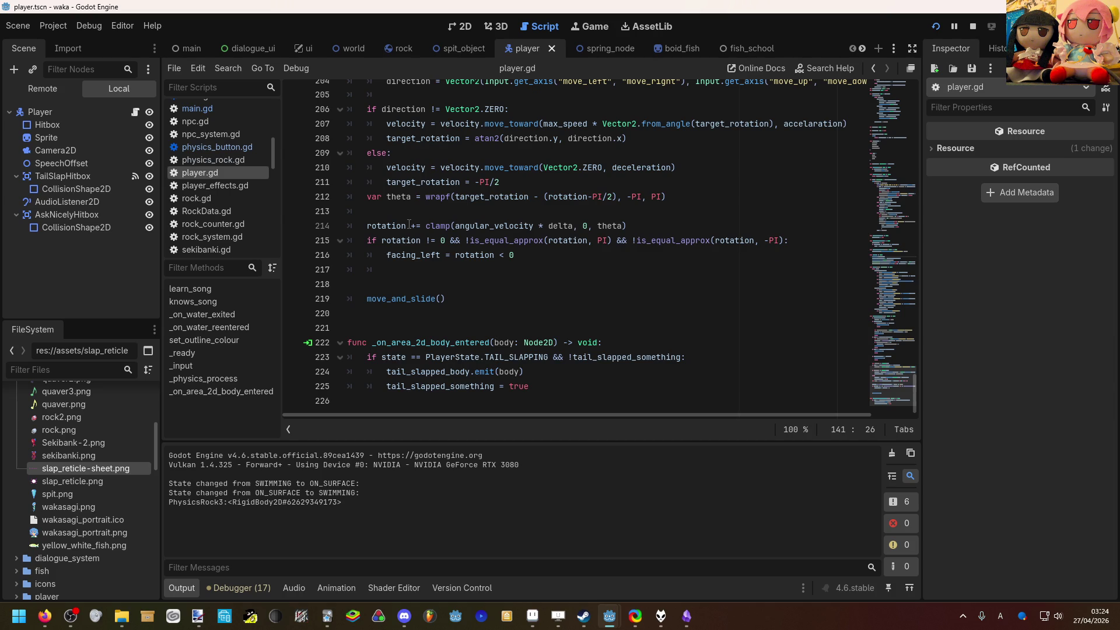
pyautogui.scroll(11, 409, 224)
pyautogui.scroll(11, 413, 240)
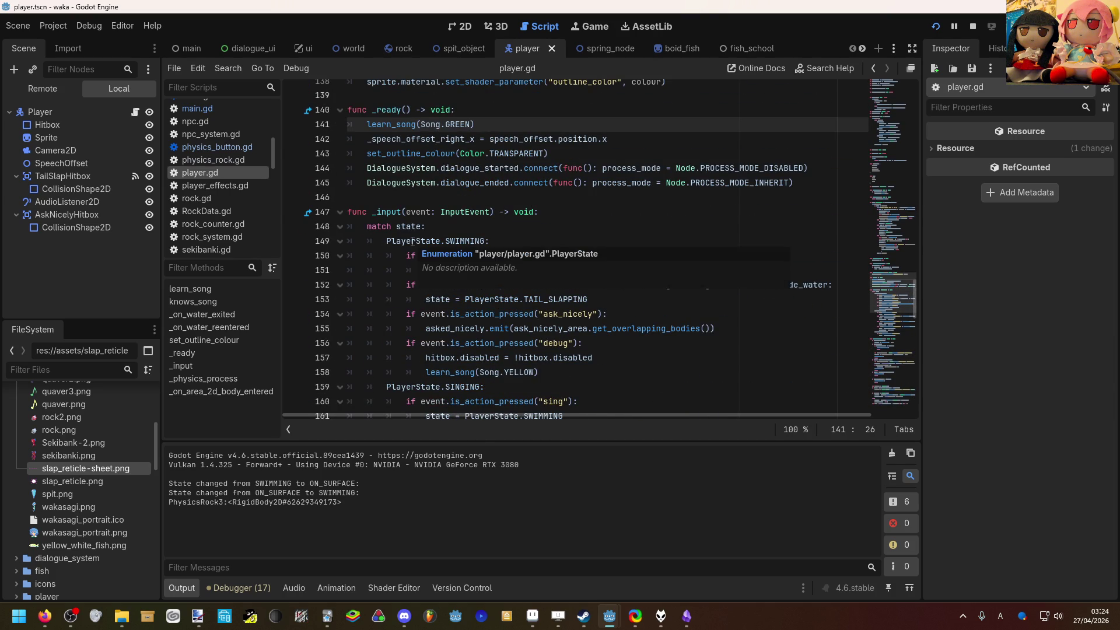
pyautogui.scroll(-16, 412, 241)
pyautogui.scroll(-6, 411, 240)
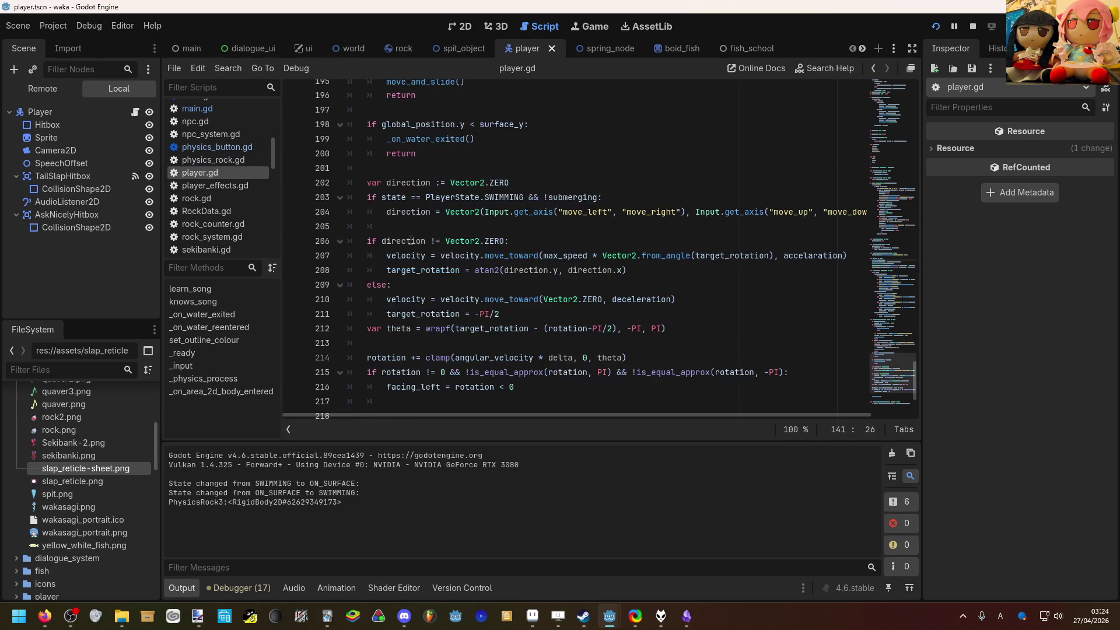
pyautogui.scroll(18, 407, 274)
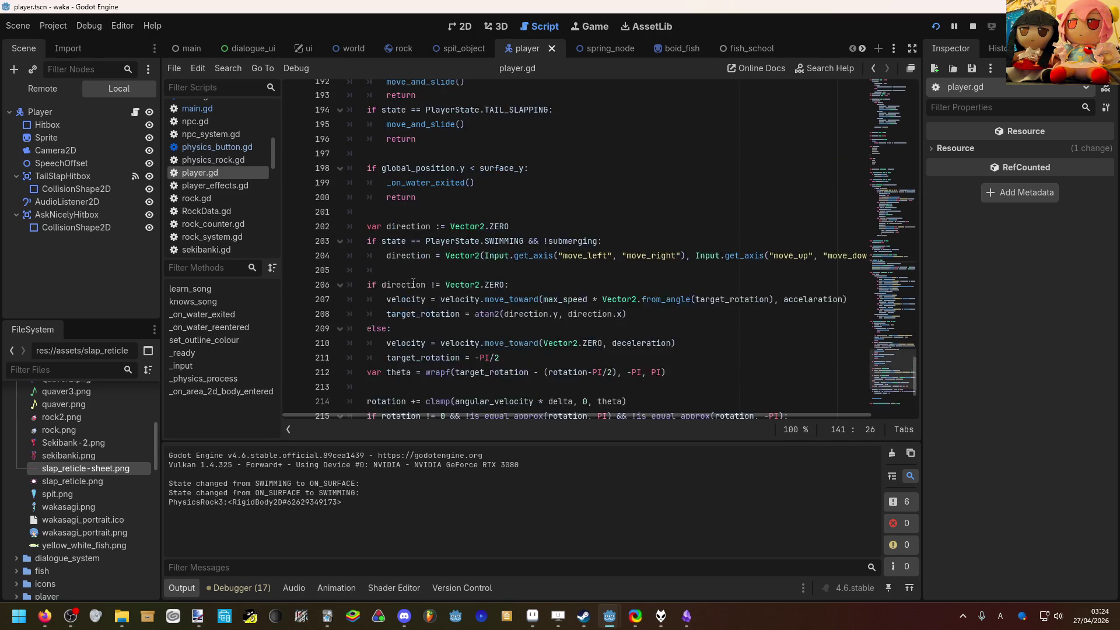
pyautogui.scroll(4, 429, 262)
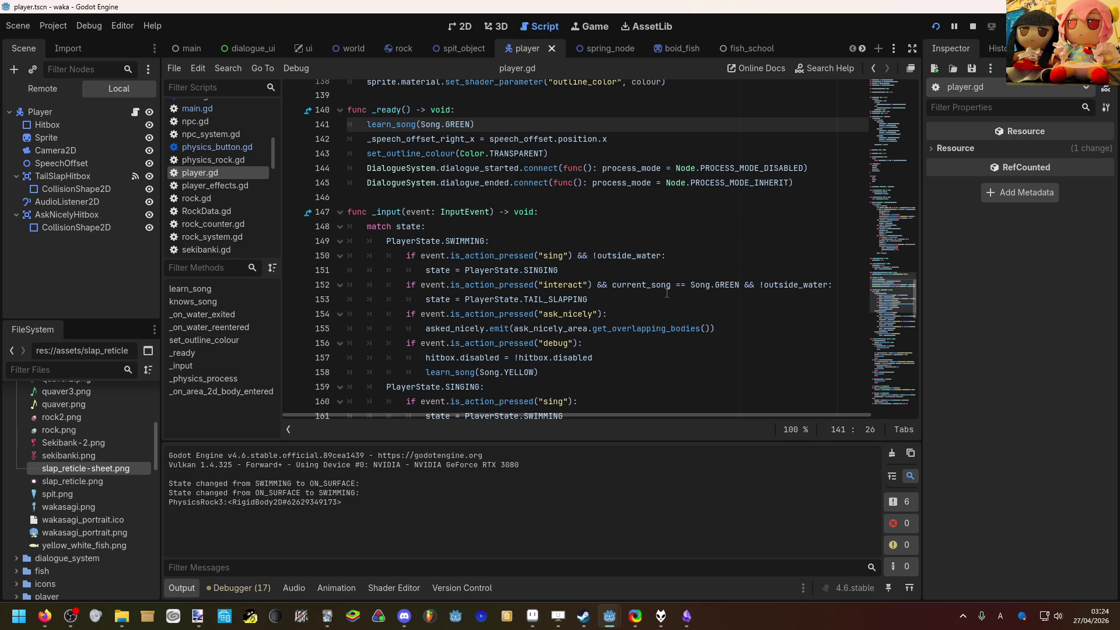
# Step: Insert a new indented line under the ask_nicely check in _input, above asked_nicely.emit
pyautogui.click(639, 317)
pyautogui.scroll(-1, 641, 315)
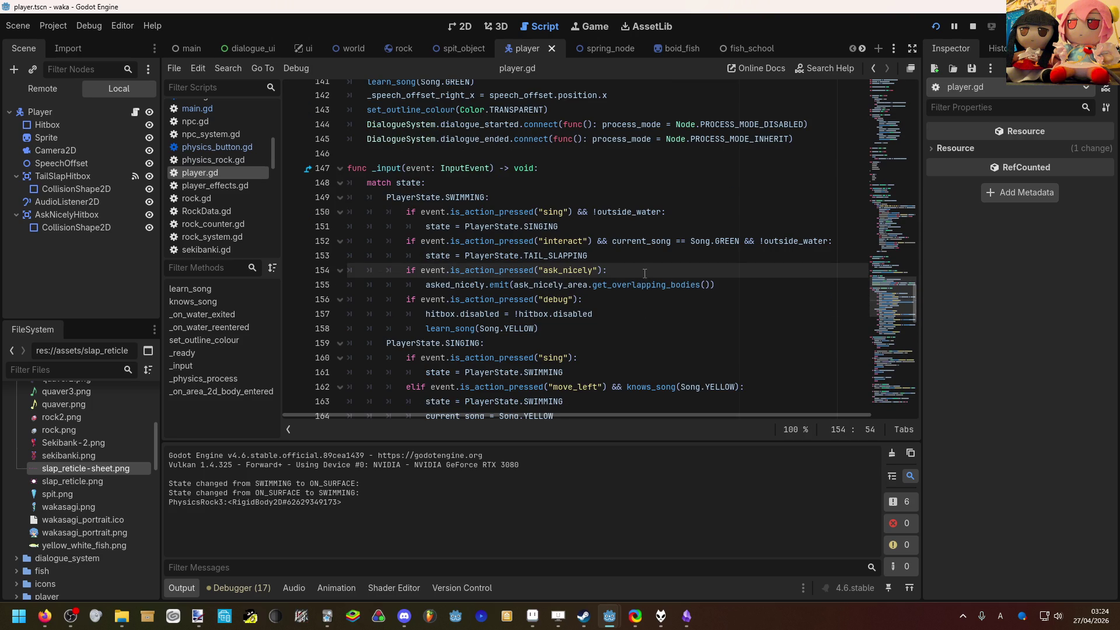
pyautogui.scroll(-1, 650, 286)
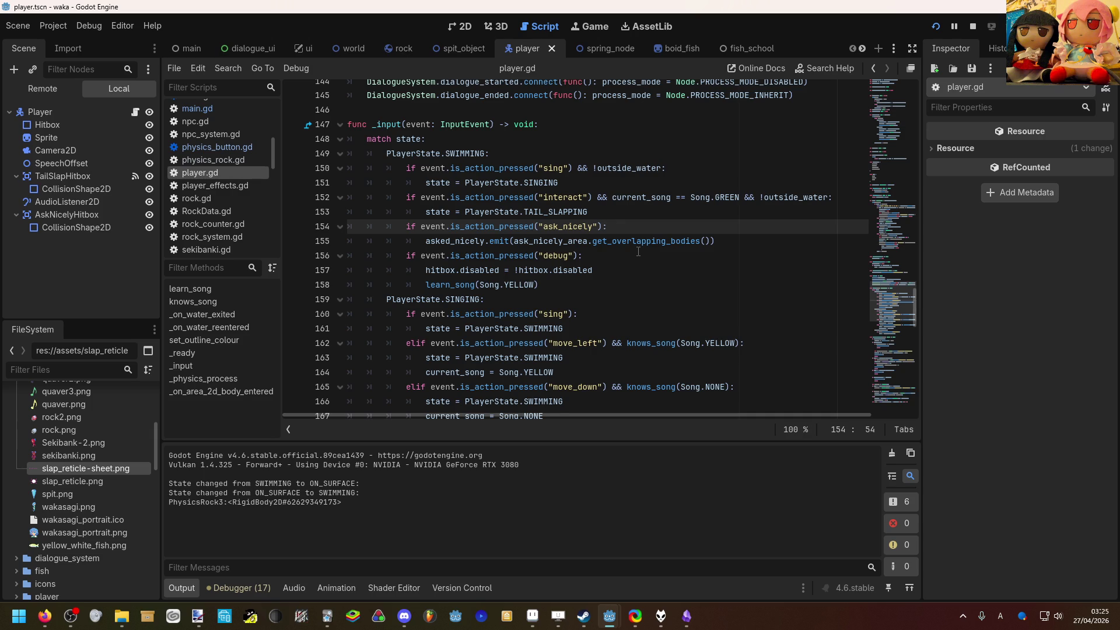
pyautogui.press('Return')
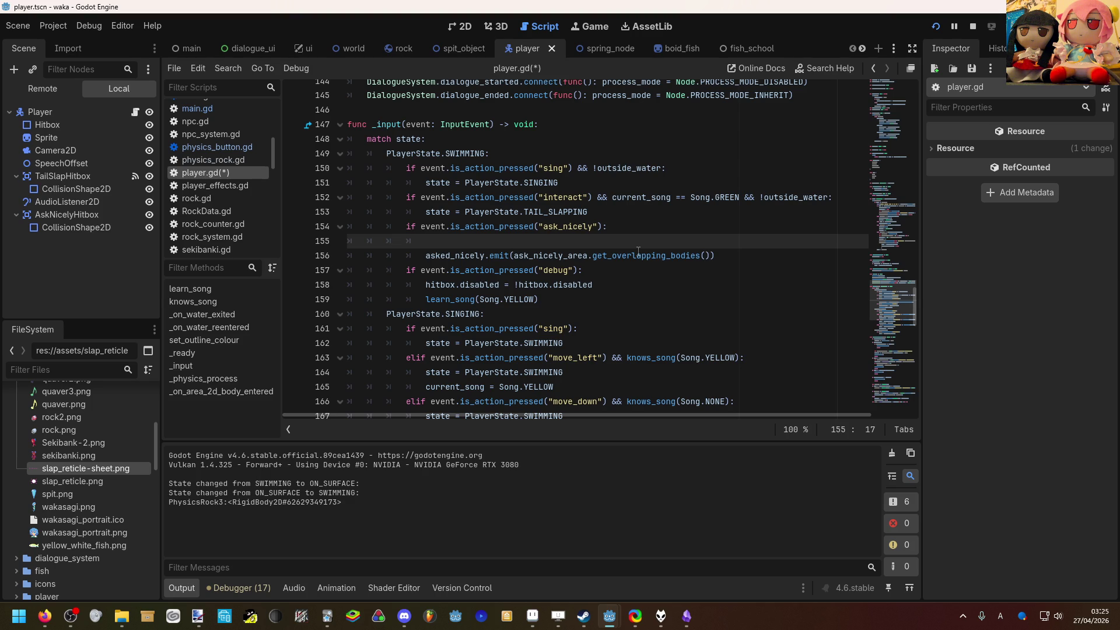
# Step: Start a 'for body in' loop, then select that unfinished text to replace it
pyautogui.hotkey('ctrl', 'space')
pyautogui.press('Escape')
pyautogui.write('for body ')
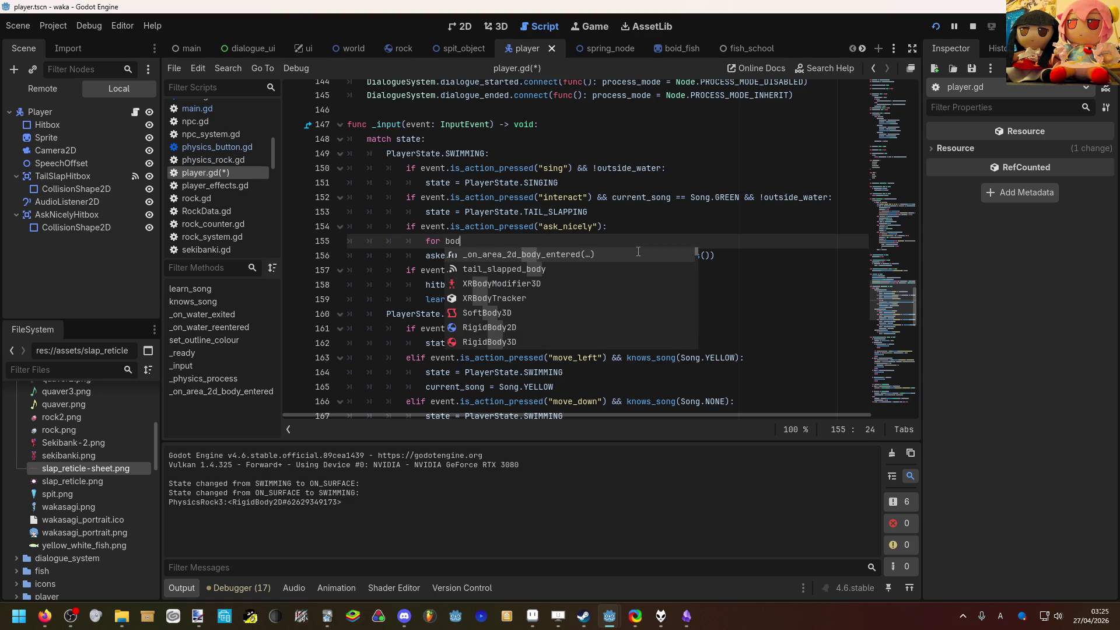
pyautogui.write('in')
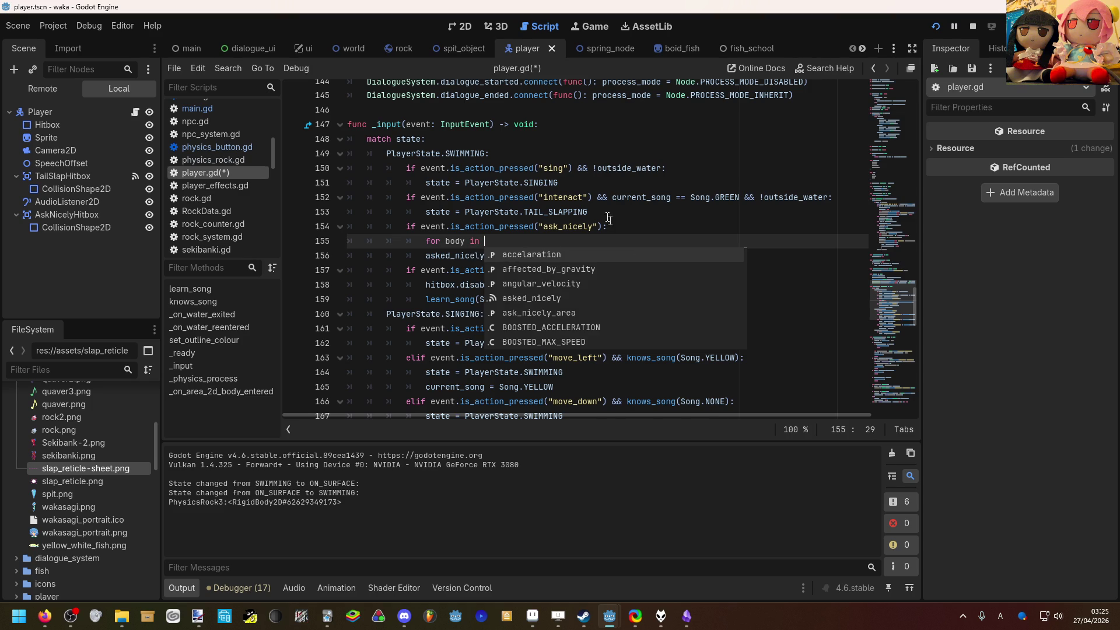
pyautogui.press('Escape')
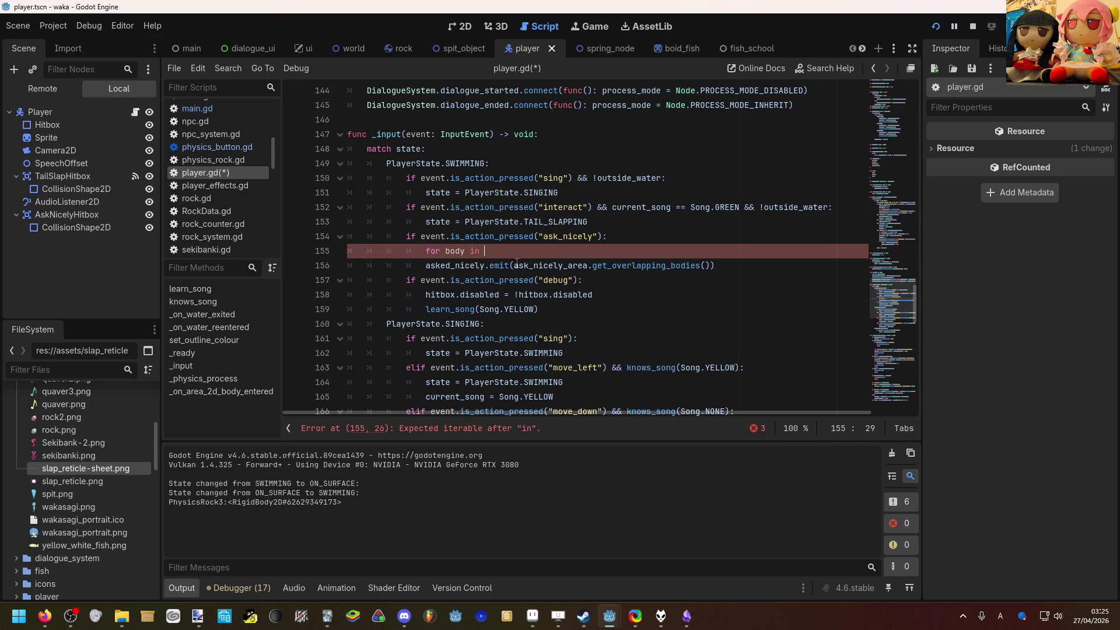
pyautogui.moveTo(513, 266); pyautogui.dragTo(706, 266)
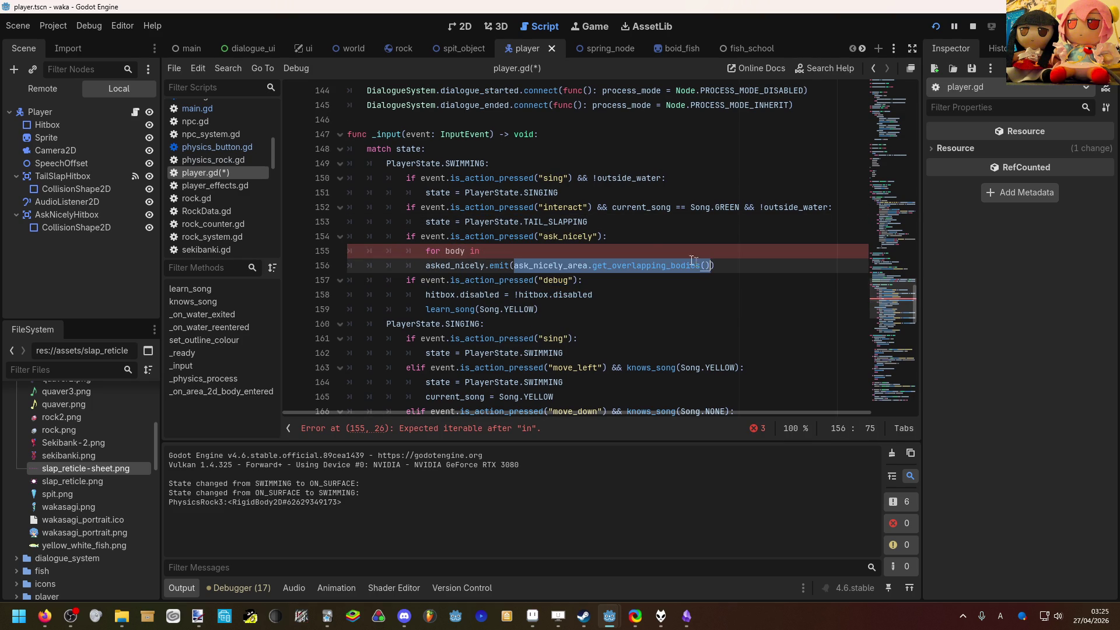
pyautogui.click(651, 247)
pyautogui.moveTo(566, 250); pyautogui.dragTo(425, 251)
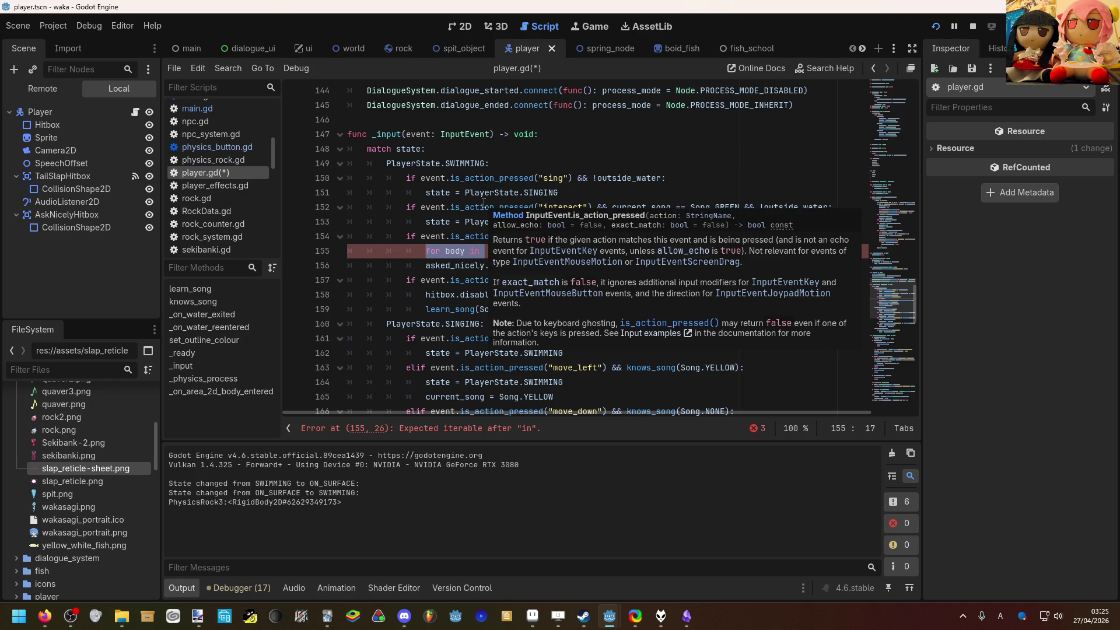
# Step: Declare var bodies_in_asked_area: Array[Node2D] = on the new line
pyautogui.write('var bodies in')
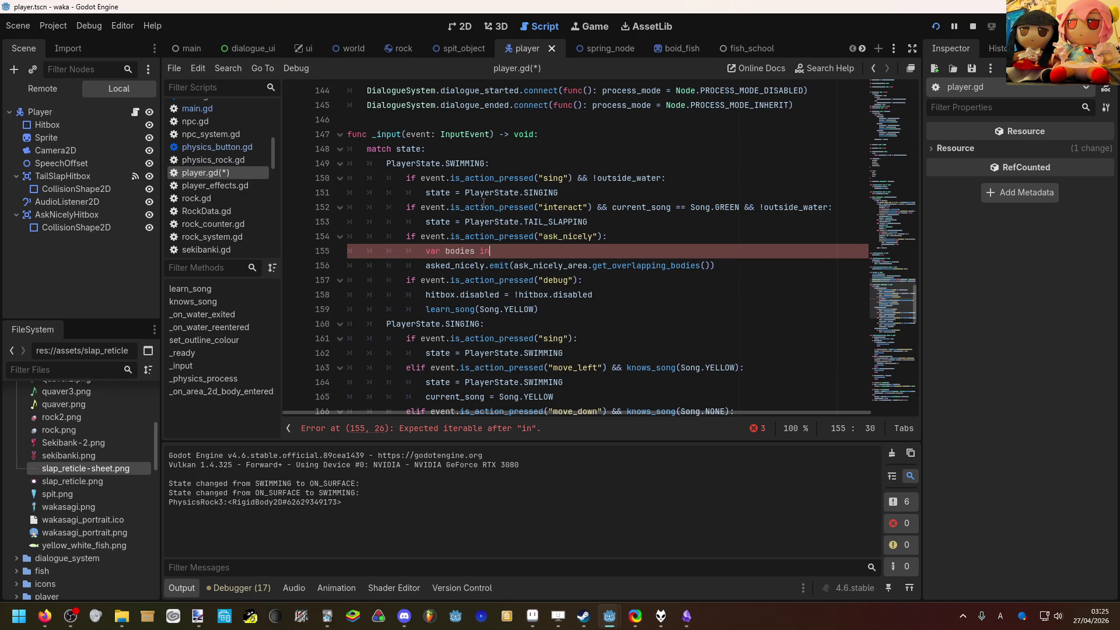
pyautogui.press('BackSpace')
pyautogui.press('BackSpace')
pyautogui.press('BackSpace')
pyautogui.write('_in ')
pyautogui.write('_asked_area')
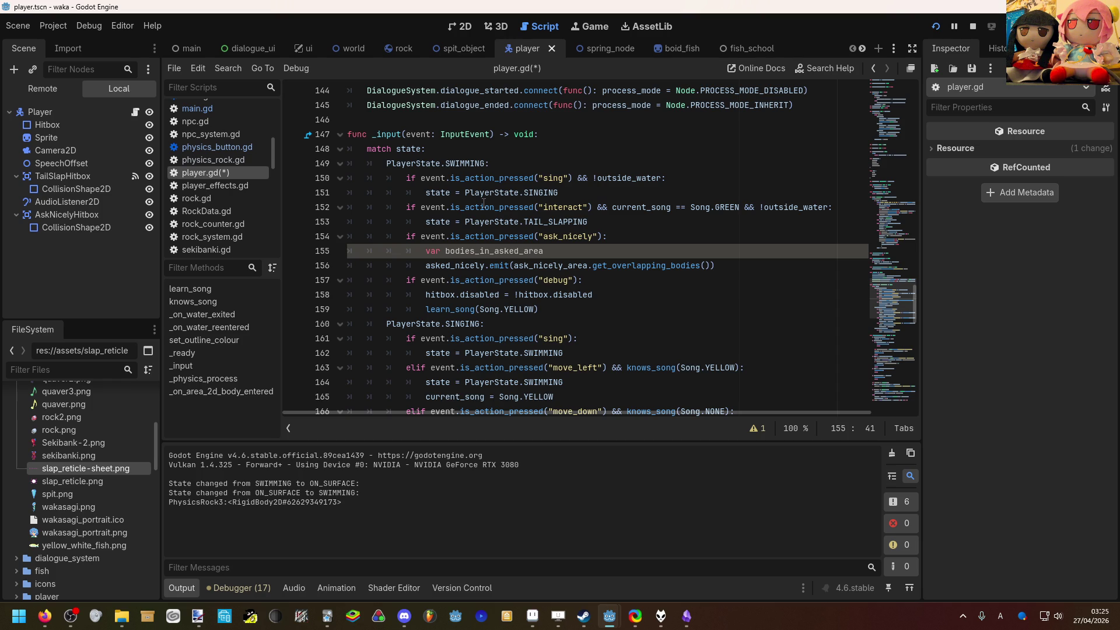
pyautogui.write('Array[')
pyautogui.write('Node')
pyautogui.press('Down')
pyautogui.press('Return')
pyautogui.write('] =')
# Step: Reuse ask_nicely_area.get_overlapping_bodies() from the emit line as the variable's initial value
pyautogui.moveTo(514, 266); pyautogui.dragTo(710, 270)
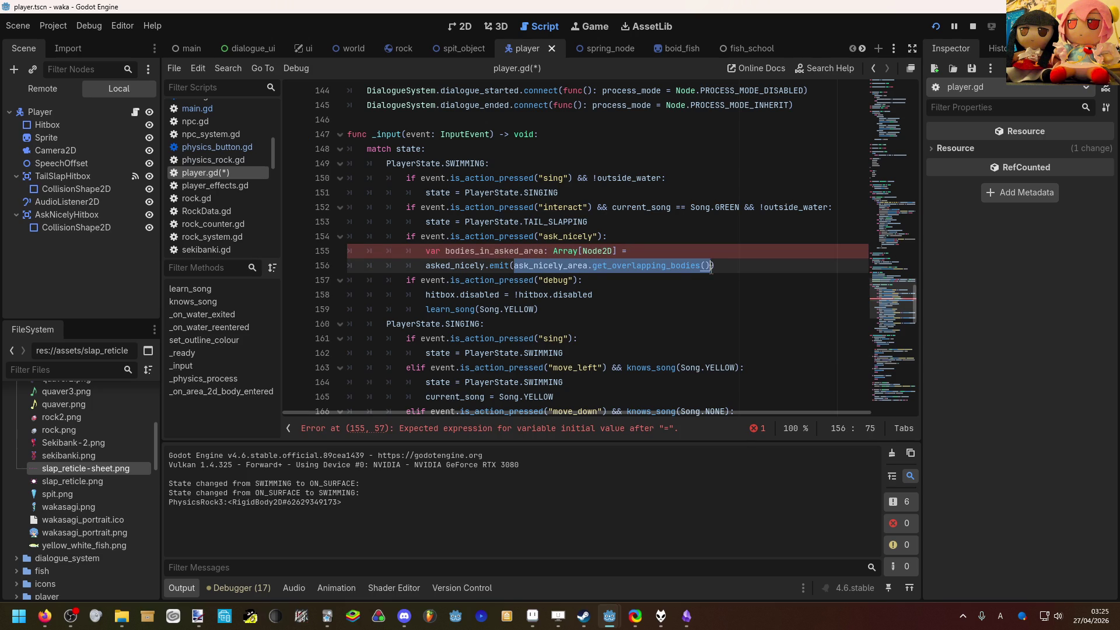
pyautogui.hotkey('ctrl', 'c')
pyautogui.click(697, 251)
pyautogui.hotkey('ctrl', 'v')
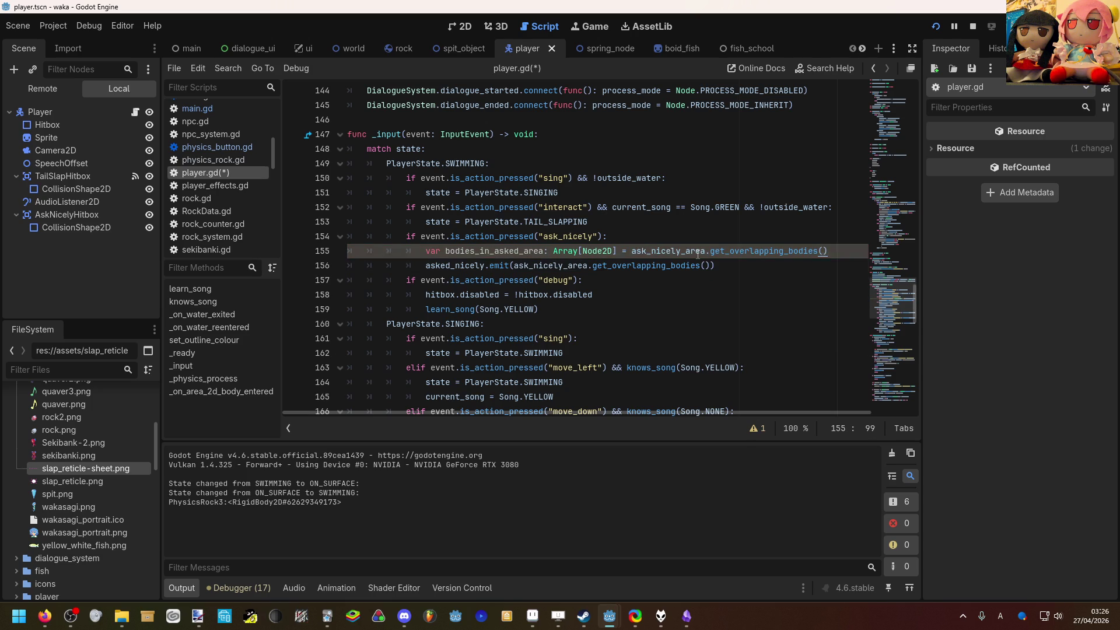
# Step: Begin a 'for body in bod…' loop on the next line
pyautogui.press('Return')
pyautogui.write('for in')
pyautogui.press('BackSpace')
pyautogui.press('BackSpace')
pyautogui.press('BackSpace')
pyautogui.write('body in bo')
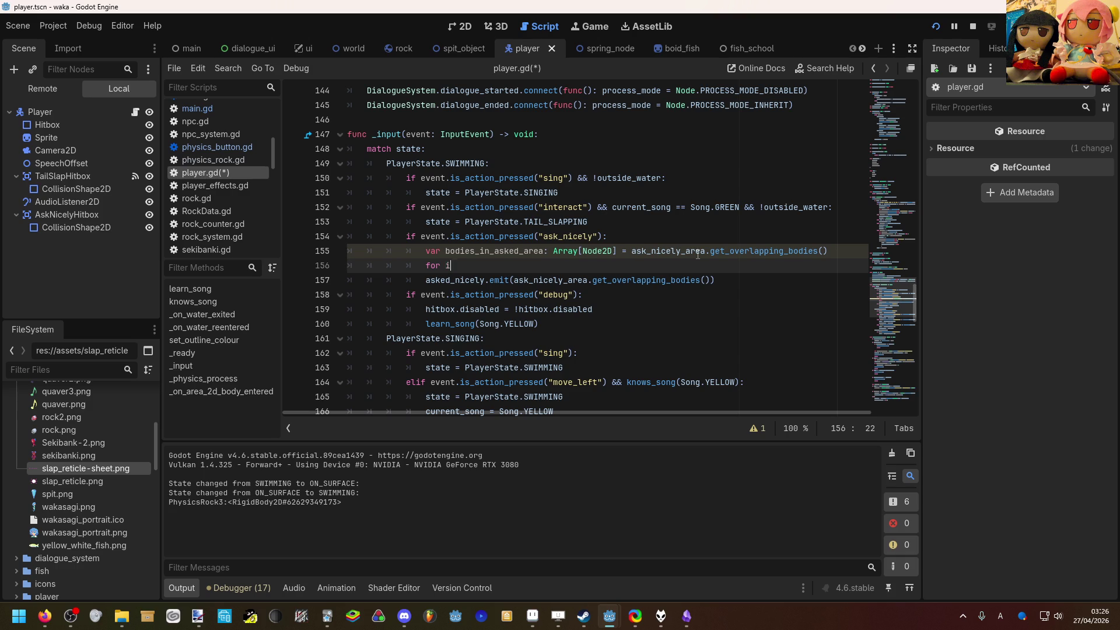
pyautogui.write('d')
# Step: Finish the loop over bodies_in_asked_area and declare var wall_ray_cast: RayCast2D inside it
pyautogui.press('Return')
pyautogui.write(':')
pyautogui.press('Return')
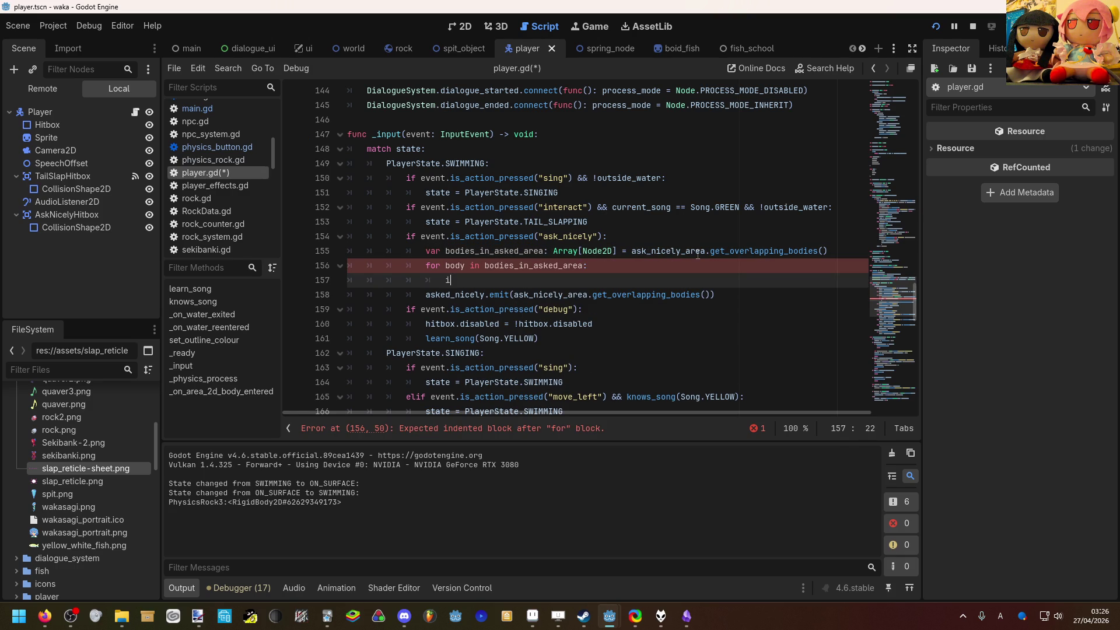
pyautogui.write('i')
pyautogui.press('BackSpace')
pyautogui.write('r')
pyautogui.press('BackSpace')
pyautogui.write('var')
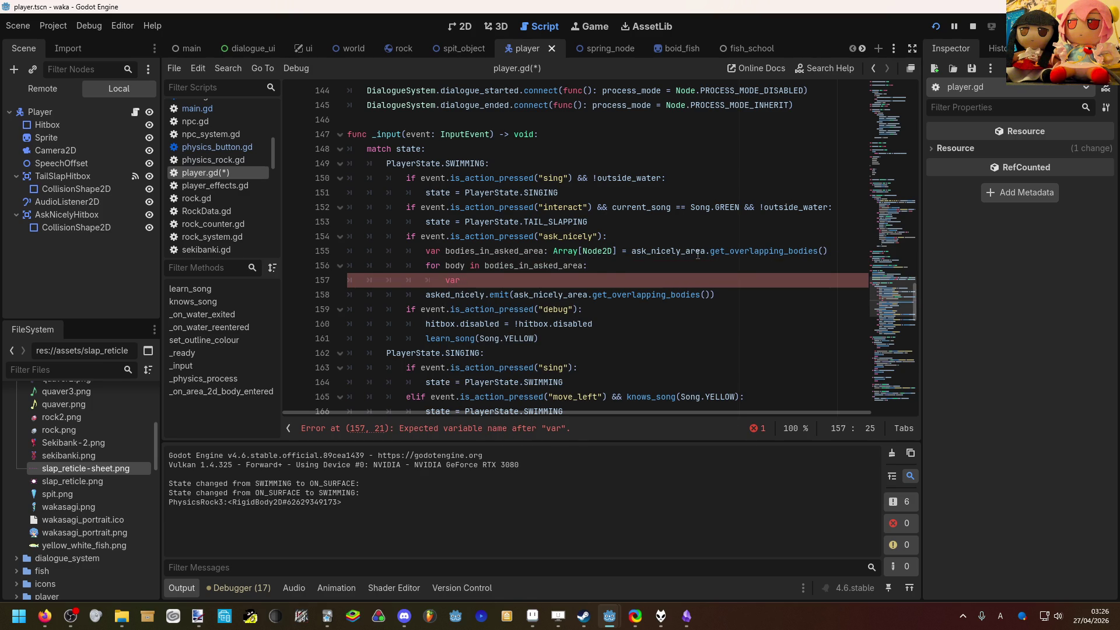
pyautogui.write('wall_ray_cast: Ray')
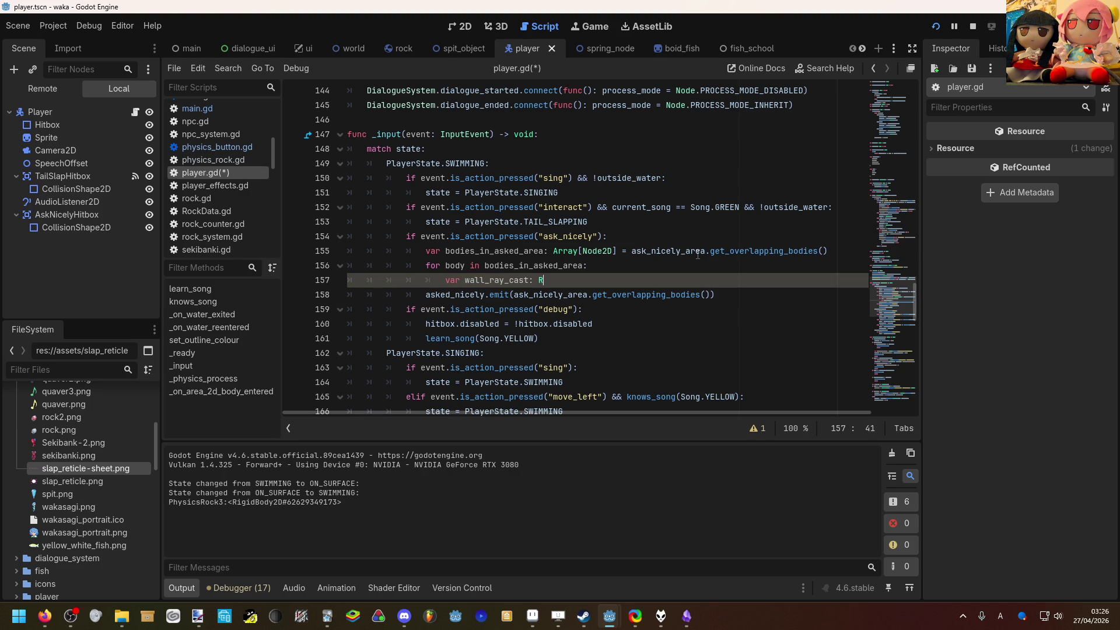
pyautogui.press('Return')
# Step: Initialise wall_ray_cast with RayCast2D.new()
pyautogui.write('= new')
pyautogui.press('BackSpace')
pyautogui.press('BackSpace')
pyautogui.press('BackSpace')
pyautogui.write('Ra')
pyautogui.press('Return')
pyautogui.write('.newq')
pyautogui.press('BackSpace')
pyautogui.press('Return')
pyautogui.press('Return')
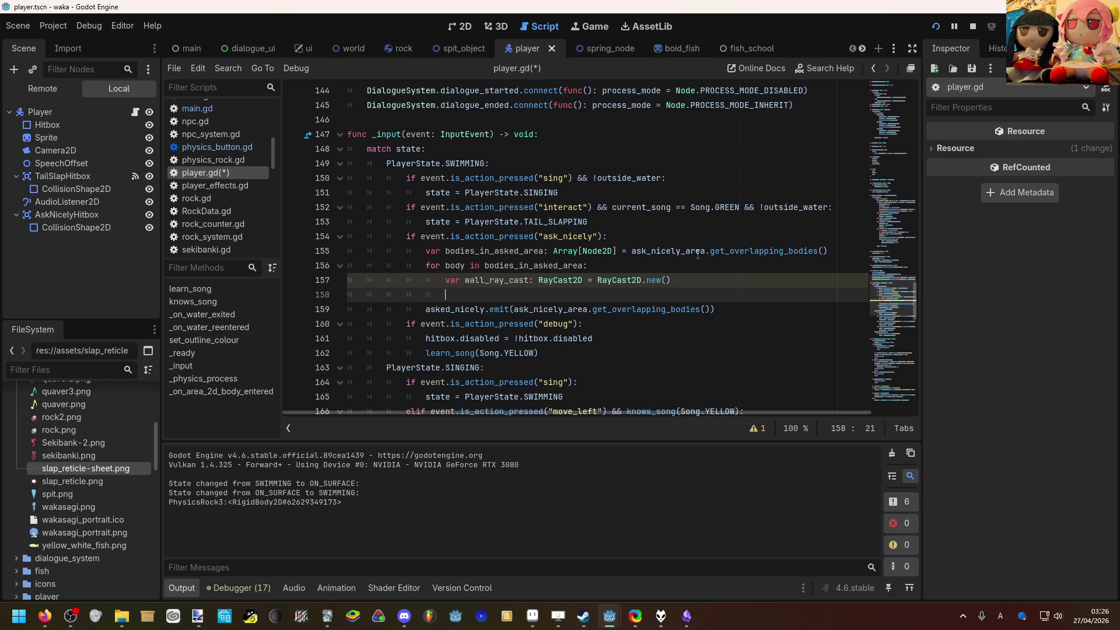
pyautogui.moveTo(619, 279)
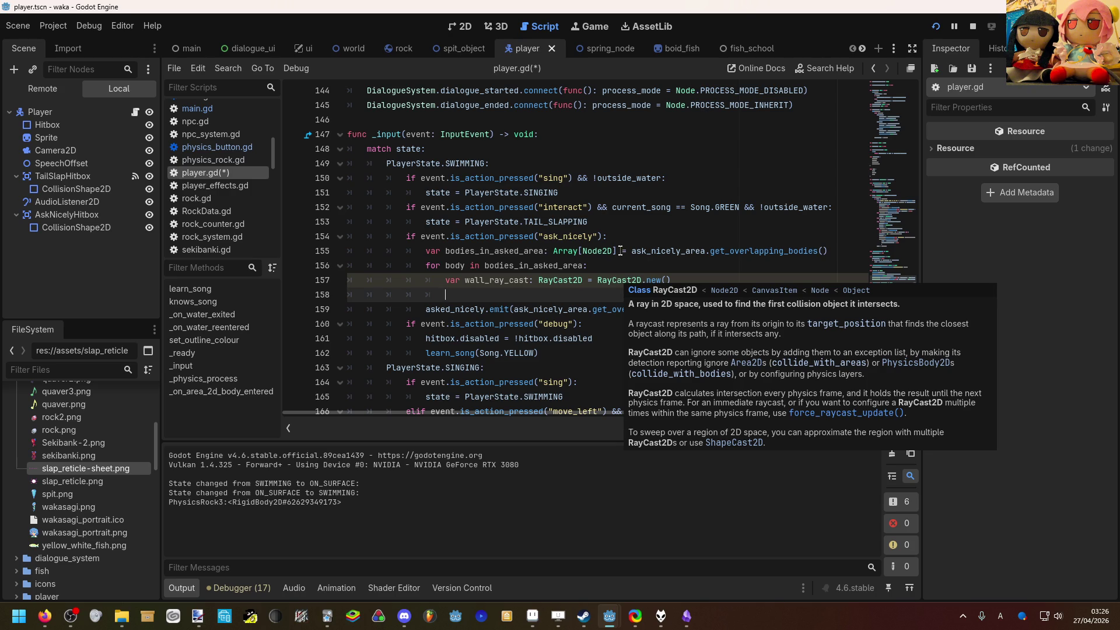
pyautogui.scroll(-1, 620, 248)
pyautogui.moveTo(583, 243)
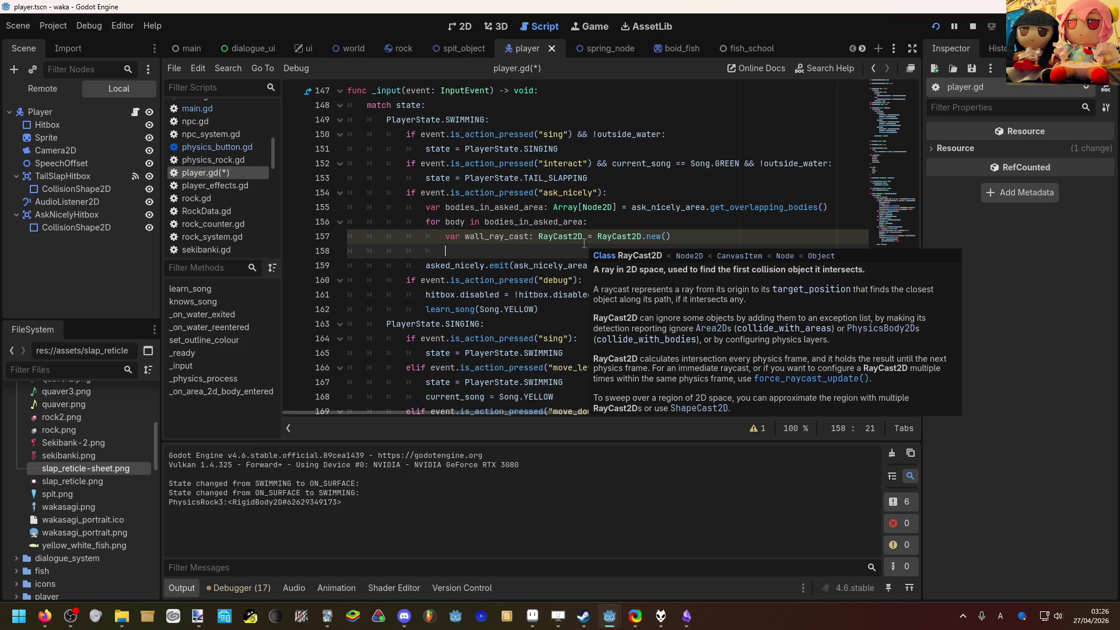
# Step: Add add_child(wall_ray_cast) on the next line
pyautogui.write('w')
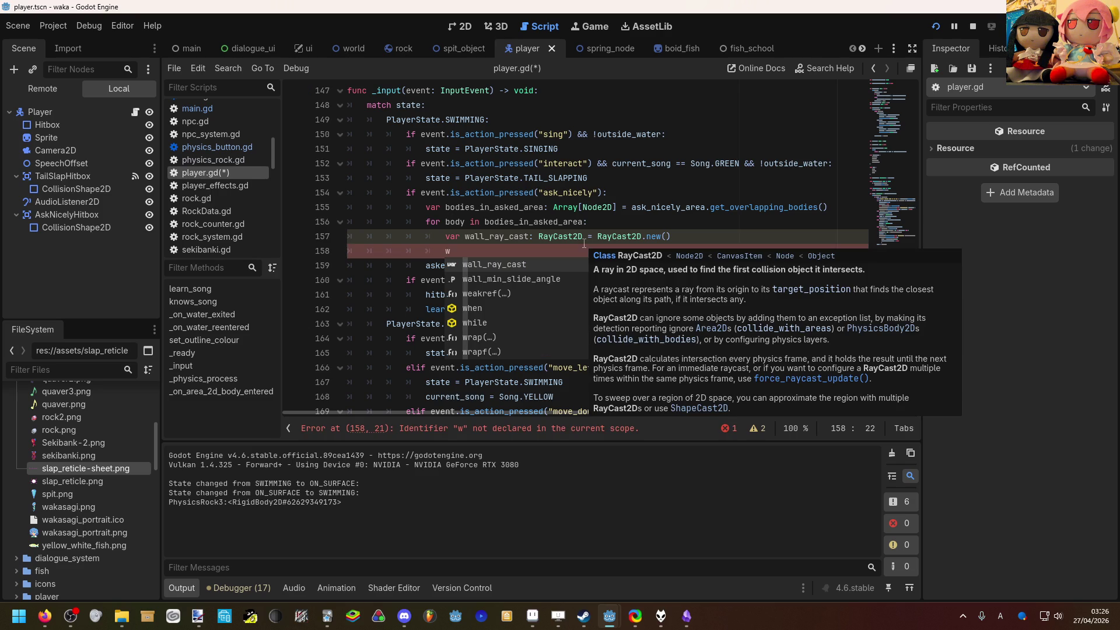
pyautogui.press('BackSpace')
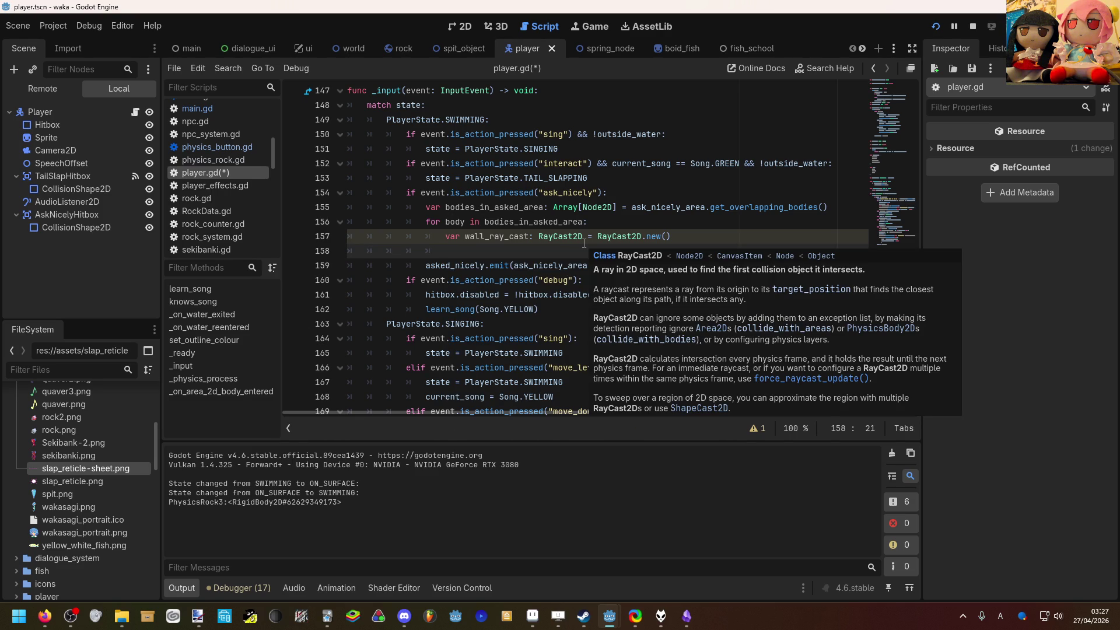
pyautogui.write('add')
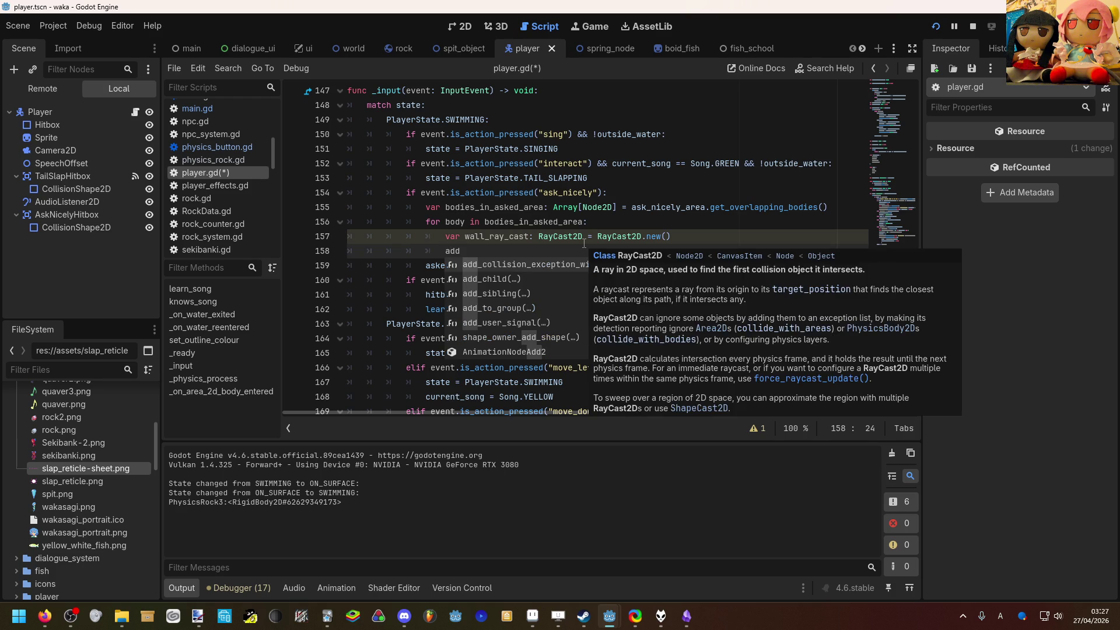
pyautogui.press('Return')
pyautogui.write('wall')
pyautogui.press('Return')
pyautogui.write('):')
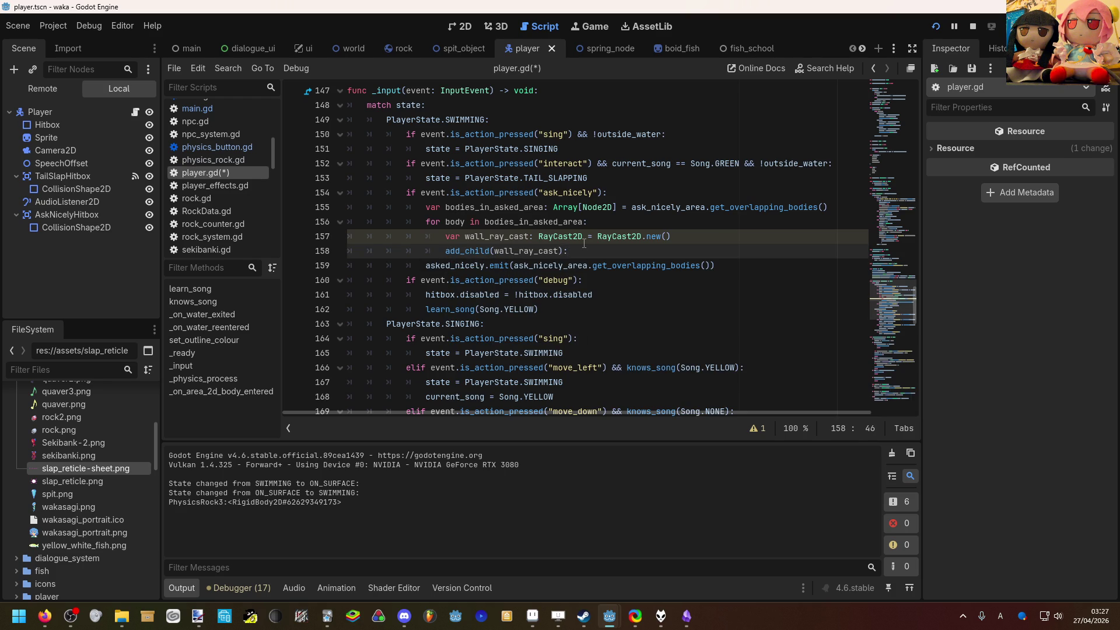
pyautogui.press('BackSpace')
pyautogui.press('Return')
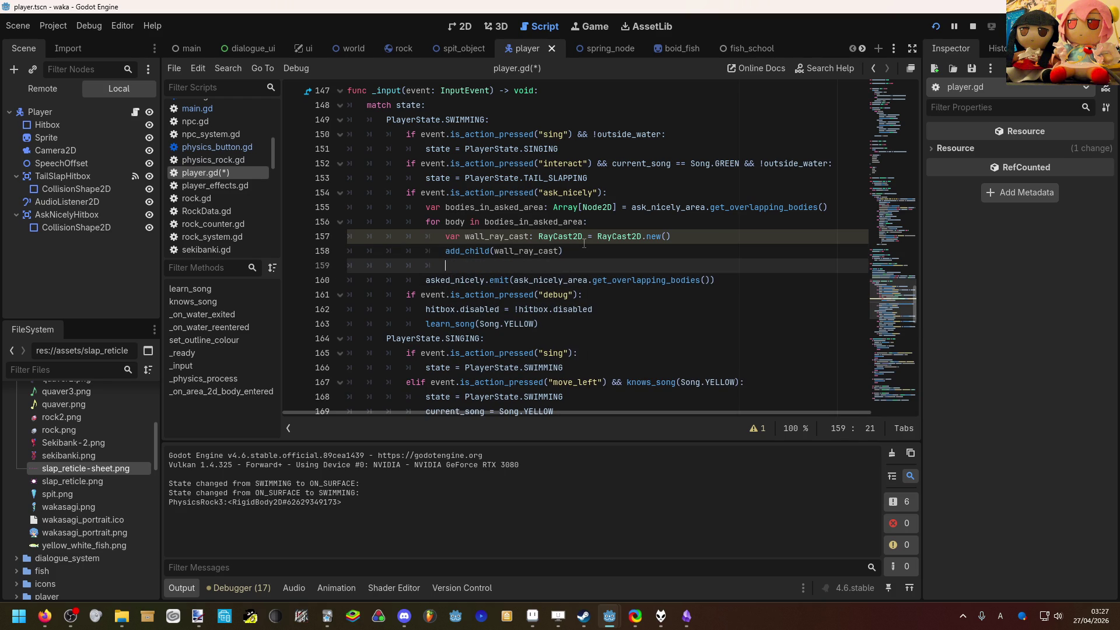
# Step: Start assigning wall_ray_cast.target_position = body
pyautogui.write('wall')
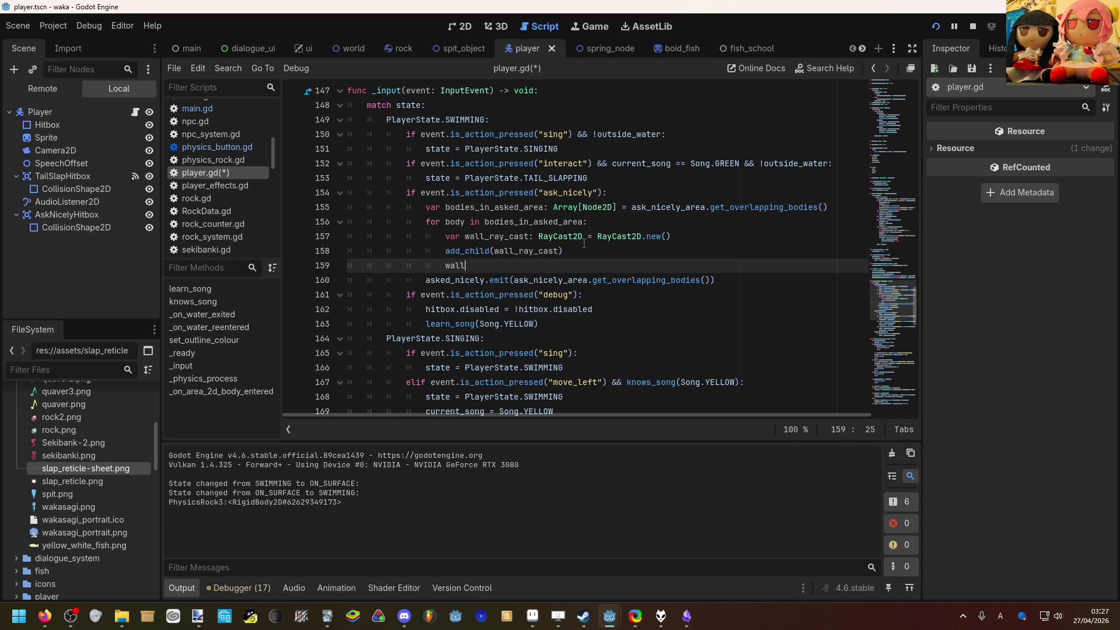
pyautogui.press('Return')
pyautogui.write('.targ')
pyautogui.press('Return')
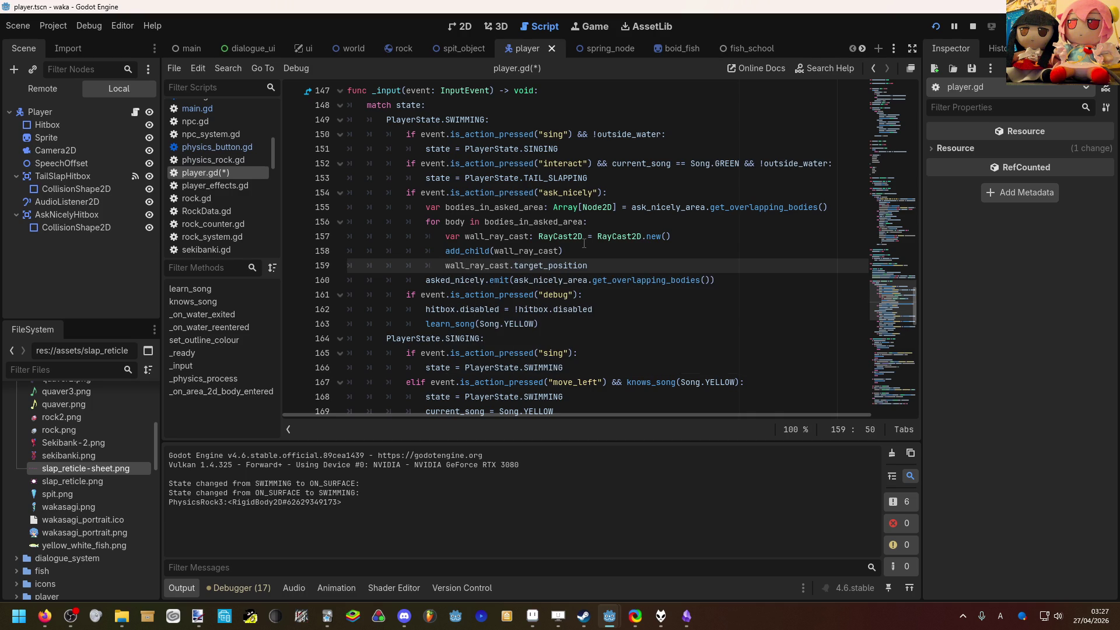
pyautogui.write('bod')
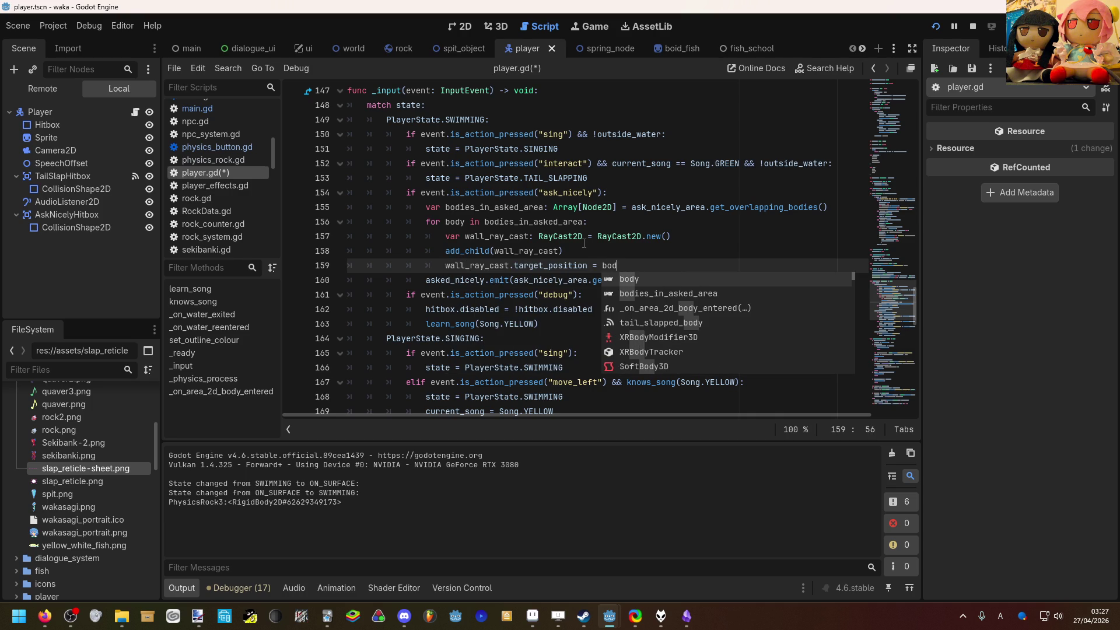
pyautogui.write('y')
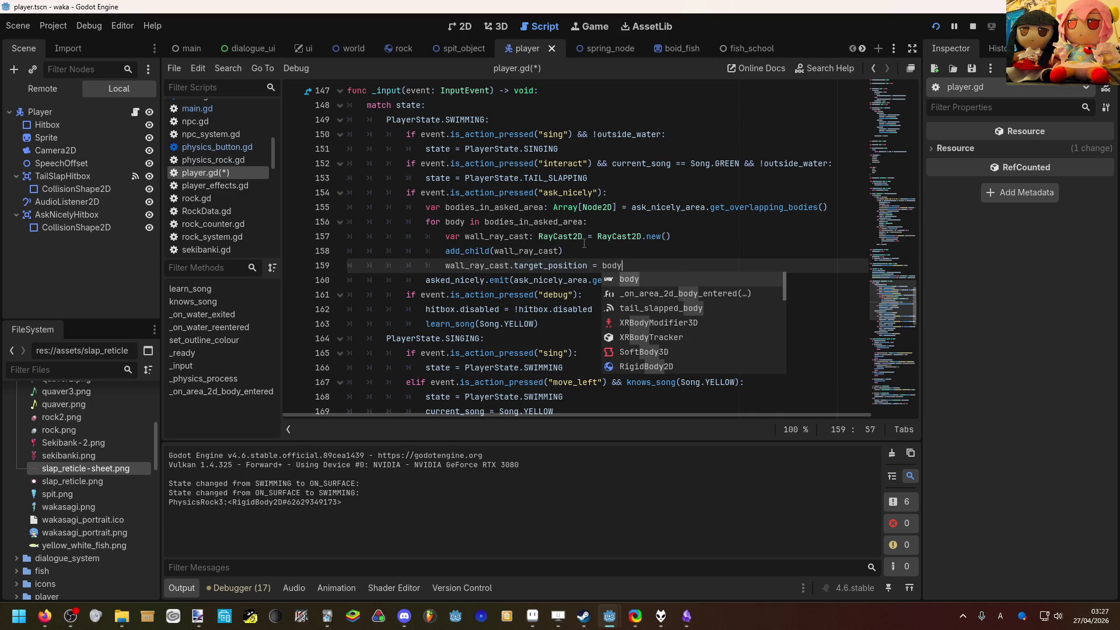
# Step: Complete the assignment as body.global_position - global_position and add an empty line below
pyautogui.press('Escape')
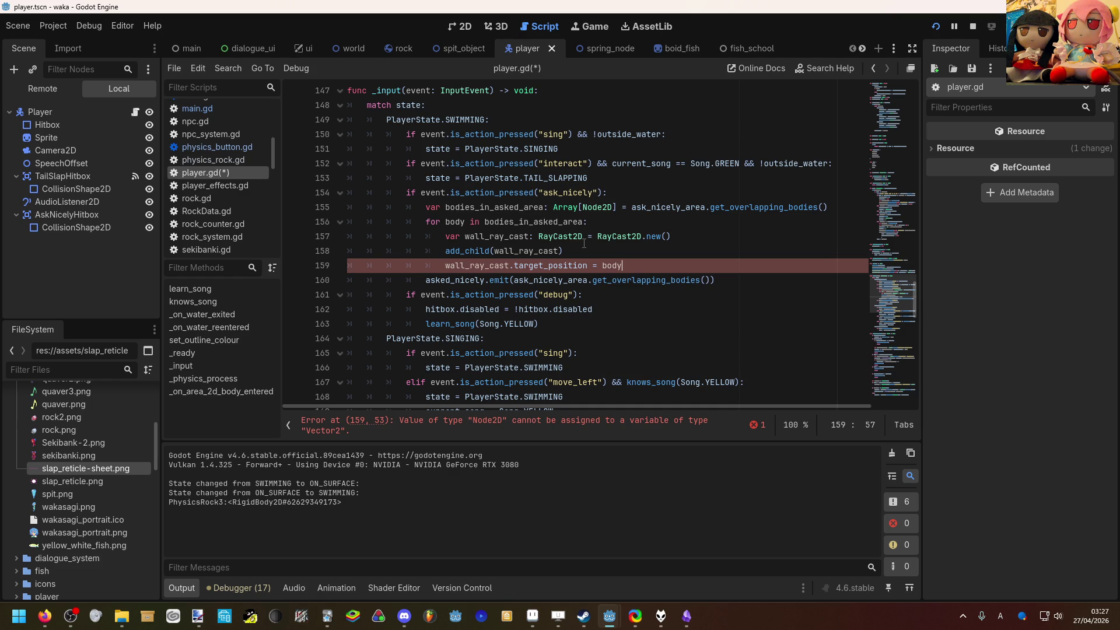
pyautogui.write('.')
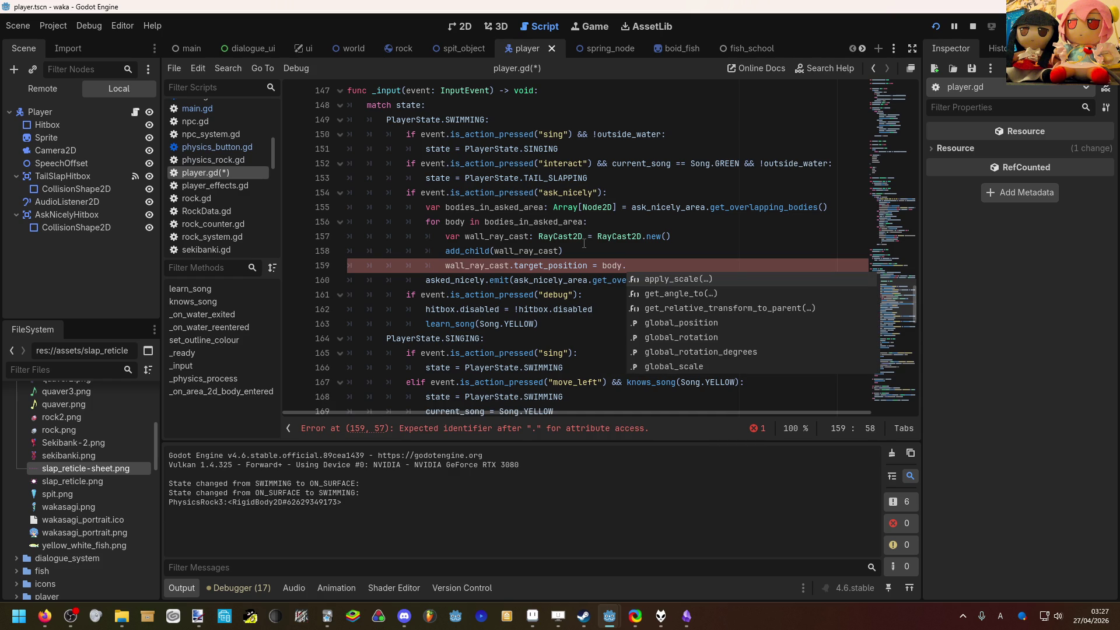
pyautogui.click(583, 243)
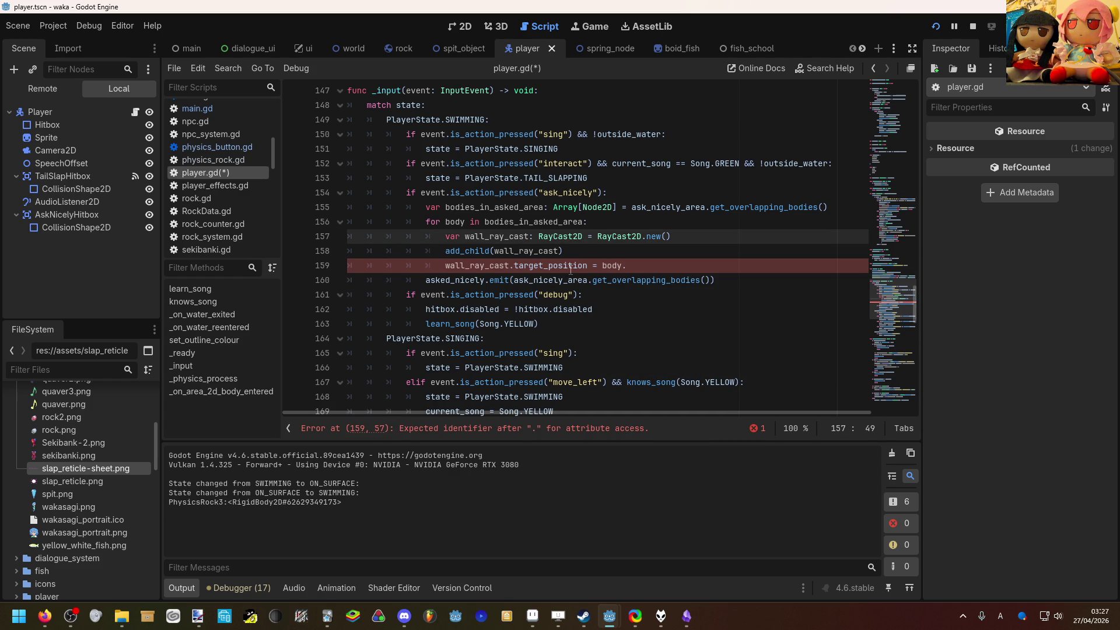
pyautogui.moveTo(571, 268)
pyautogui.scroll(1, 641, 261)
pyautogui.click(655, 309)
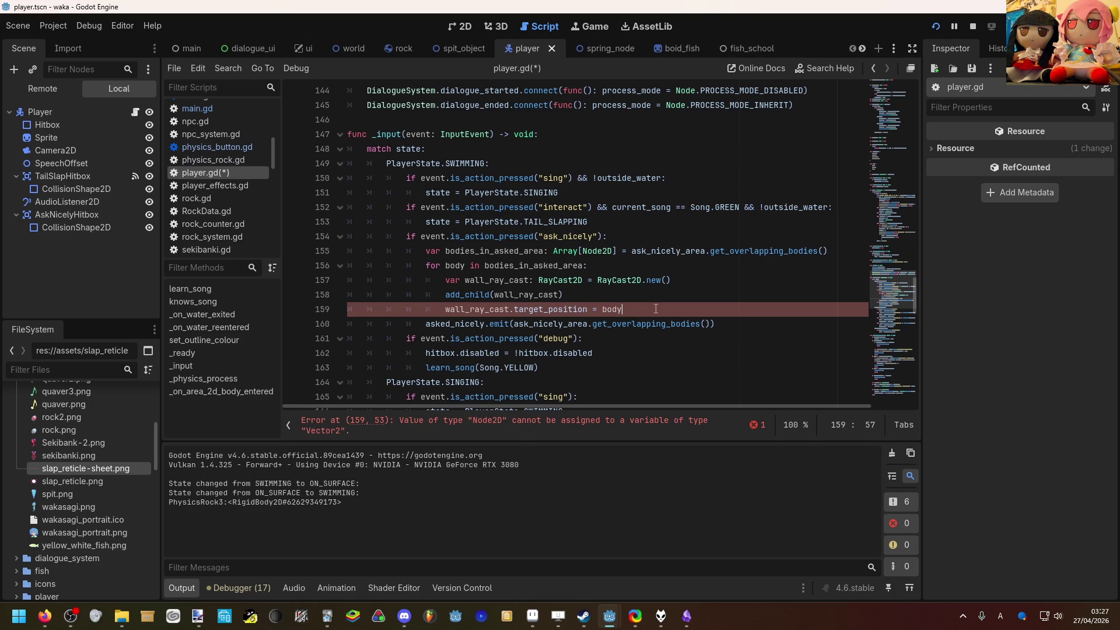
pyautogui.write('global_position ')
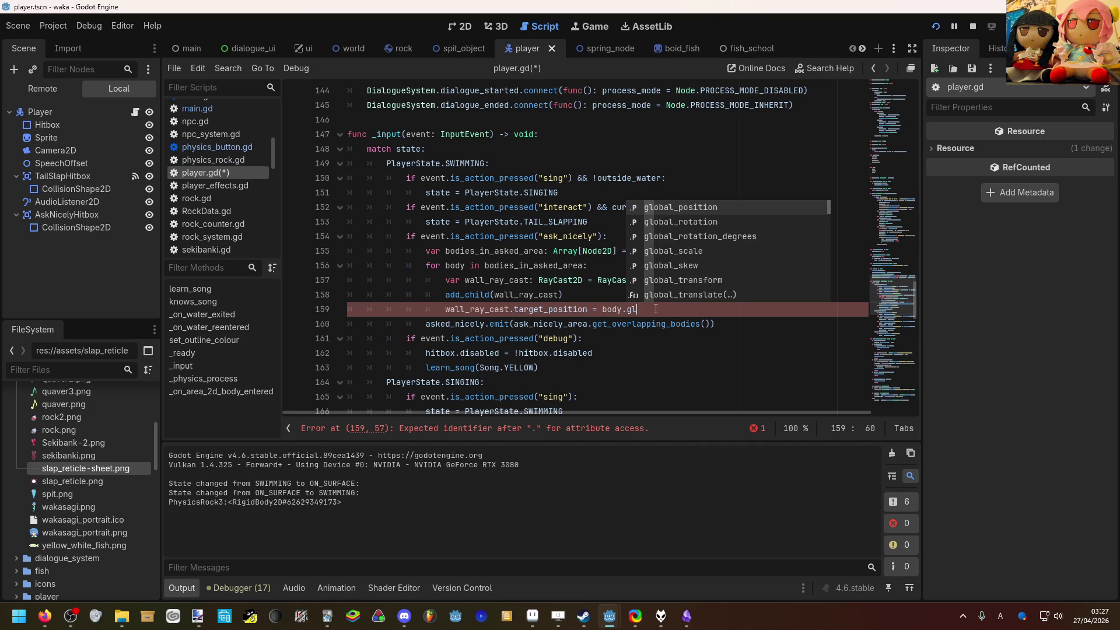
pyautogui.write('- ')
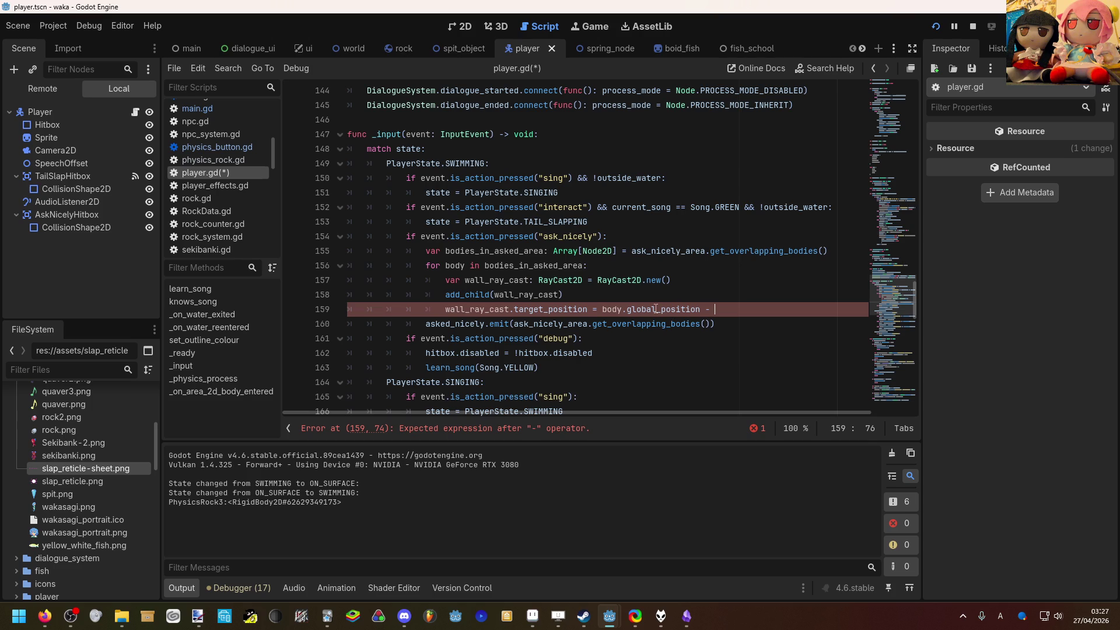
pyautogui.write('glob')
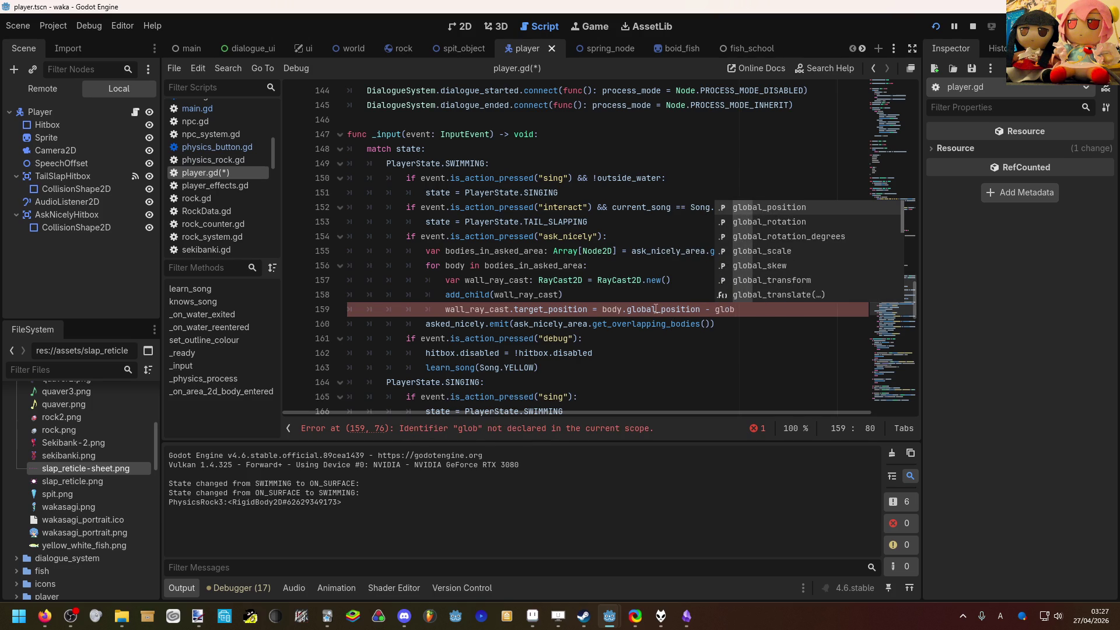
pyautogui.press('Return')
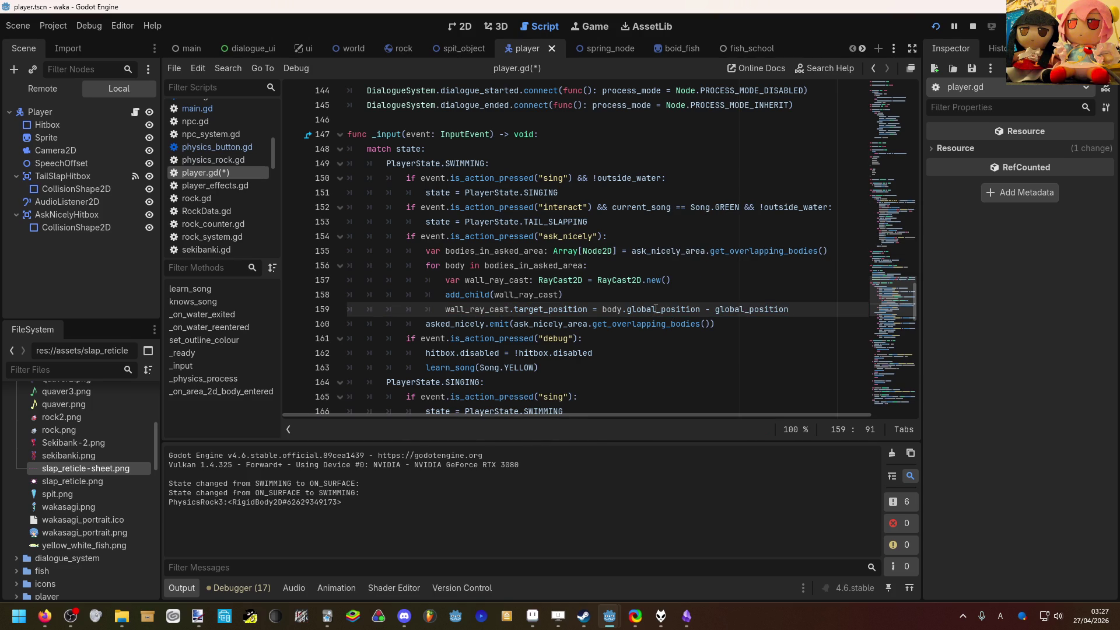
pyautogui.press('Return')
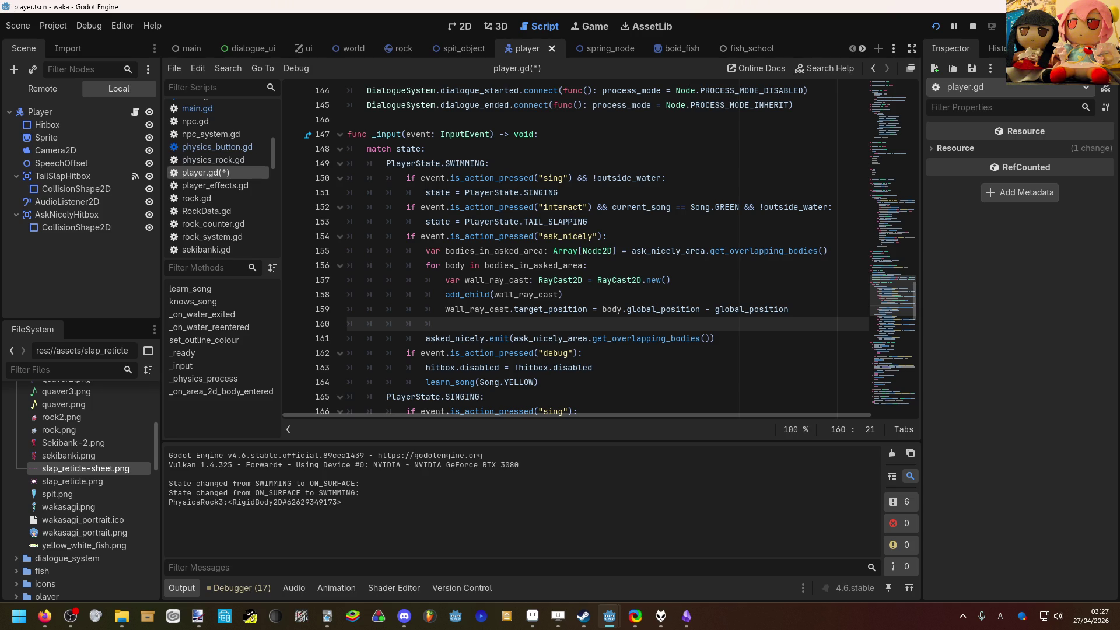
pyautogui.hotkey('ctrl', 'space')
pyautogui.press('Escape')
# Step: Insert a wall_ray_cast.collision_mask line after the RayCast2D creation, before add_child
pyautogui.click(693, 279)
pyautogui.press('Return')
pyautogui.write('wall_ray_cast.co')
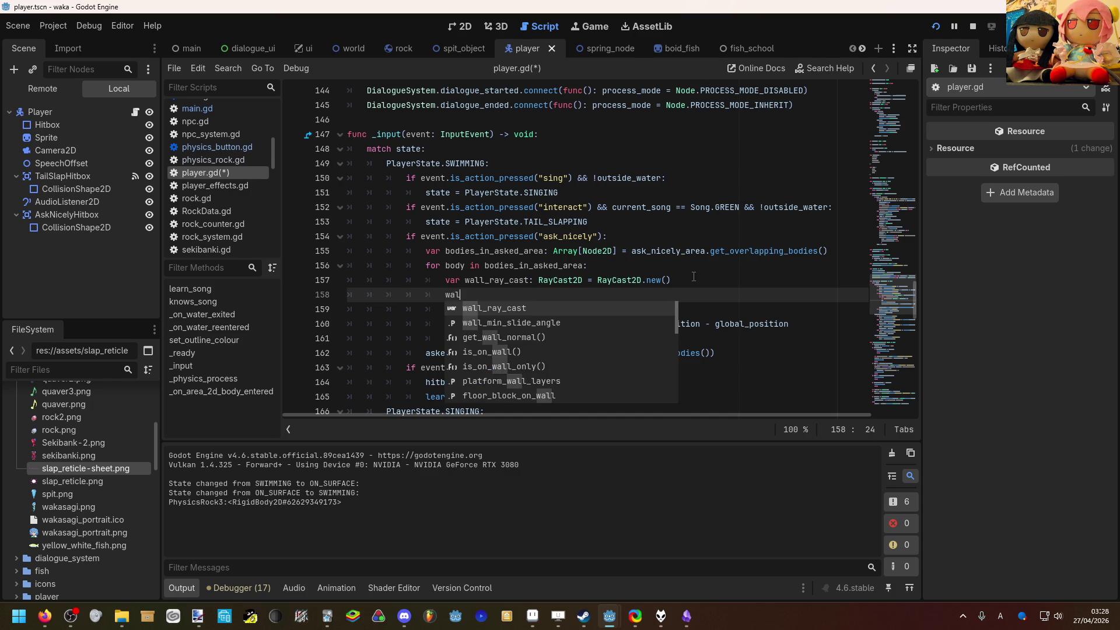
pyautogui.write('l')
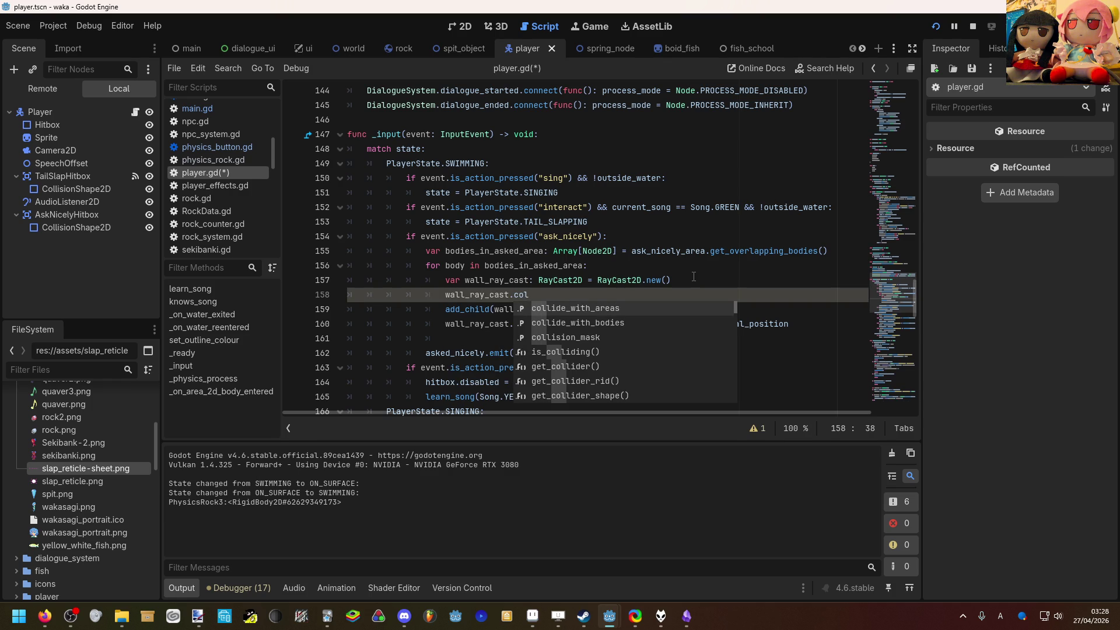
pyautogui.press('Down')
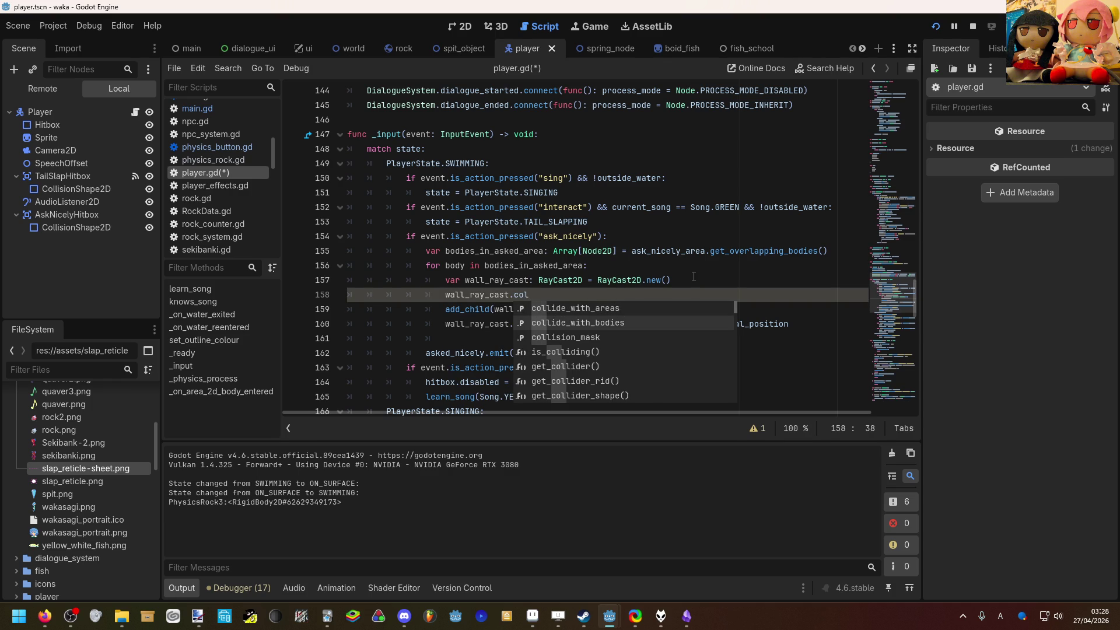
pyautogui.press('Down')
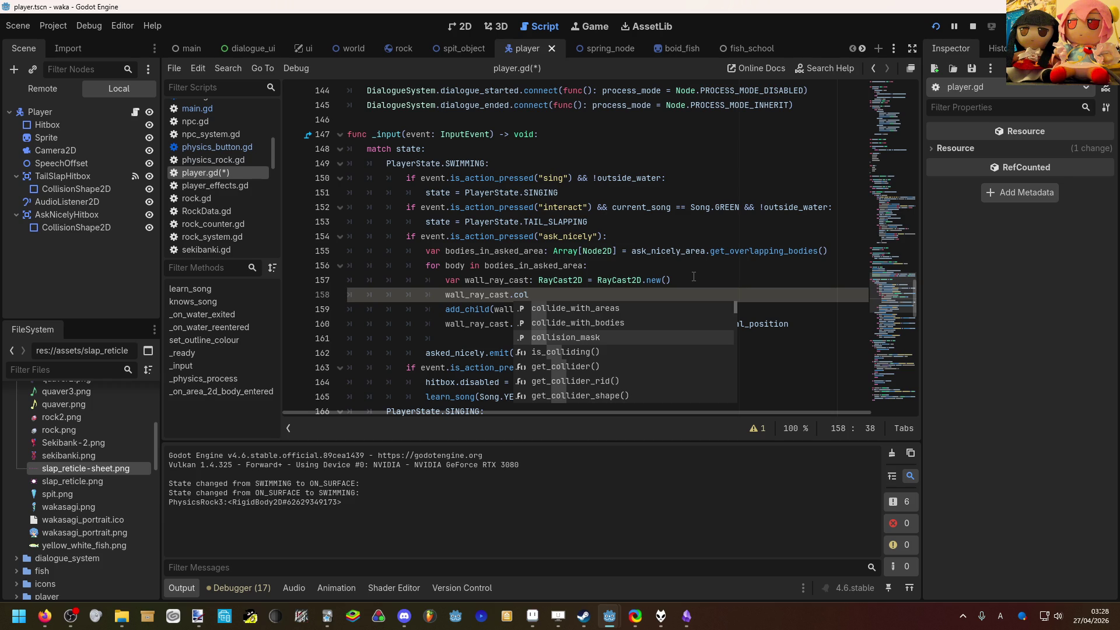
pyautogui.press('Down')
pyautogui.press('Down')
pyautogui.press('Down')
pyautogui.press('Down')
pyautogui.press('Down')
pyautogui.press('Down')
pyautogui.press('BackSpace')
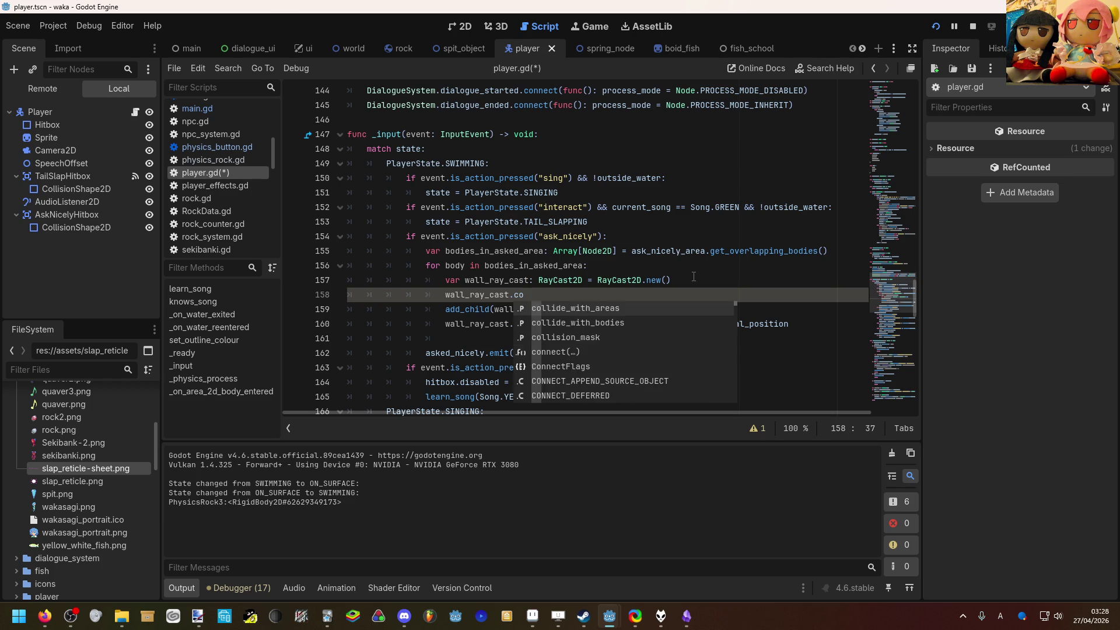
pyautogui.press('BackSpace')
pyautogui.press('BackSpace')
pyautogui.write('mask')
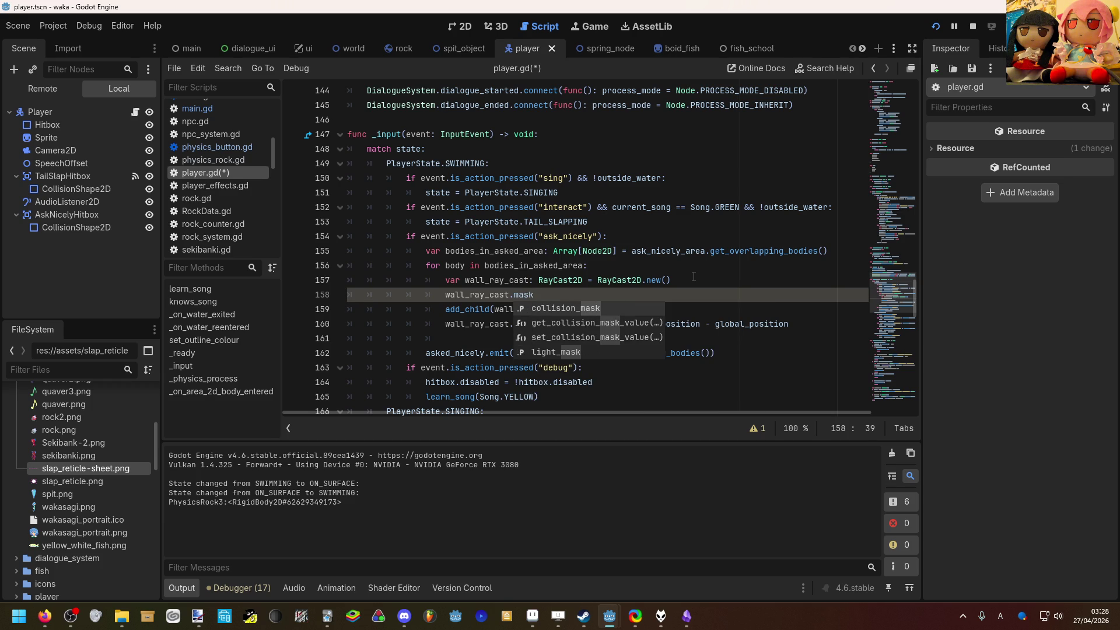
pyautogui.press('Return')
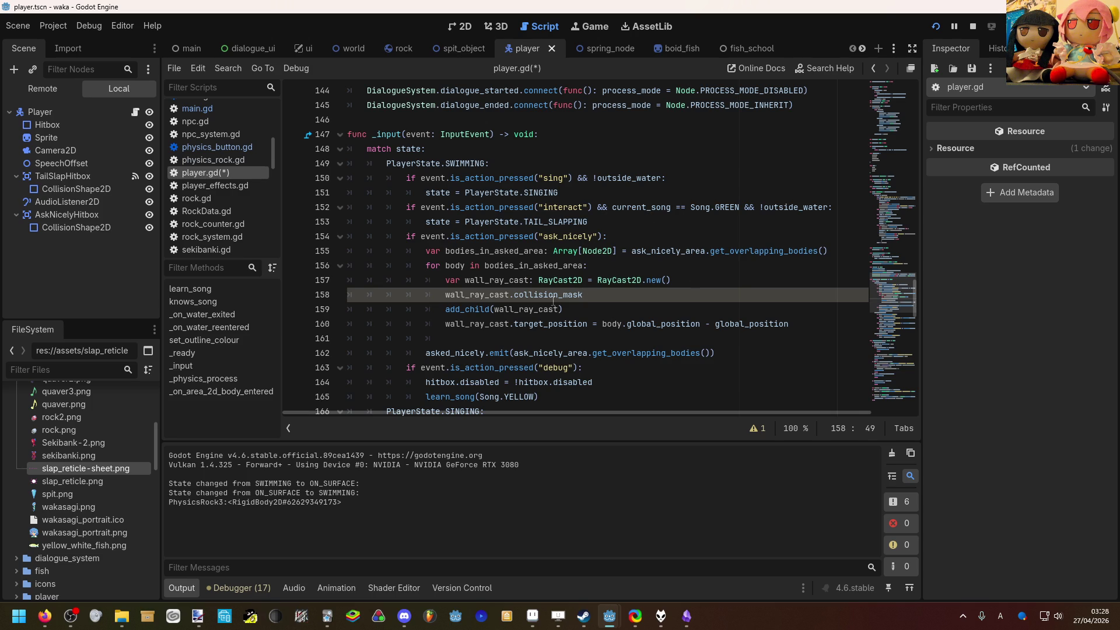
# Step: Begin the binary mask value and select the TailSlapHitbox node to check its layers
pyautogui.moveTo(558, 294)
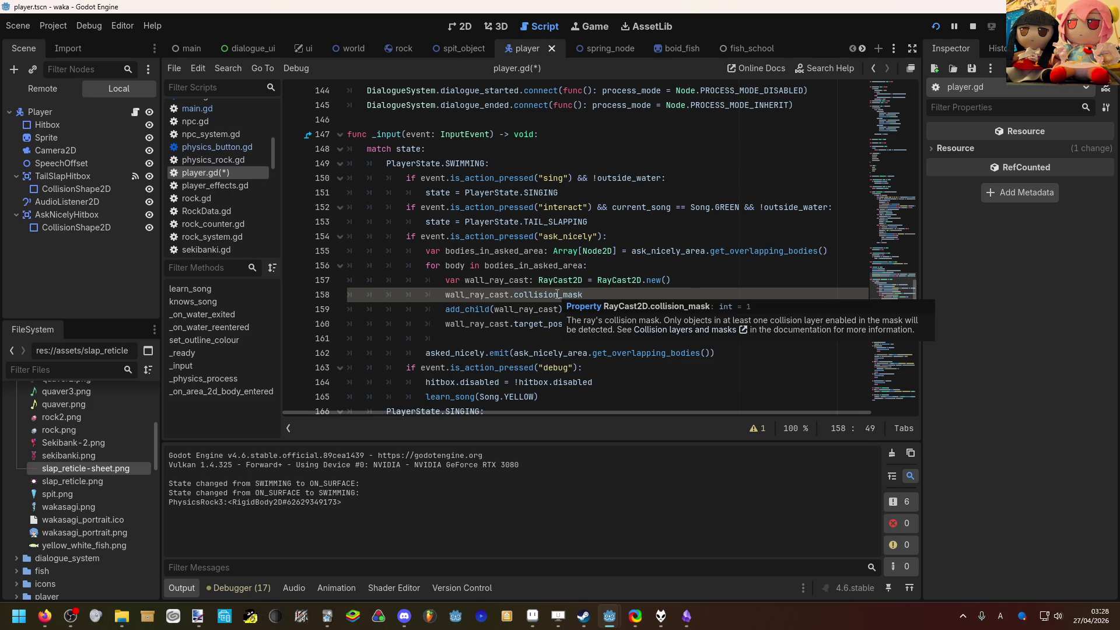
pyautogui.write('=')
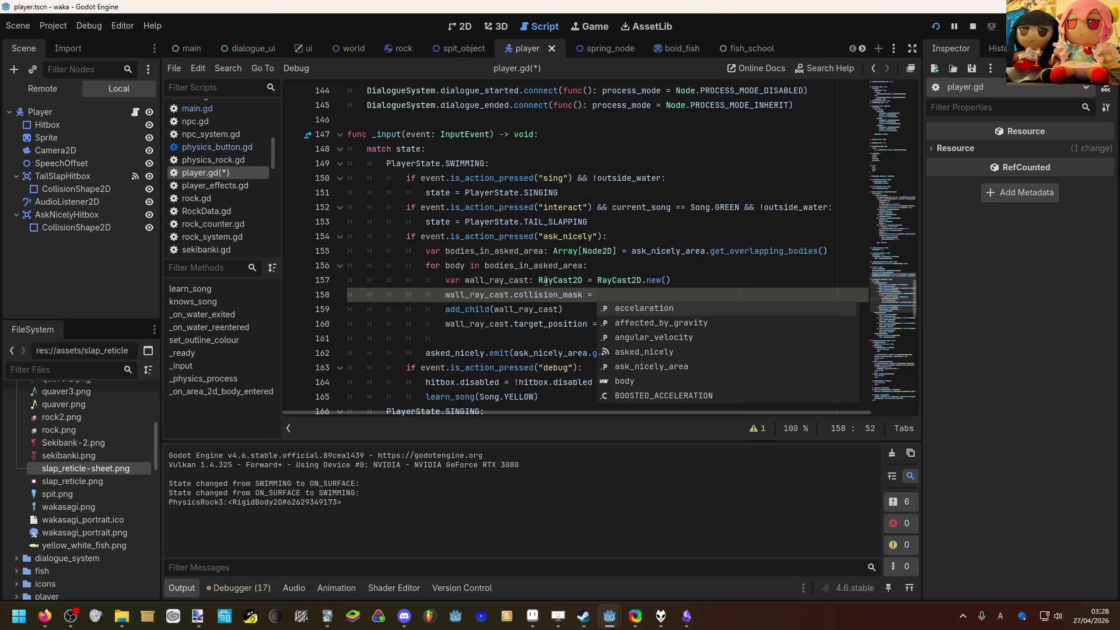
pyautogui.write('1')
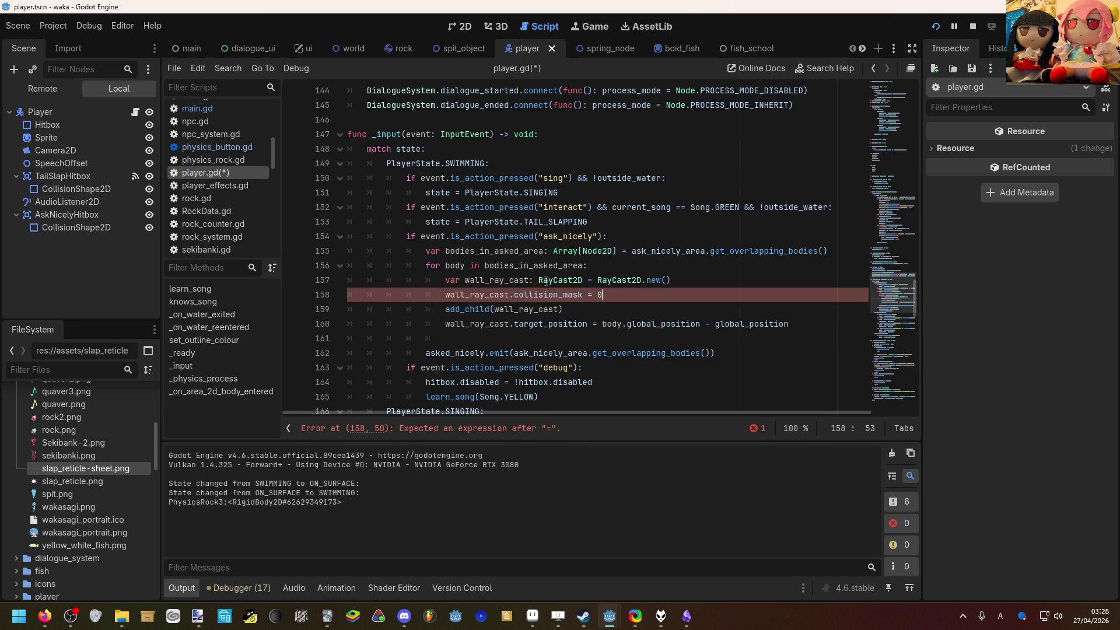
pyautogui.write('b')
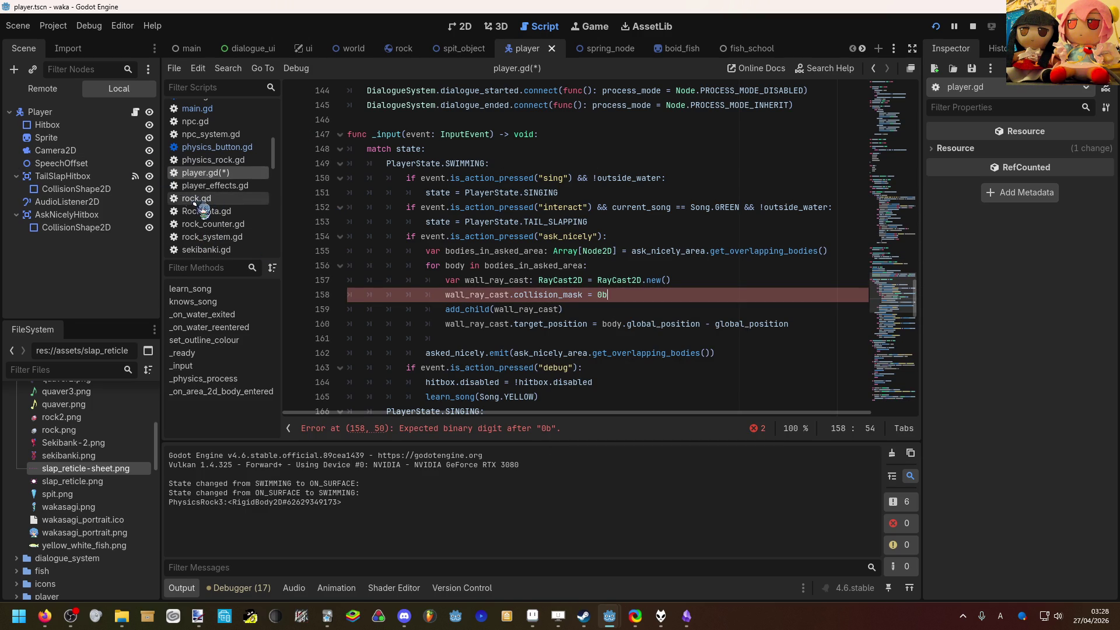
pyautogui.click(92, 175)
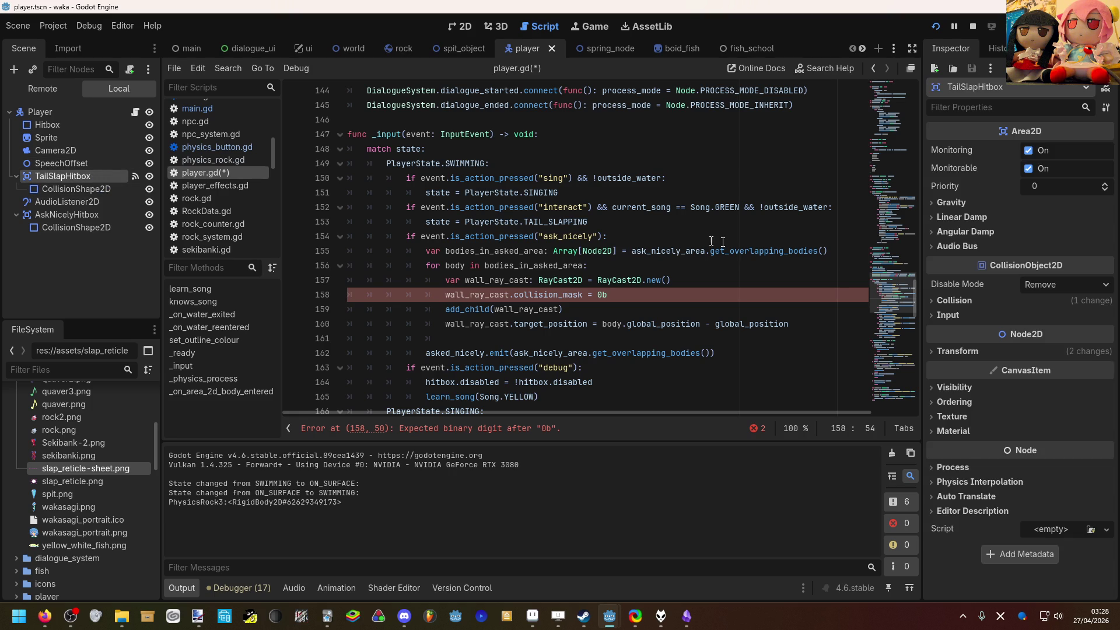
# Step: Check TailSlapHitbox's collision layers, set the ray's mask to 0b100, and save player.gd
pyautogui.click(954, 300)
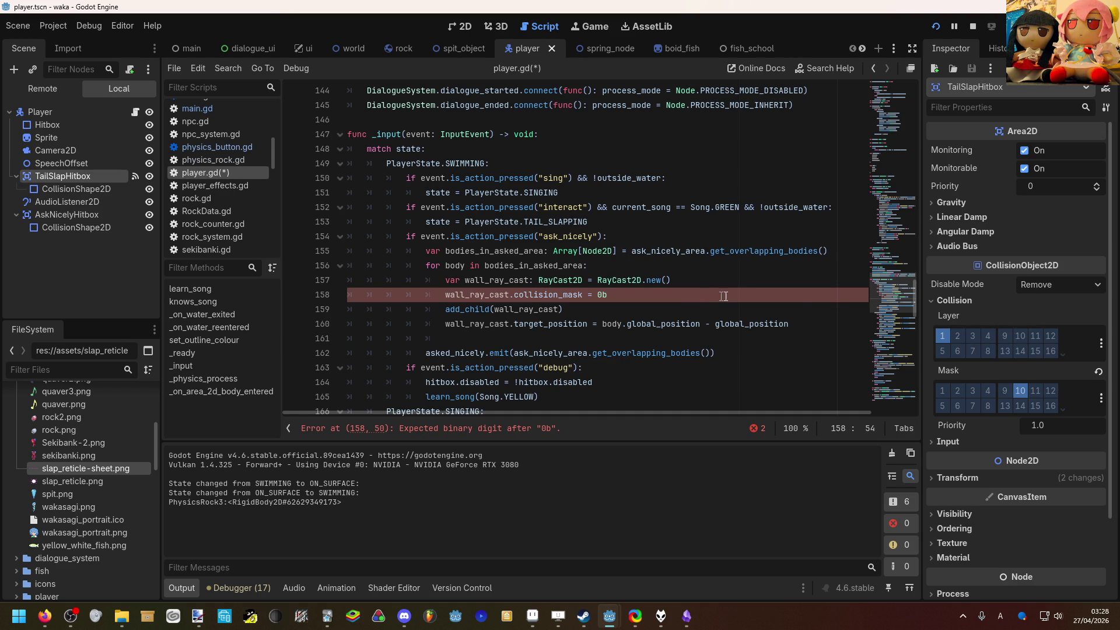
pyautogui.write('1')
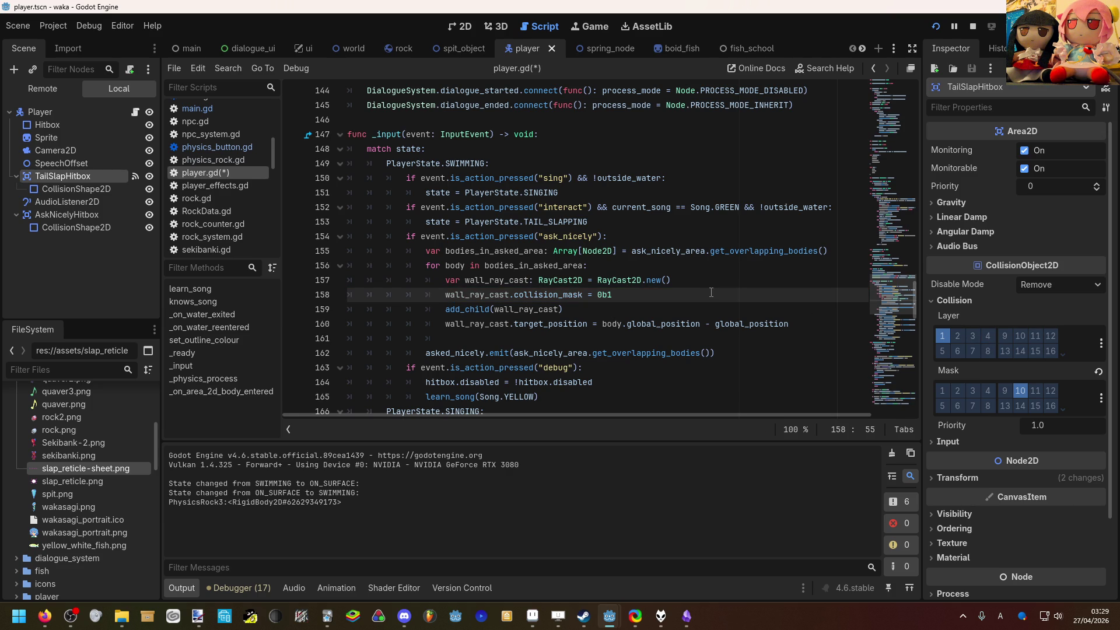
pyautogui.write('00')
pyautogui.click(690, 311)
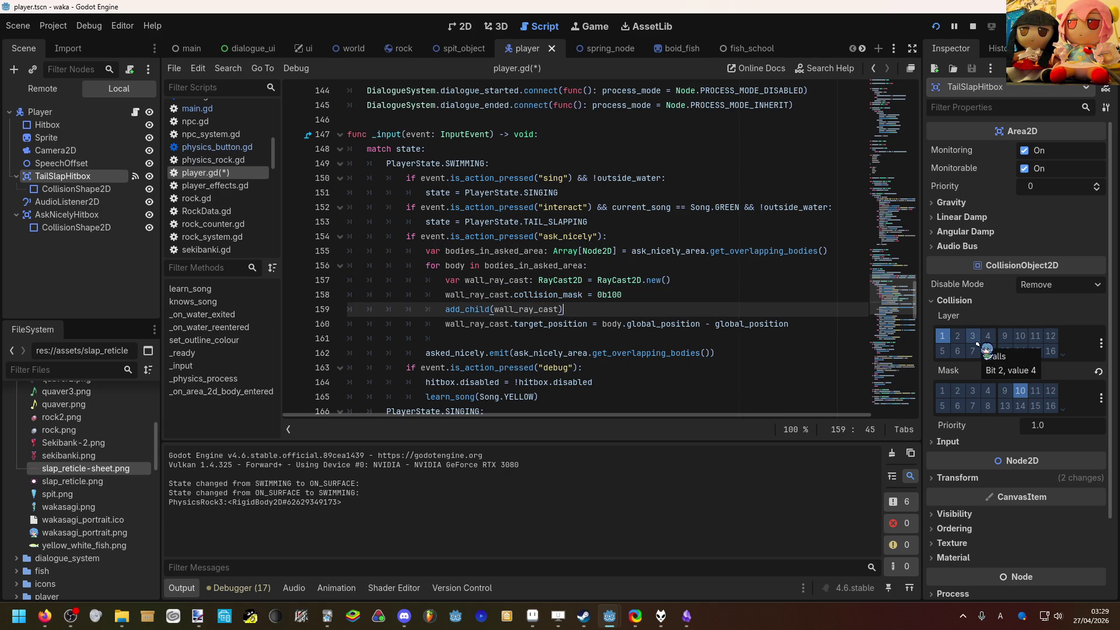
pyautogui.hotkey('ctrl', 's')
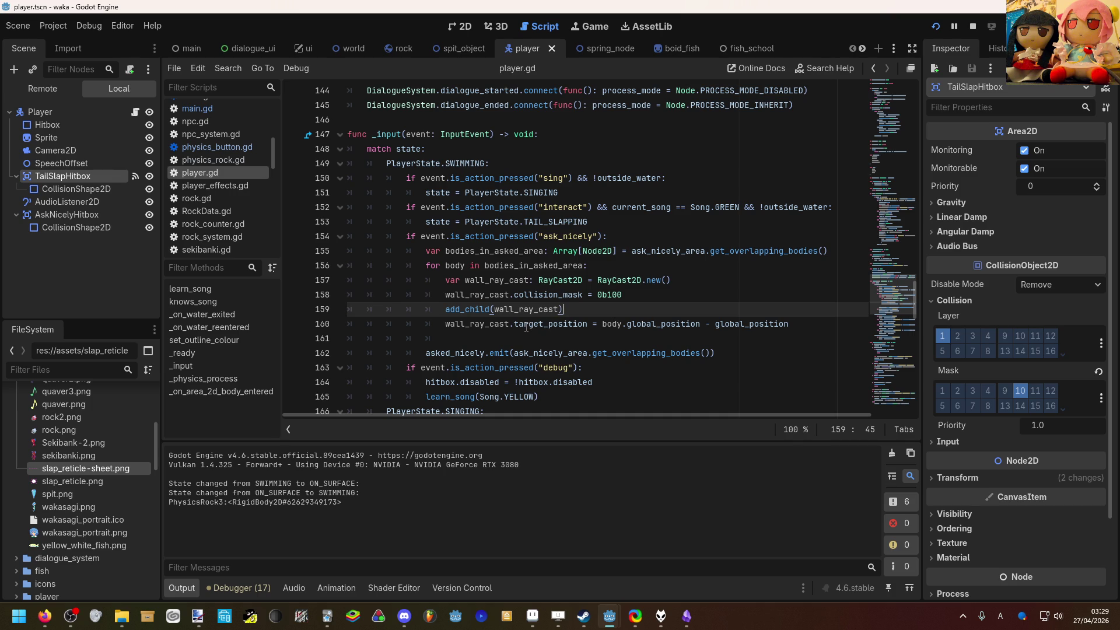
pyautogui.moveTo(524, 327)
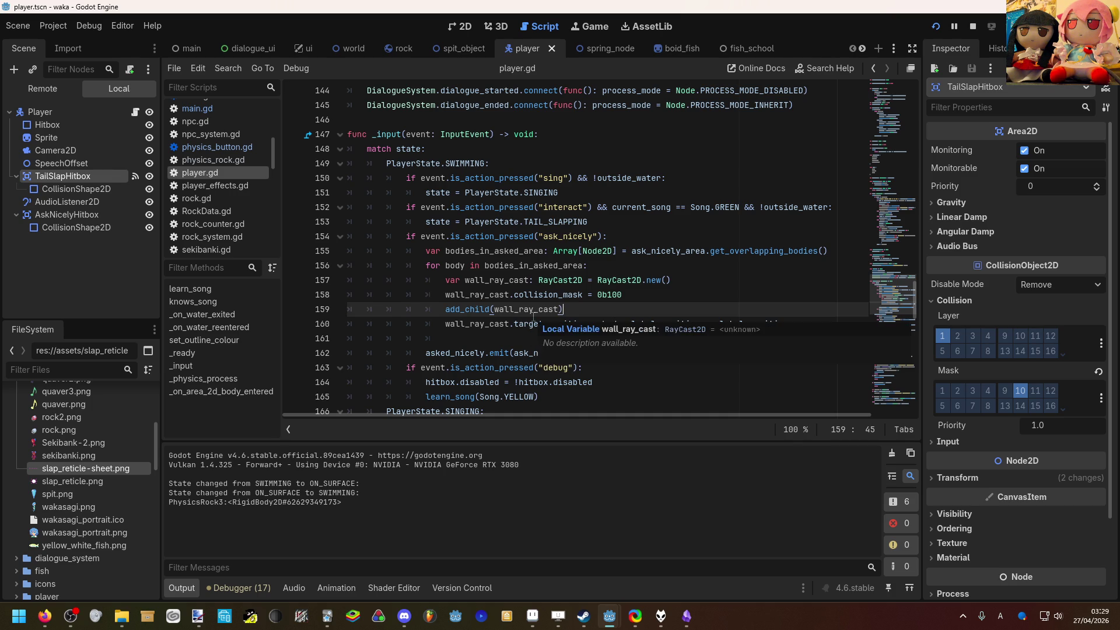
pyautogui.click(606, 251)
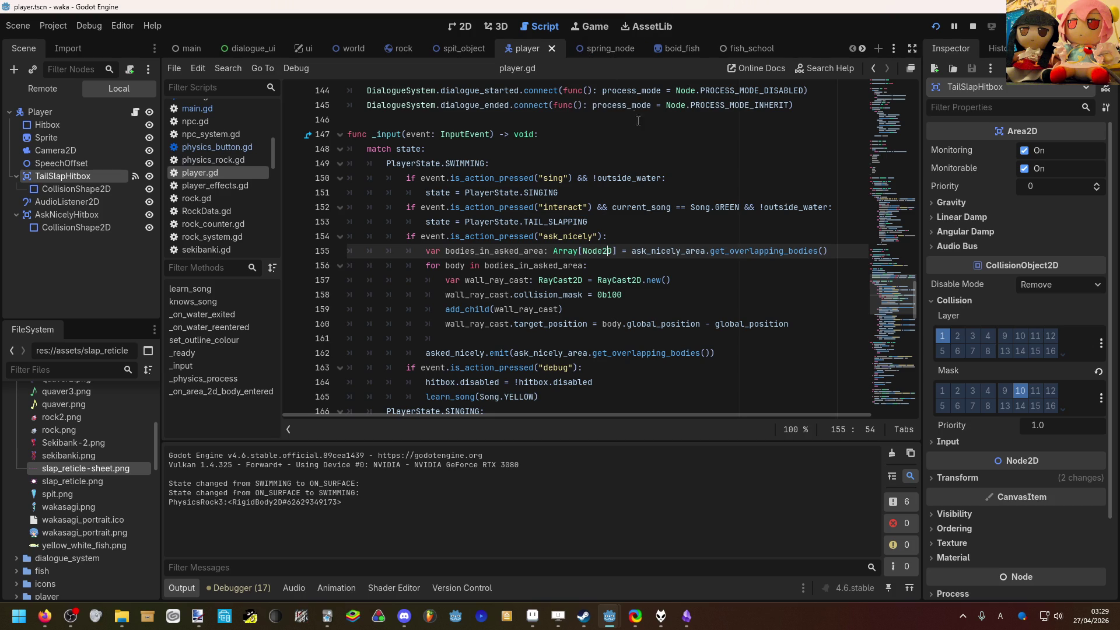
# Step: Add 'if wall_ray_cast.is_colliding():' after line 160
pyautogui.scroll(-1, 651, 180)
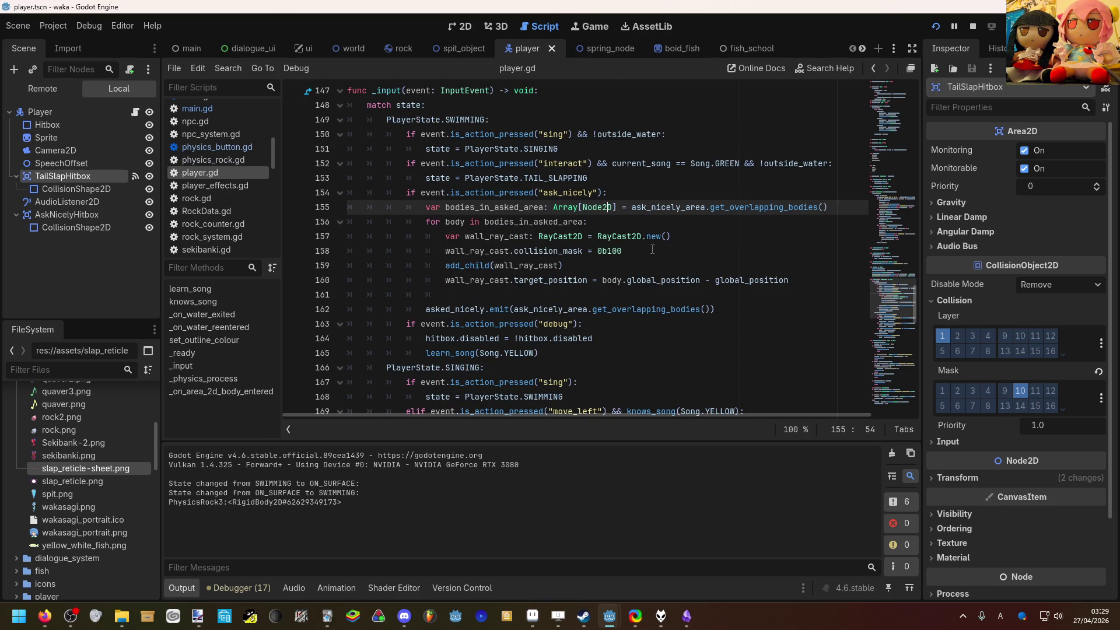
pyautogui.click(794, 281)
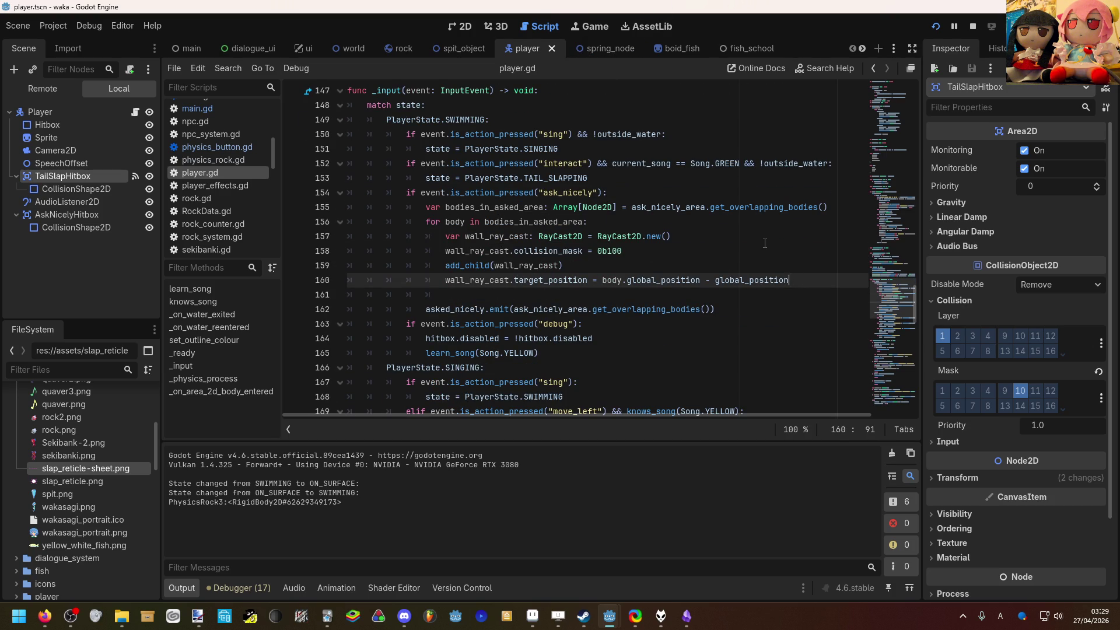
pyautogui.press('Return')
pyautogui.write('if ')
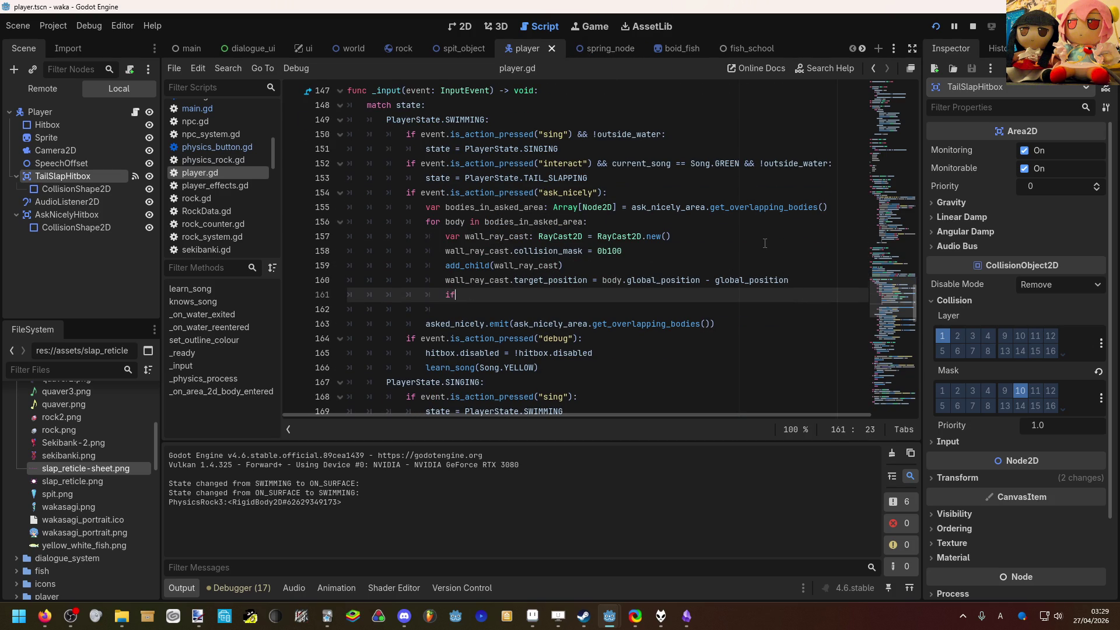
pyautogui.write('w')
pyautogui.press('Return')
pyautogui.write('.is_c')
pyautogui.press('Return')
pyautogui.write(':')
pyautogui.press('Return')
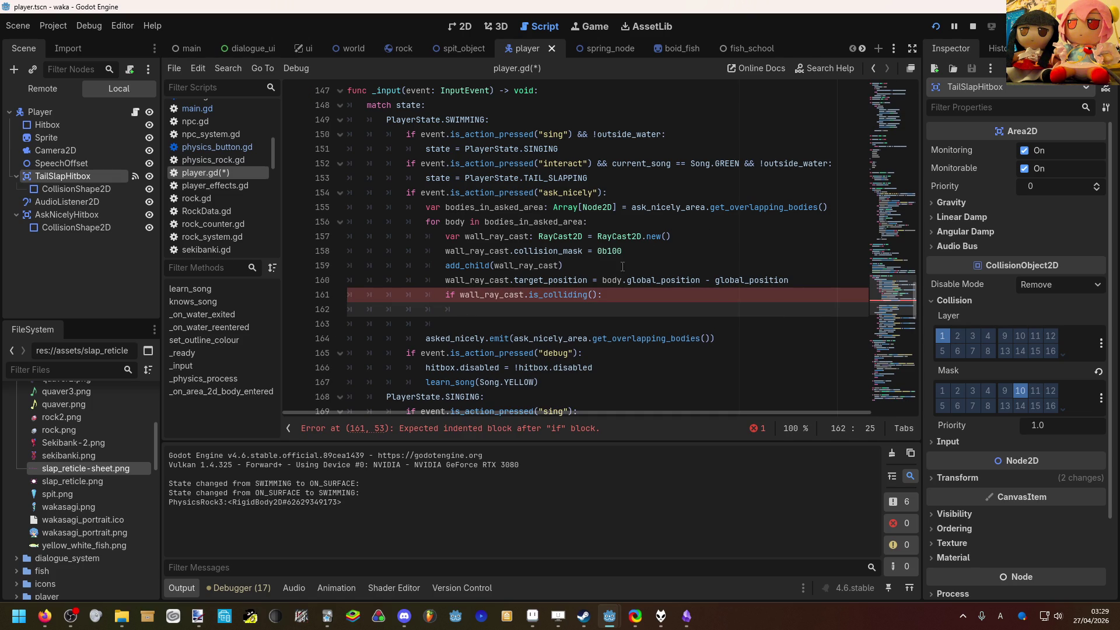
# Step: Print "test" inside the if block, save the script, and run the game with F5
pyautogui.moveTo(571, 295)
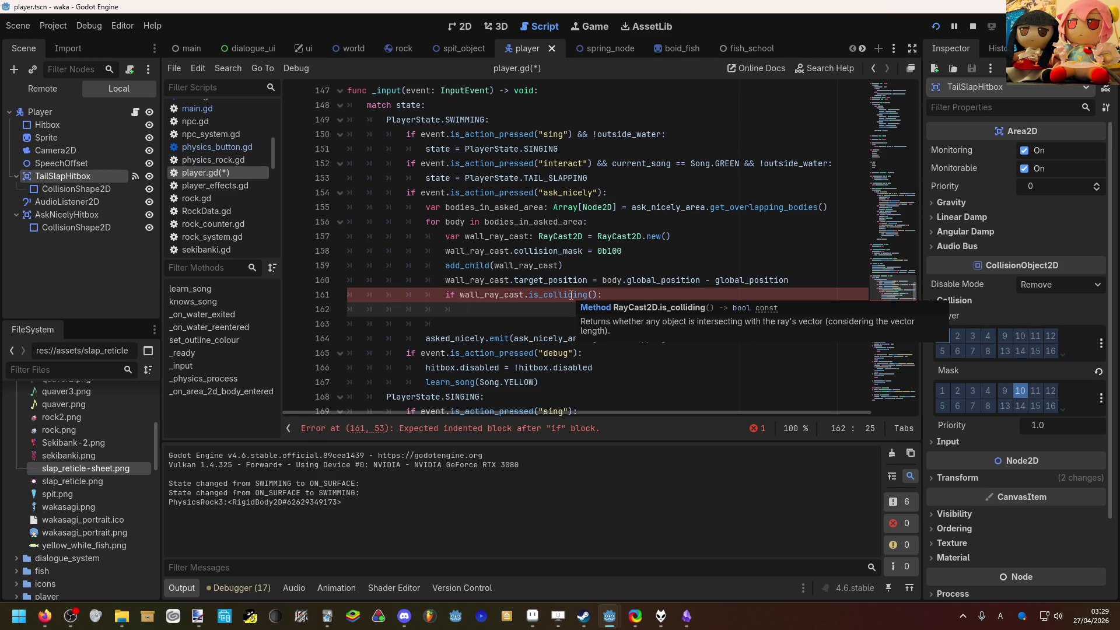
pyautogui.moveTo(600, 210)
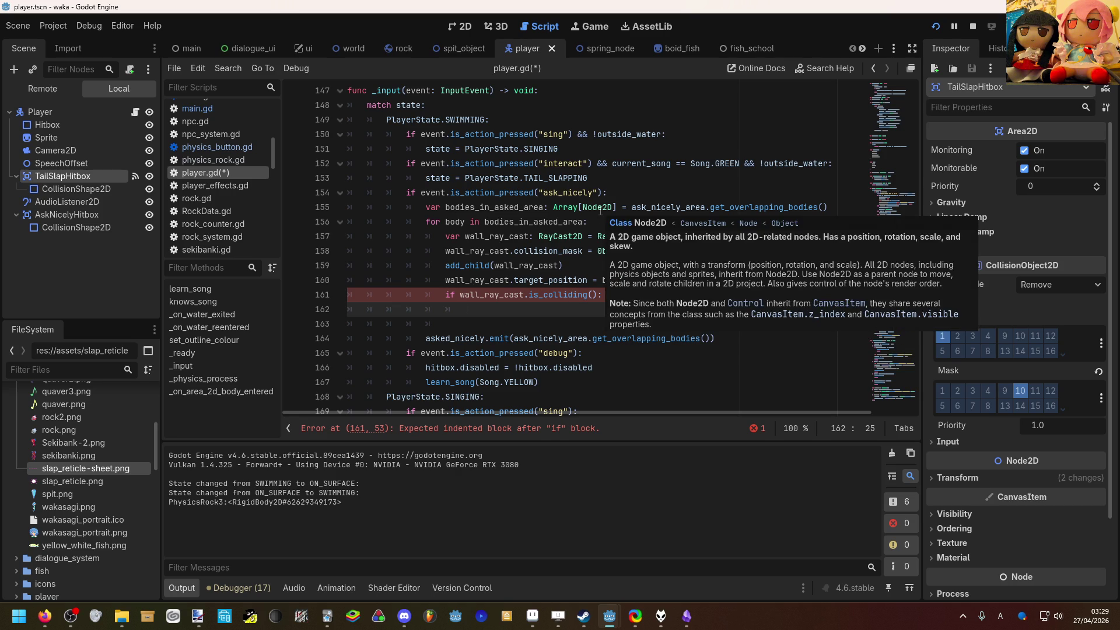
pyautogui.write('print("test')
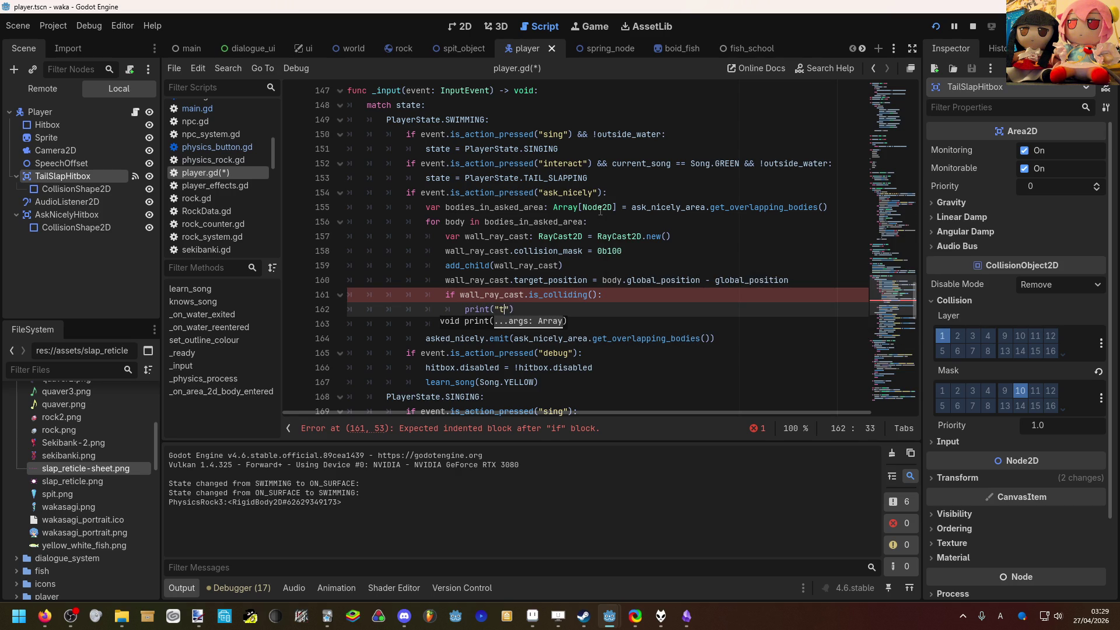
pyautogui.hotkey('ctrl', 's')
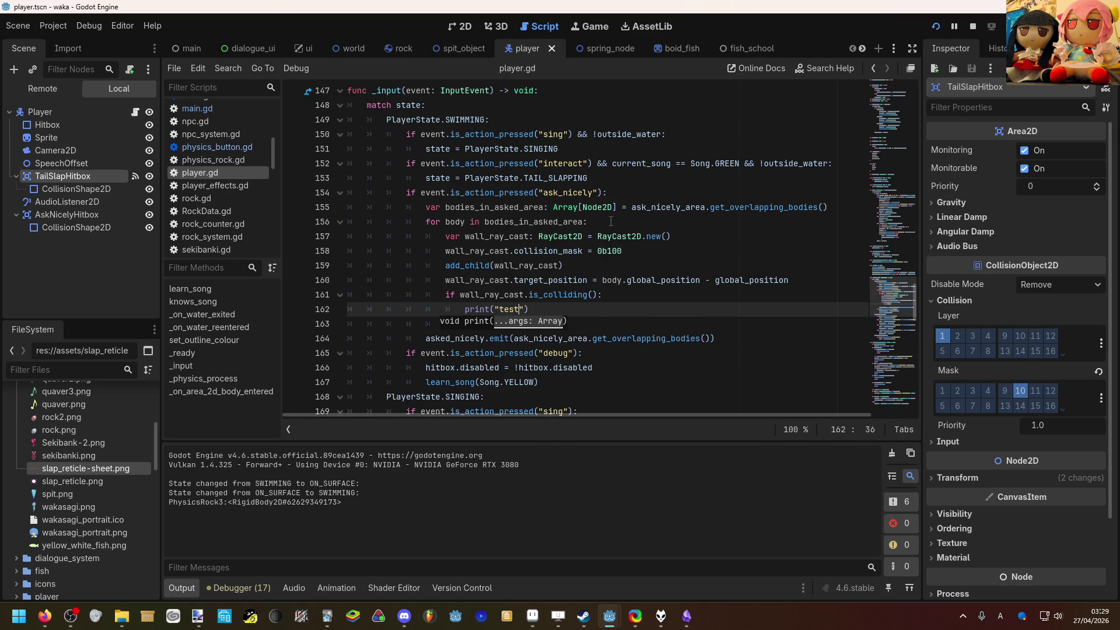
pyautogui.click(597, 236)
pyautogui.press('F5')
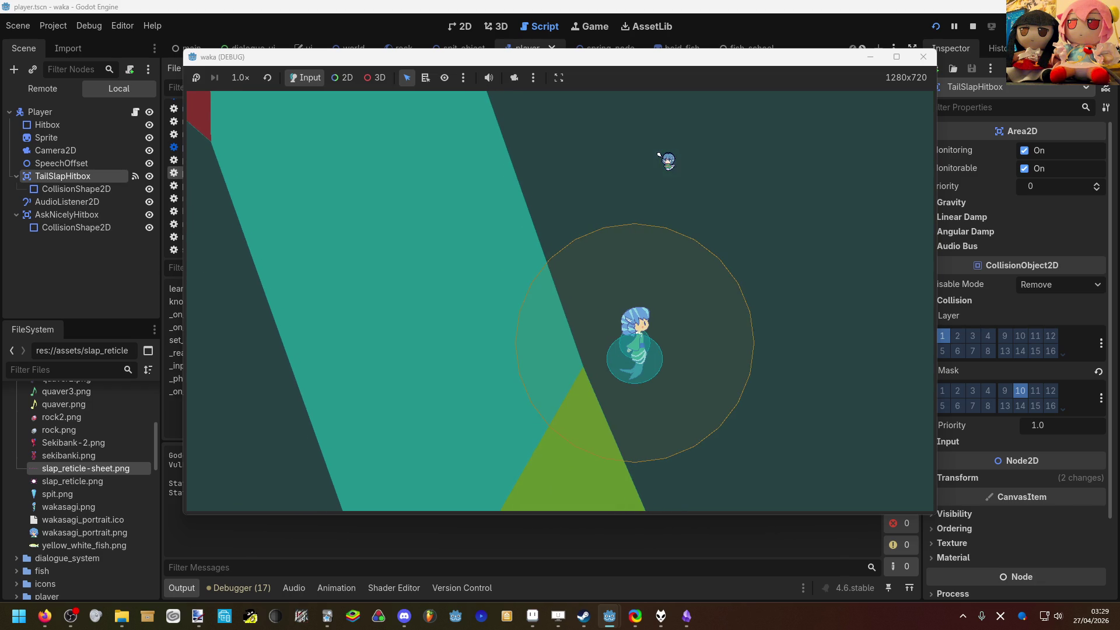
# Step: Reopen the player script, swim the player left and down in the game, then stop with F8
pyautogui.click(464, 27)
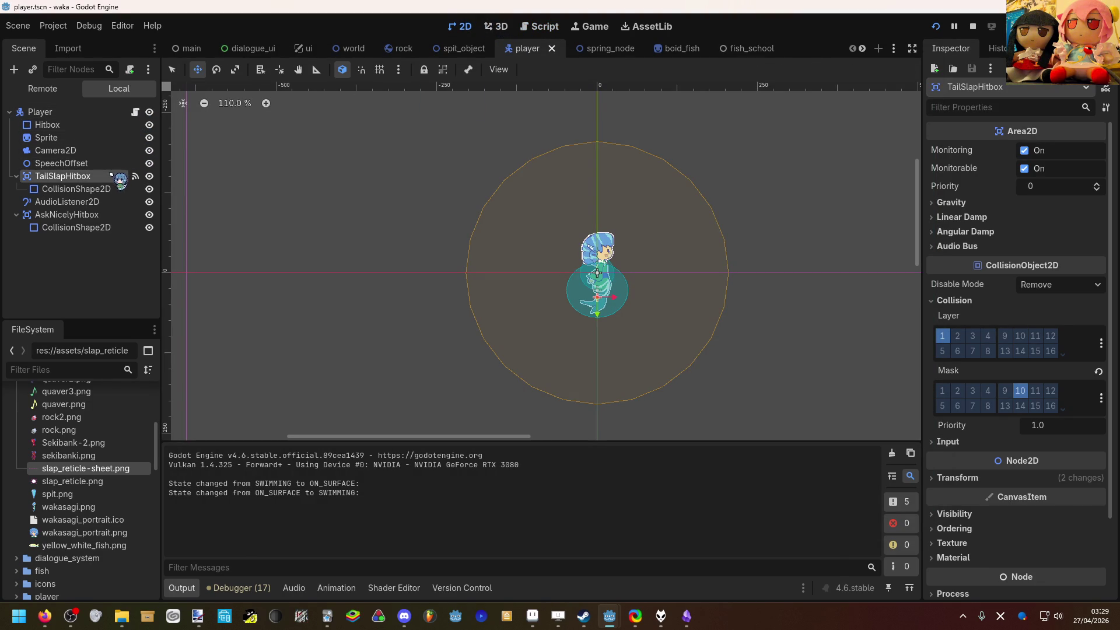
pyautogui.click(136, 113)
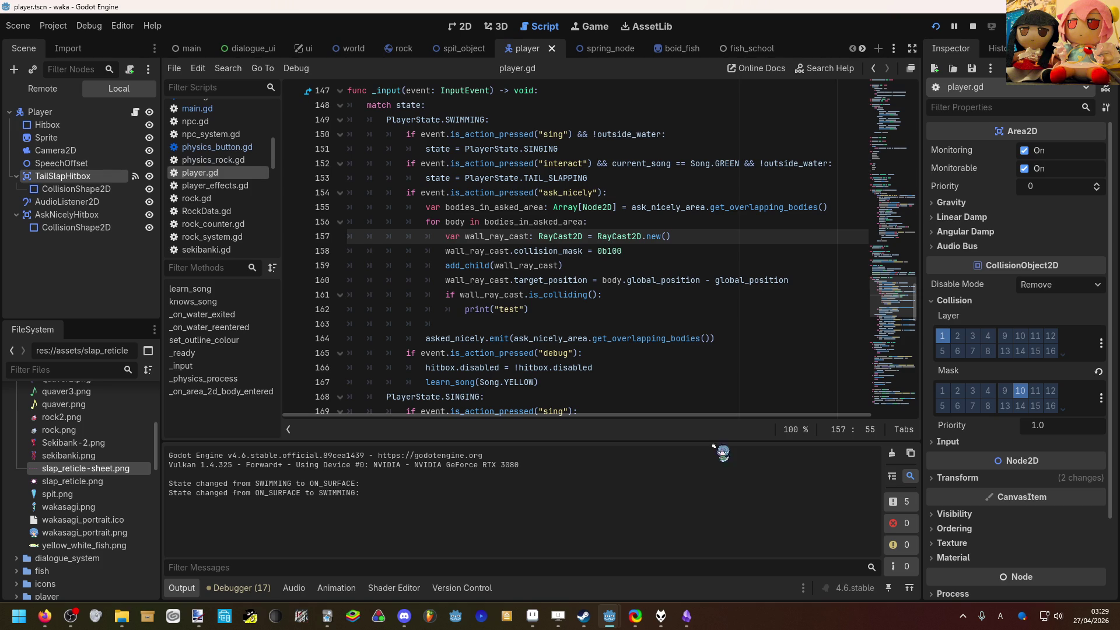
pyautogui.moveTo(609, 615)
pyautogui.click(676, 527)
pyautogui.press('a')
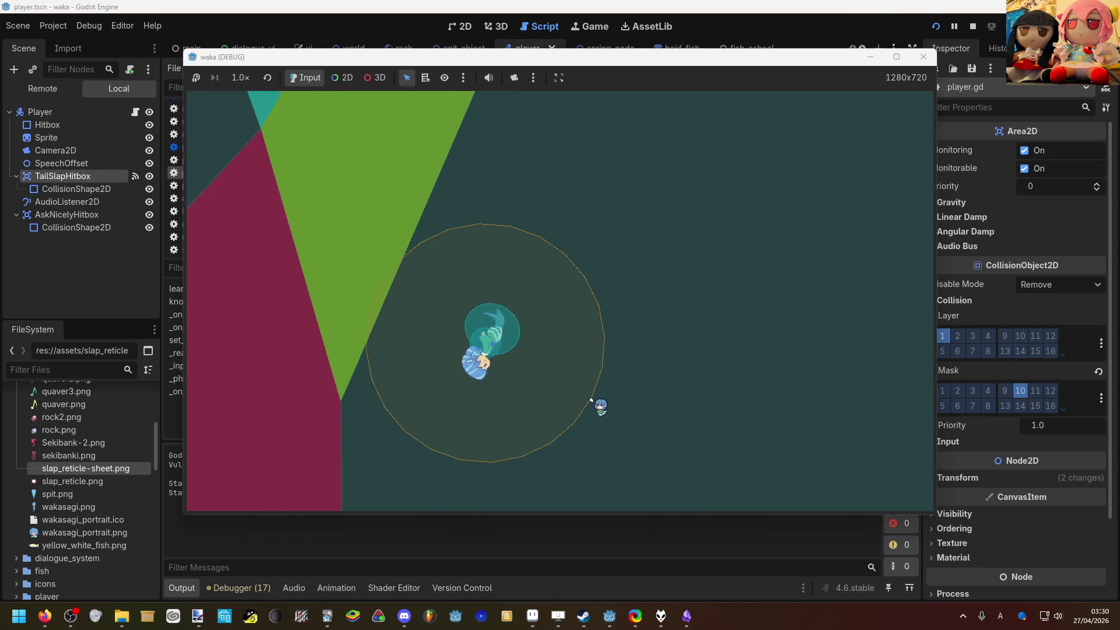
pyautogui.press('s')
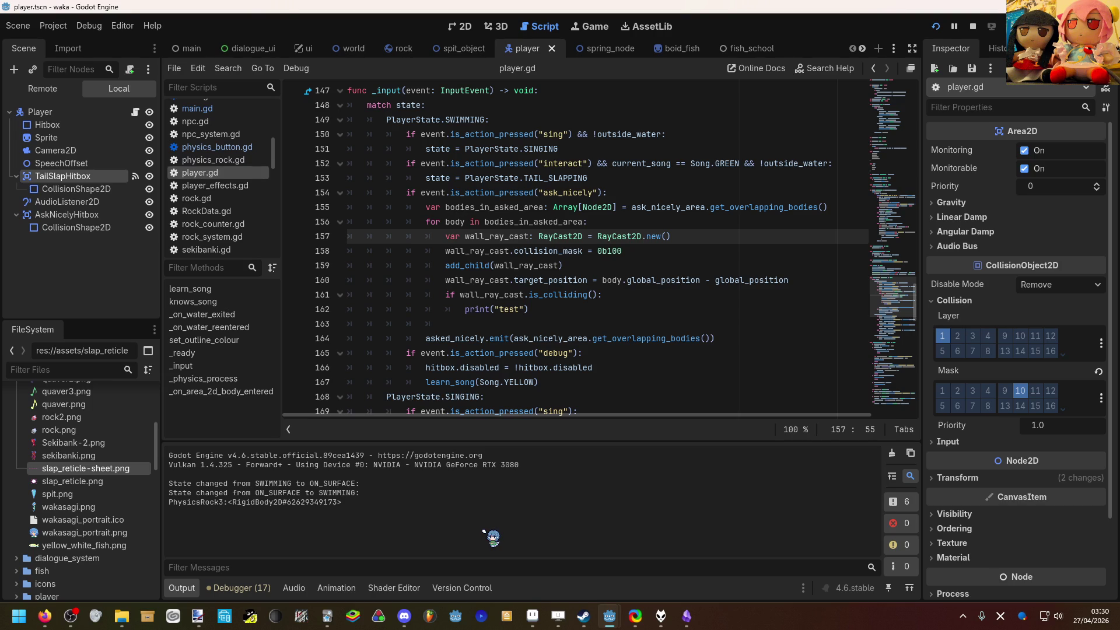
pyautogui.moveTo(618, 617)
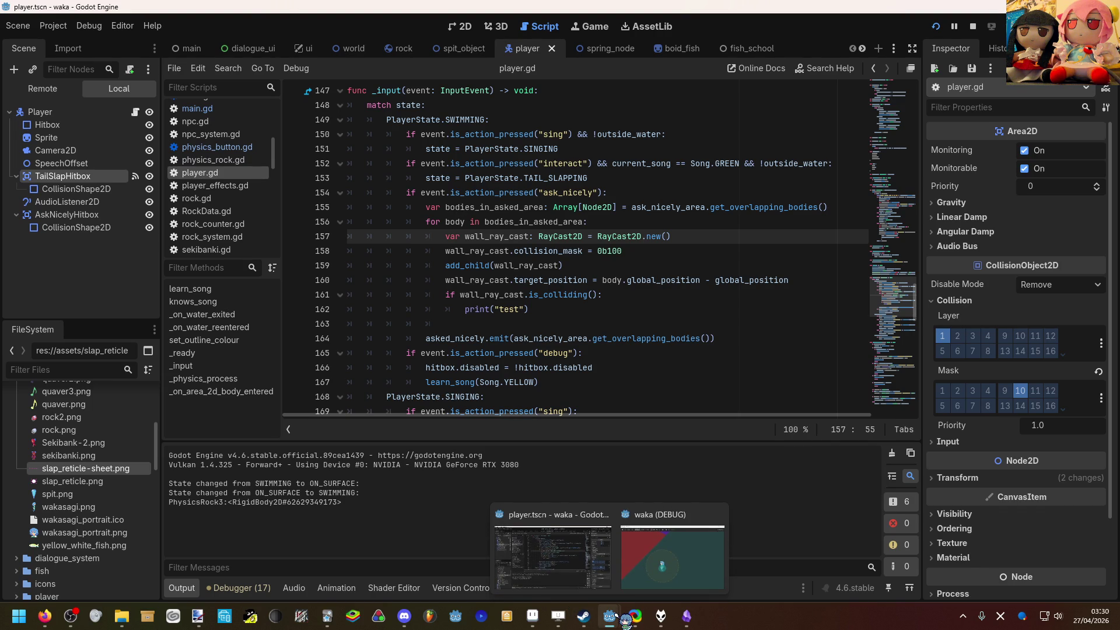
pyautogui.click(672, 557)
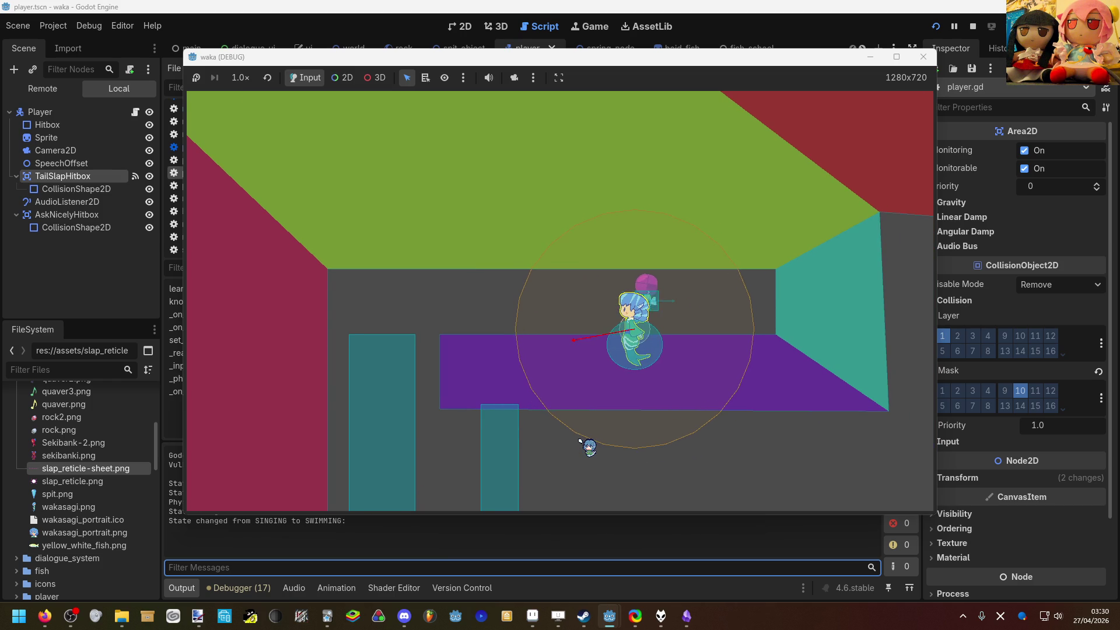
pyautogui.press('F8')
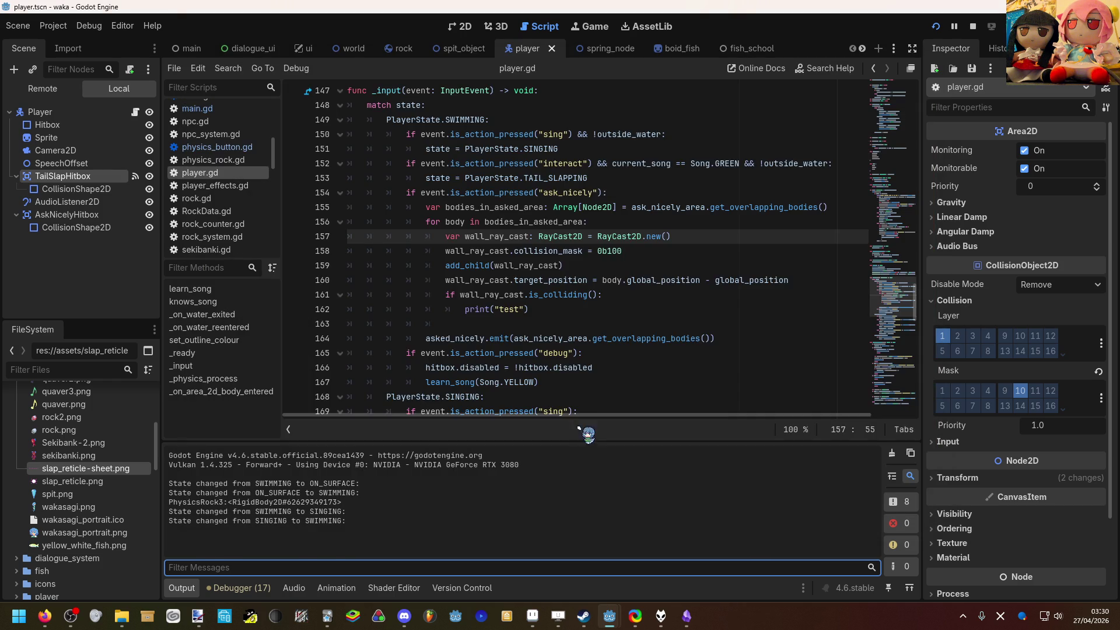
# Step: Add print(wall_ray_cast.is_colliding()) on line 161 and save player.gd
pyautogui.click(821, 278)
pyautogui.press('Return')
pyautogui.write('print(')
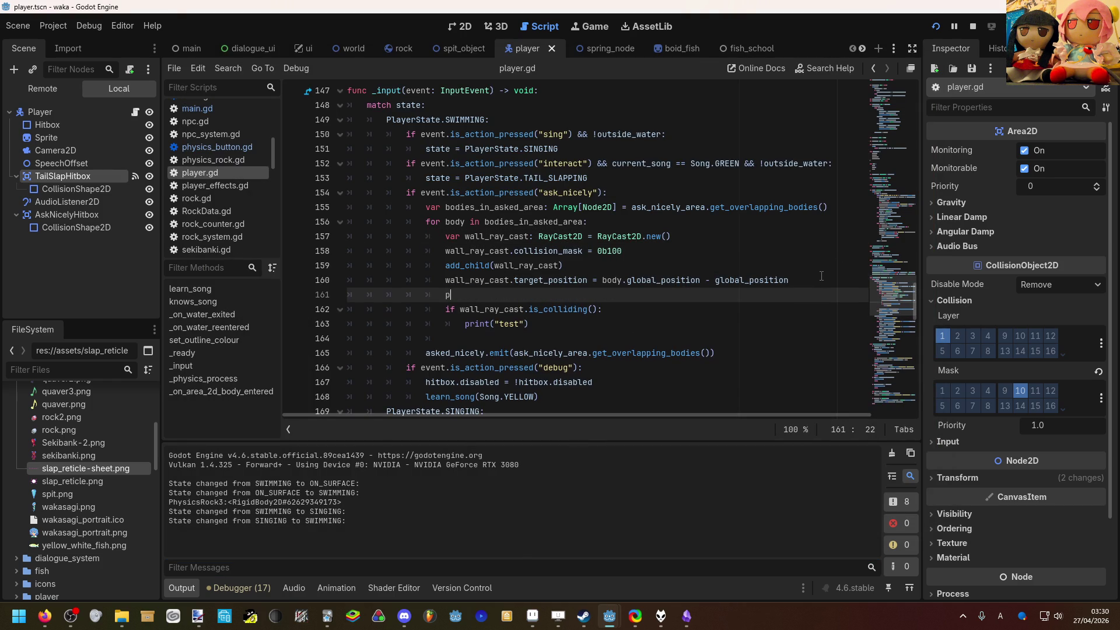
pyautogui.write('wall_ray_cast.')
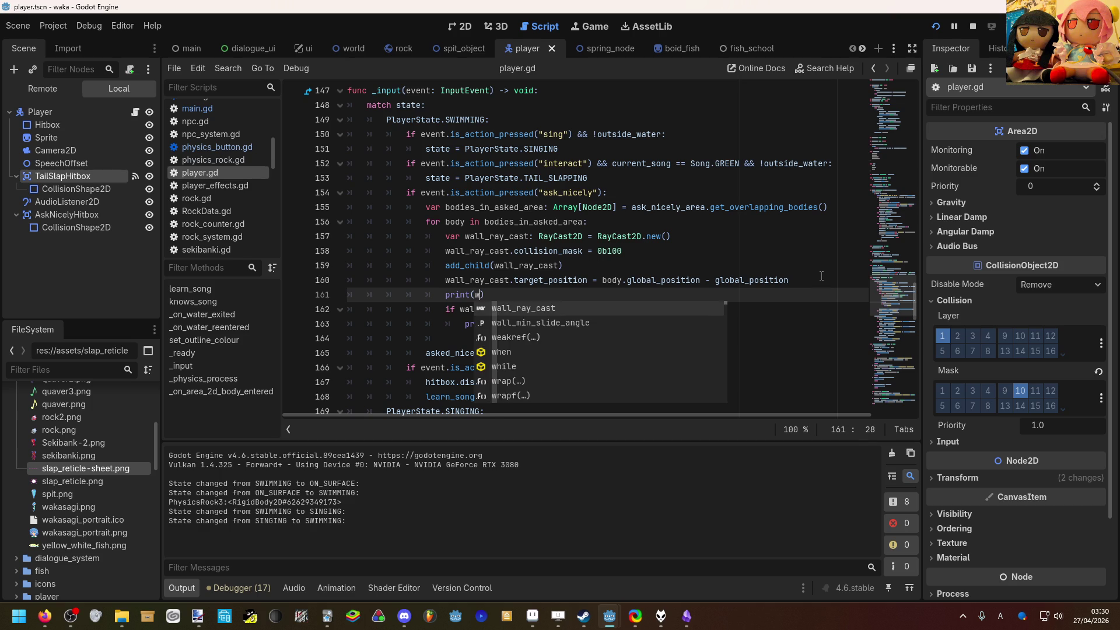
pyautogui.write('is_col')
pyautogui.press('Return')
pyautogui.hotkey('ctrl', 's')
# Step: Relaunch the game, check the running window, then return to the main scene in the editor
pyautogui.click(954, 27)
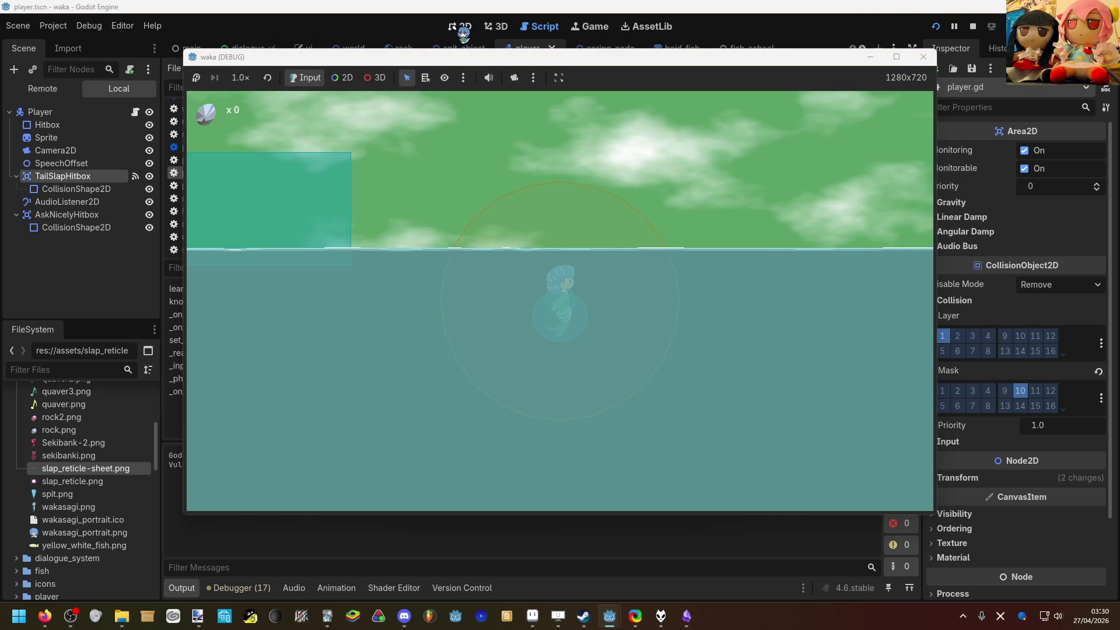
pyautogui.click(460, 26)
pyautogui.scroll(-5, 570, 273)
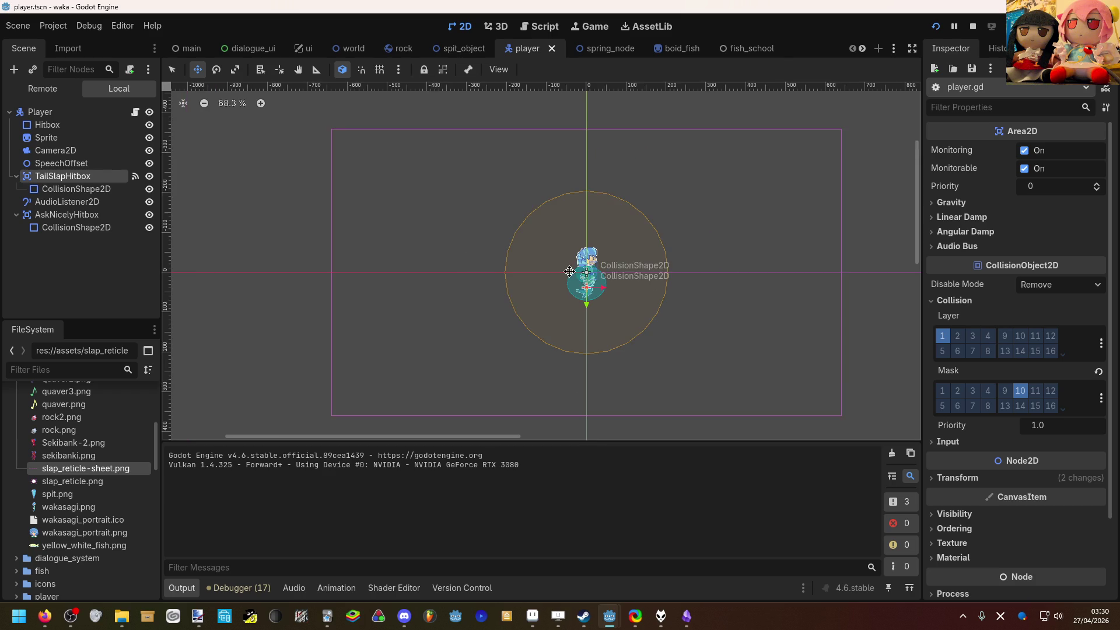
pyautogui.moveTo(659, 617)
pyautogui.click(671, 574)
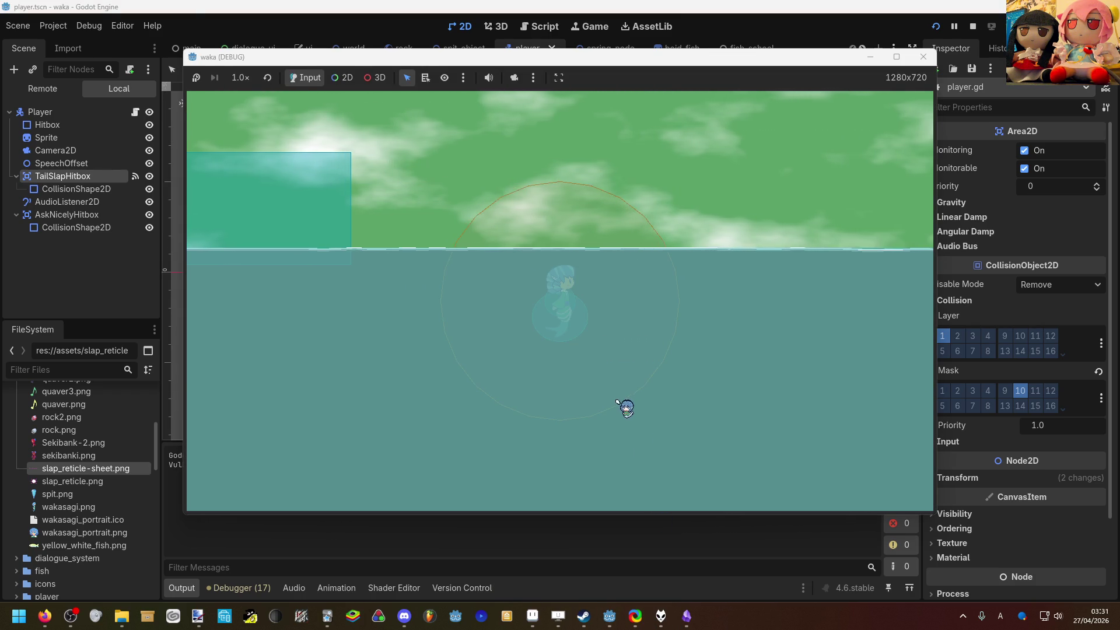
pyautogui.hotkey('alt', 'Tab')
pyautogui.scroll(-2, 602, 348)
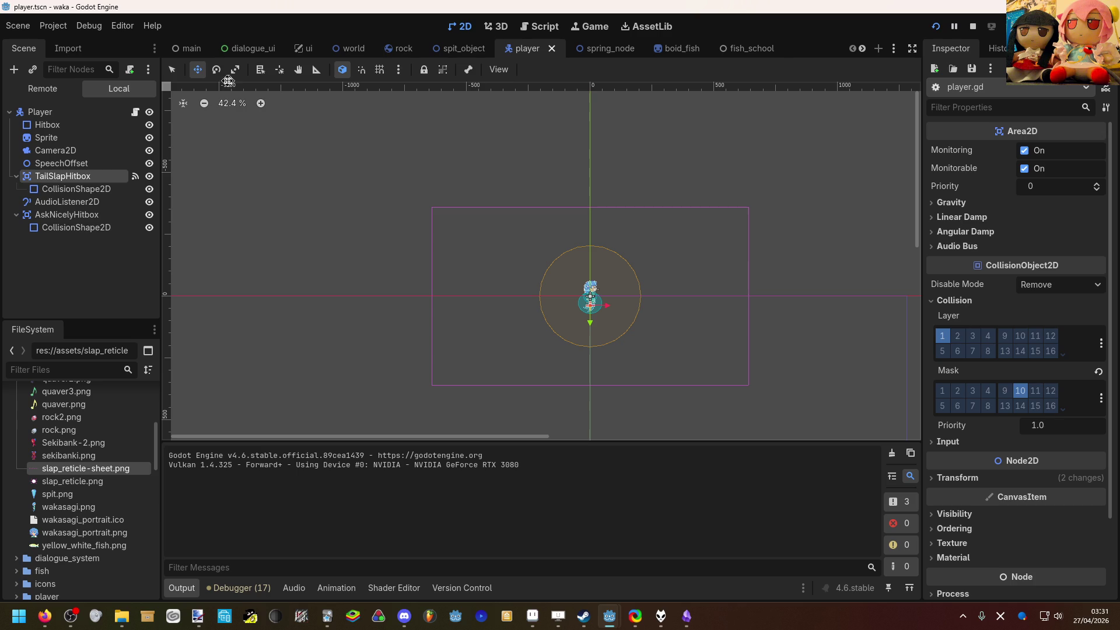
pyautogui.click(188, 48)
# Step: Move the Player to (-13445, 3864) in the main level, then save and run with F5
pyautogui.scroll(-6, 430, 292)
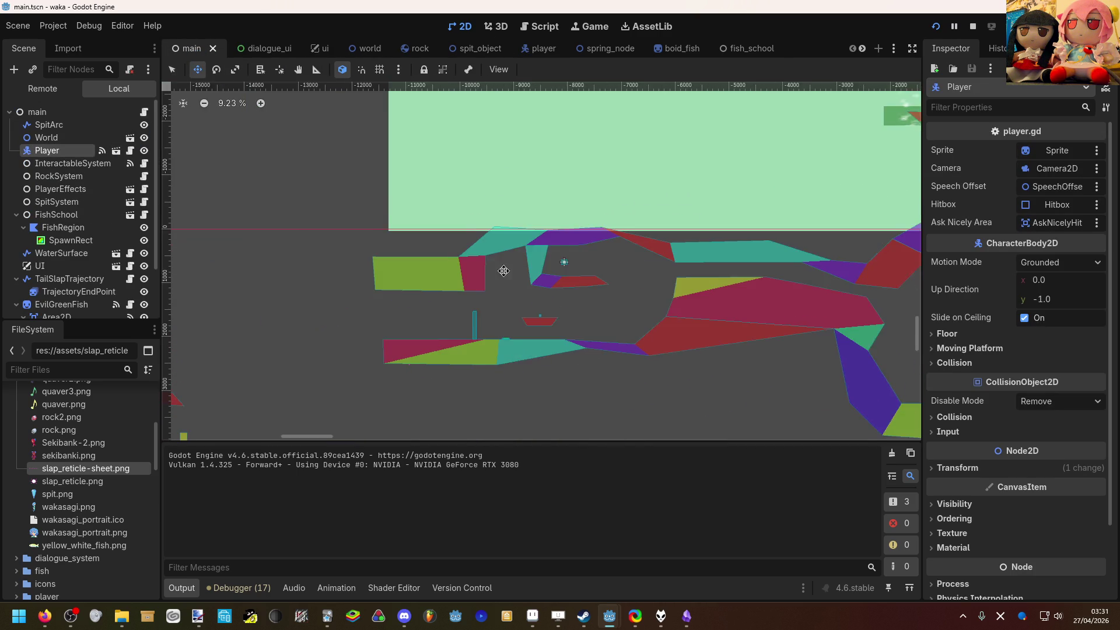
pyautogui.moveTo(504, 270); pyautogui.dragTo(848, 250)
pyautogui.moveTo(848, 250); pyautogui.dragTo(510, 330)
pyautogui.moveTo(502, 331); pyautogui.dragTo(390, 337)
pyautogui.press('F5')
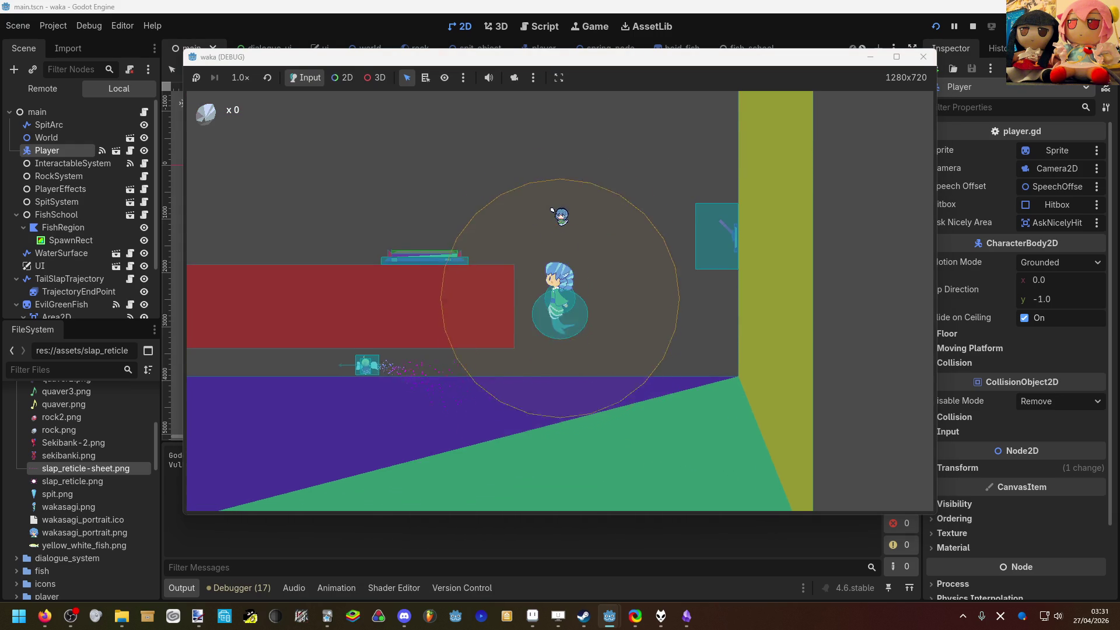
# Step: Swim the player left, right, up and down near bodies, asking nicely, then stop the game
pyautogui.press('space')
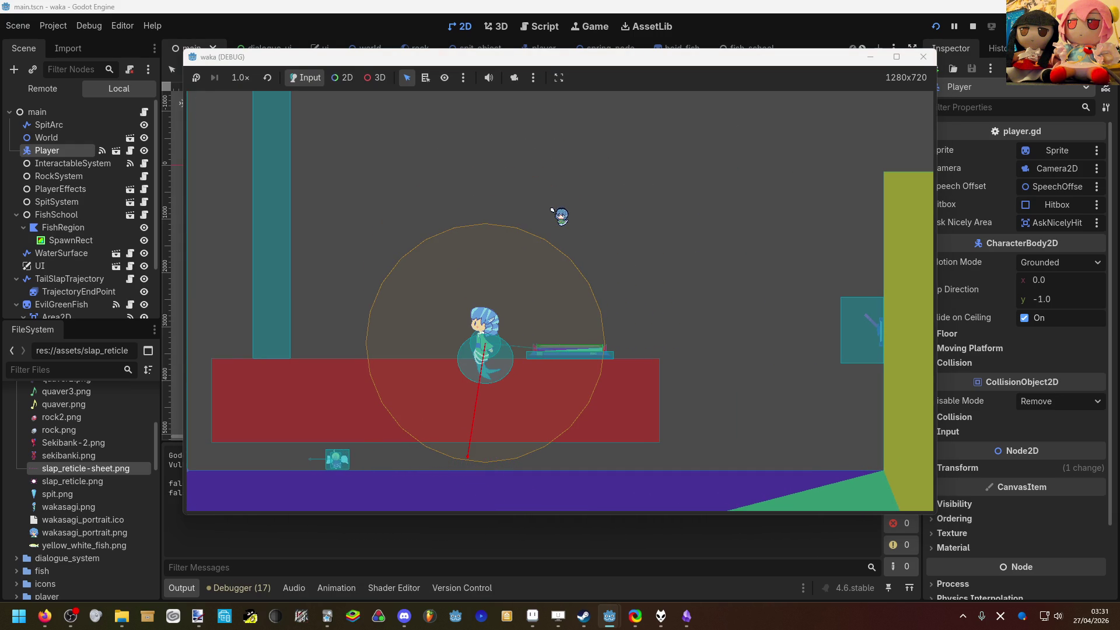
pyautogui.press('Left')
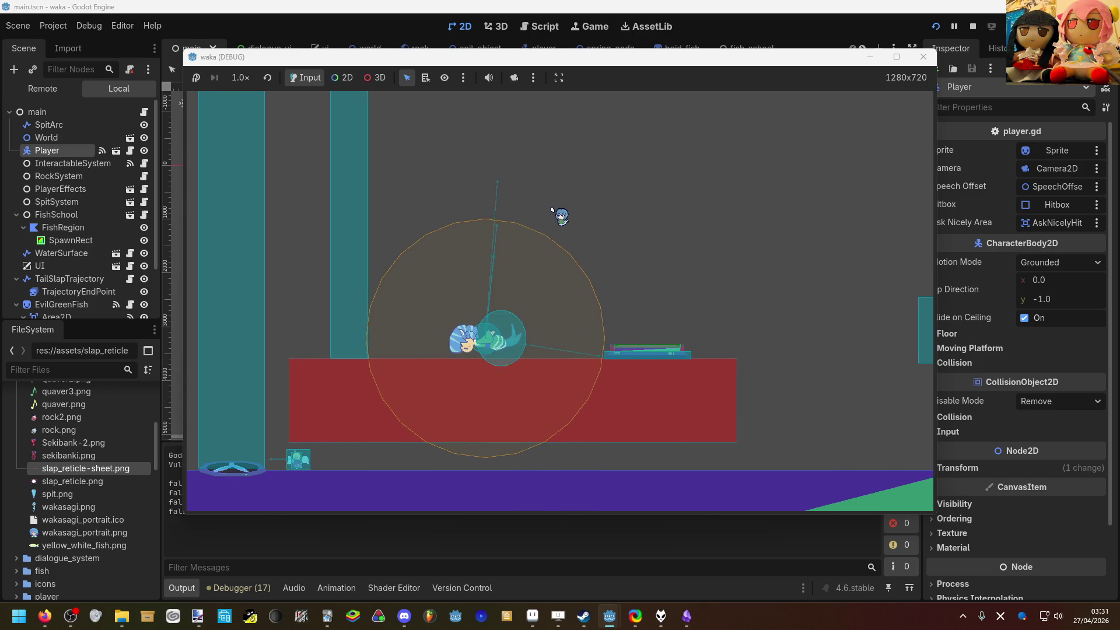
pyautogui.press('Right')
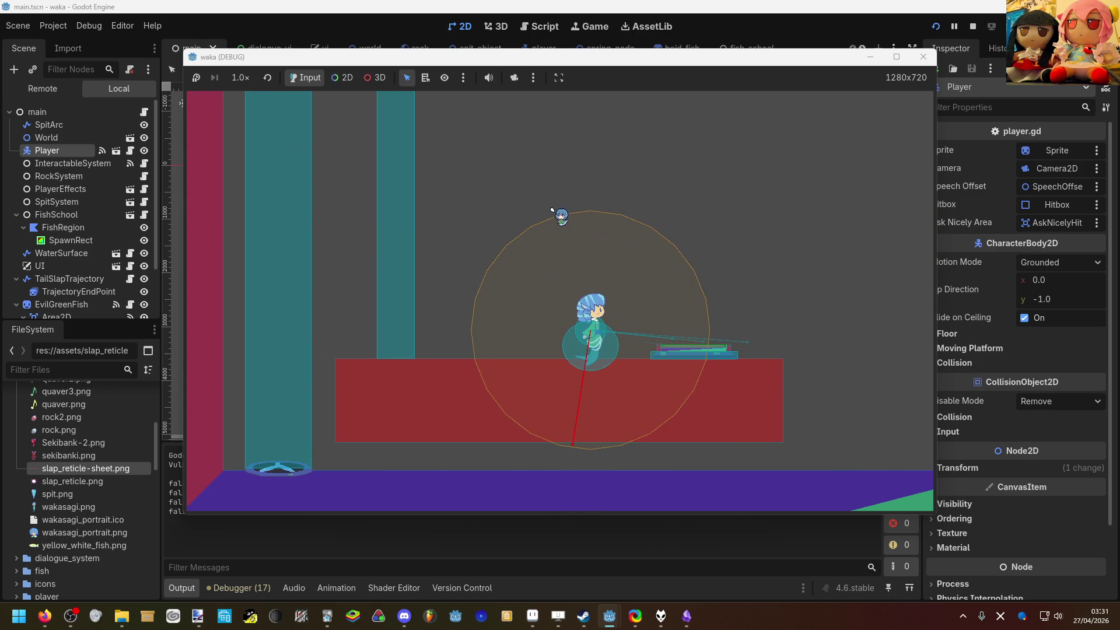
pyautogui.press('Up')
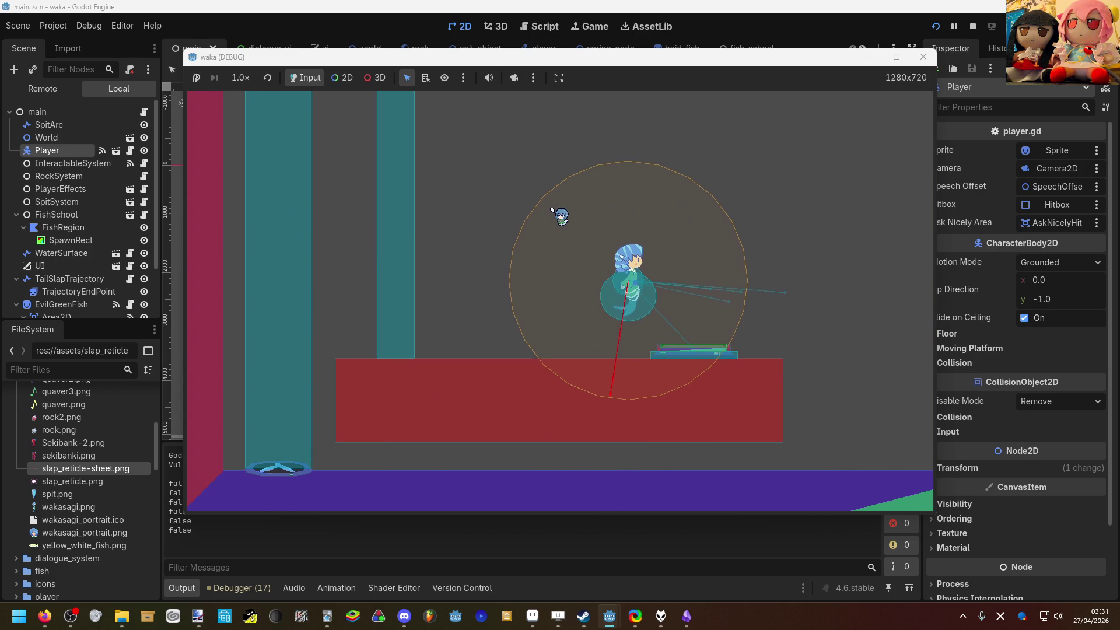
pyautogui.press('Left')
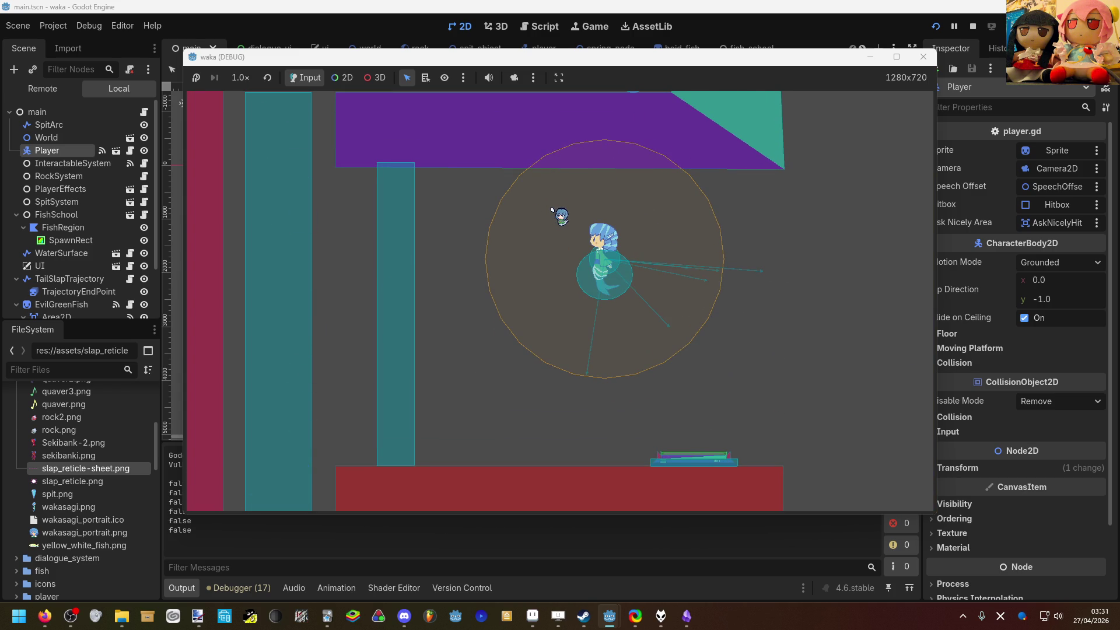
pyautogui.press('Left')
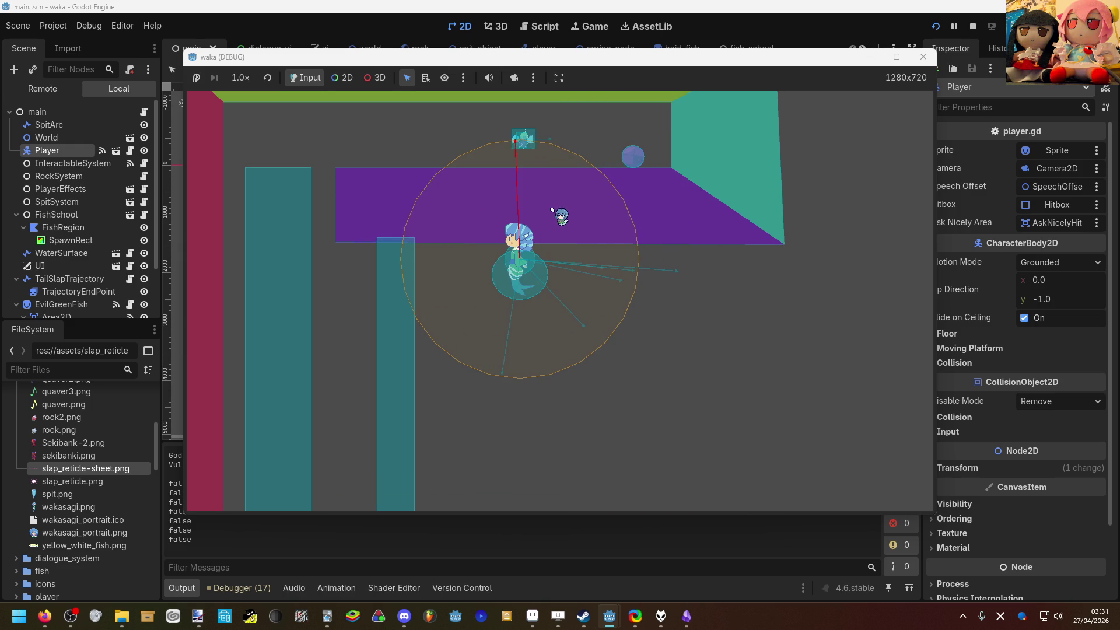
pyautogui.press('Right')
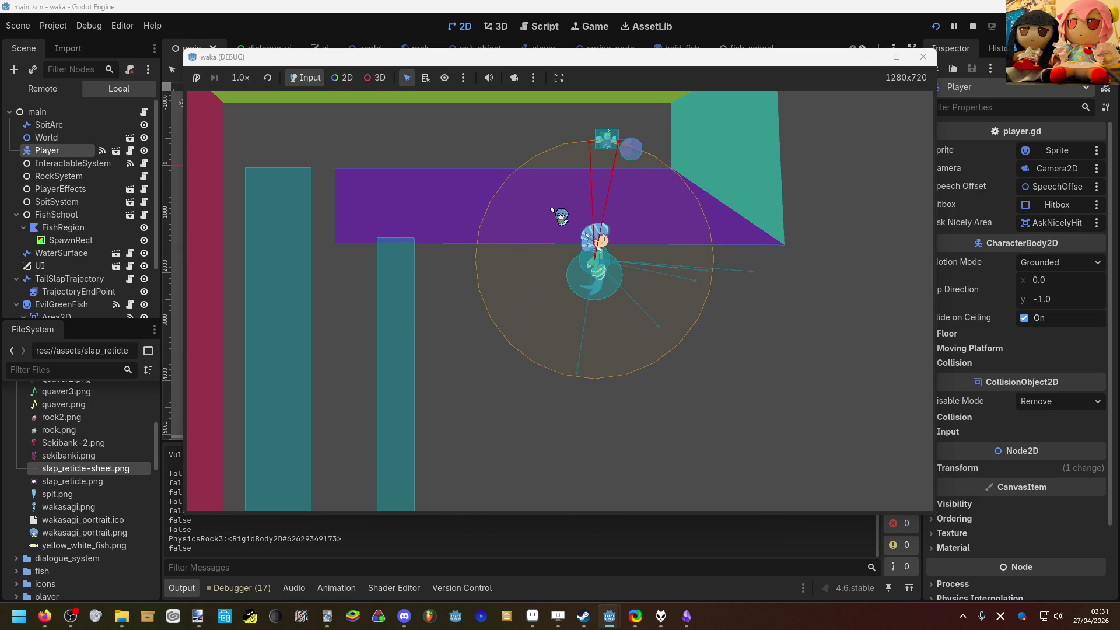
pyautogui.press('Right')
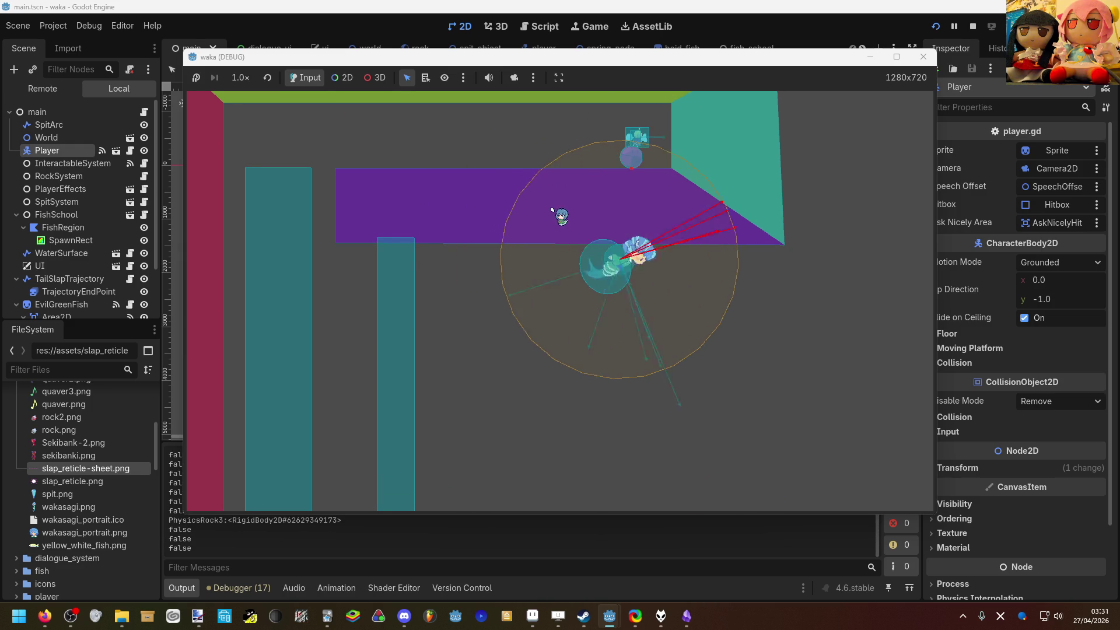
pyautogui.press('Left')
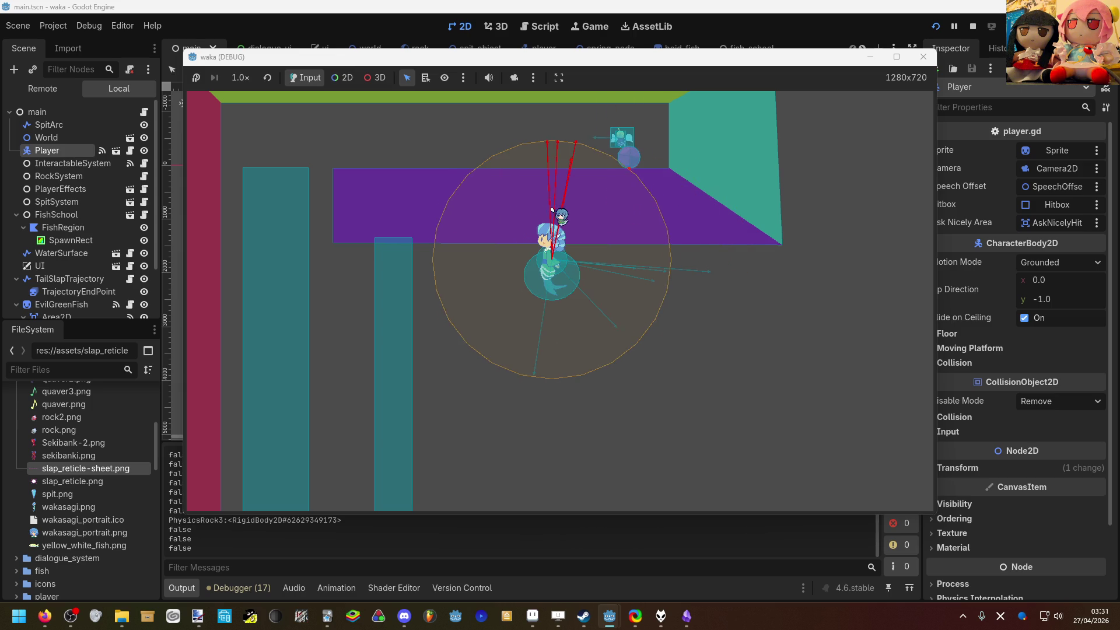
pyautogui.press('Right')
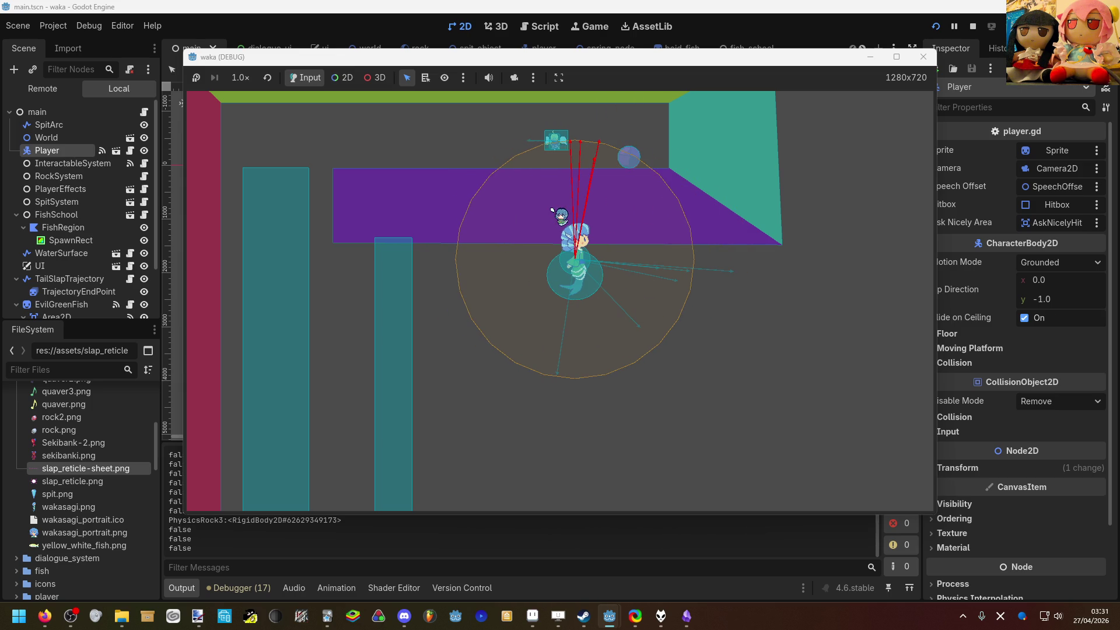
pyautogui.press('Left')
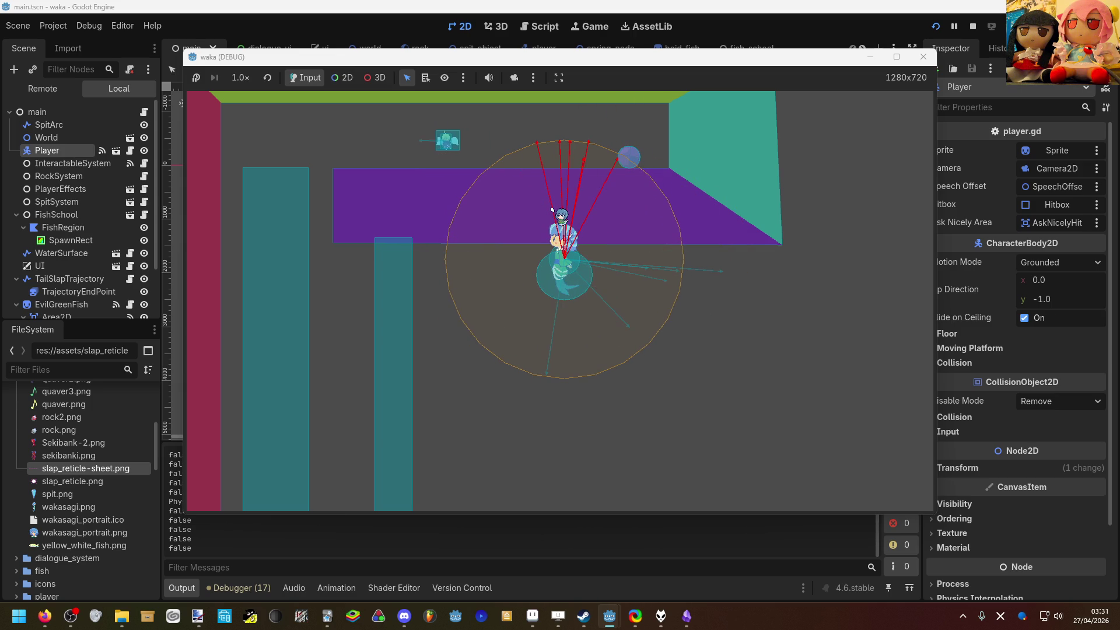
pyautogui.press('Right')
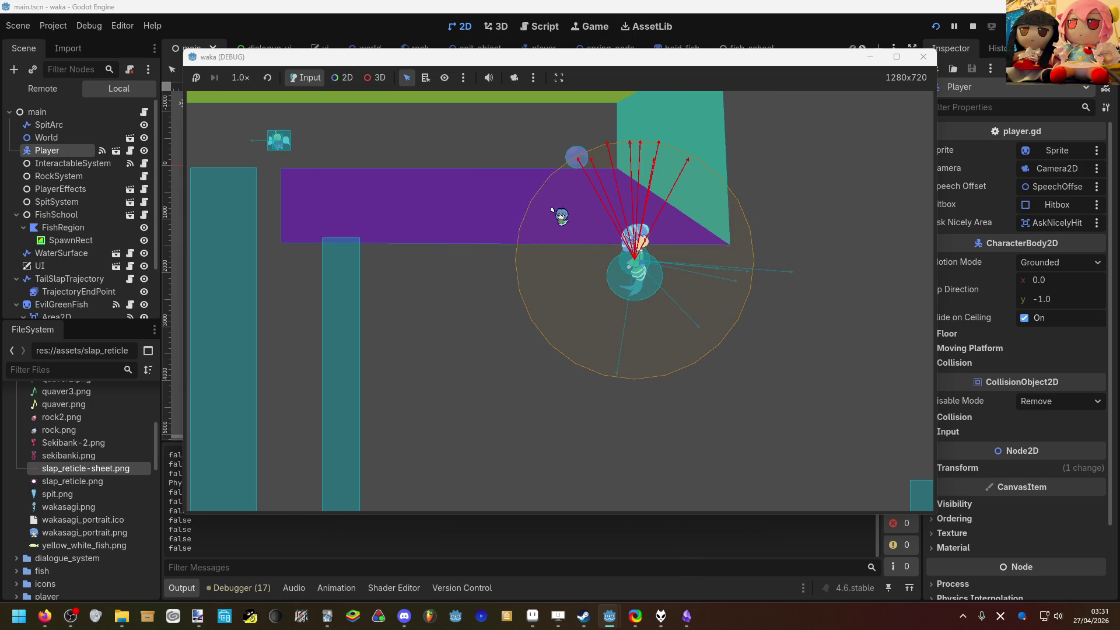
pyautogui.press('Up')
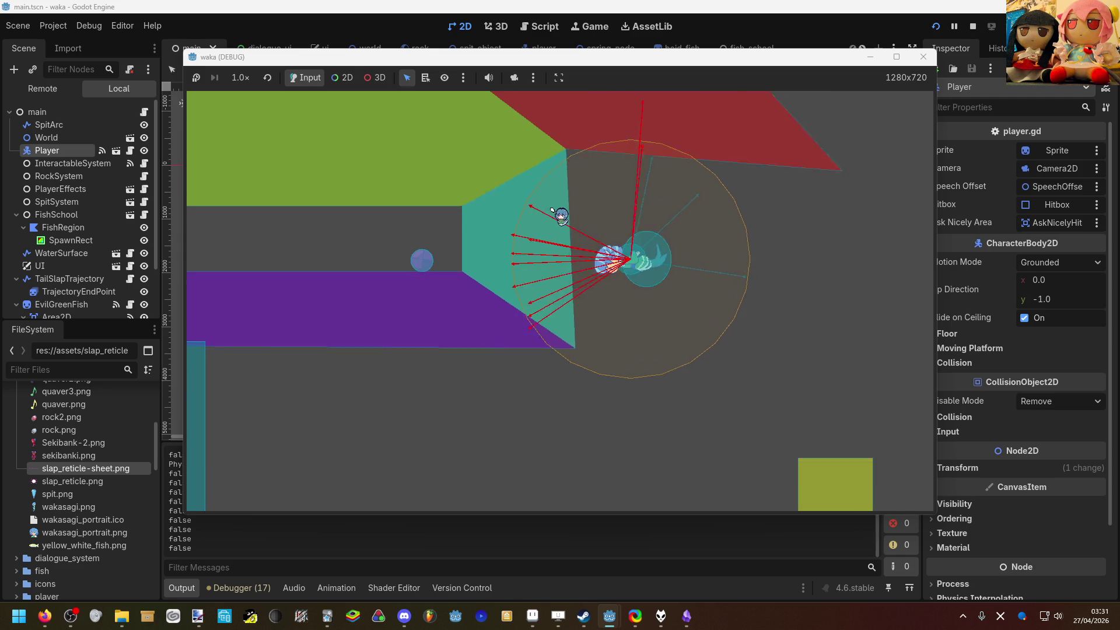
pyautogui.press('Down')
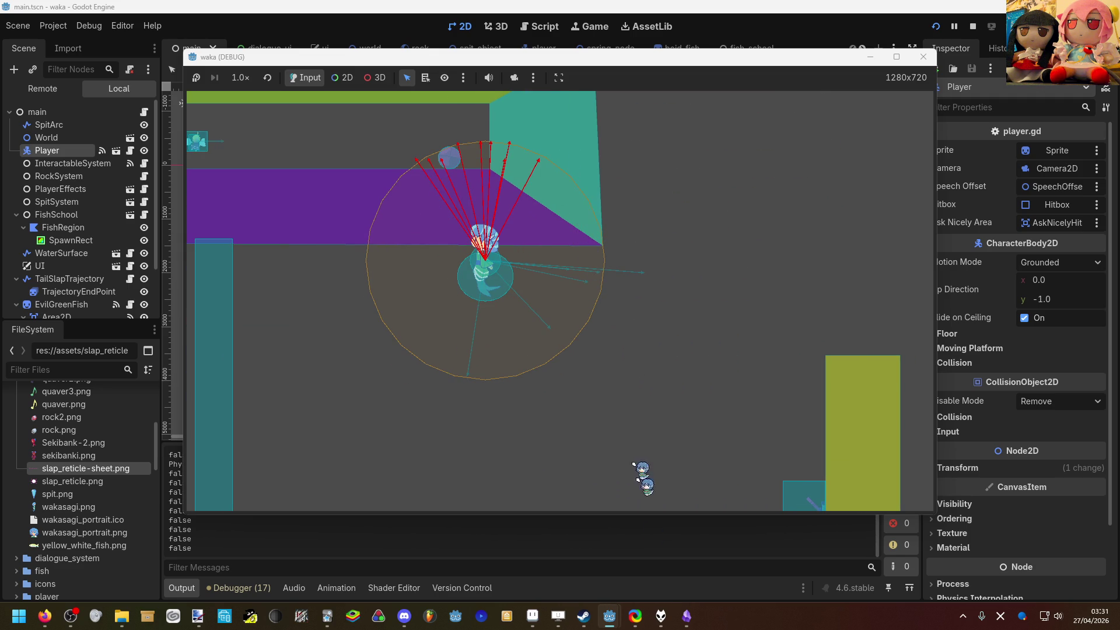
pyautogui.press('F8')
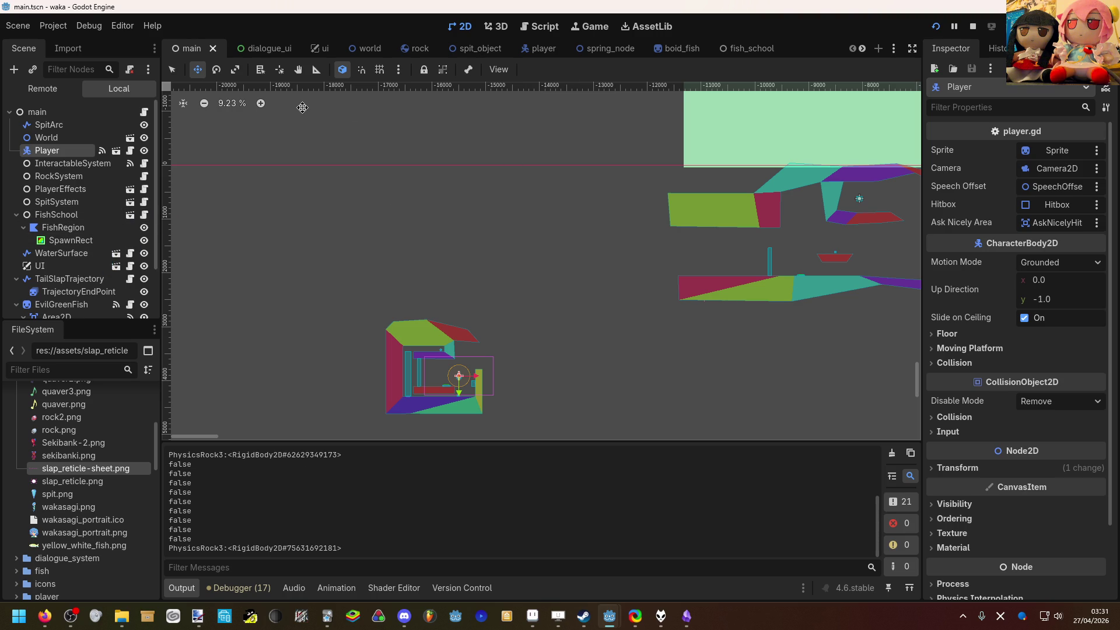
# Step: Open the Player scene and its player.gd script
pyautogui.moveTo(432, 112)
pyautogui.mouseDown()
pyautogui.moveTo(747, 78)
pyautogui.moveTo(474, 77)
pyautogui.moveTo(117, 120)
pyautogui.moveTo(139, 155)
pyautogui.mouseUp()
pyautogui.click(117, 151)
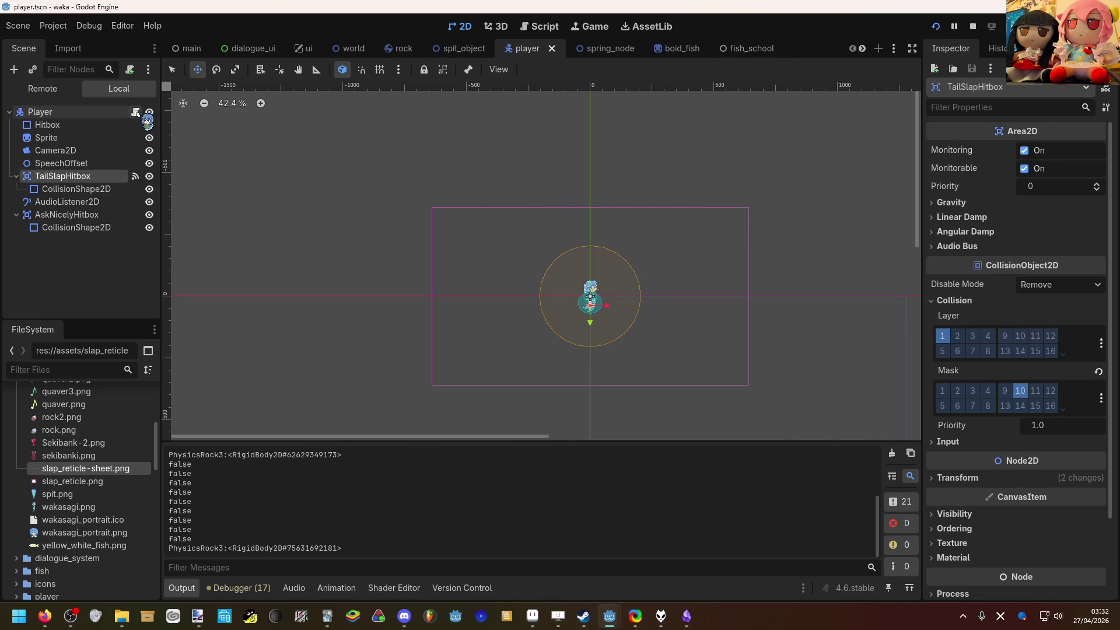
pyautogui.click(134, 111)
pyautogui.moveTo(576, 291)
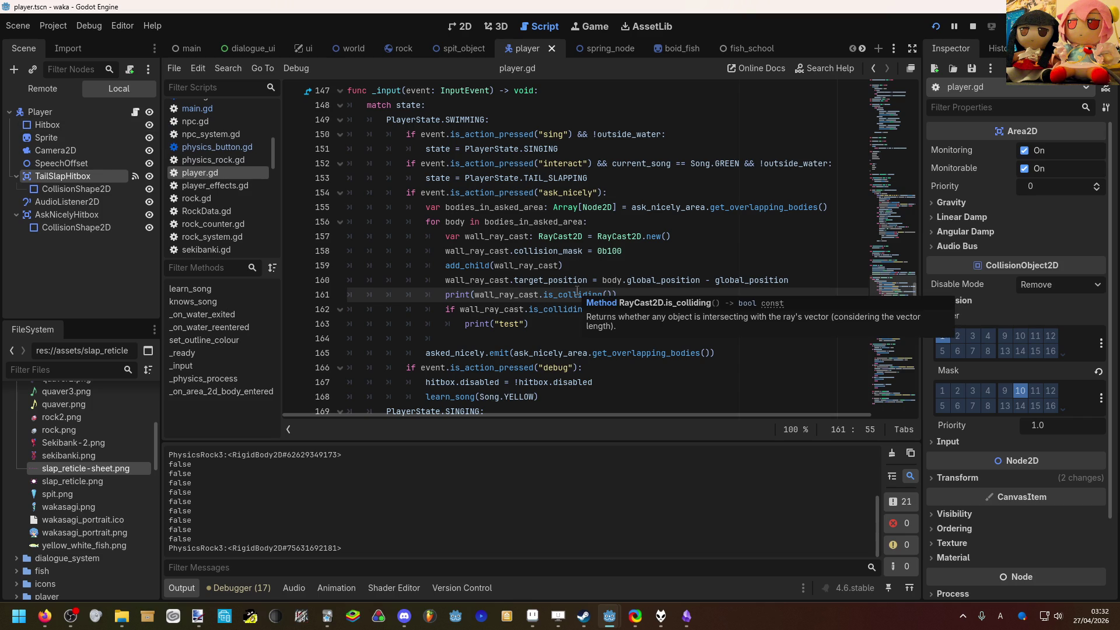
pyautogui.moveTo(517, 292)
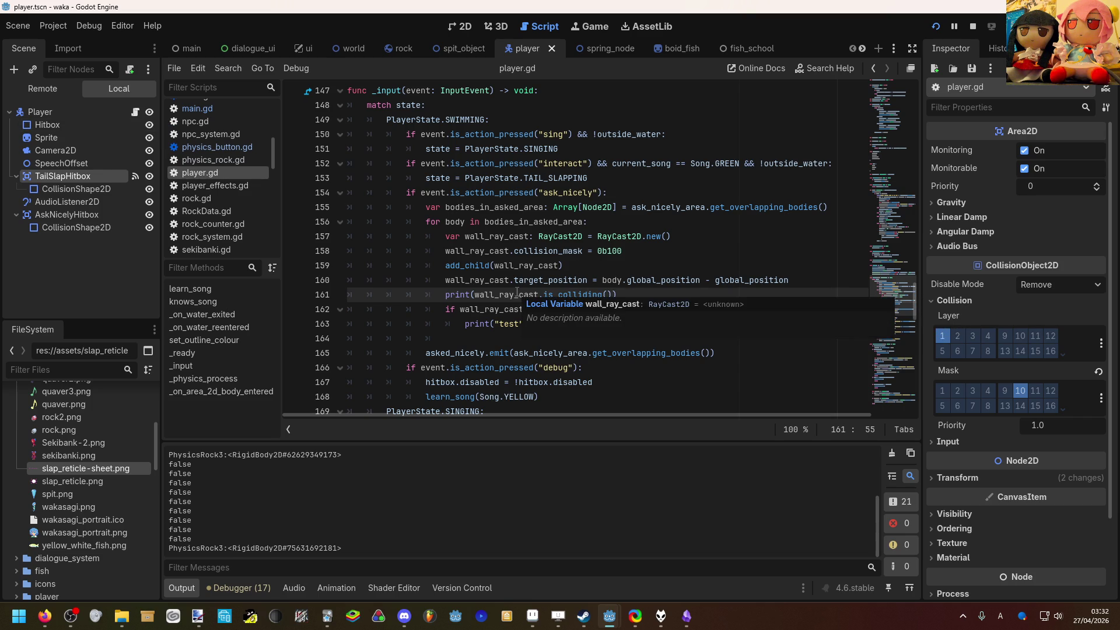
pyautogui.moveTo(576, 240)
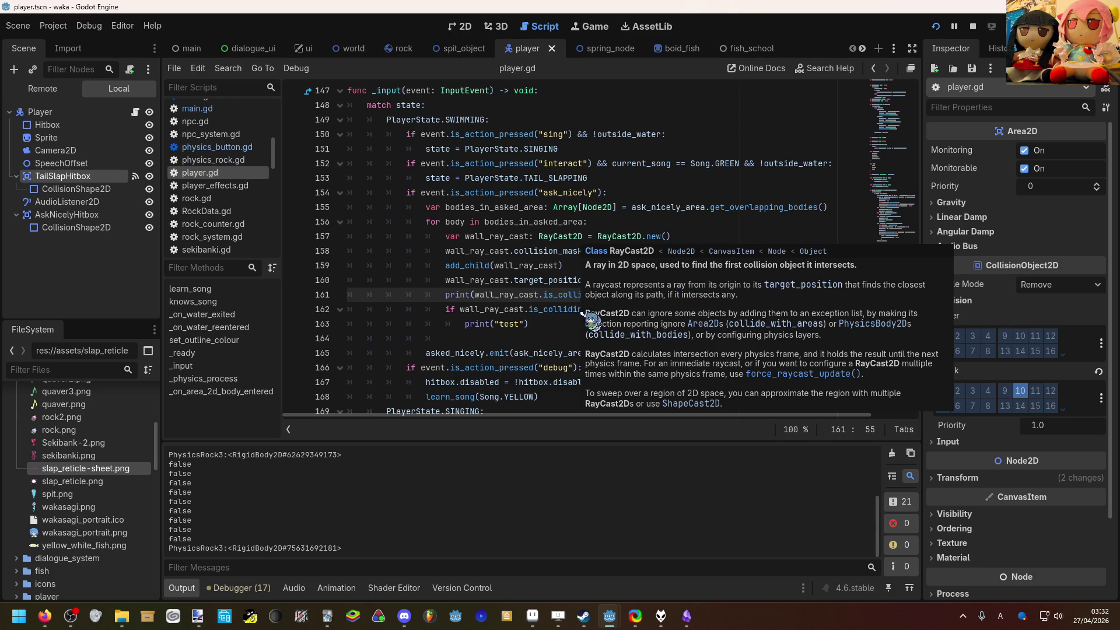
# Step: Add wall_ray_cast.force_raycast_update() after the target_position line, then save and launch
pyautogui.click(813, 283)
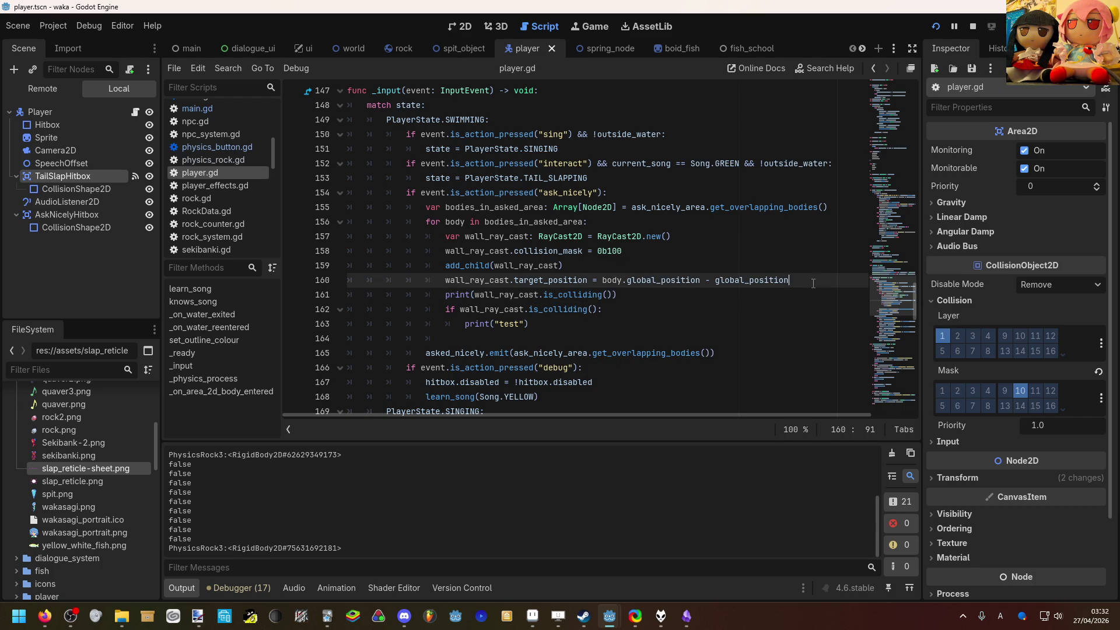
pyautogui.press('Return')
pyautogui.write('wall_ray_cast.for')
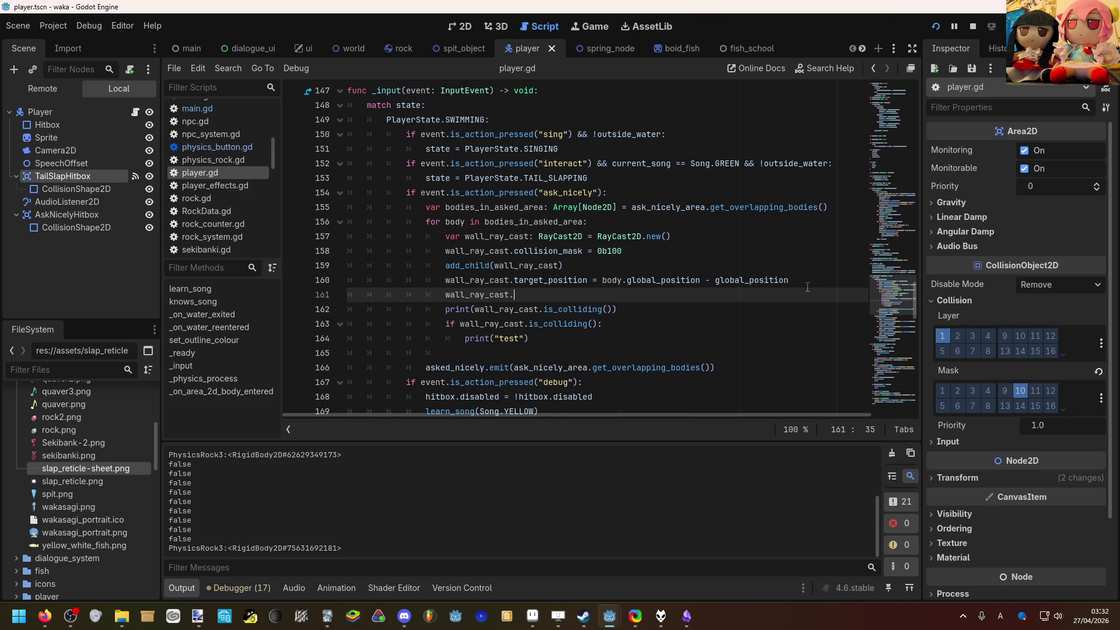
pyautogui.press('Return')
pyautogui.hotkey('ctrl', 's')
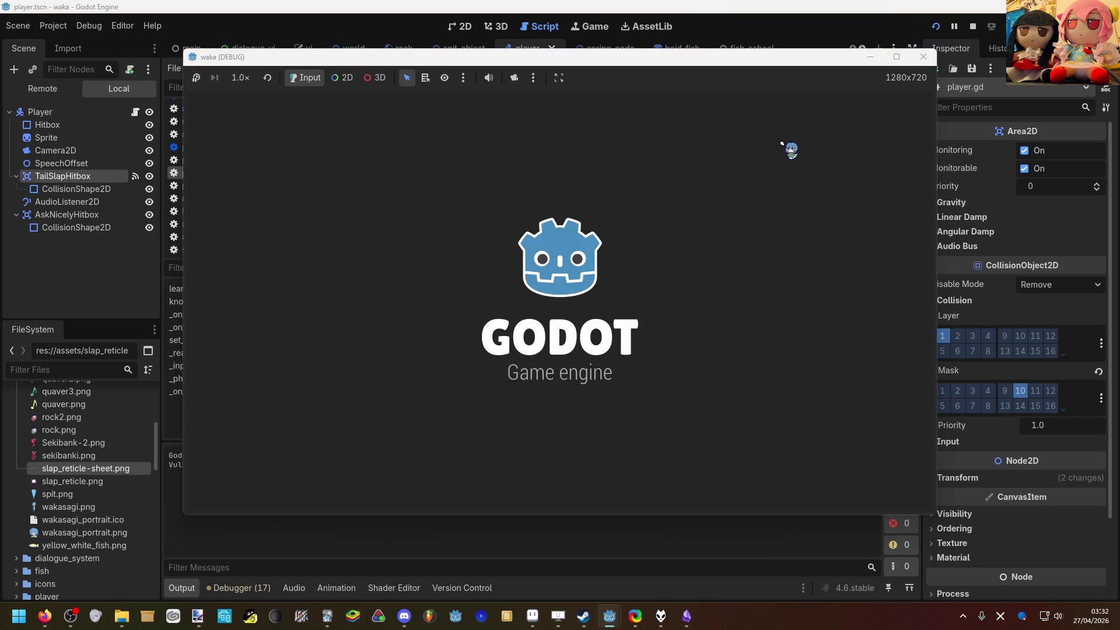
# Step: Swim the player left and up while asking nicely, then stop the game and return to the script
pyautogui.press('Left')
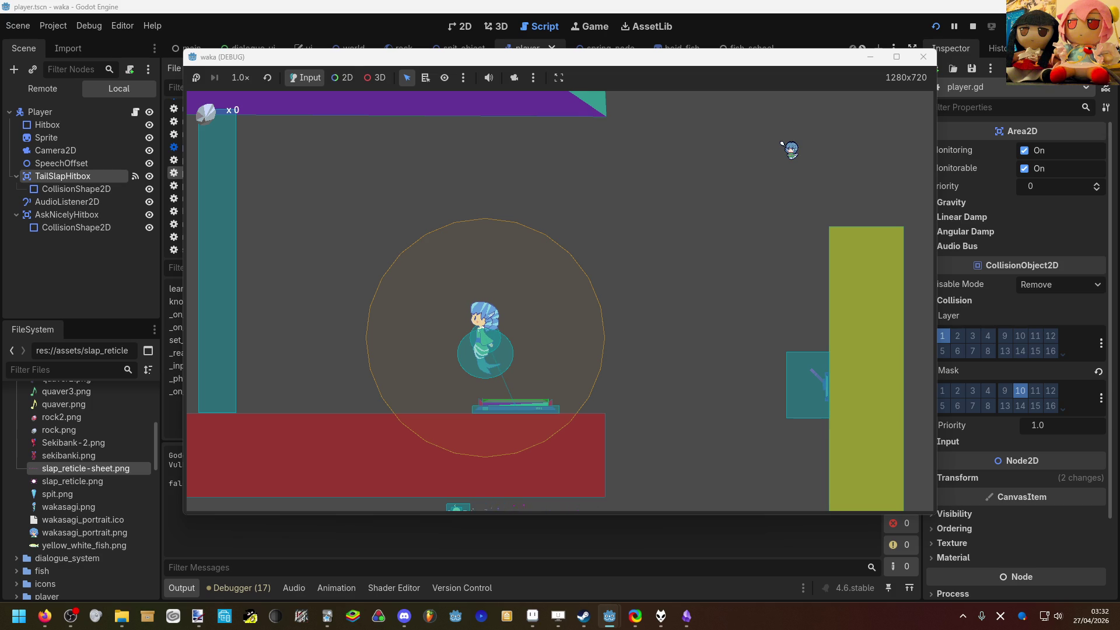
pyautogui.press('Left')
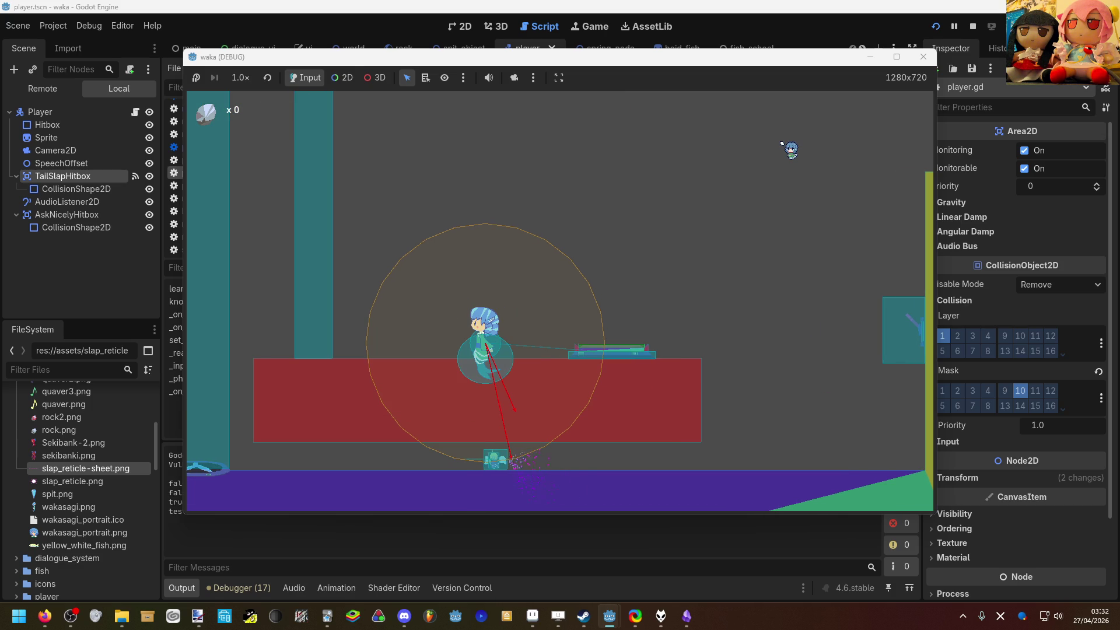
pyautogui.press('Left')
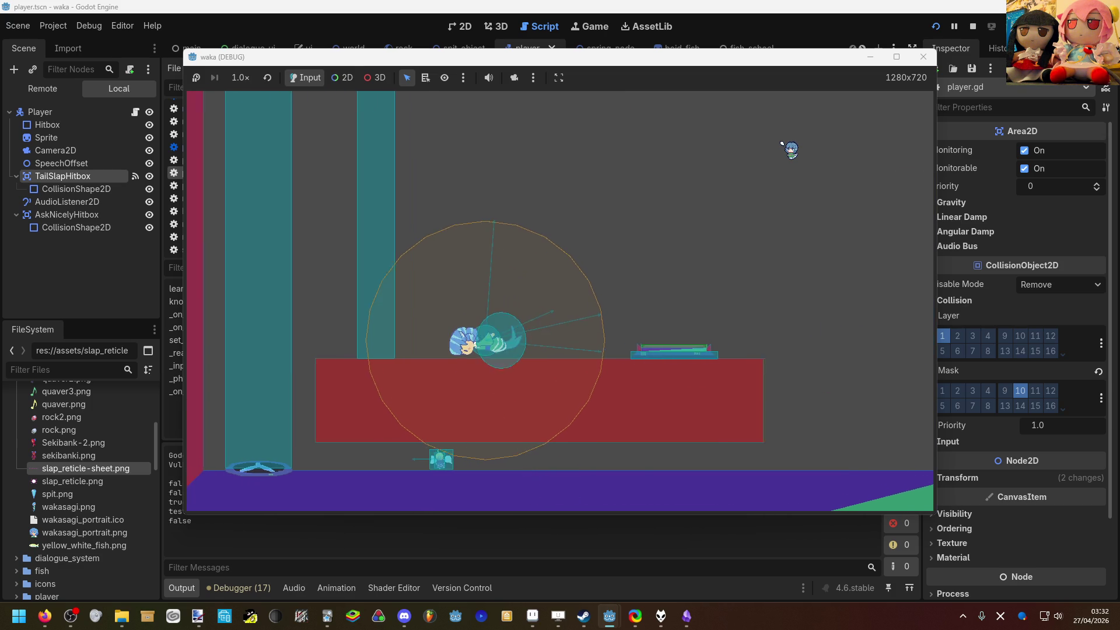
pyautogui.press('Left')
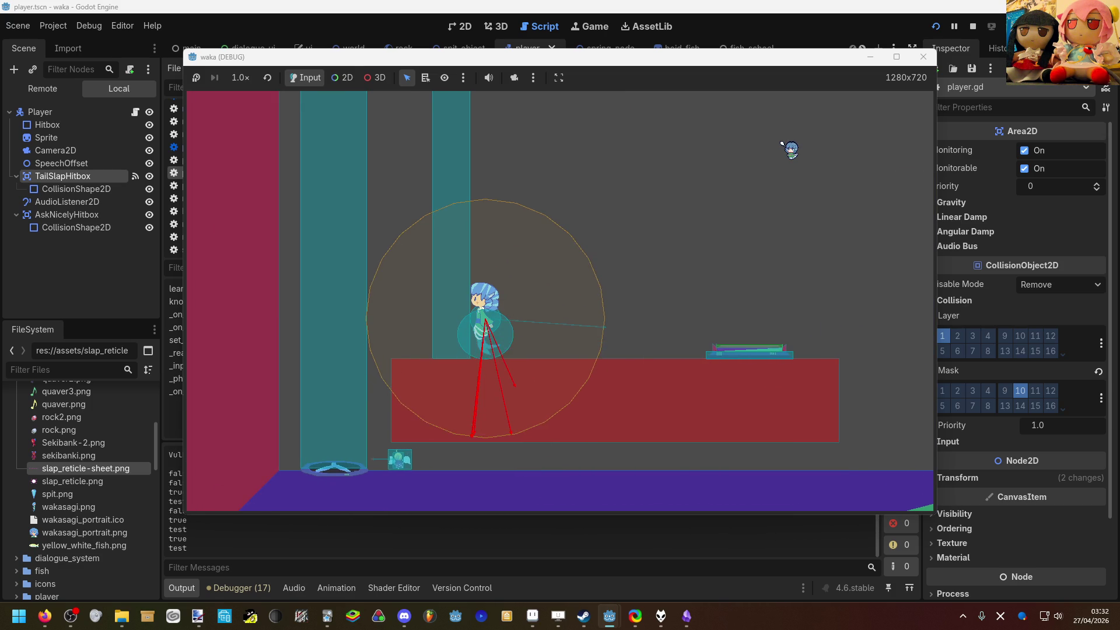
pyautogui.press('Up')
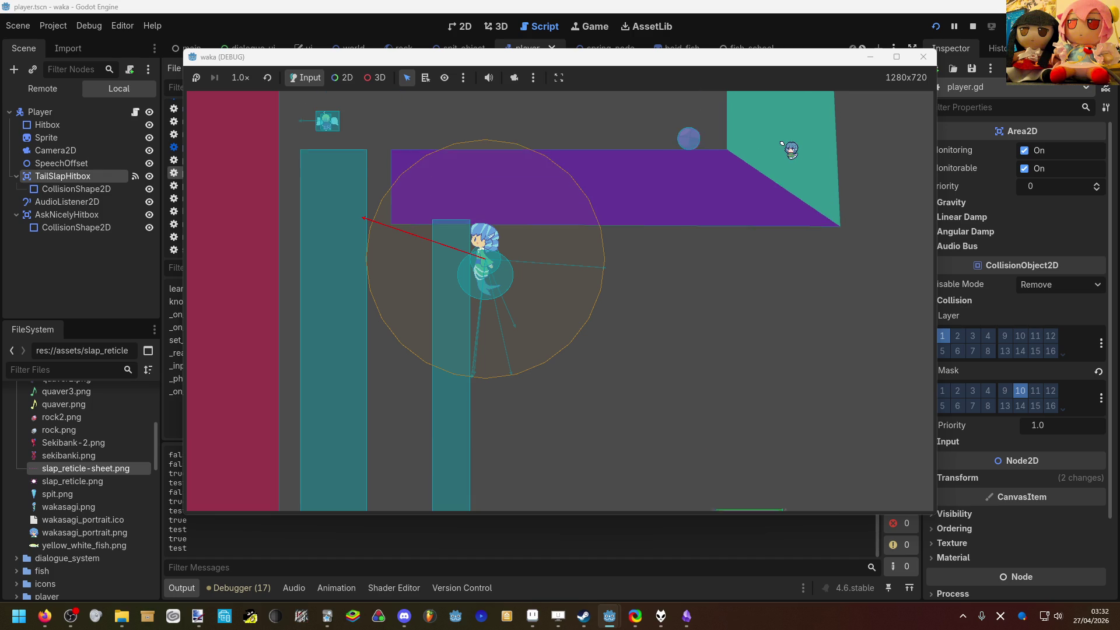
pyautogui.press('Up')
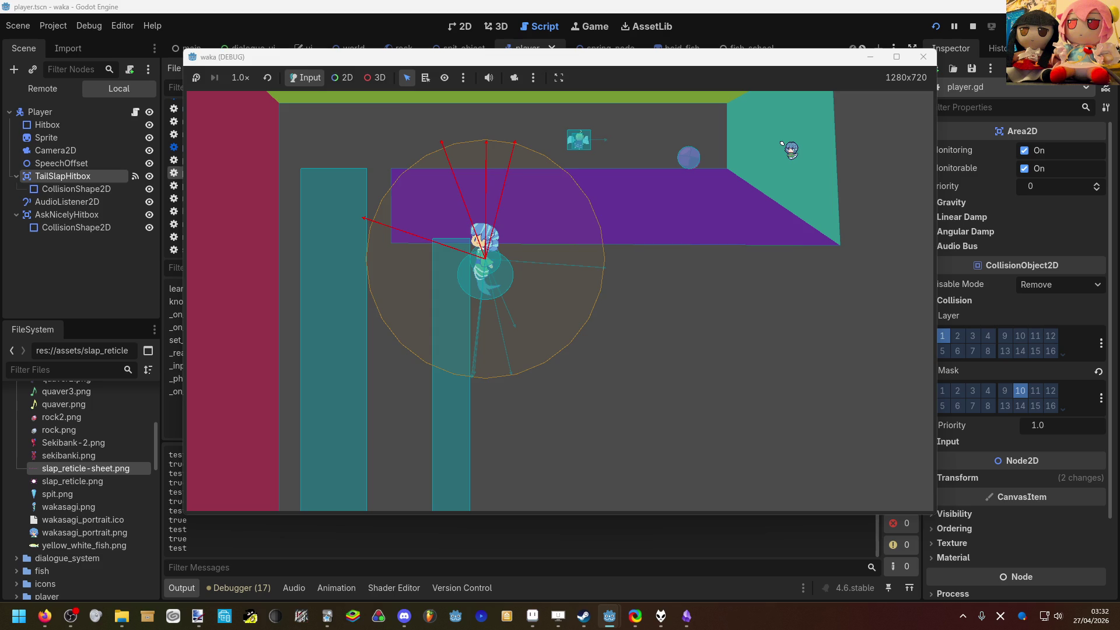
pyautogui.press('F8')
pyautogui.click(658, 333)
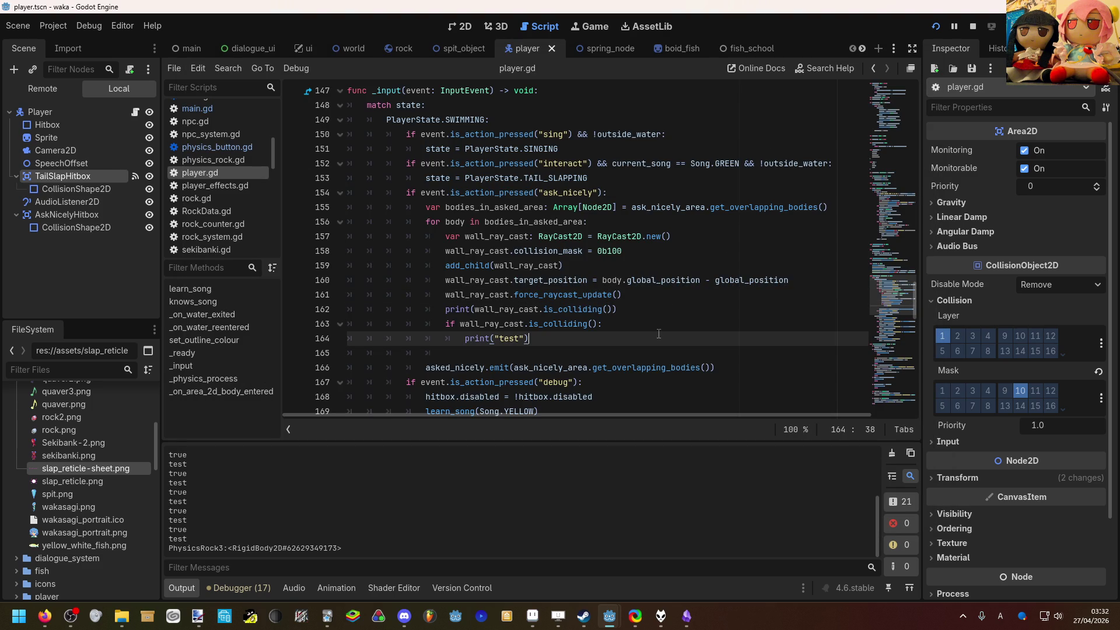
# Step: Negate the if condition to !wall_ray_cast.is_colliding()
pyautogui.moveTo(659, 334)
pyautogui.mouseDown()
pyautogui.moveTo(583, 320)
pyautogui.moveTo(555, 296)
pyautogui.moveTo(505, 309)
pyautogui.moveTo(505, 324)
pyautogui.mouseUp()
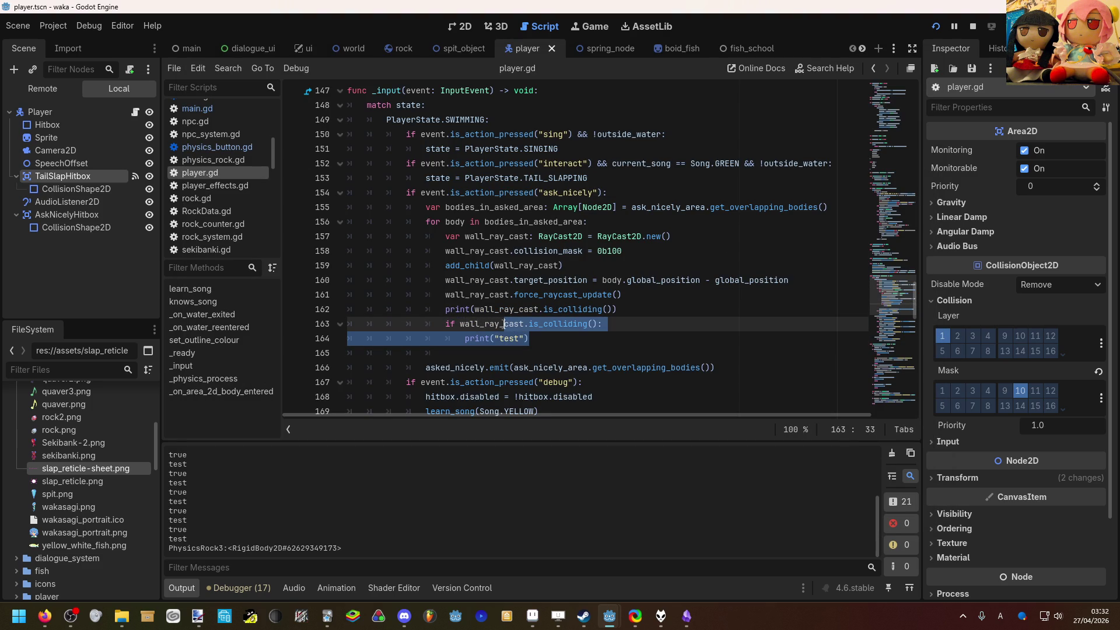
pyautogui.click(589, 332)
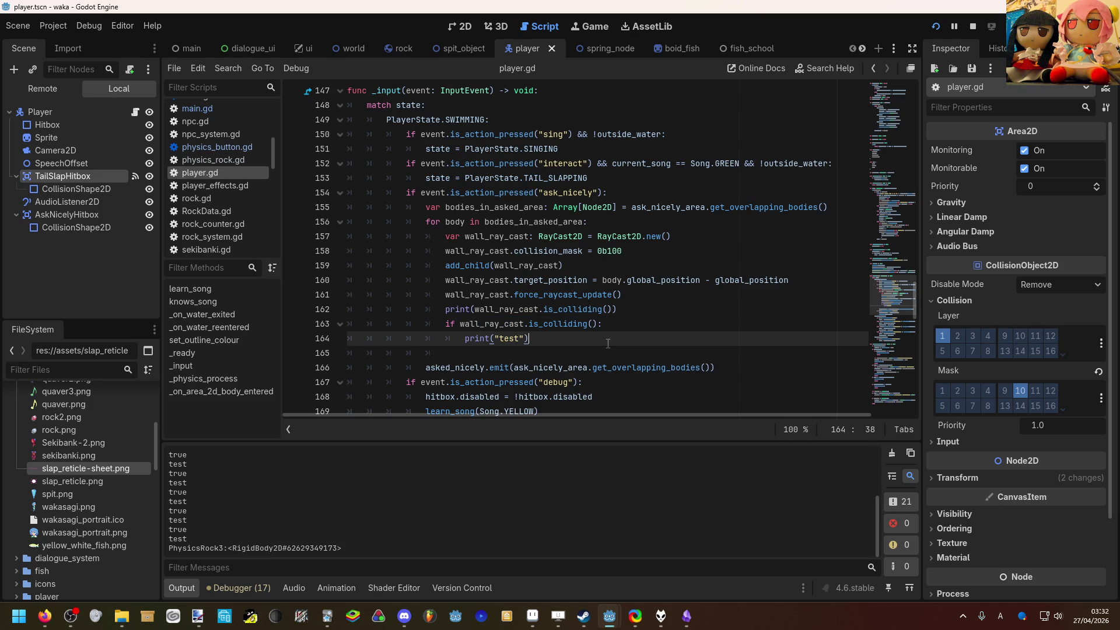
pyautogui.moveTo(608, 343); pyautogui.dragTo(492, 312)
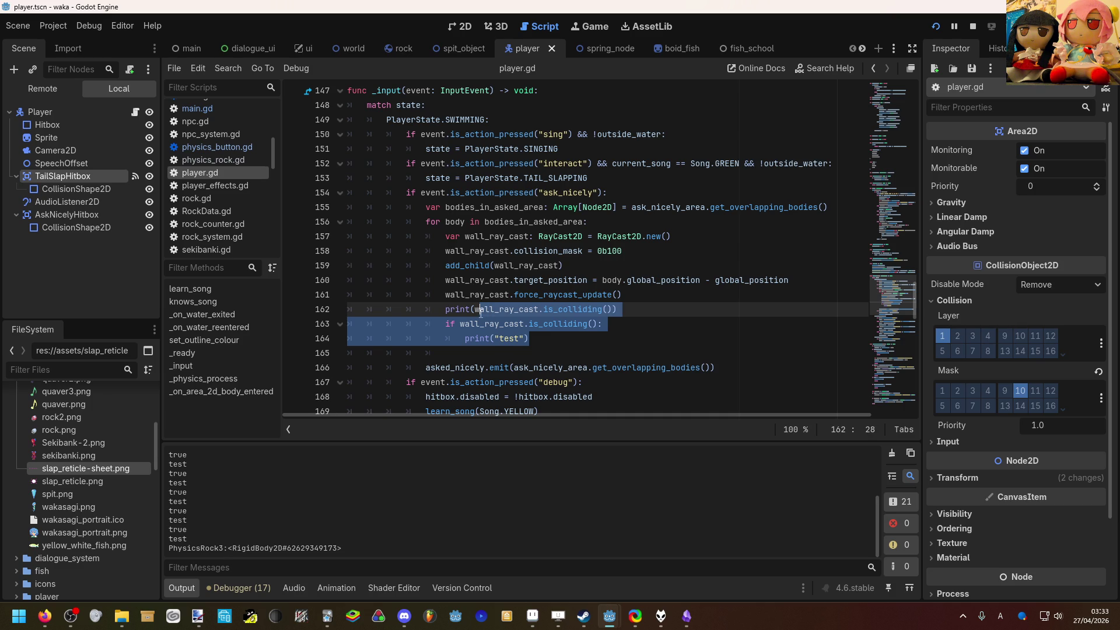
pyautogui.click(485, 283)
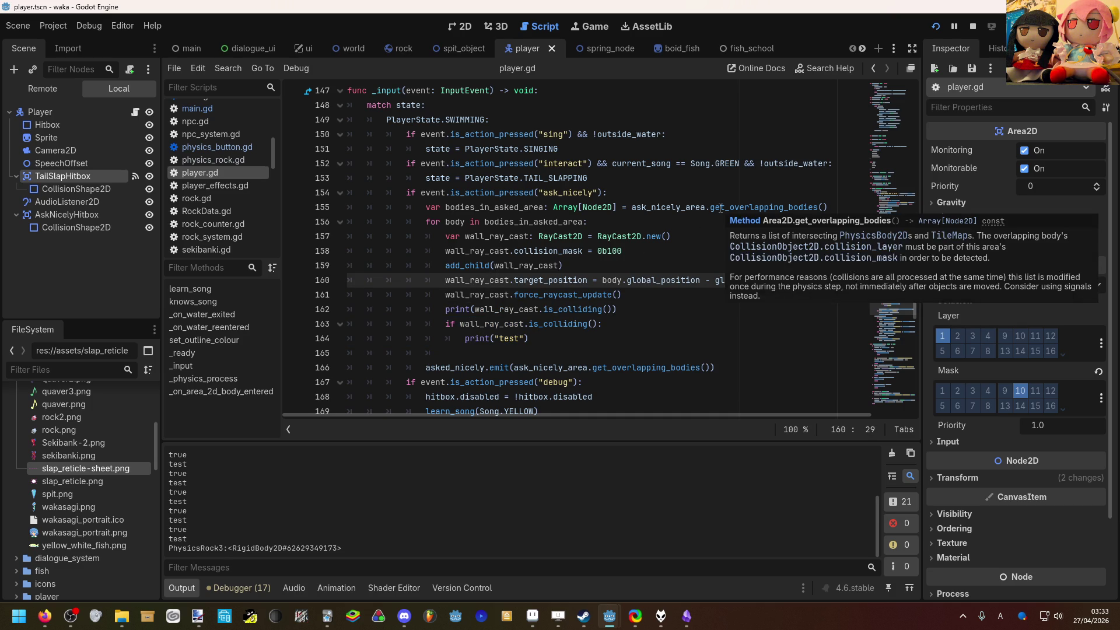
pyautogui.scroll(-1, 535, 303)
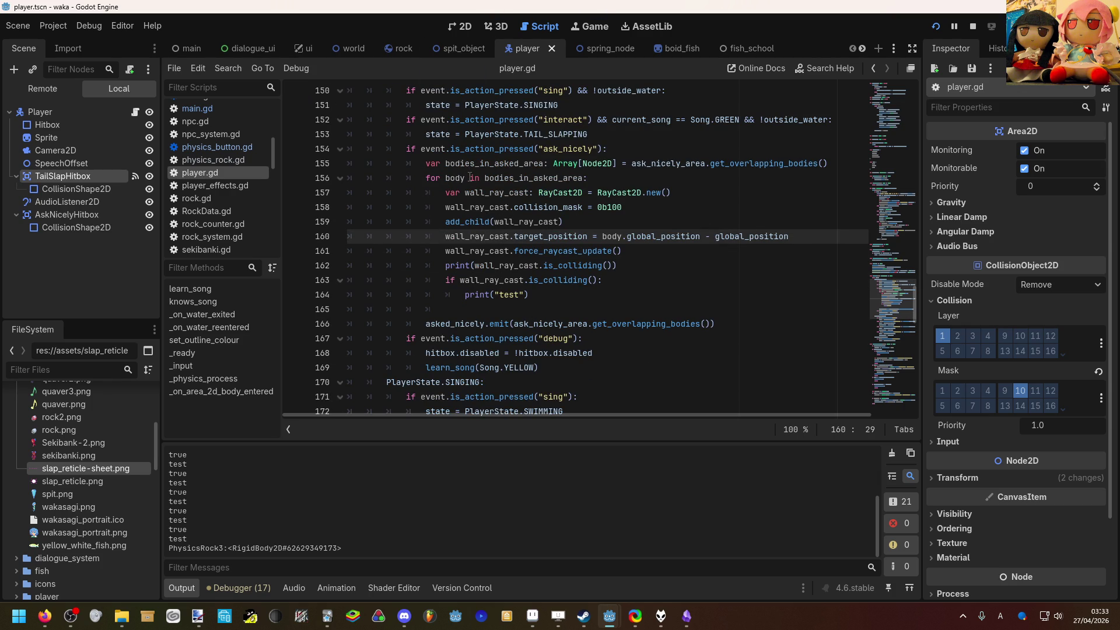
pyautogui.click(564, 297)
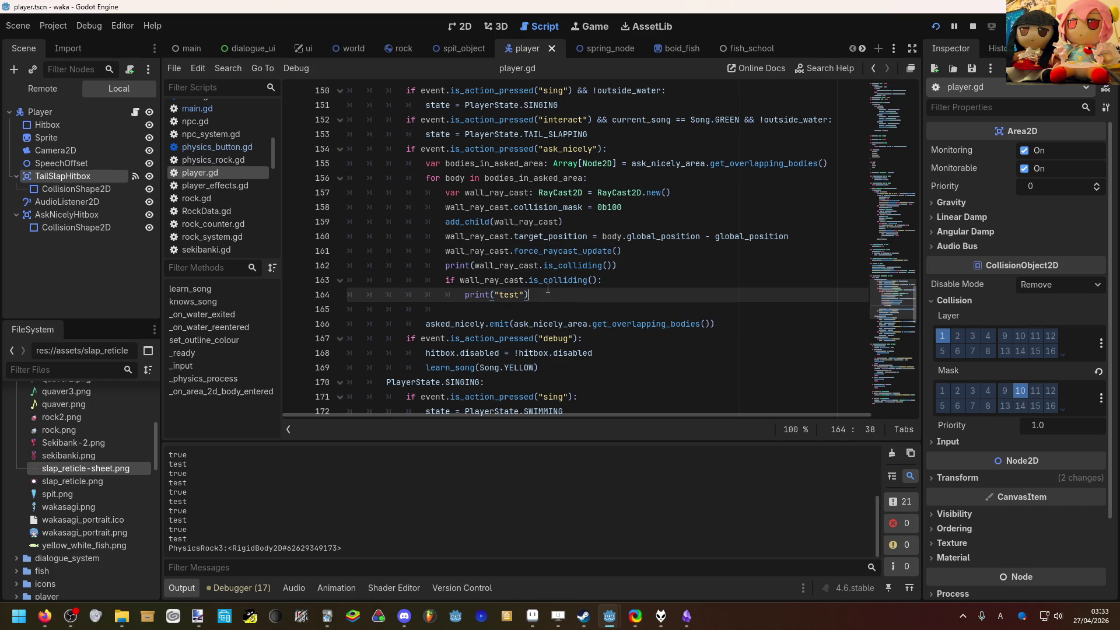
pyautogui.moveTo(547, 288); pyautogui.dragTo(460, 280)
pyautogui.click(489, 280)
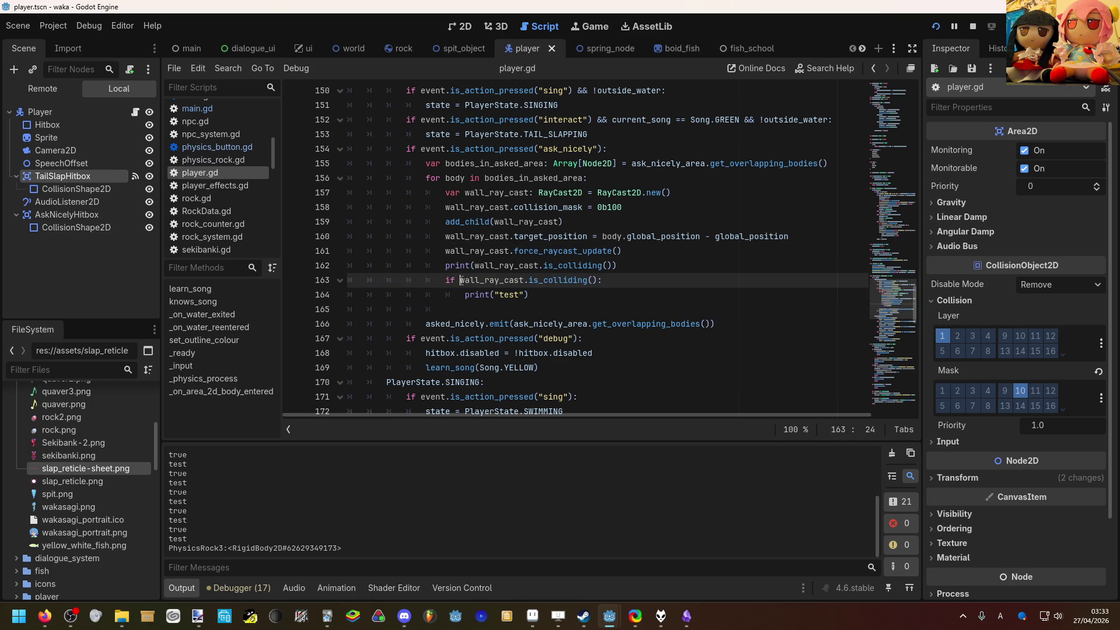
pyautogui.write('!')
# Step: Delete the is_colliding debug print line and add a blank line after print("test")
pyautogui.scroll(1, 514, 289)
pyautogui.moveTo(619, 309); pyautogui.dragTo(314, 315)
pyautogui.press('BackSpace')
pyautogui.press('BackSpace')
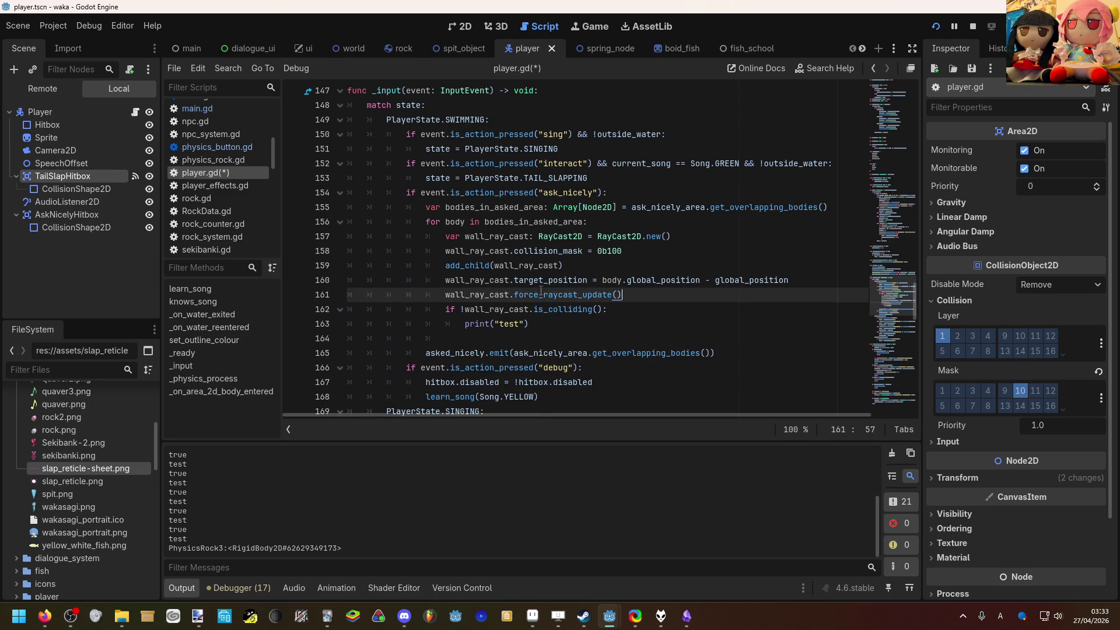
pyautogui.click(595, 266)
pyautogui.scroll(-1, 598, 274)
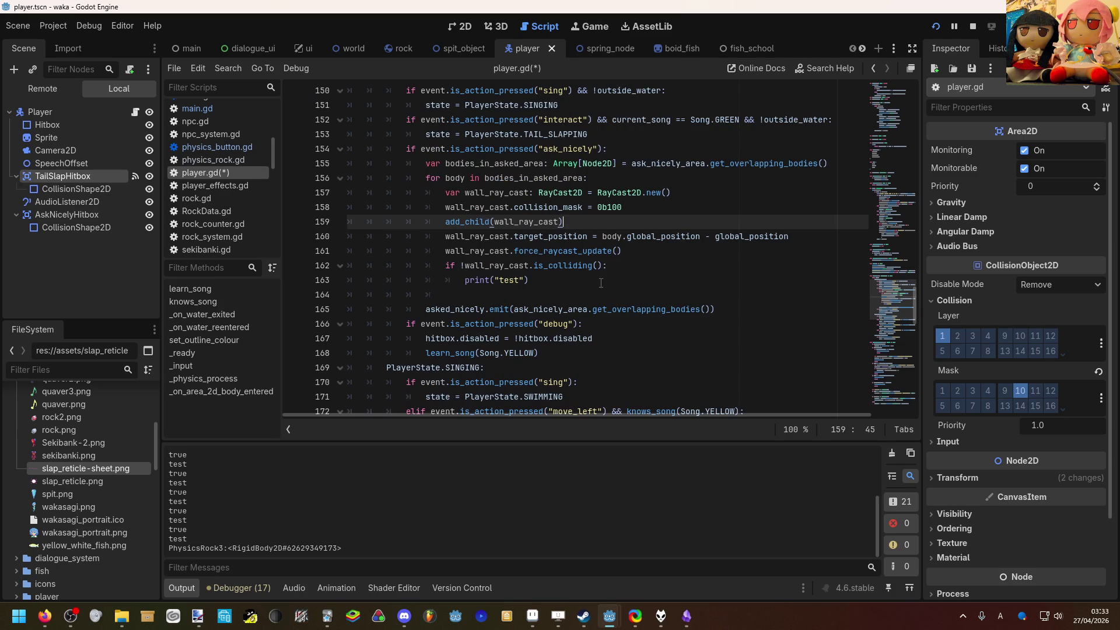
pyautogui.click(601, 282)
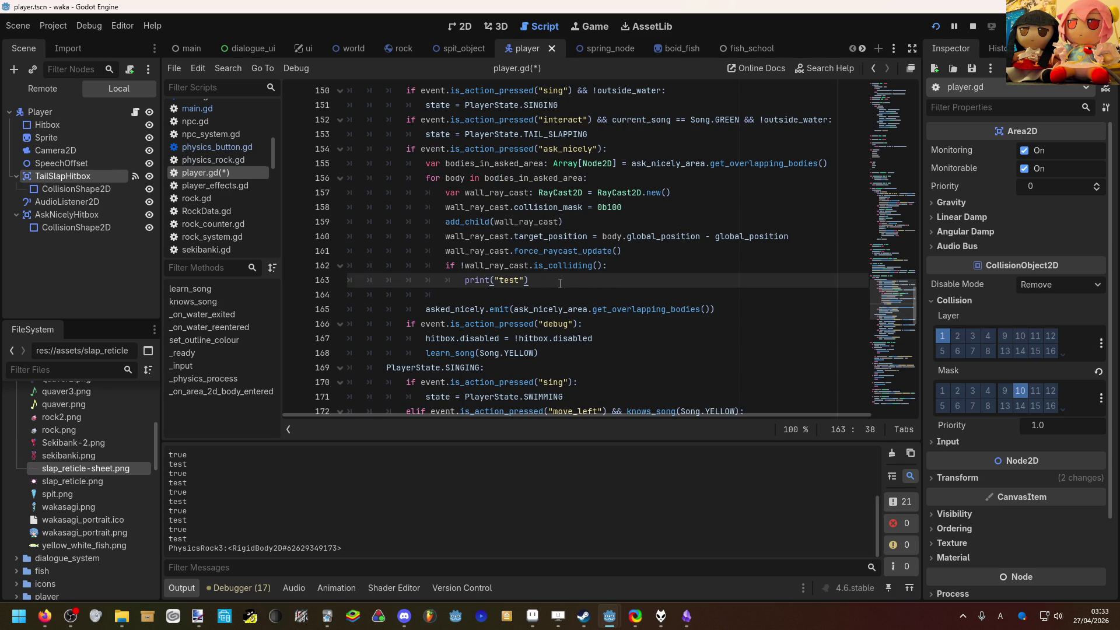
pyautogui.press('Return')
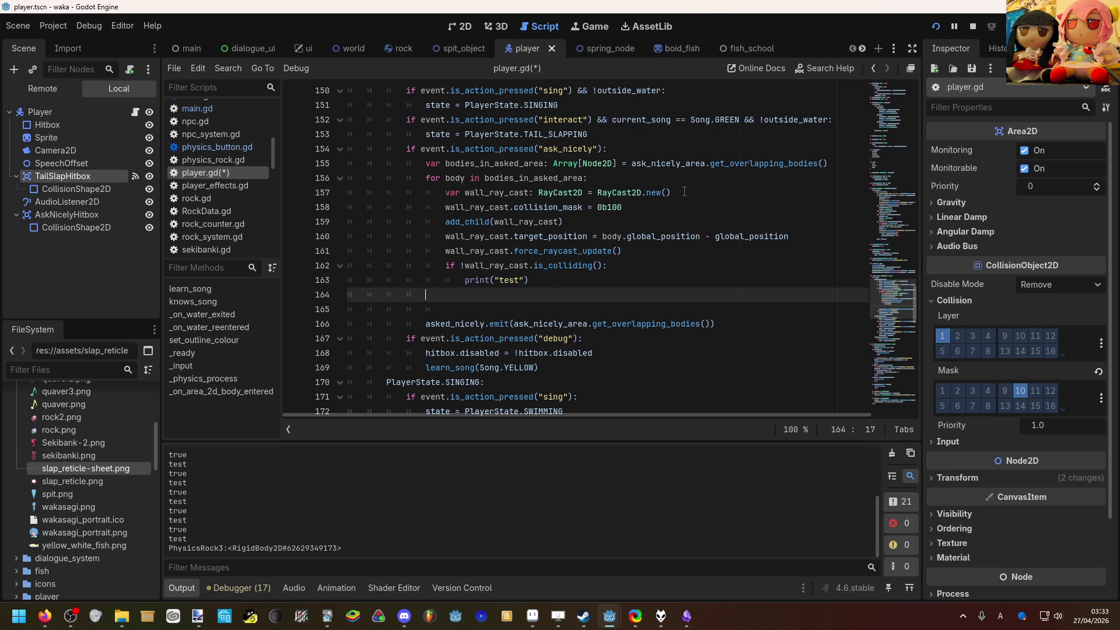
pyautogui.click(833, 163)
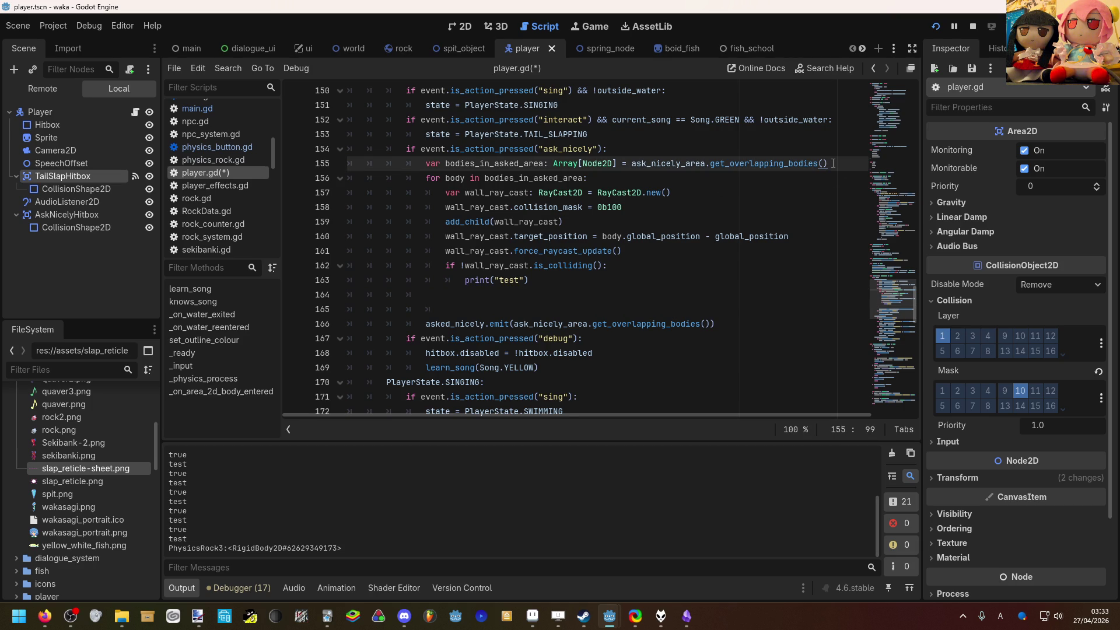
# Step: Declare var unobstructed_bodies: Array[Node2D] = [] and replace print("test") with unobstructed_bodies.append(body)
pyautogui.press('Return')
pyautogui.write('var ')
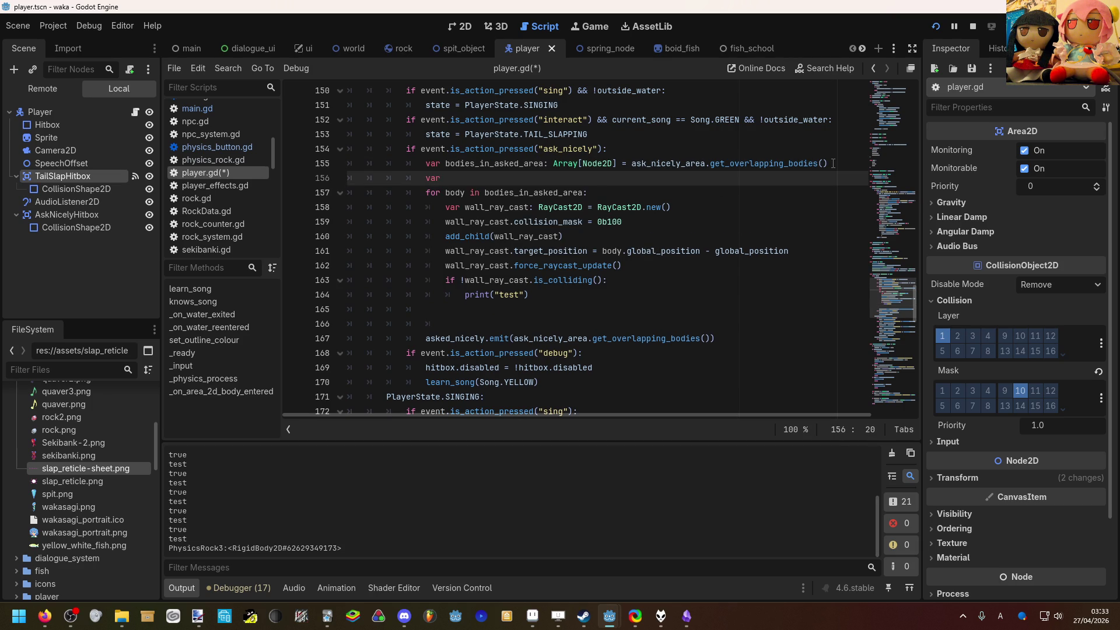
pyautogui.write('uno')
pyautogui.write('bstructed_')
pyautogui.write('bodies: ')
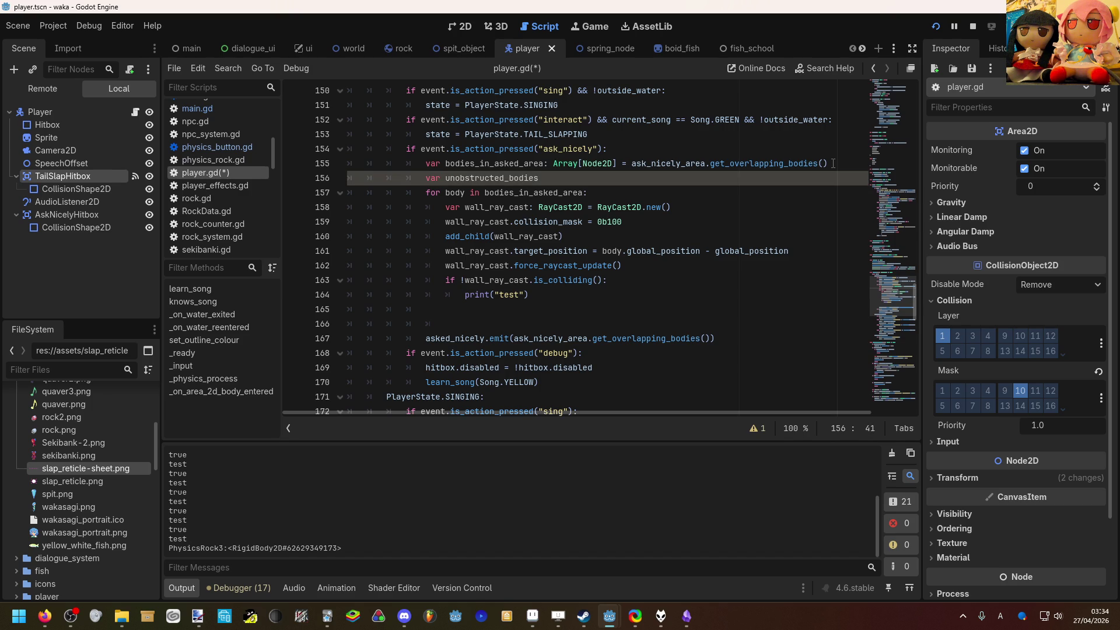
pyautogui.write('Array[')
pyautogui.write('Node2D] =')
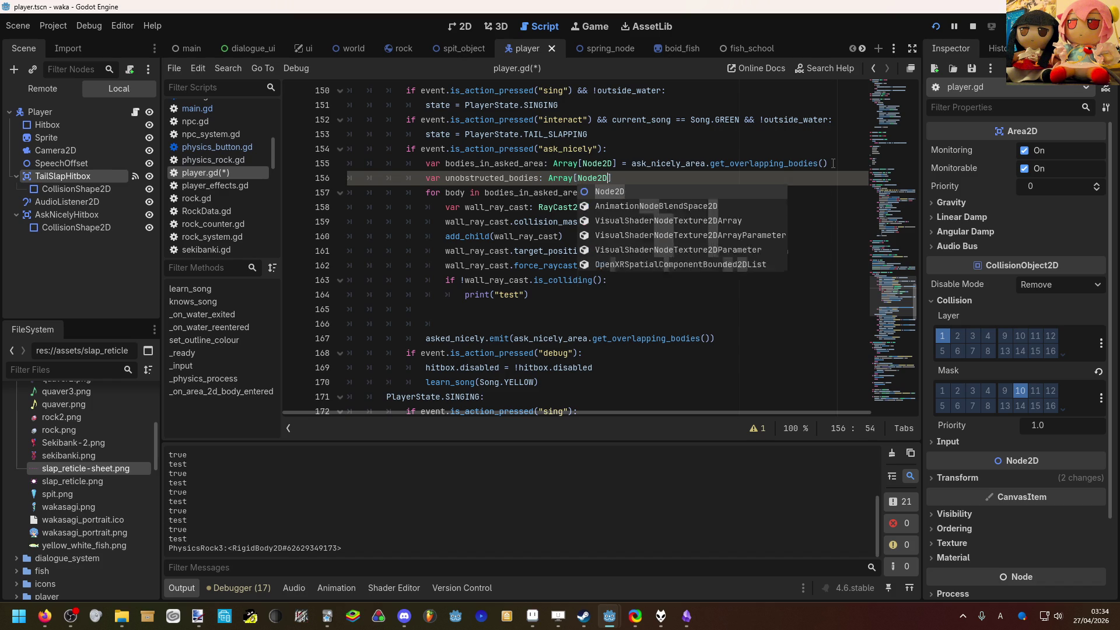
pyautogui.write(' []')
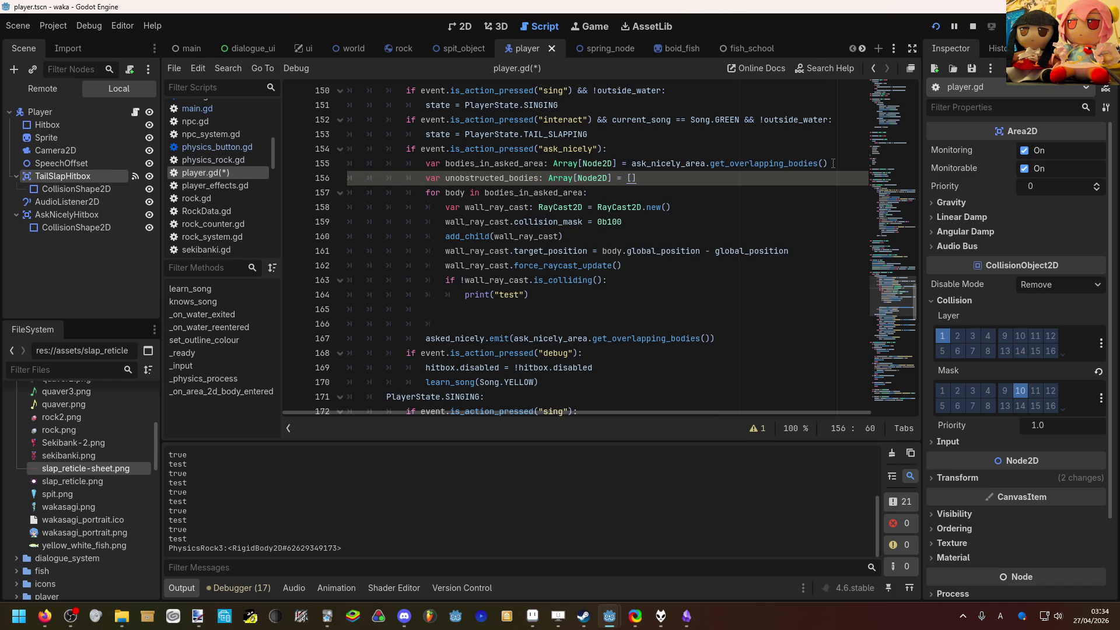
pyautogui.moveTo(529, 295); pyautogui.dragTo(467, 297)
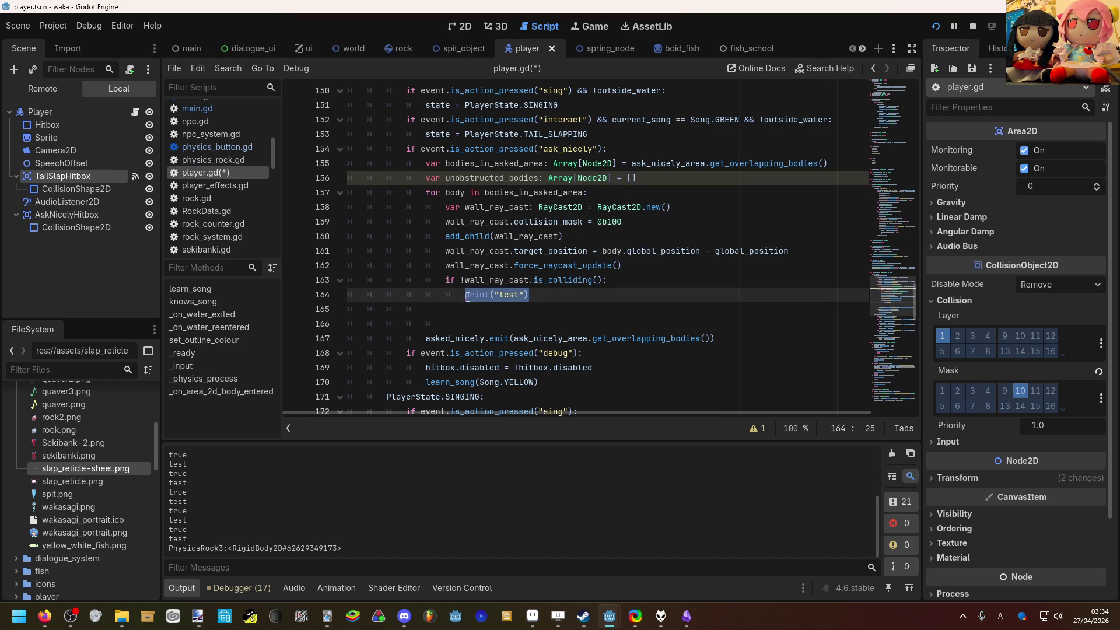
pyautogui.write('un')
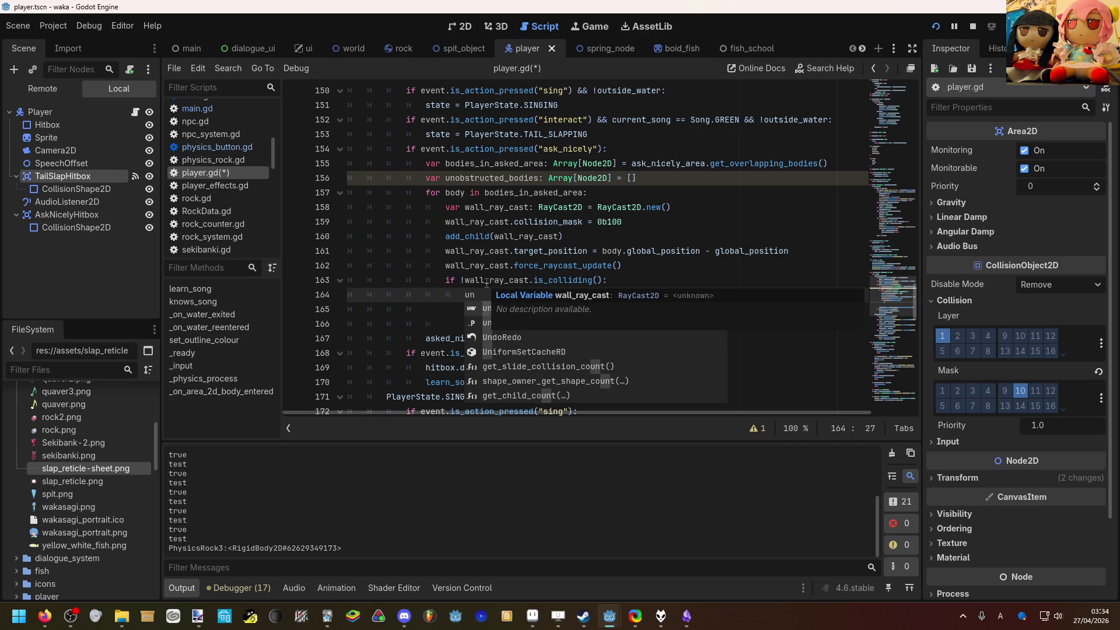
pyautogui.press('Return')
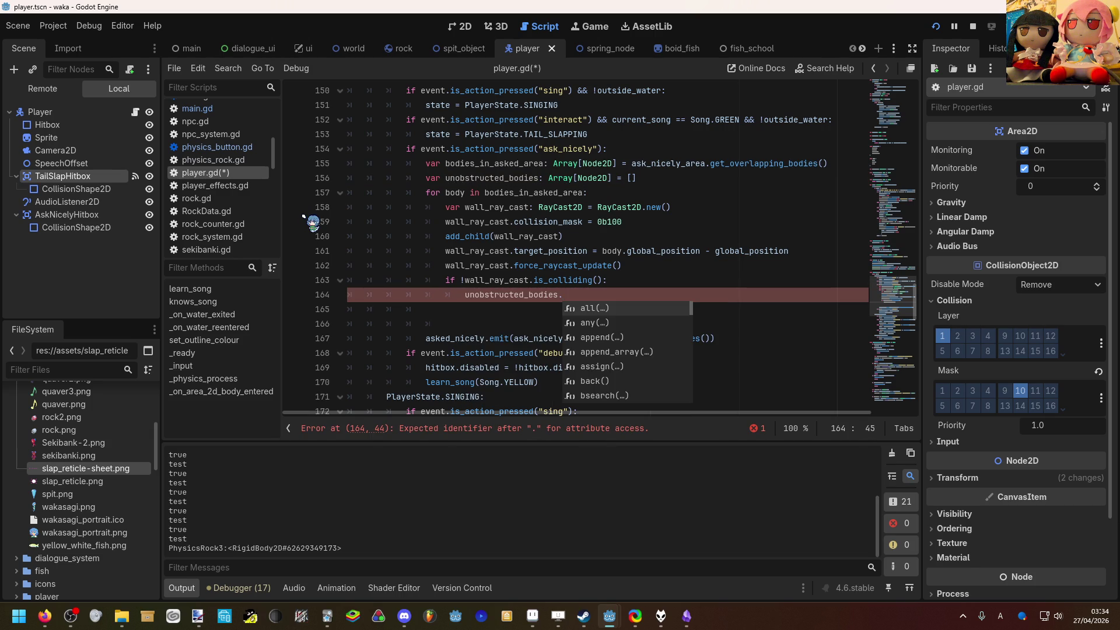
pyautogui.write('a')
pyautogui.press('Down')
pyautogui.press('Down')
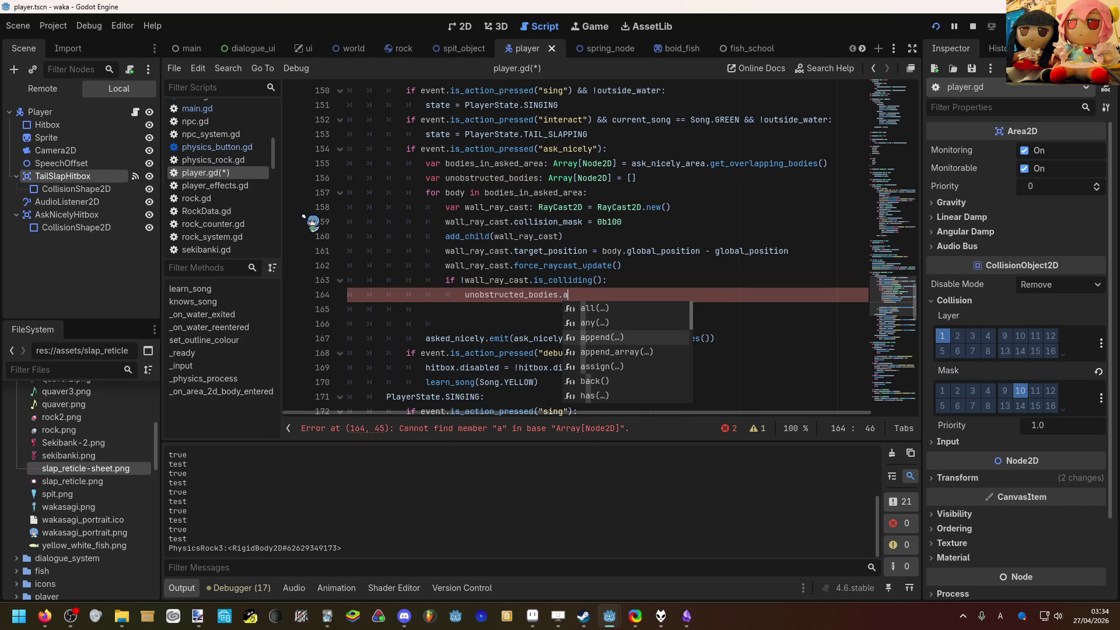
pyautogui.press('Return')
pyautogui.write('body)')
# Step: Add if !unobstructed_bodies.is_empty(): asked_nicely.emit(unobstructed_bodies) and save player.gd
pyautogui.press('Return')
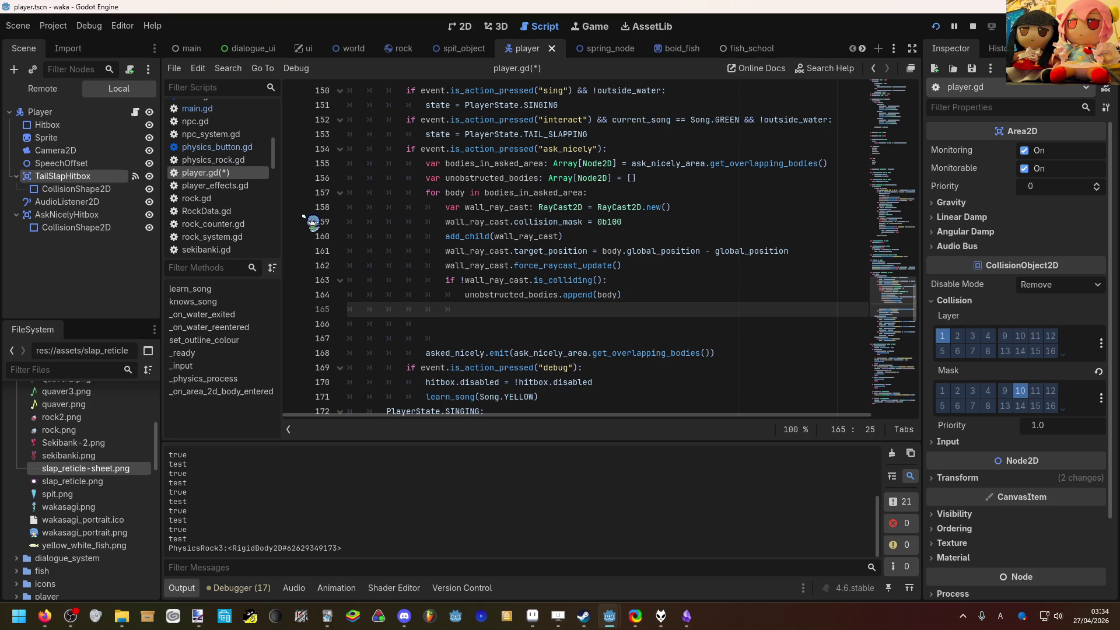
pyautogui.write('if u')
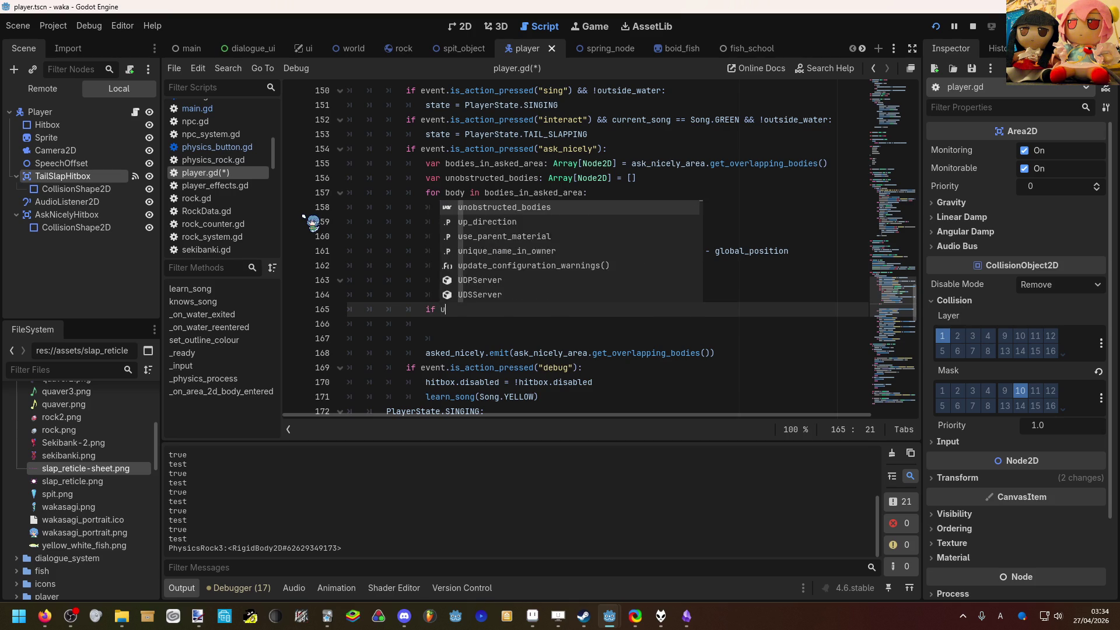
pyautogui.press('Return')
pyautogui.write('is')
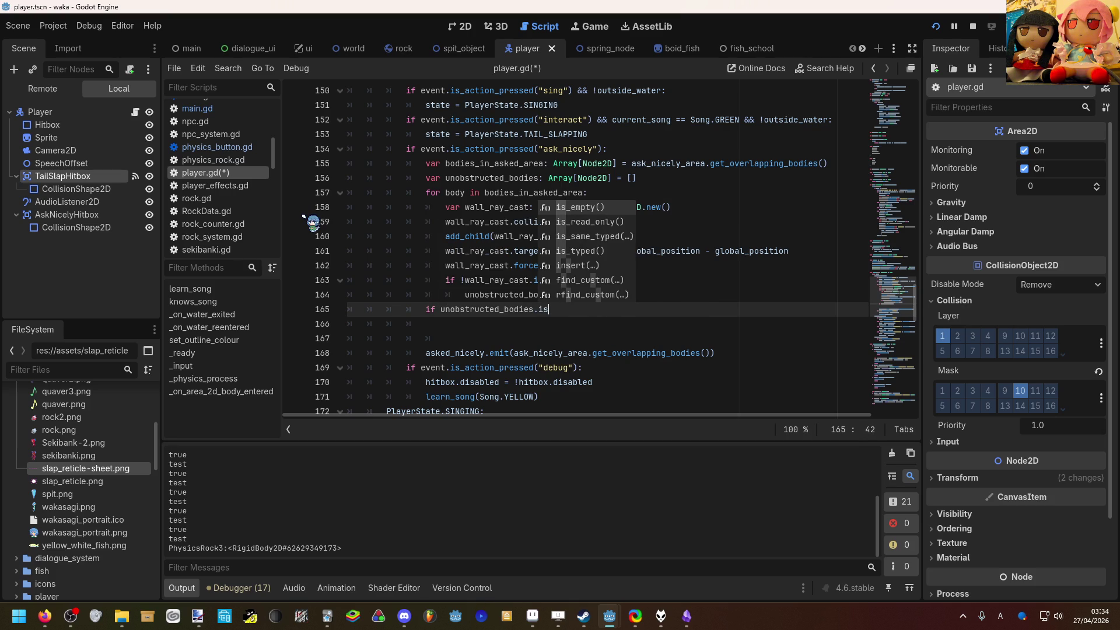
pyautogui.press('Return')
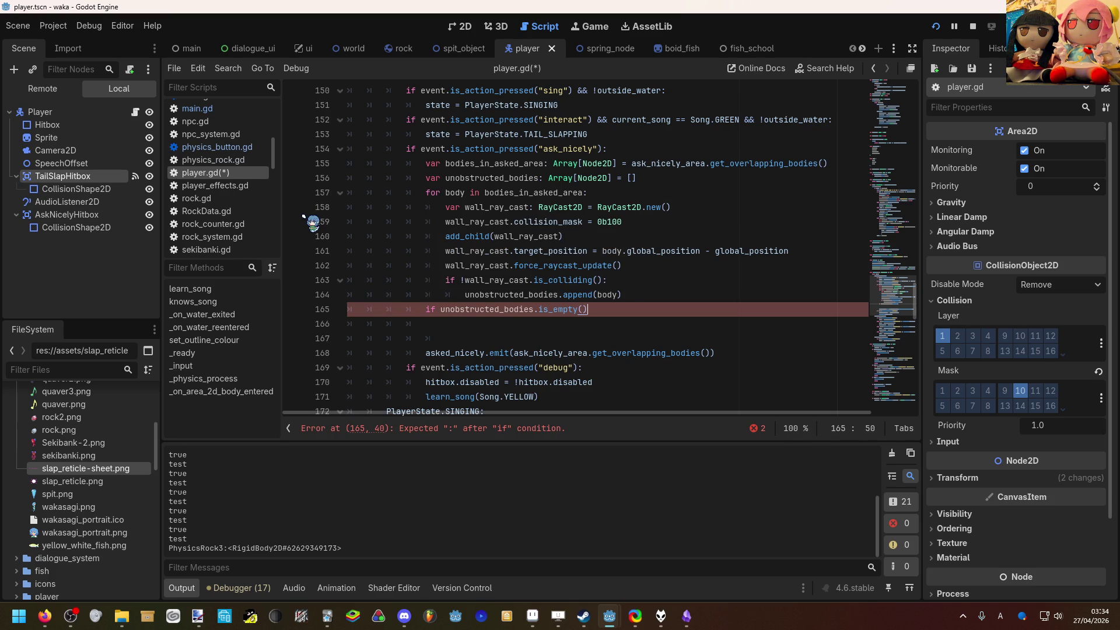
pyautogui.click(445, 311)
pyautogui.write('!')
pyautogui.click(623, 308)
pyautogui.write(':')
pyautogui.press('Return')
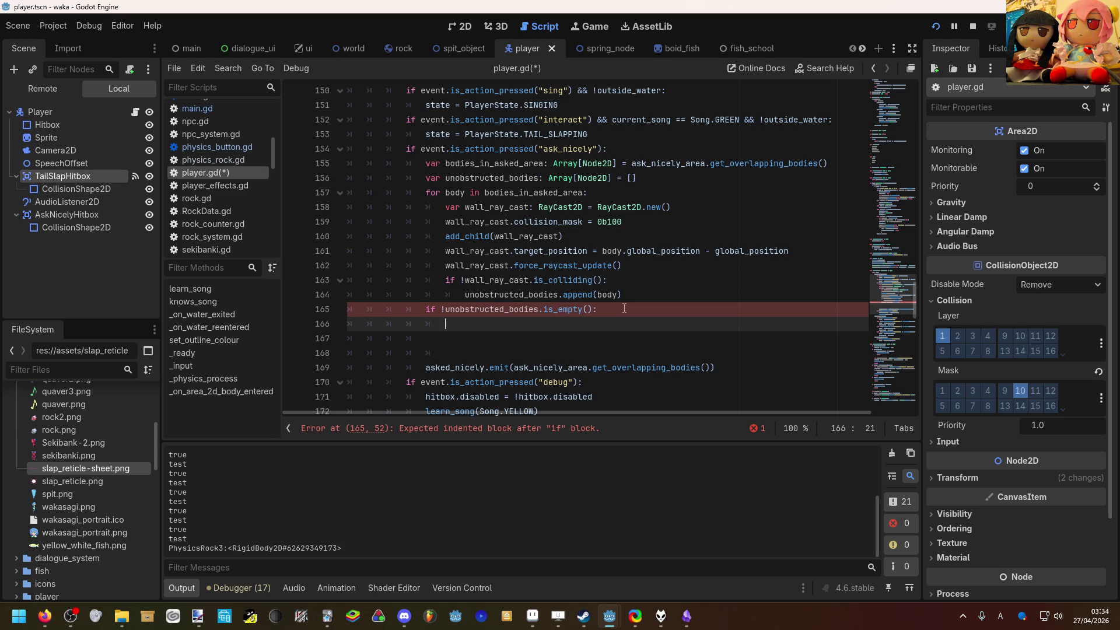
pyautogui.write('asked_nicely.em')
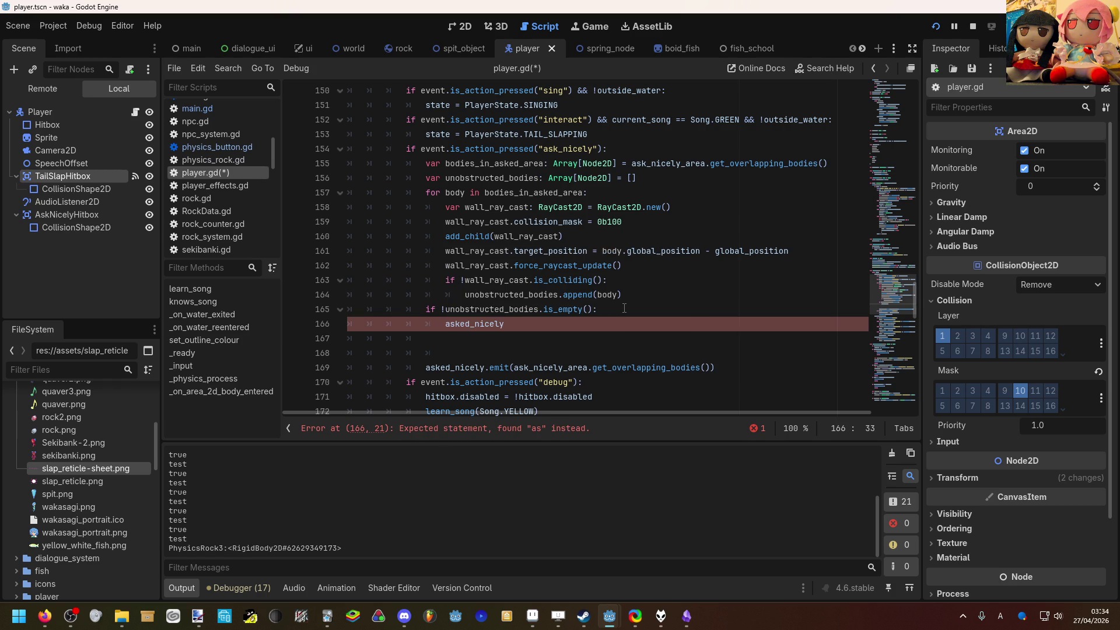
pyautogui.write('it(un')
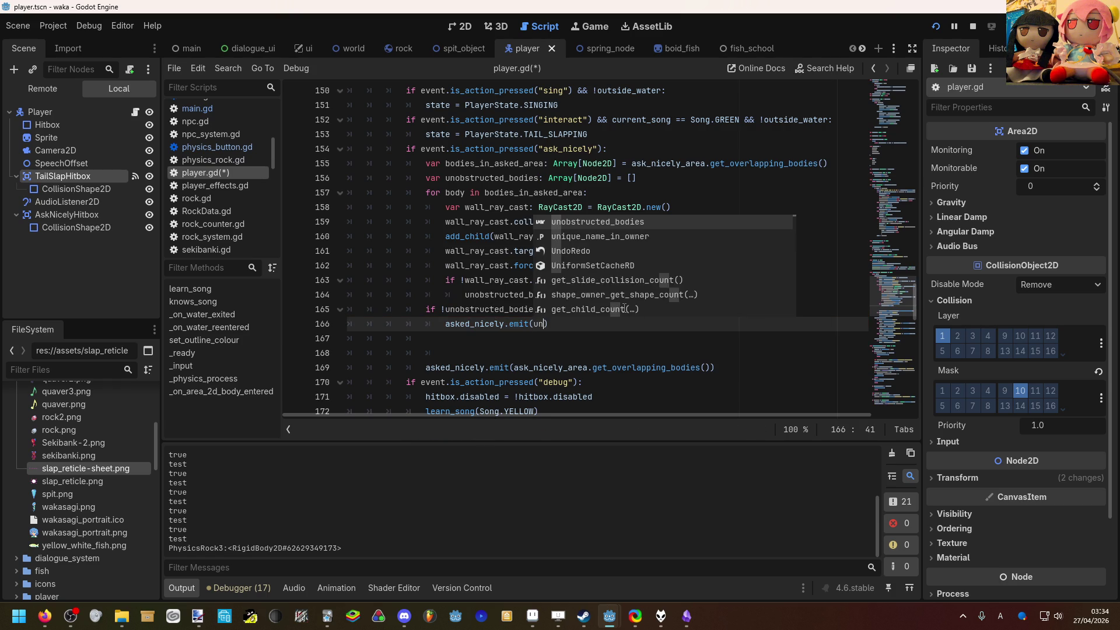
pyautogui.press('Return')
pyautogui.hotkey('ctrl', 's')
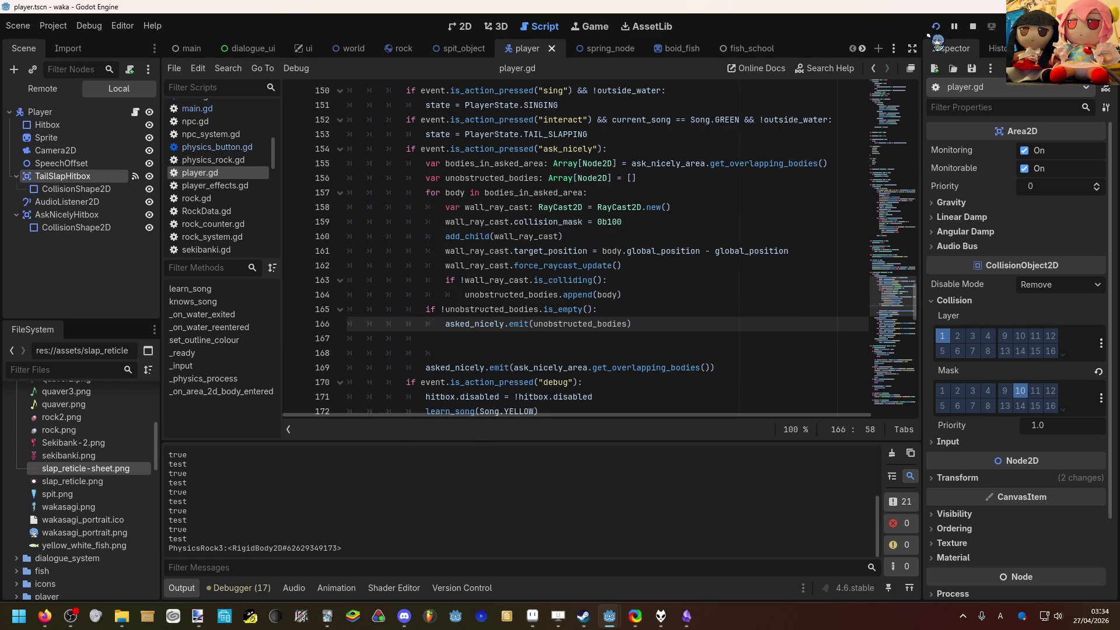
# Step: After a quick test run, add wall_ray_cast.queue_free() below the append line
pyautogui.click(935, 27)
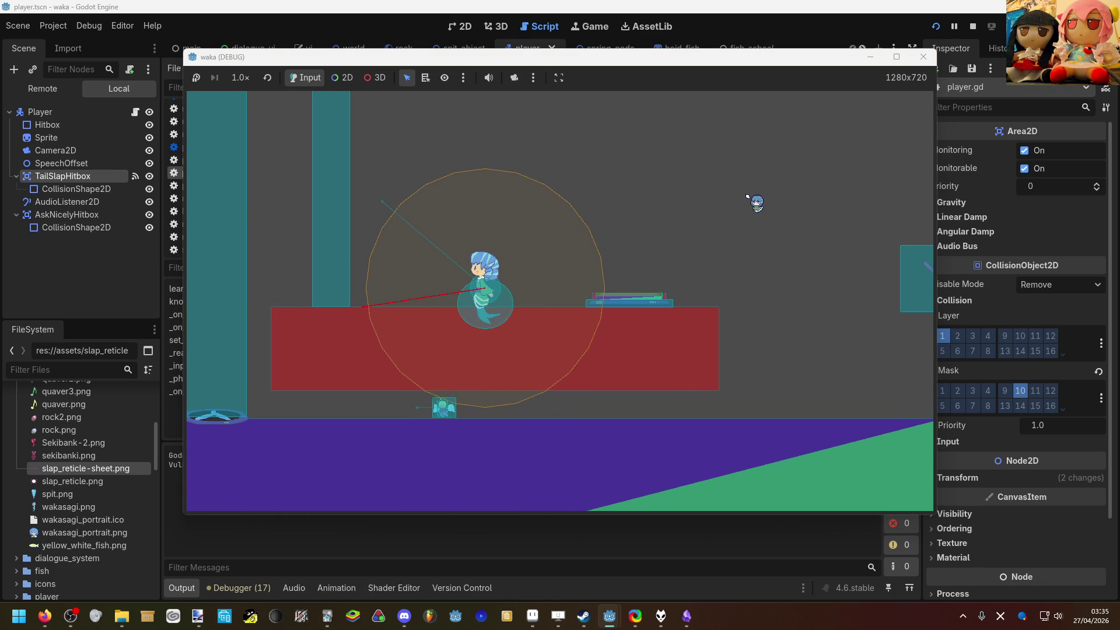
pyautogui.press('F8')
pyautogui.click(650, 294)
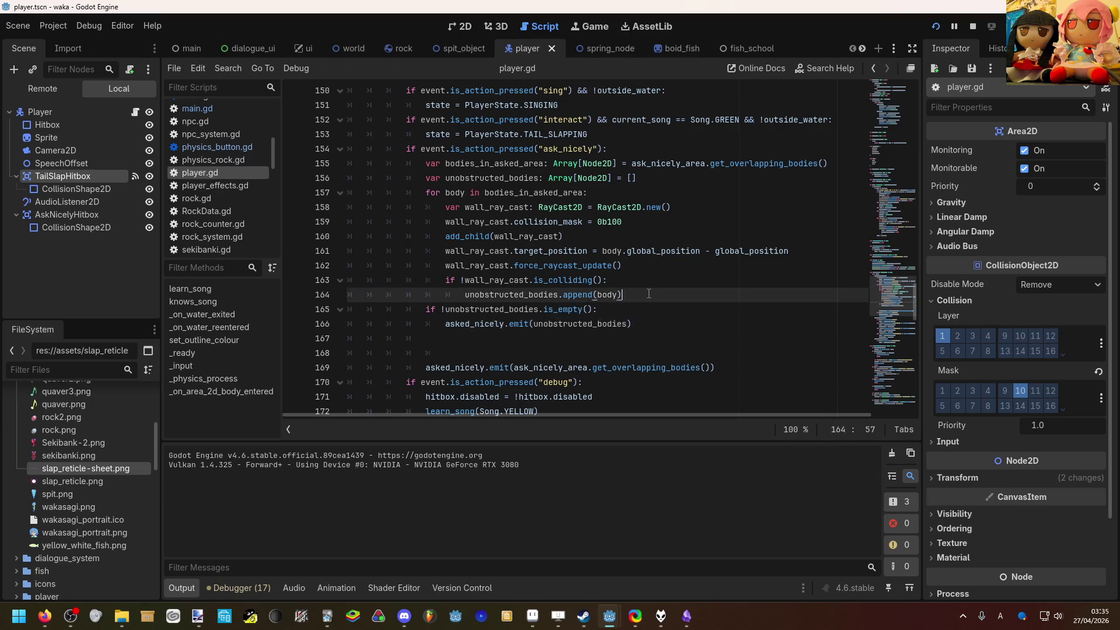
pyautogui.press('Return')
pyautogui.write('wall_ray_cast.q')
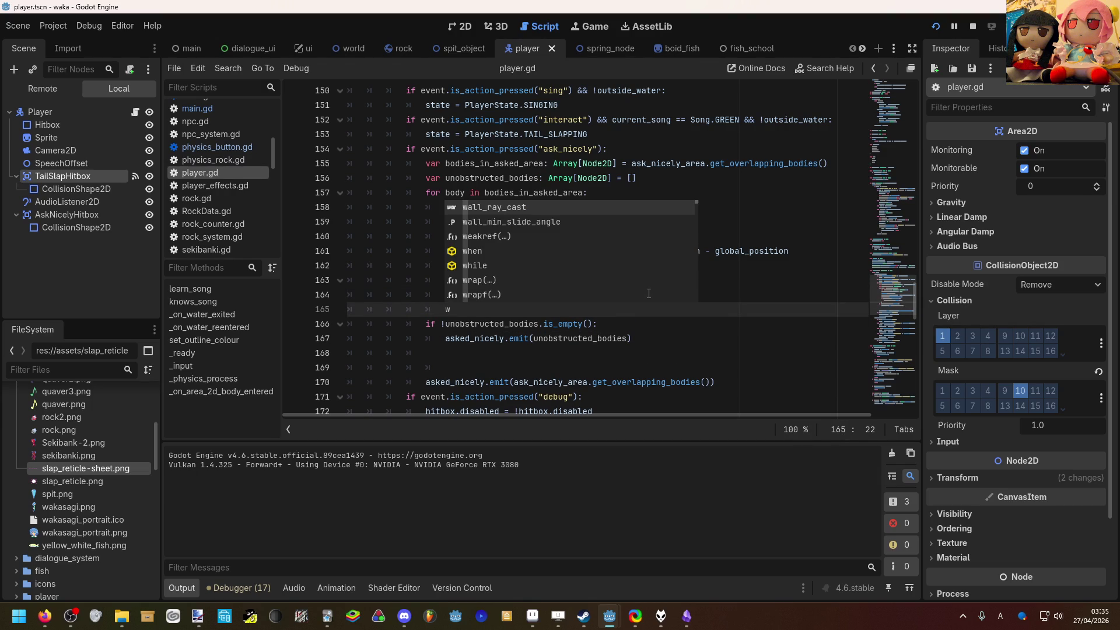
pyautogui.write('u')
pyautogui.press('Down')
pyautogui.press('Down')
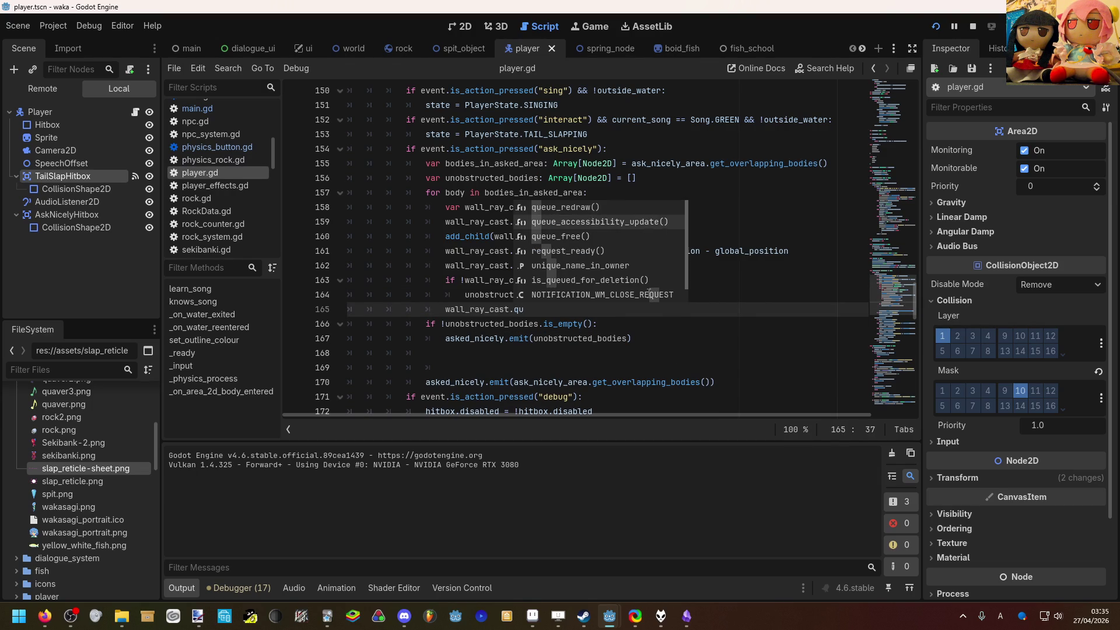
pyautogui.press('Return')
# Step: Run the game with F5, move the player up and left, then close it
pyautogui.press('F5')
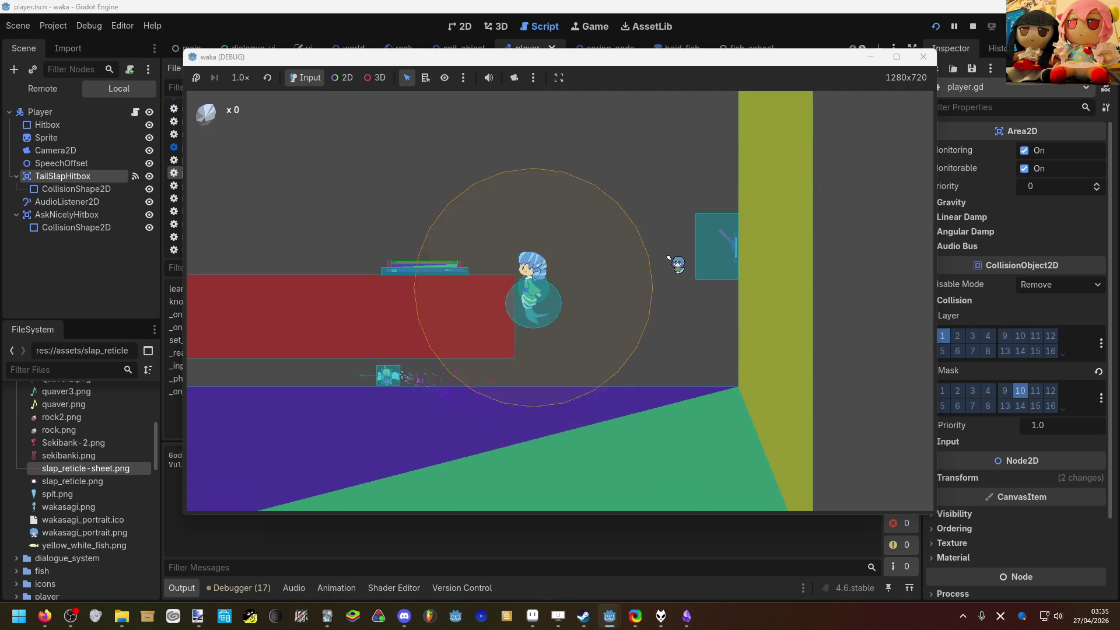
pyautogui.press('Left')
pyautogui.press('Up')
pyautogui.press('F8')
pyautogui.click(649, 294)
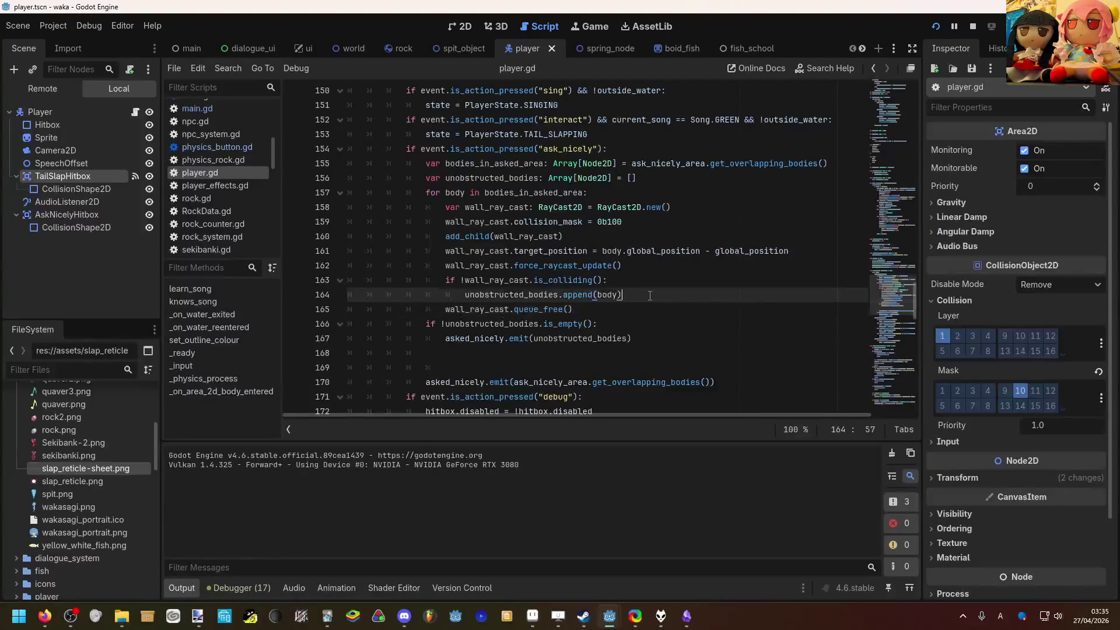
# Step: Add a temporary print(wall_ray_cast.is_colliding()) after the raycast update line
pyautogui.press('Return')
pyautogui.write('print(')
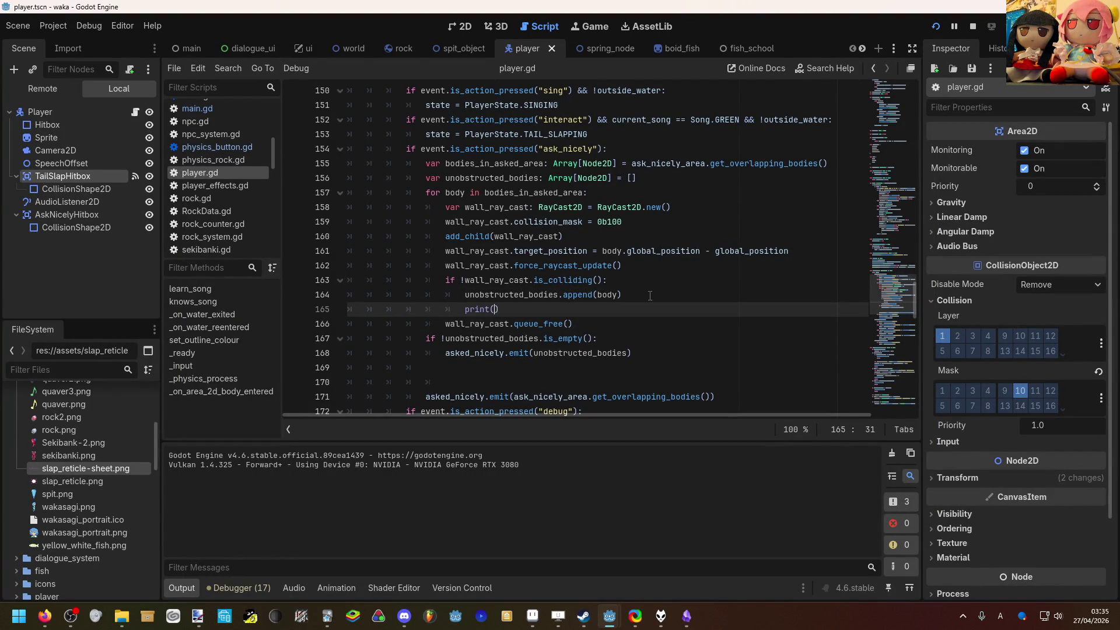
pyautogui.hotkey('ctrl', 'z')
pyautogui.press('BackSpace')
pyautogui.press('BackSpace')
pyautogui.press('BackSpace')
pyautogui.click(647, 265)
pyautogui.press('Return')
pyautogui.write('print(w')
pyautogui.write('all_ray_cast.is_colliding()')
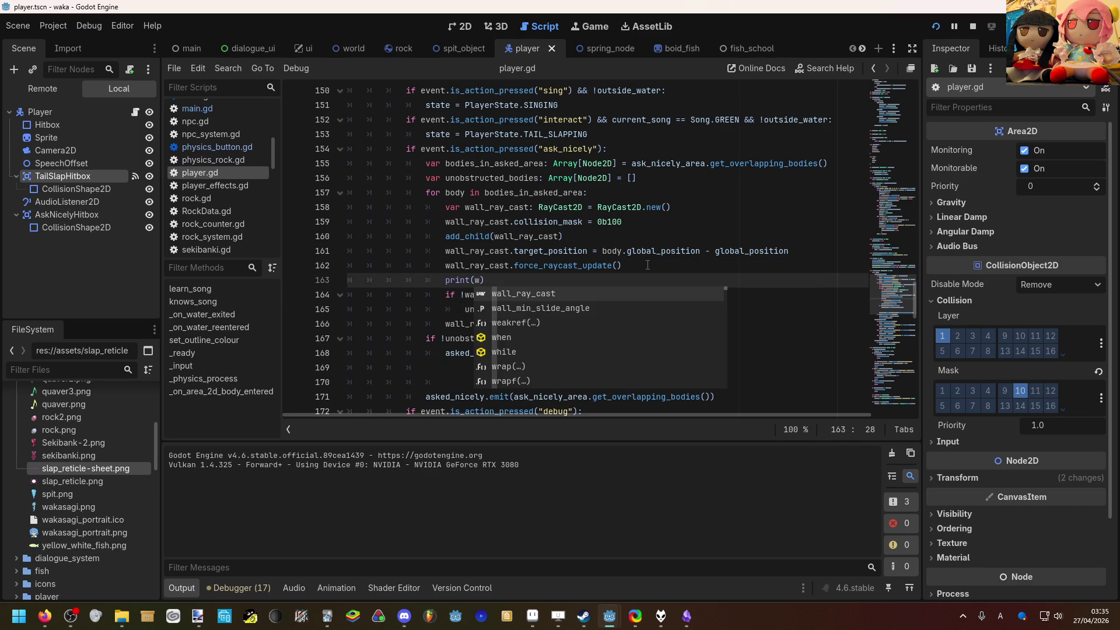
# Step: Run the game, move left to log true/false results, then delete the debug print line
pyautogui.press('F5')
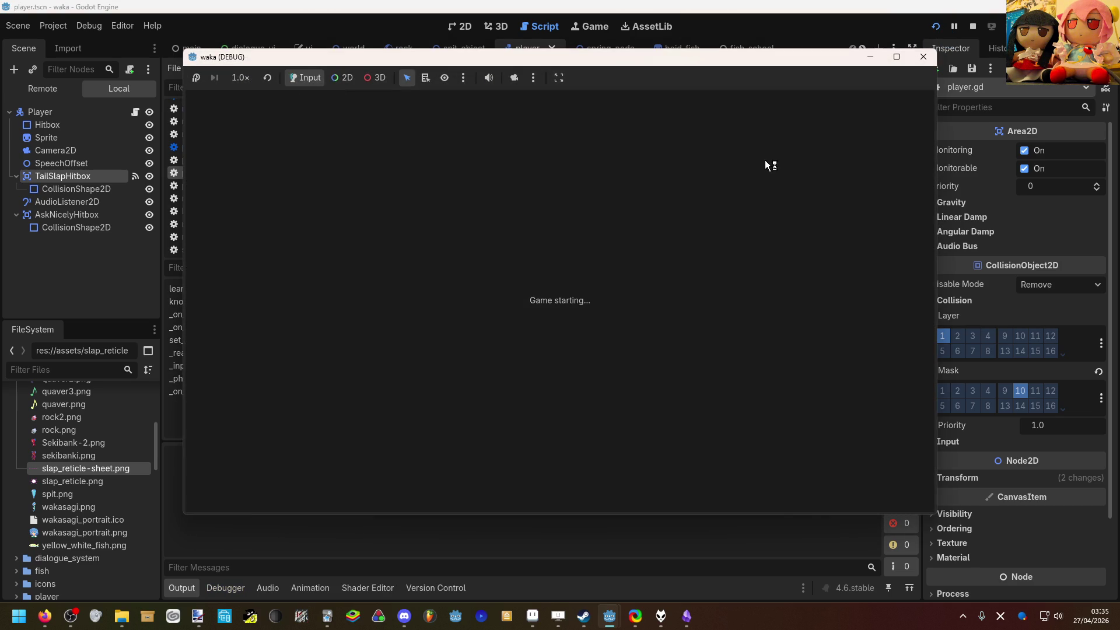
pyautogui.press('Left')
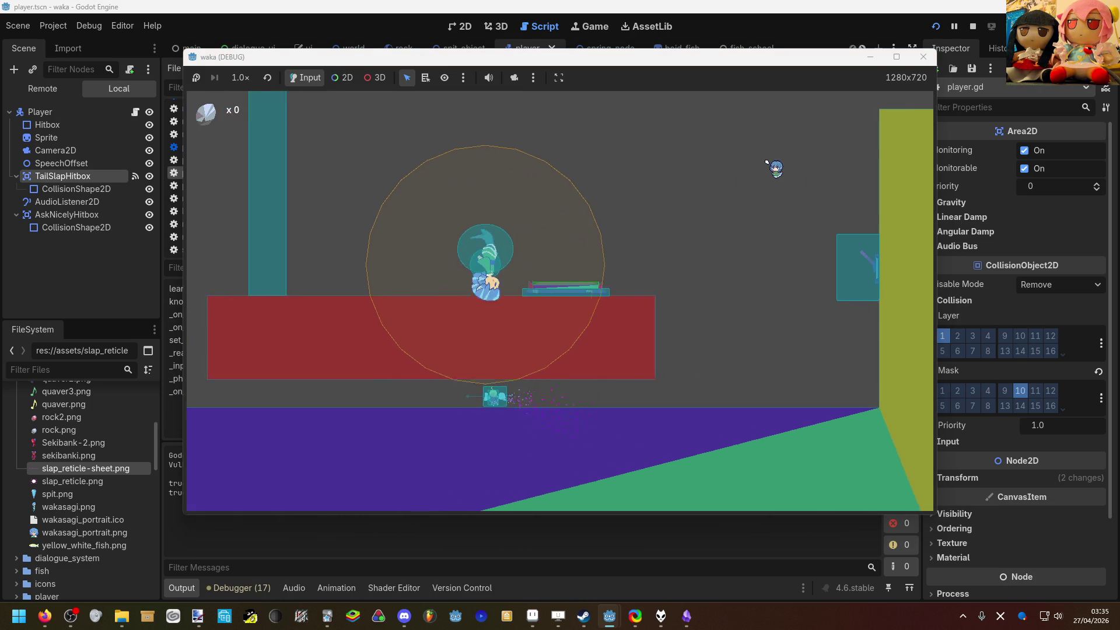
pyautogui.press('Left')
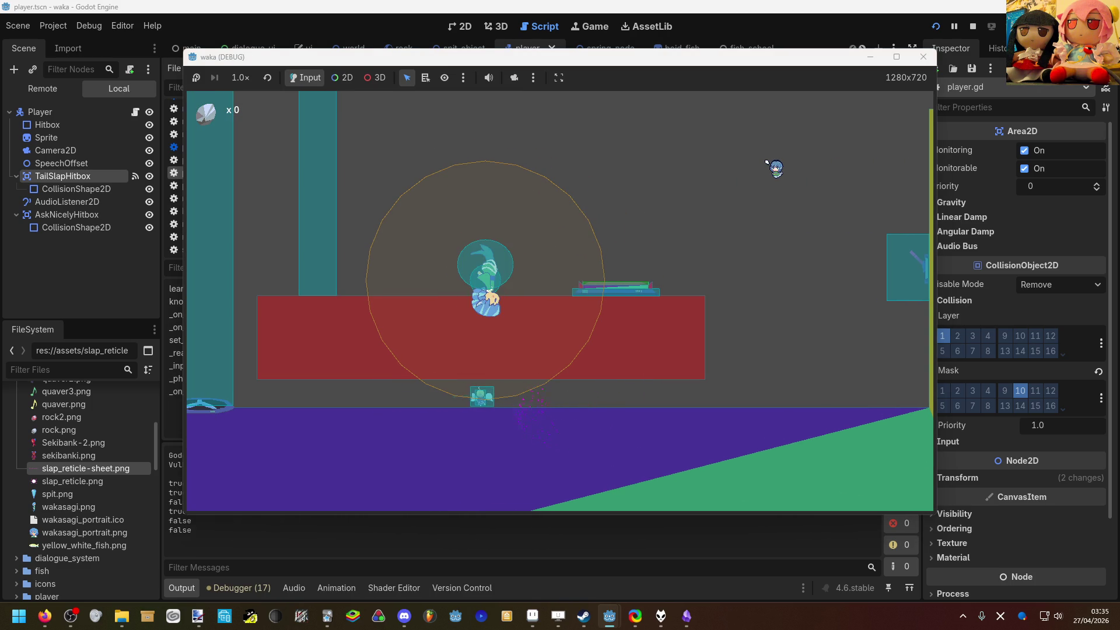
pyautogui.press('F8')
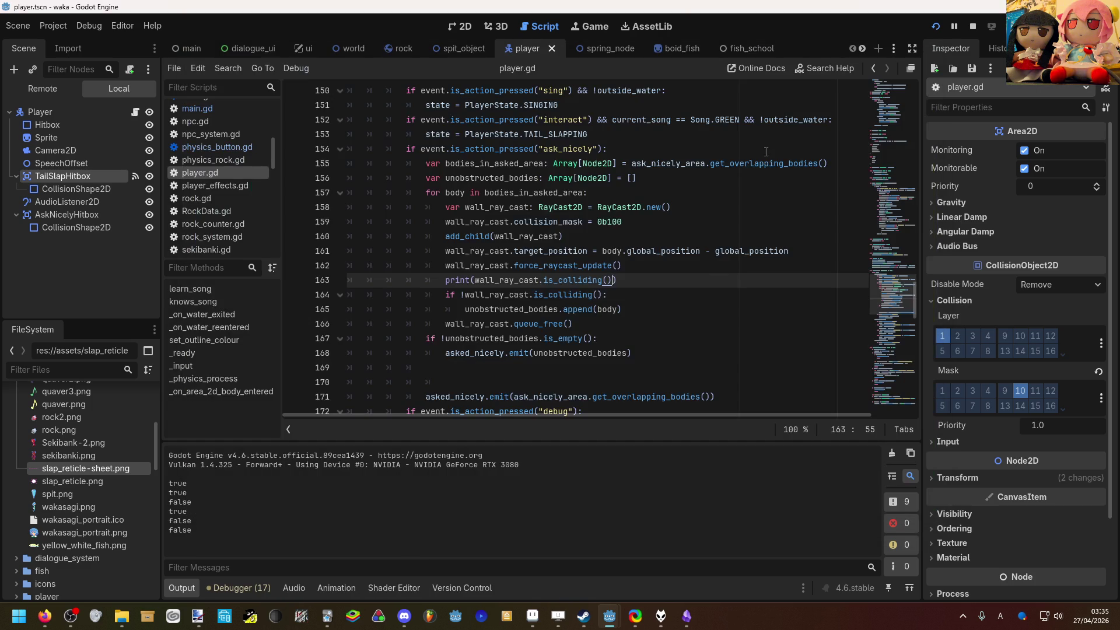
pyautogui.hotkey('shift', 'Home')
pyautogui.hotkey('shift', 'Home')
pyautogui.press('BackSpace')
pyautogui.press('BackSpace')
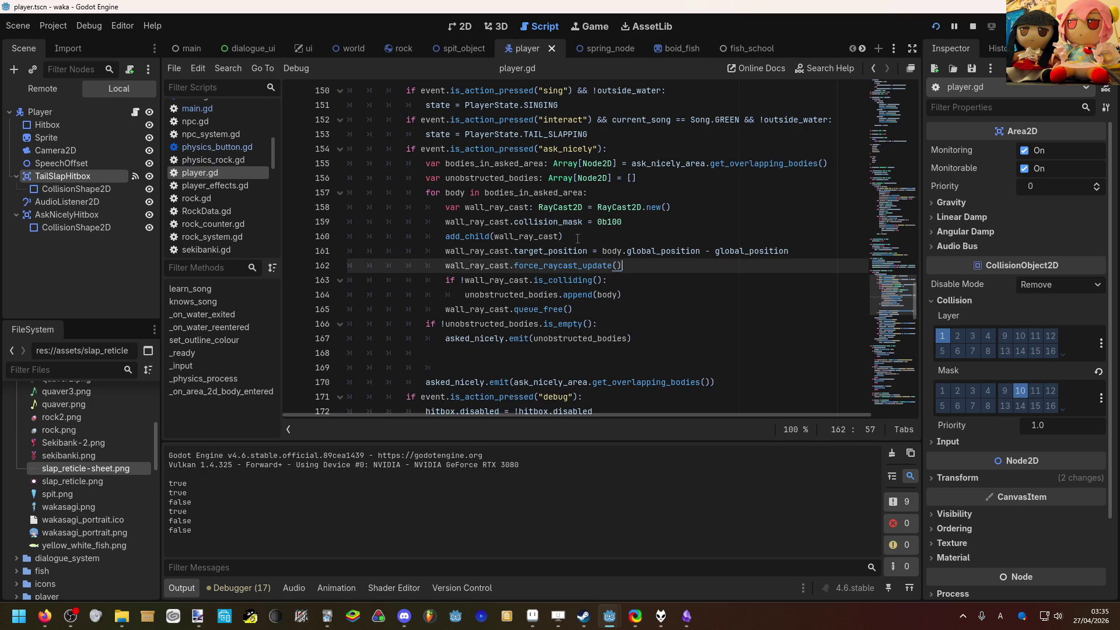
# Step: Run the game and swim the player left, up and right toward PhysicsRock3 to trigger ask_nicely
pyautogui.click(936, 25)
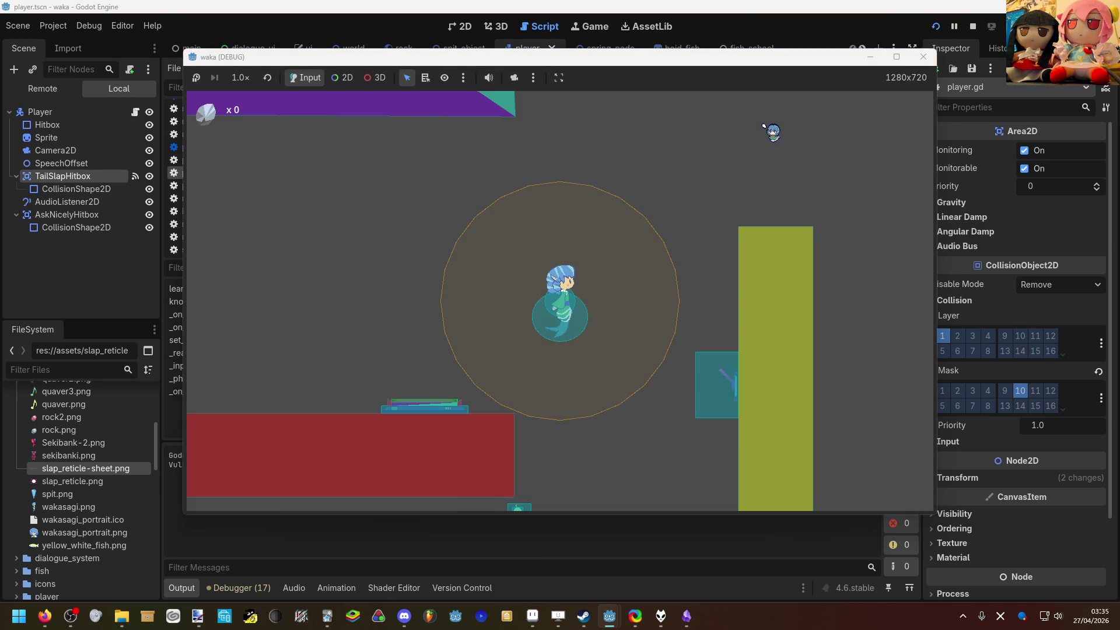
pyautogui.press('Left')
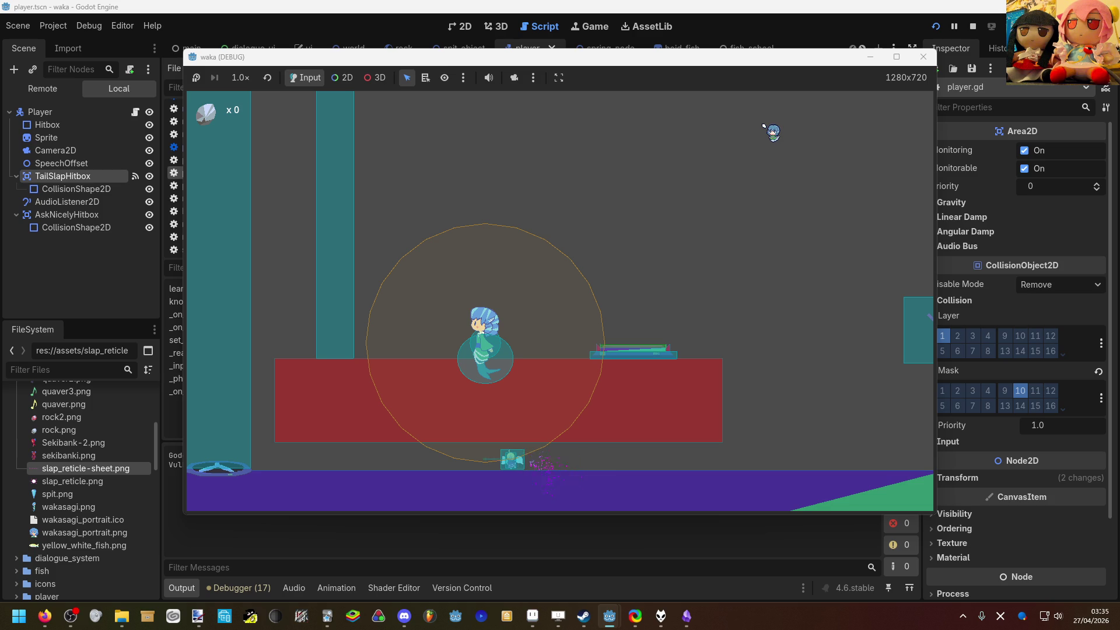
pyautogui.press('Left')
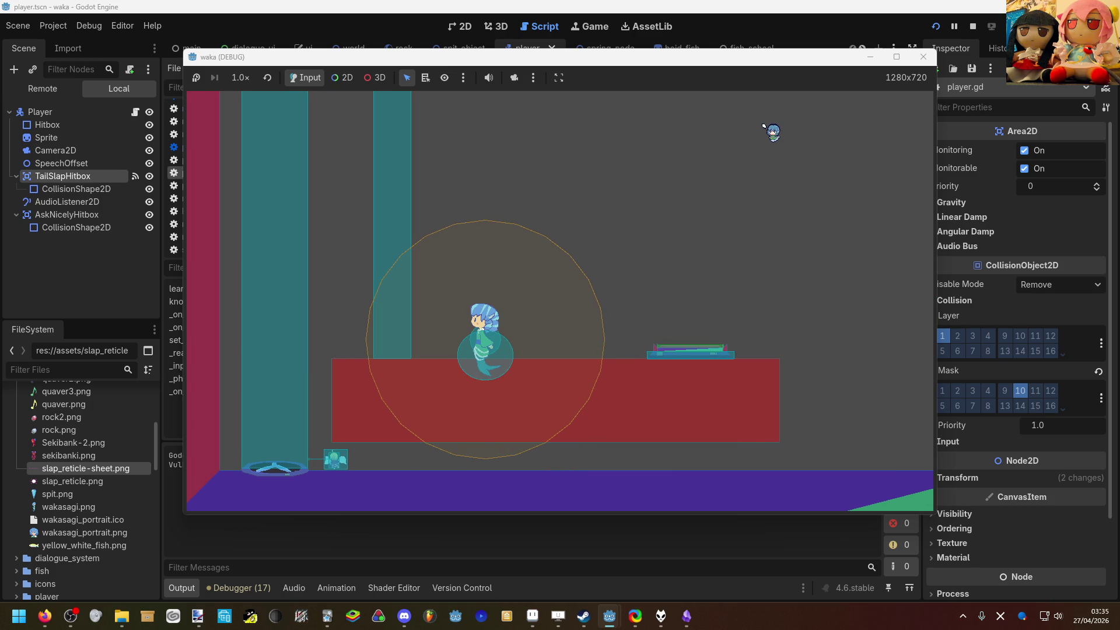
pyautogui.press('Up')
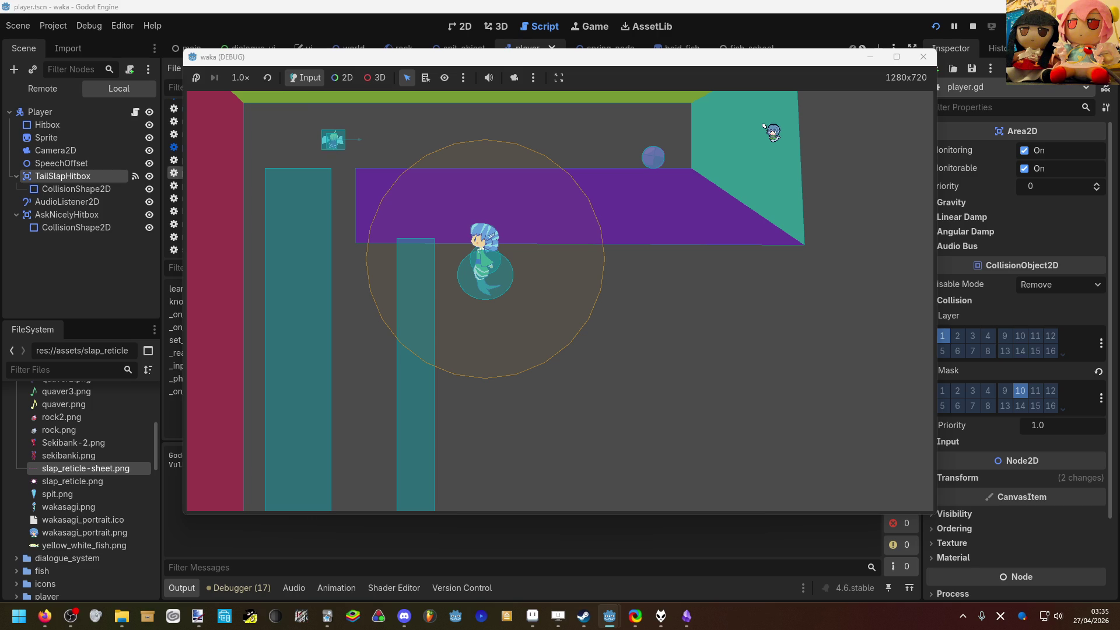
pyautogui.press('Right')
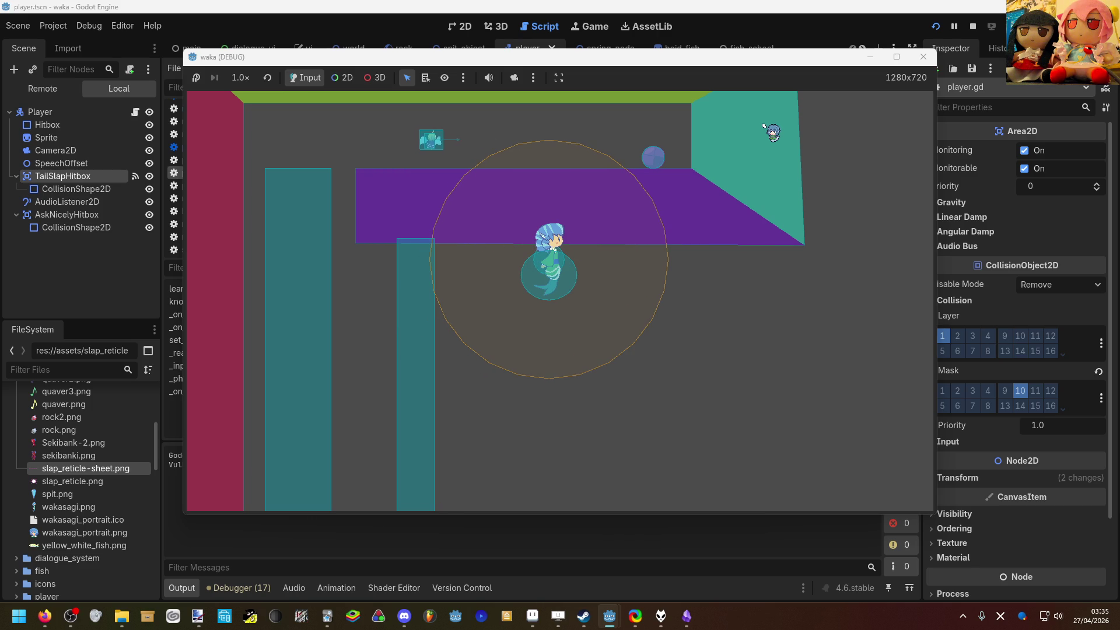
pyautogui.press('Right')
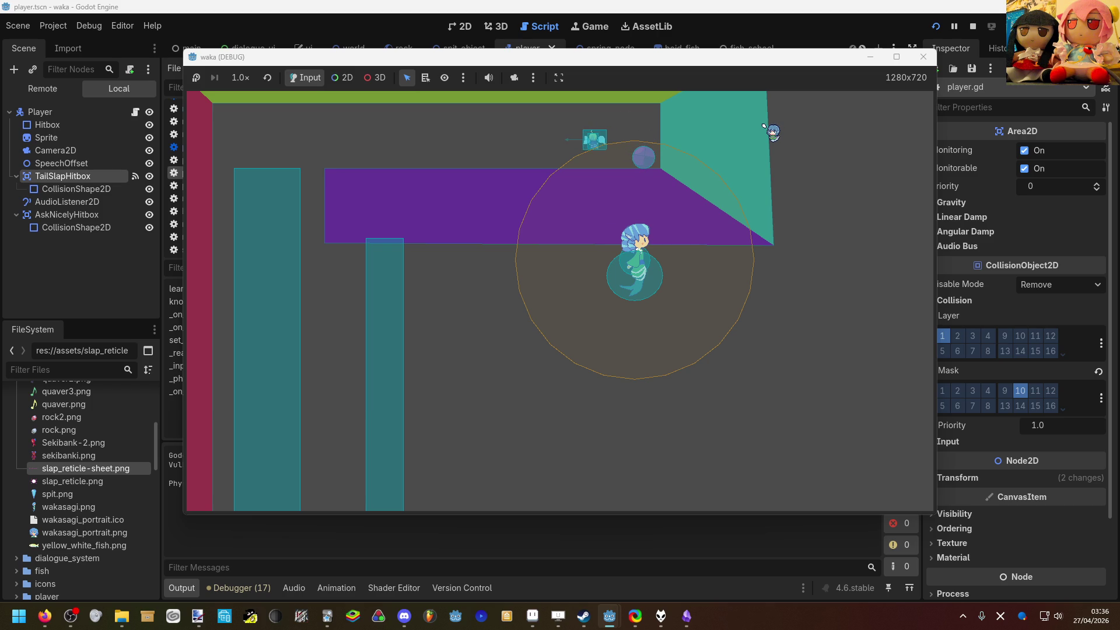
pyautogui.press('Left')
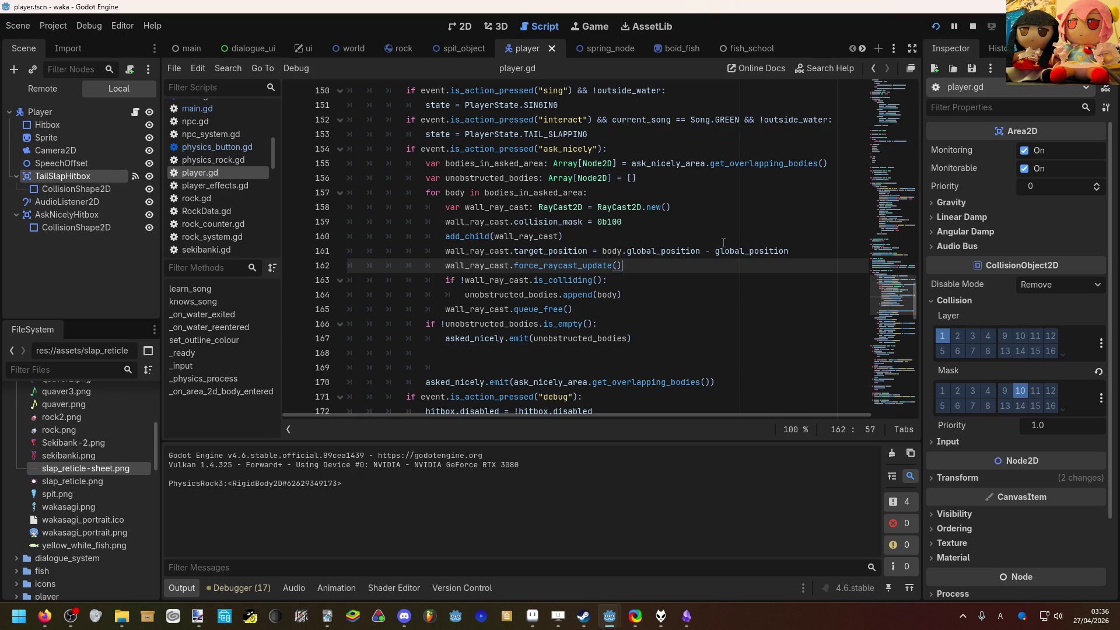
pyautogui.moveTo(559, 280)
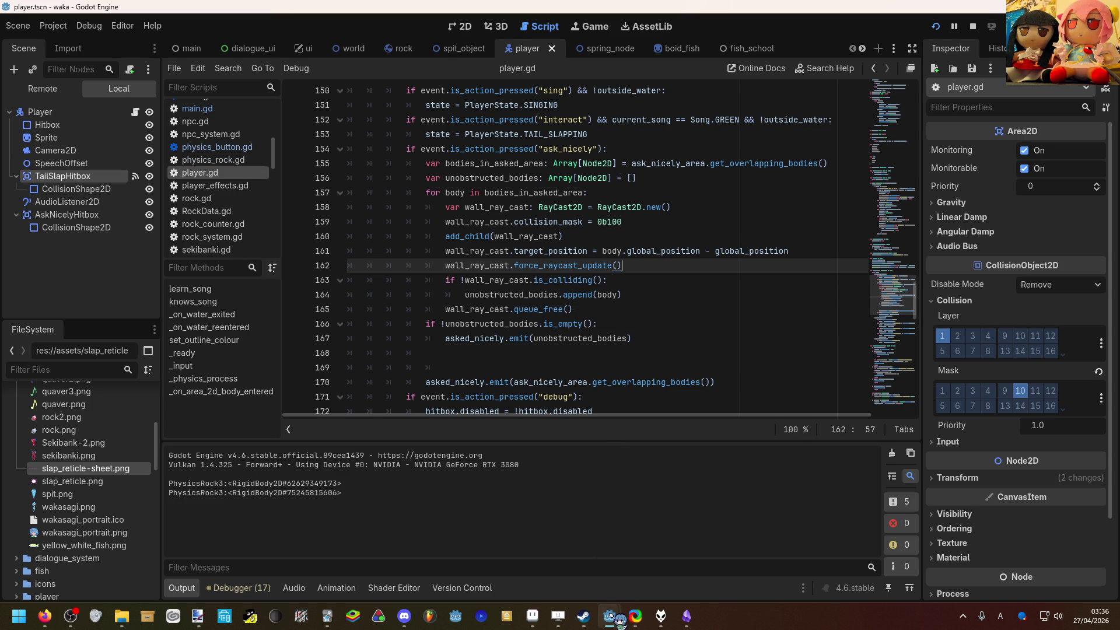
pyautogui.click(649, 311)
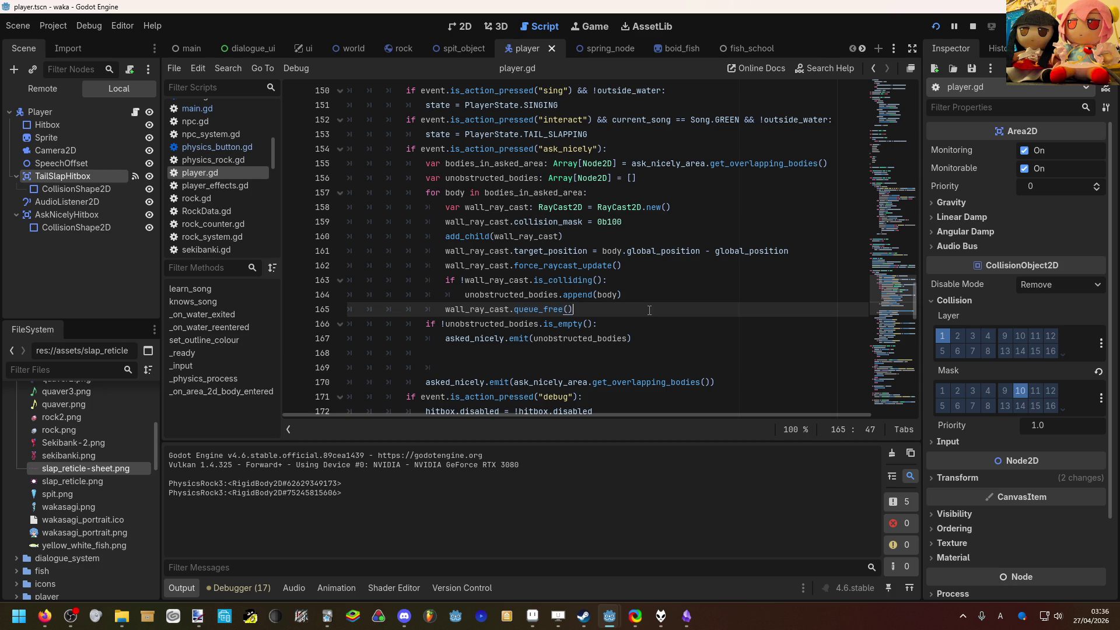
pyautogui.moveTo(610, 615)
pyautogui.click(671, 554)
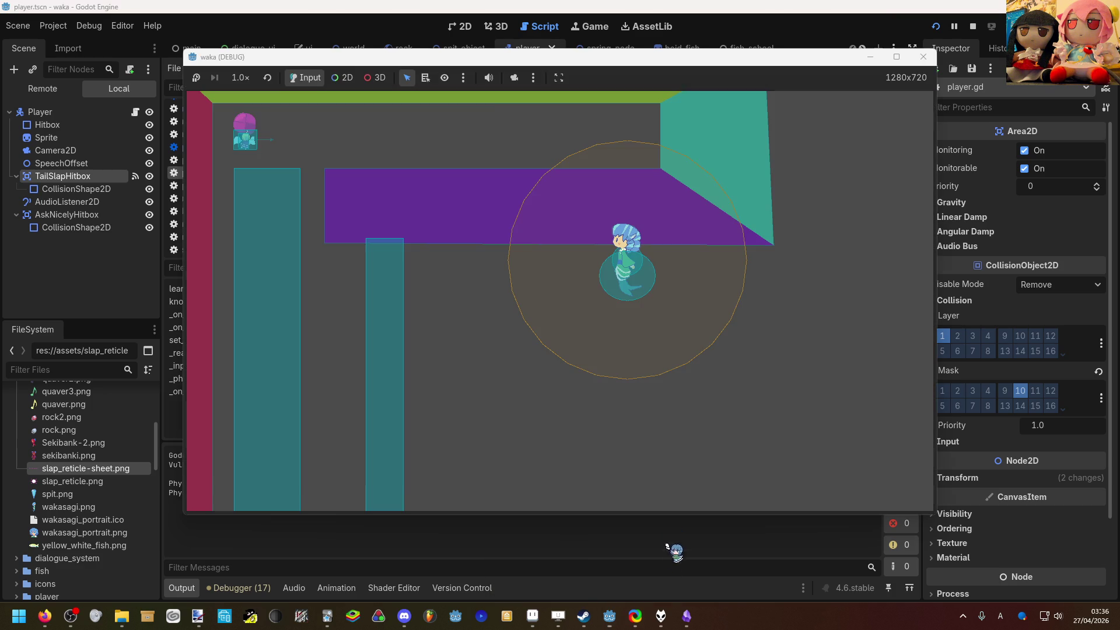
pyautogui.click(654, 530)
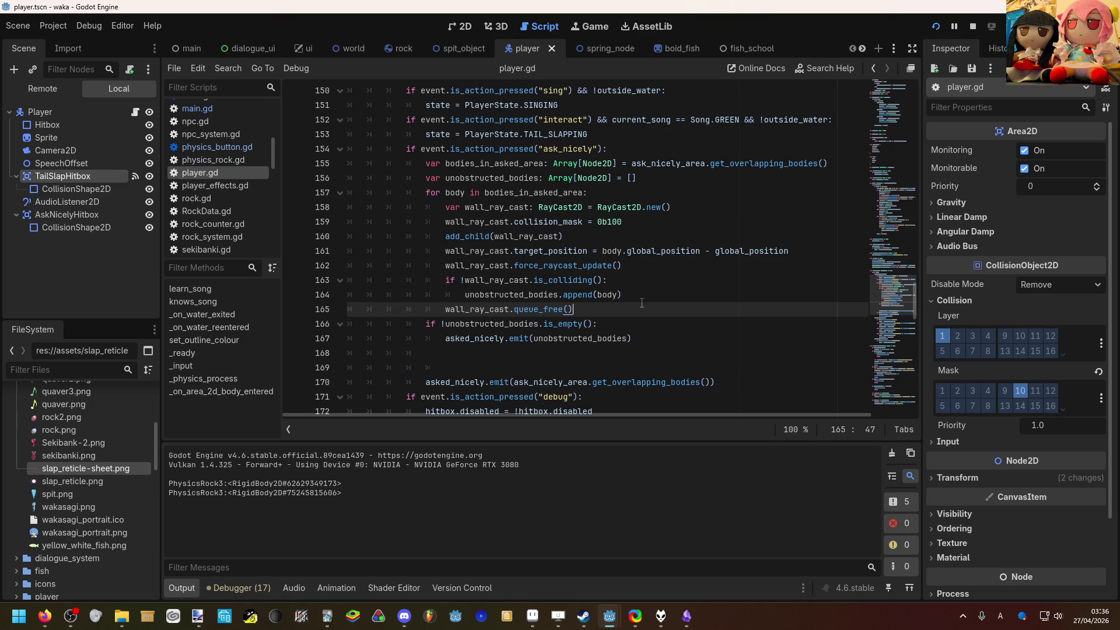
# Step: Add print(unobstructed_bodies) on a new line after queue_free()
pyautogui.press('Return')
pyautogui.write('print(')
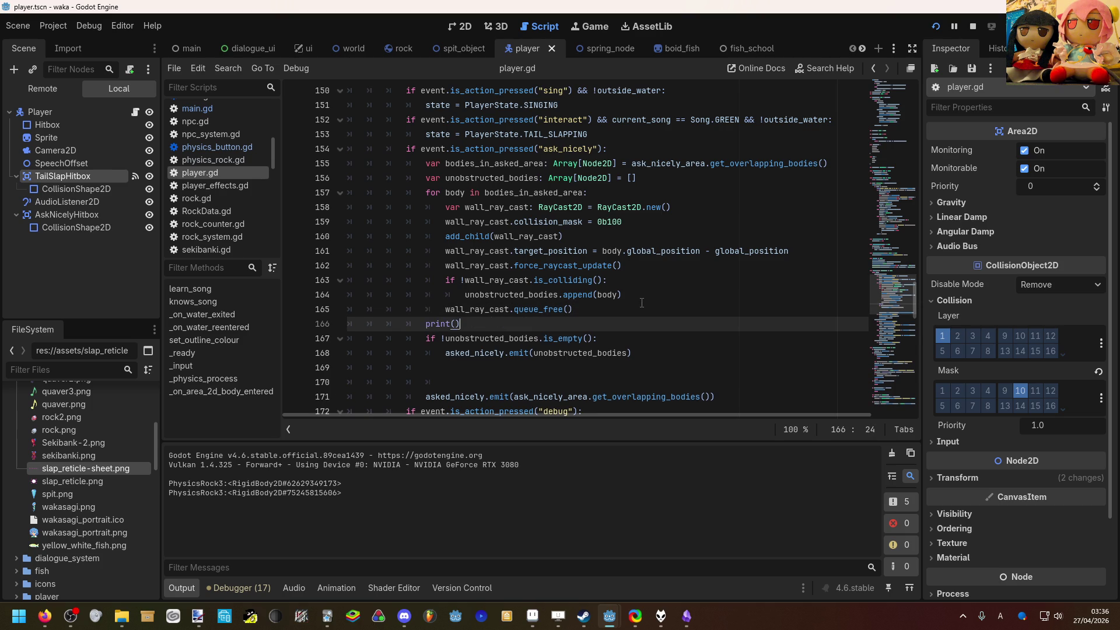
pyautogui.write(')')
pyautogui.write('uno')
pyautogui.press('Return')
# Step: Close the running game and rerun it with F5 to see the new print in Output
pyautogui.moveTo(610, 616)
pyautogui.click(628, 517)
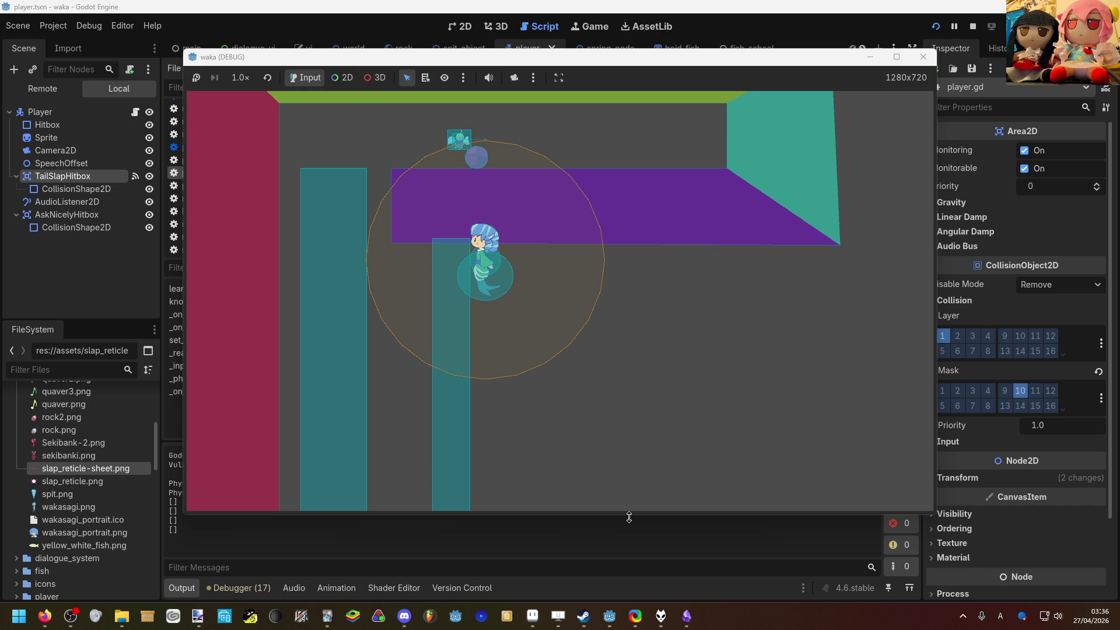
pyautogui.press('F8')
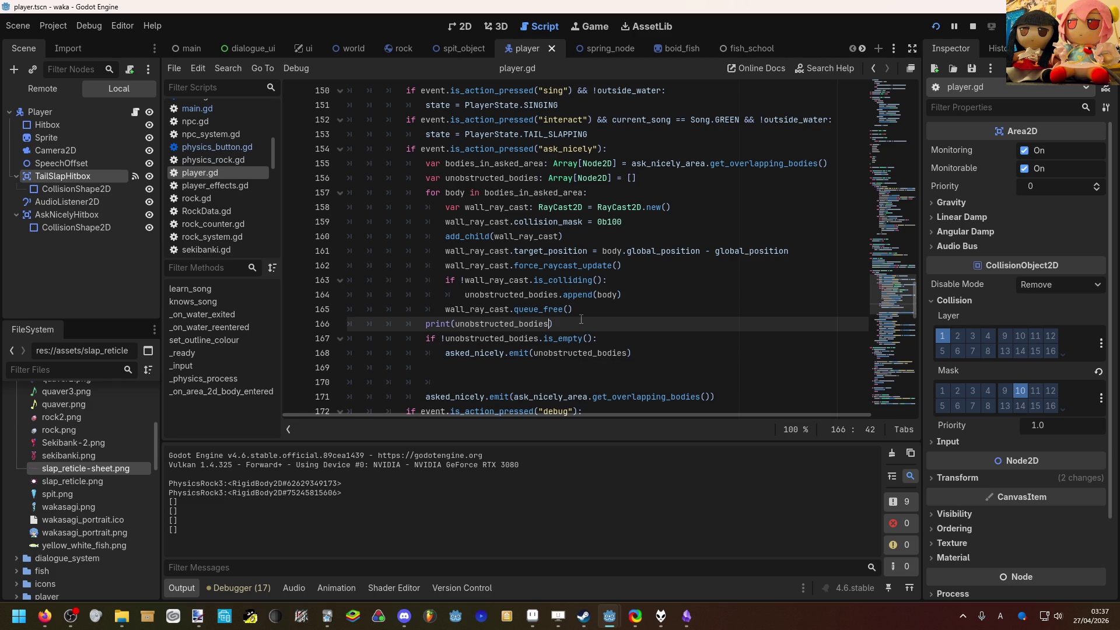
pyautogui.press('F5')
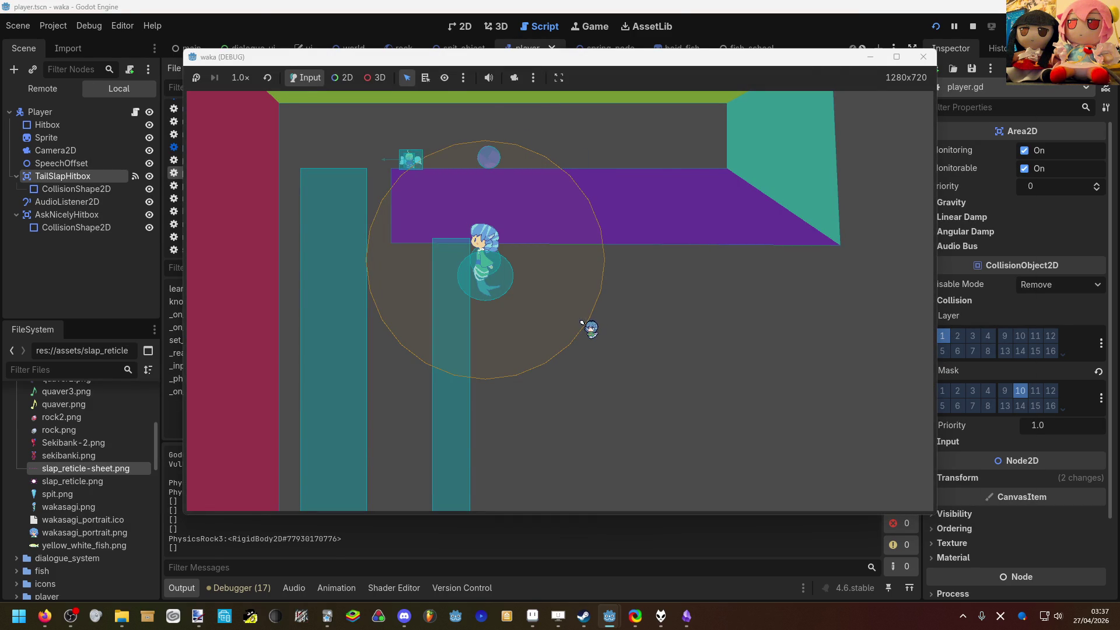
pyautogui.press('F8')
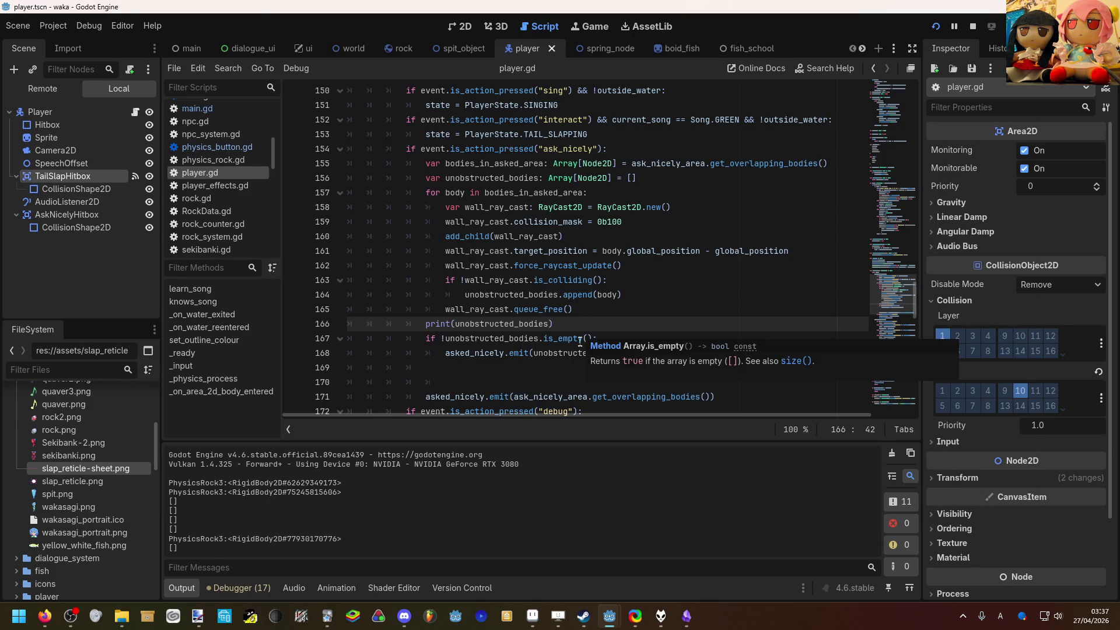
# Step: Scroll player.gd back to the is_empty check and place the caret at its end
pyautogui.moveTo(516, 350)
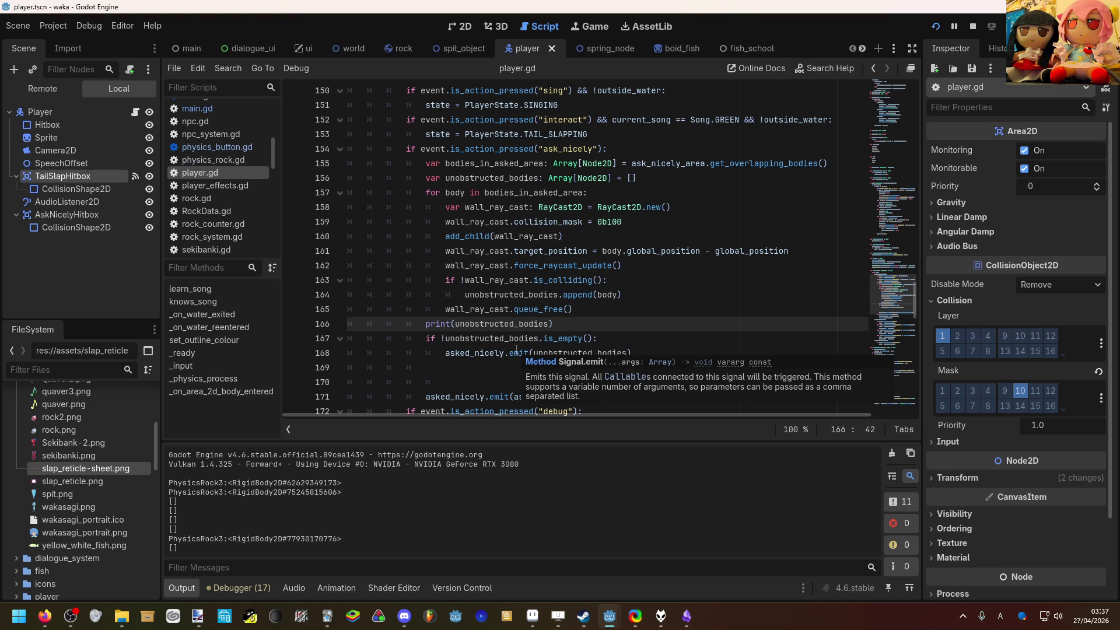
pyautogui.scroll(-3, 547, 314)
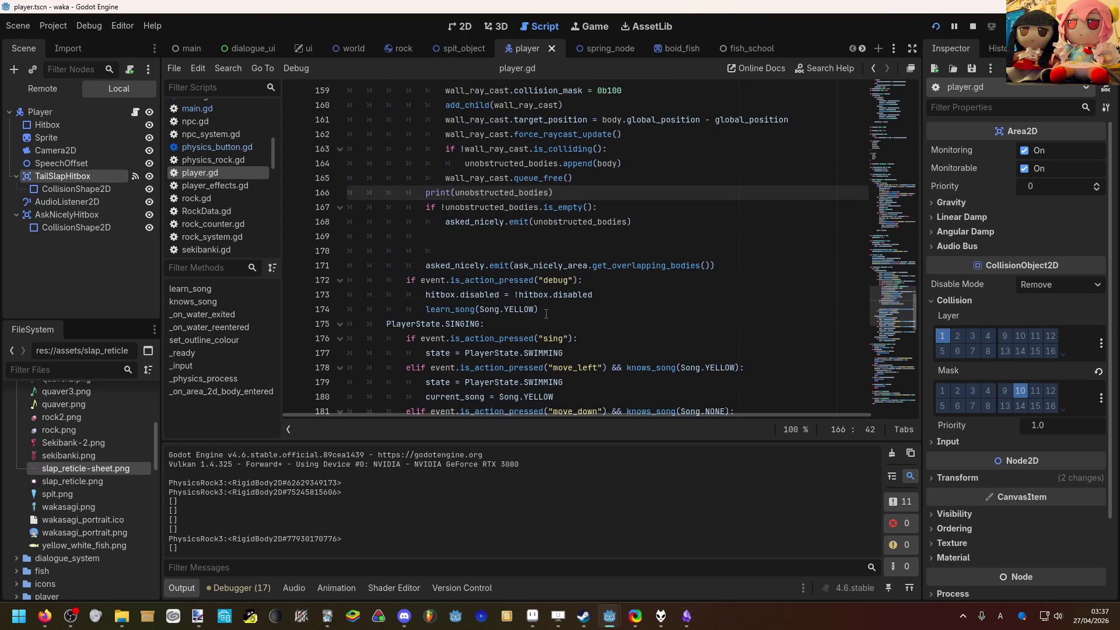
pyautogui.scroll(1, 508, 233)
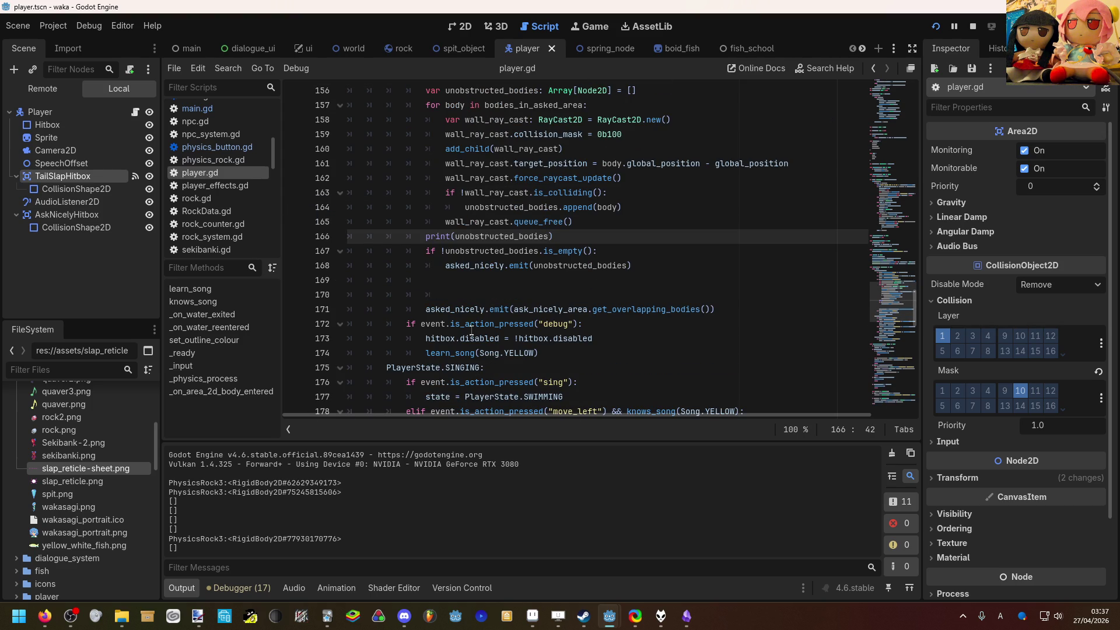
pyautogui.scroll(2, 528, 284)
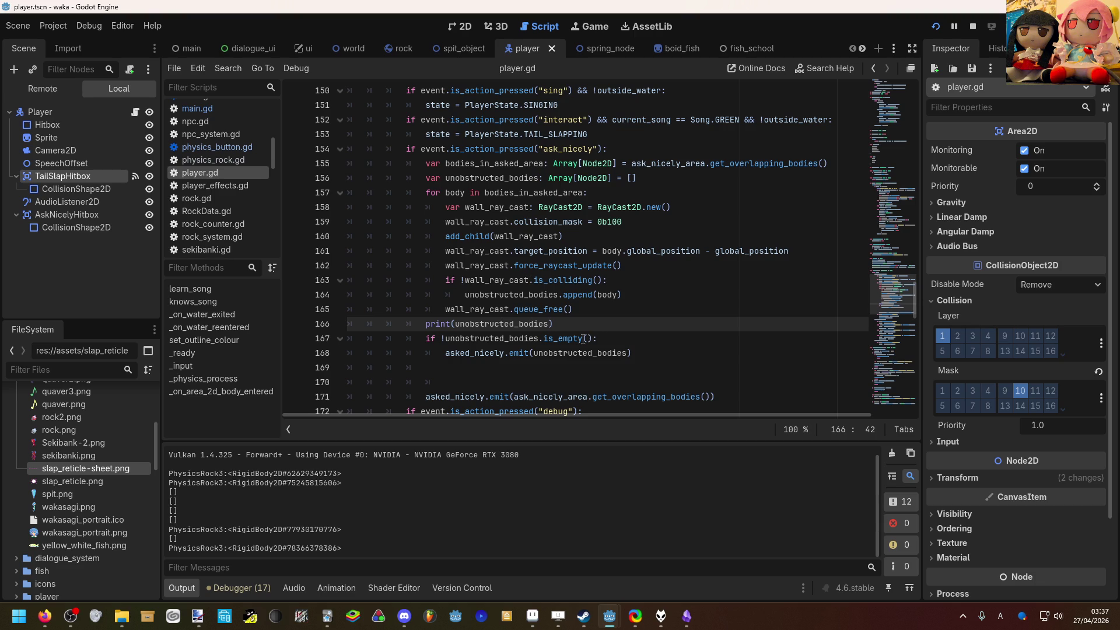
pyautogui.click(641, 341)
# Step: Add a print("test") line under the is_empty check and run the game
pyautogui.press('Return')
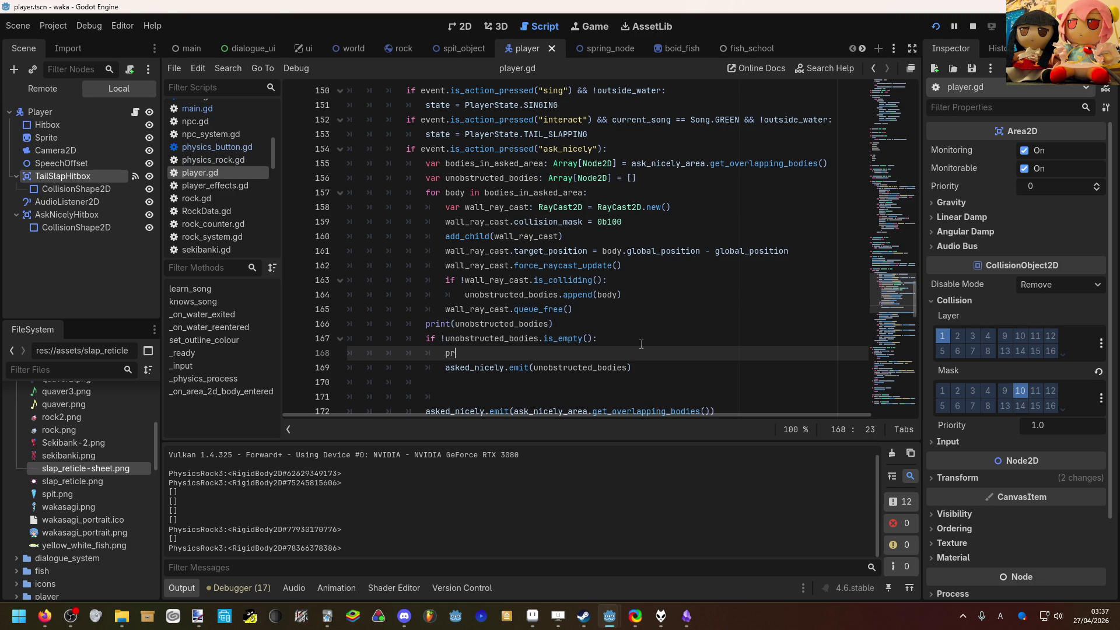
pyautogui.write("'")
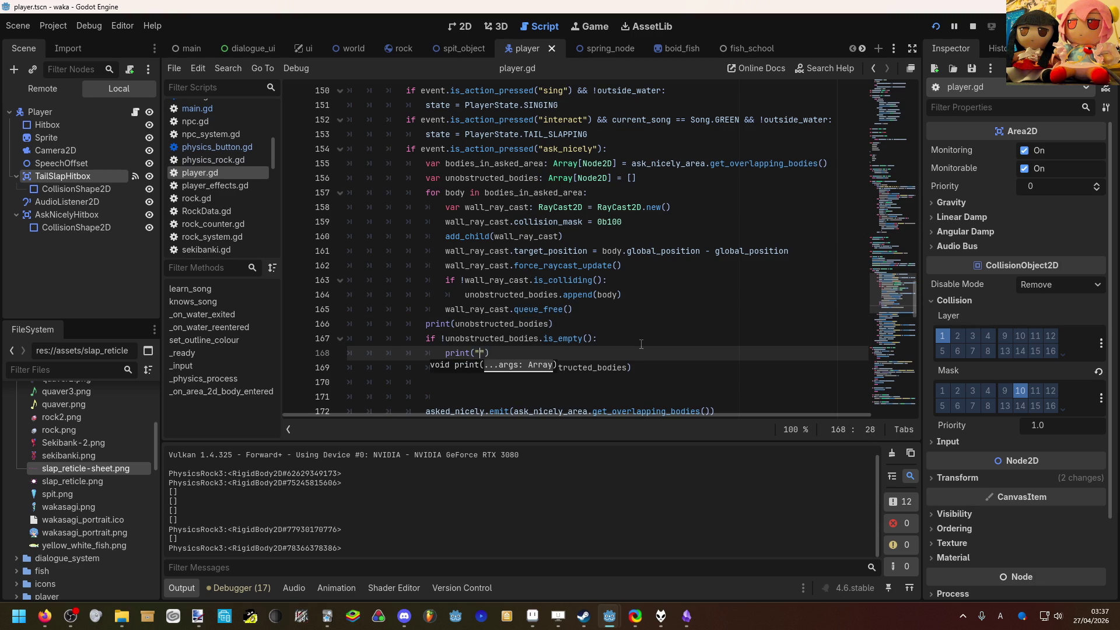
pyautogui.write('tes')
pyautogui.press('F5')
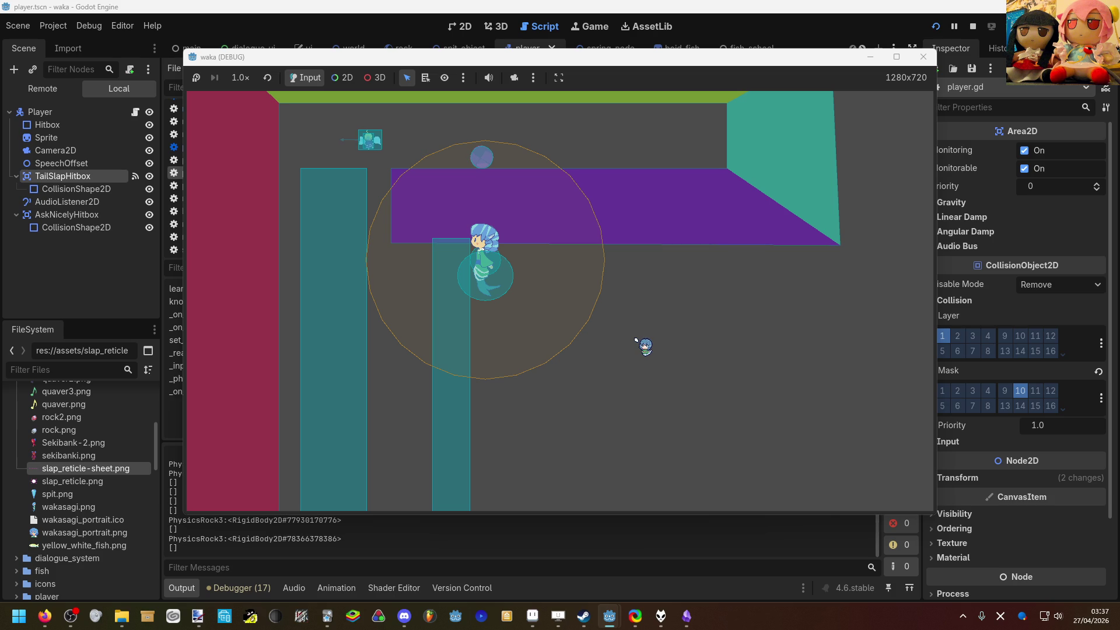
pyautogui.press('F8')
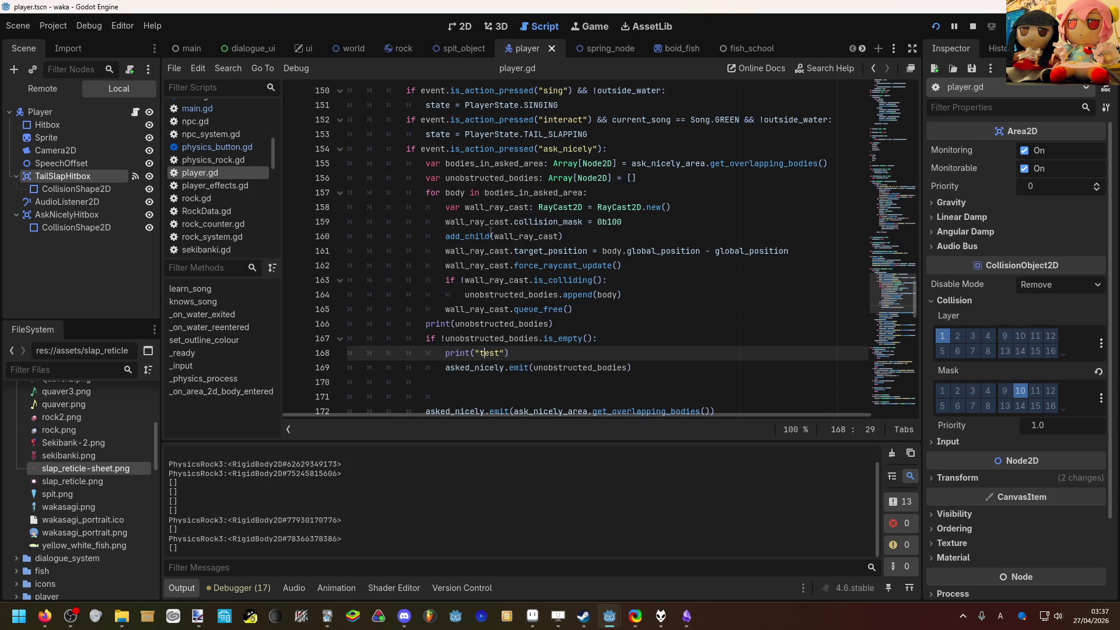
# Step: Relaunch the game, swim toward the rock and ask nearby bodies nicely, then restart
pyautogui.press('F5')
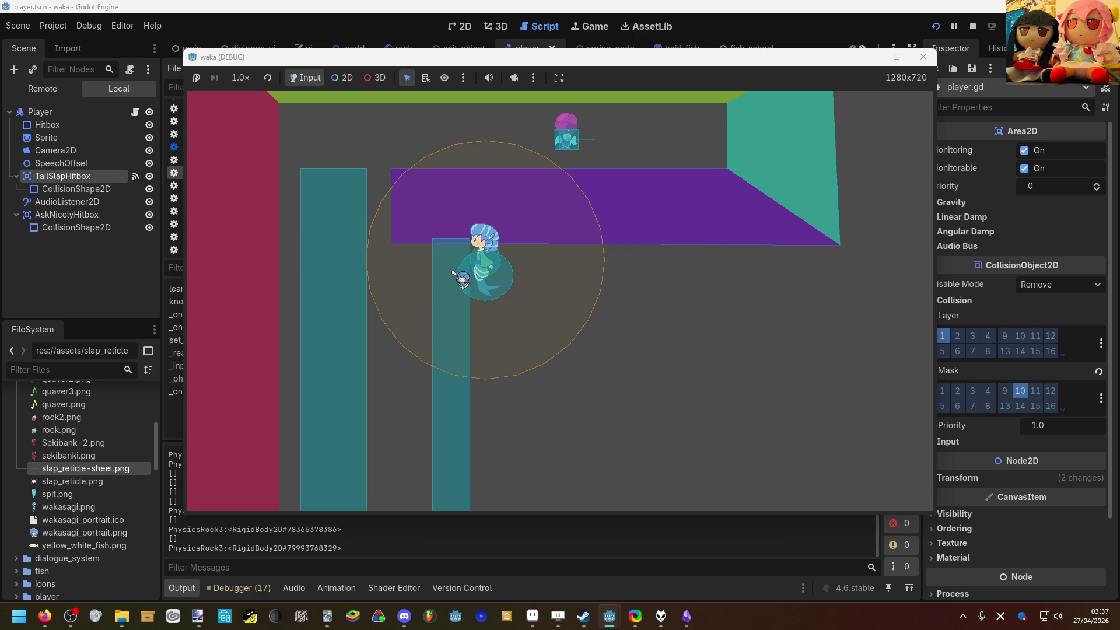
pyautogui.press('Right')
pyautogui.press('e')
pyautogui.press('F8')
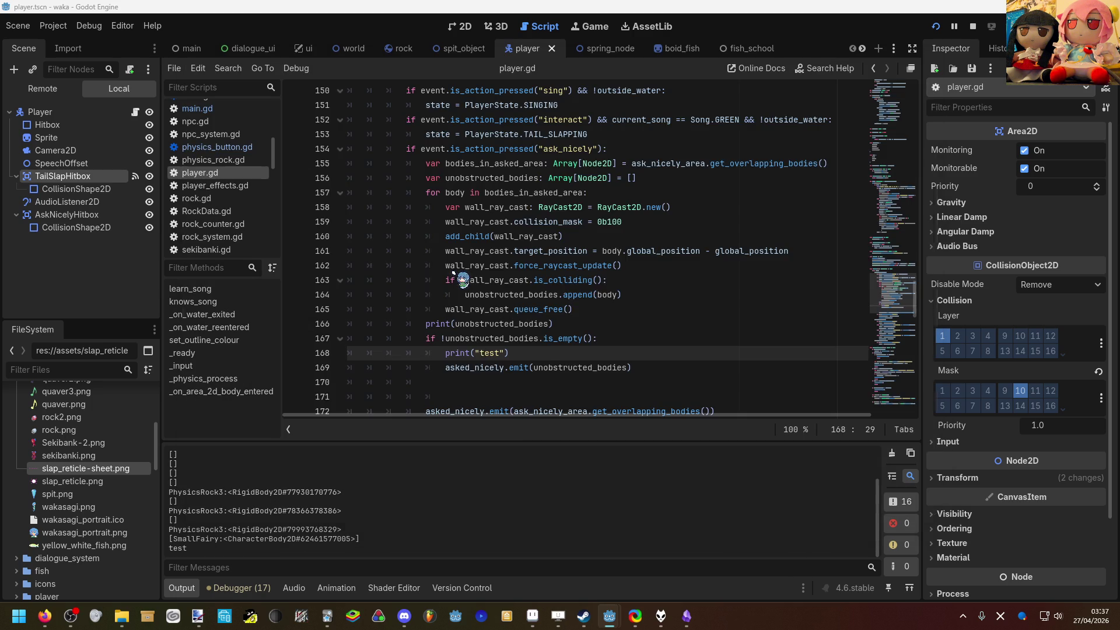
pyautogui.press('F5')
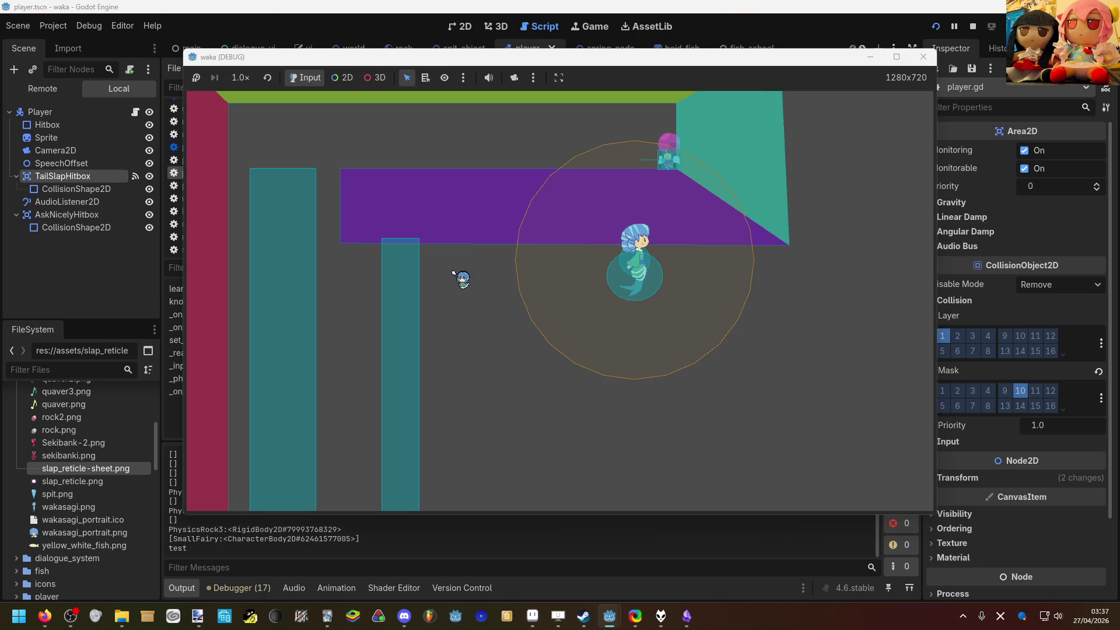
pyautogui.press('Right')
pyautogui.press('Left')
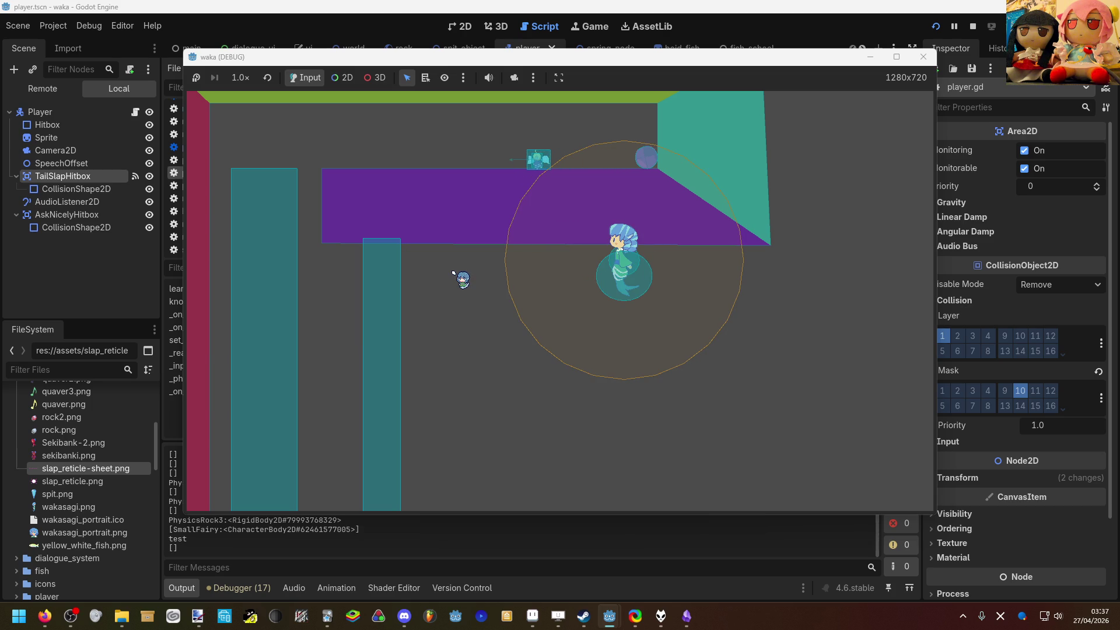
pyautogui.press('F8')
# Step: Swim around asking bodies nicely until PhysicsButton and "test" appear in Output, then quit
pyautogui.press('F5')
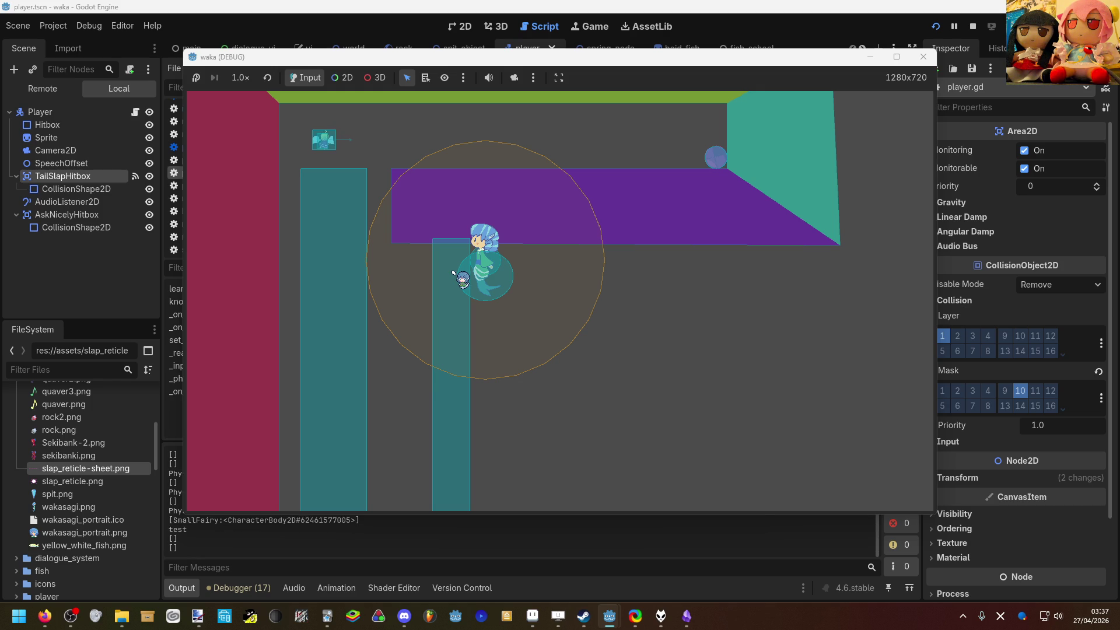
pyautogui.press('Right')
pyautogui.press('Up')
pyautogui.press('Left')
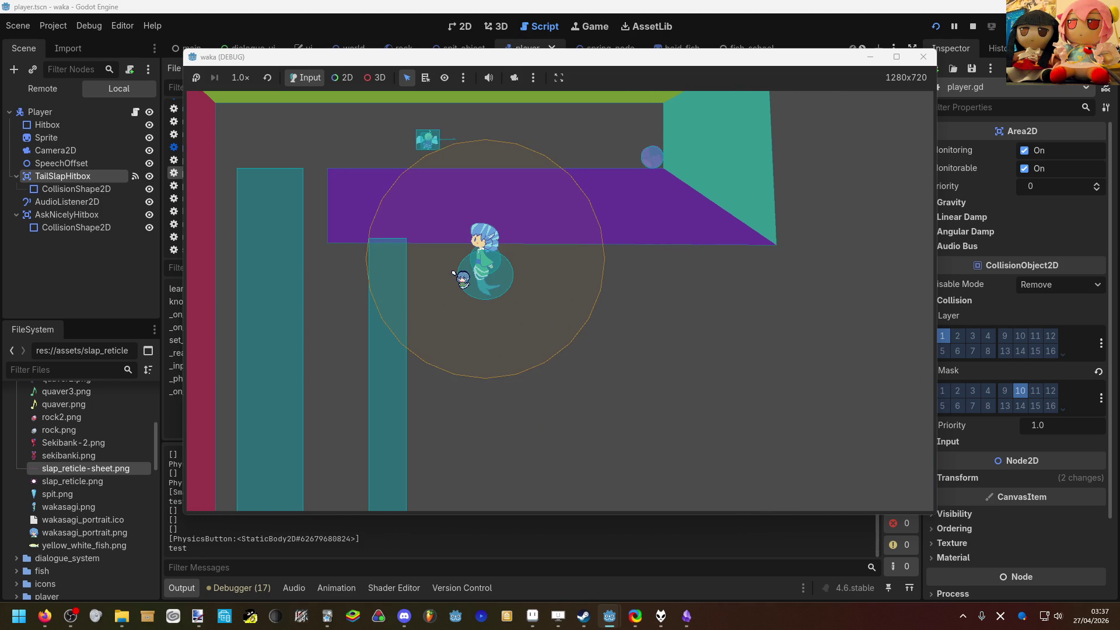
pyautogui.press('Right')
pyautogui.press('Right')
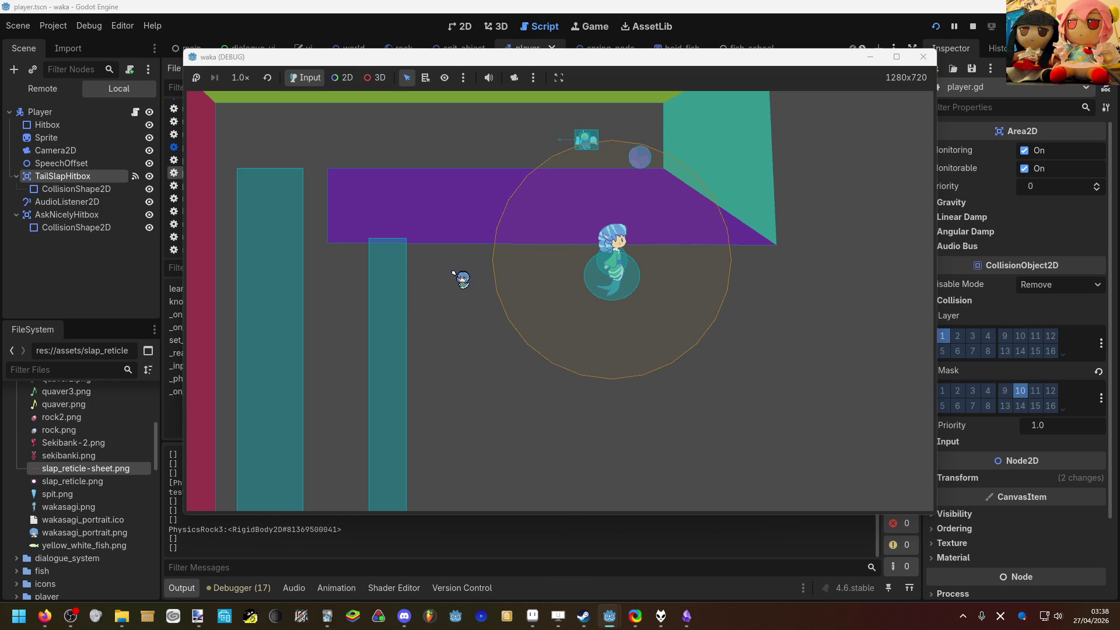
pyautogui.press('Left')
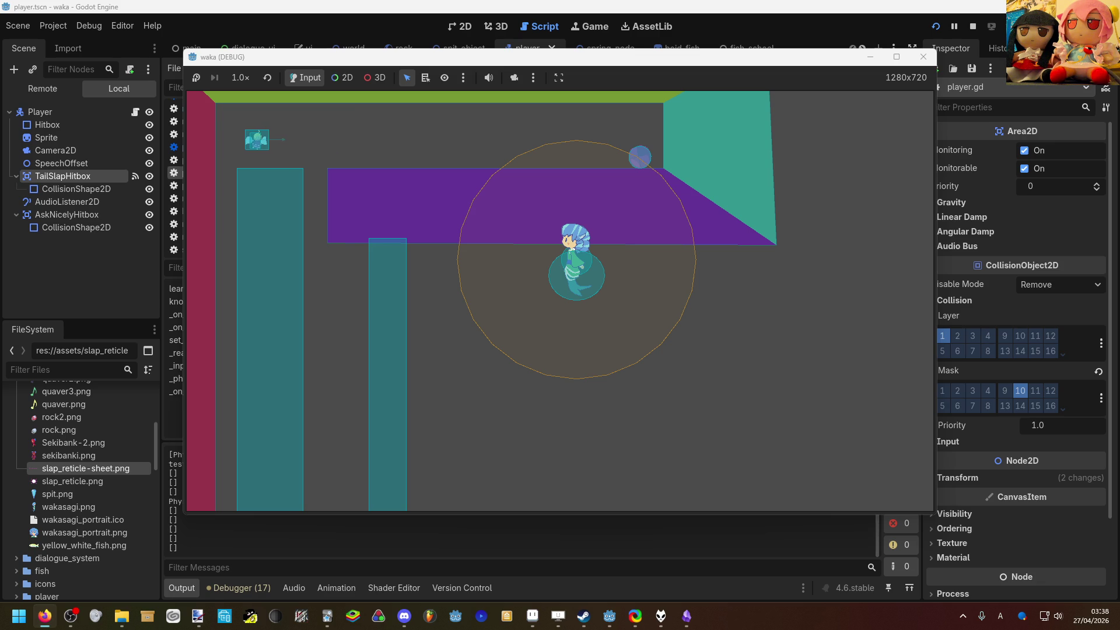
pyautogui.hotkey('alt', 'F4')
# Step: Delete the print("test") and print(unobstructed_bodies) lines from player.gd and save
pyautogui.moveTo(532, 349); pyautogui.dragTo(347, 353)
pyautogui.press('BackSpace')
pyautogui.press('BackSpace')
pyautogui.moveTo(552, 324); pyautogui.dragTo(338, 325)
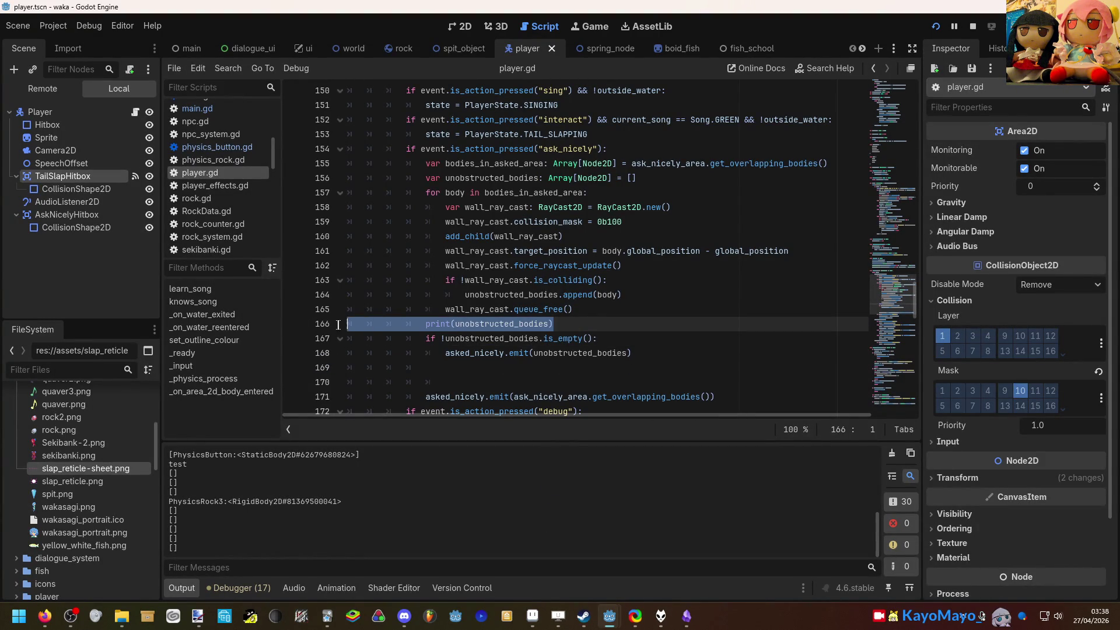
pyautogui.press('BackSpace')
pyautogui.press('BackSpace')
pyautogui.hotkey('ctrl', 's')
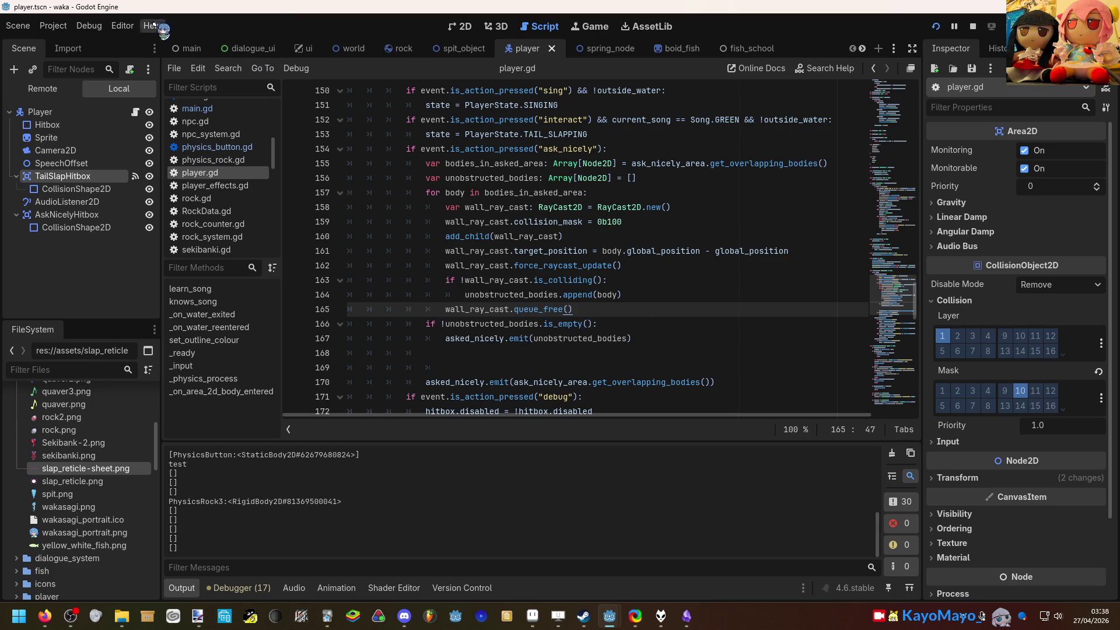
# Step: Make print(bodies) the first line of main.gd's _on_player_asked_nicely and save
pyautogui.click(192, 48)
pyautogui.click(144, 111)
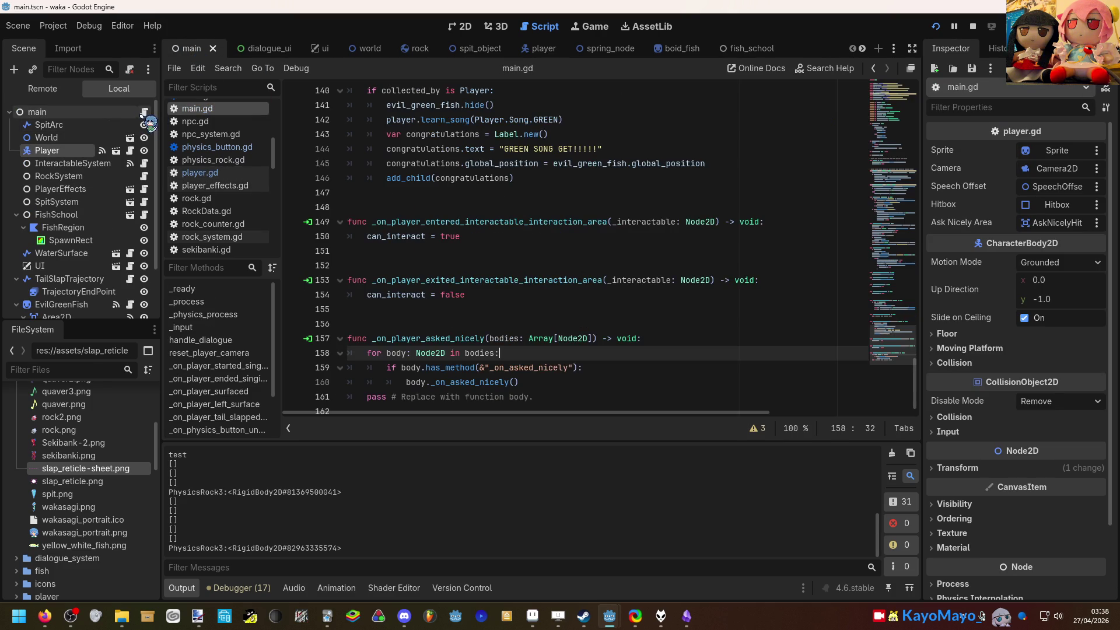
pyautogui.click(660, 338)
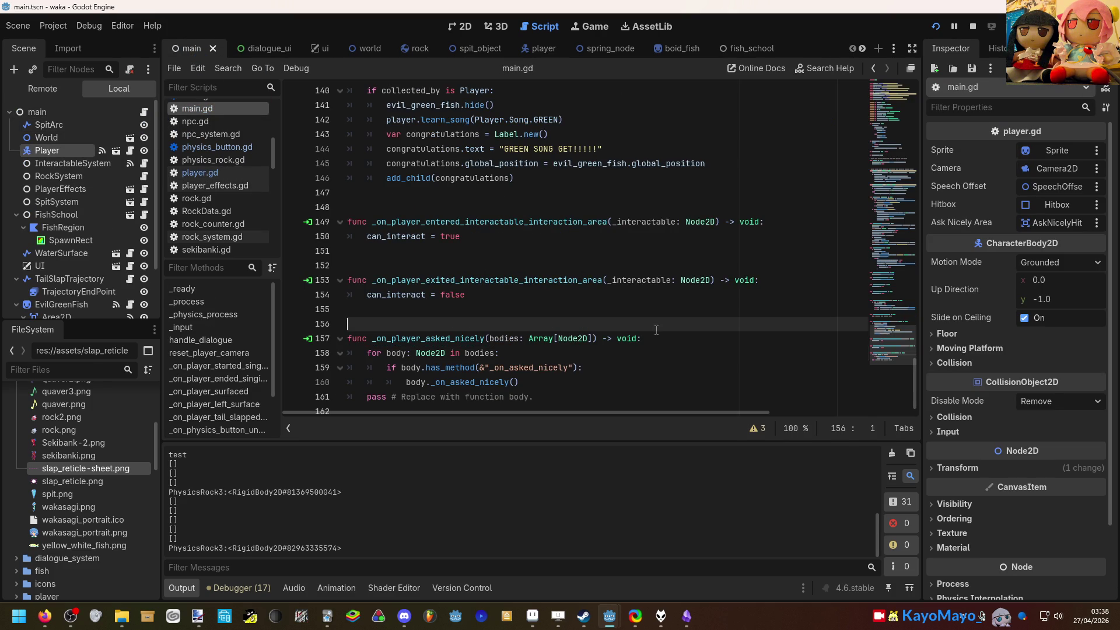
pyautogui.press('Return')
pyautogui.write('nt()')
pyautogui.write('b')
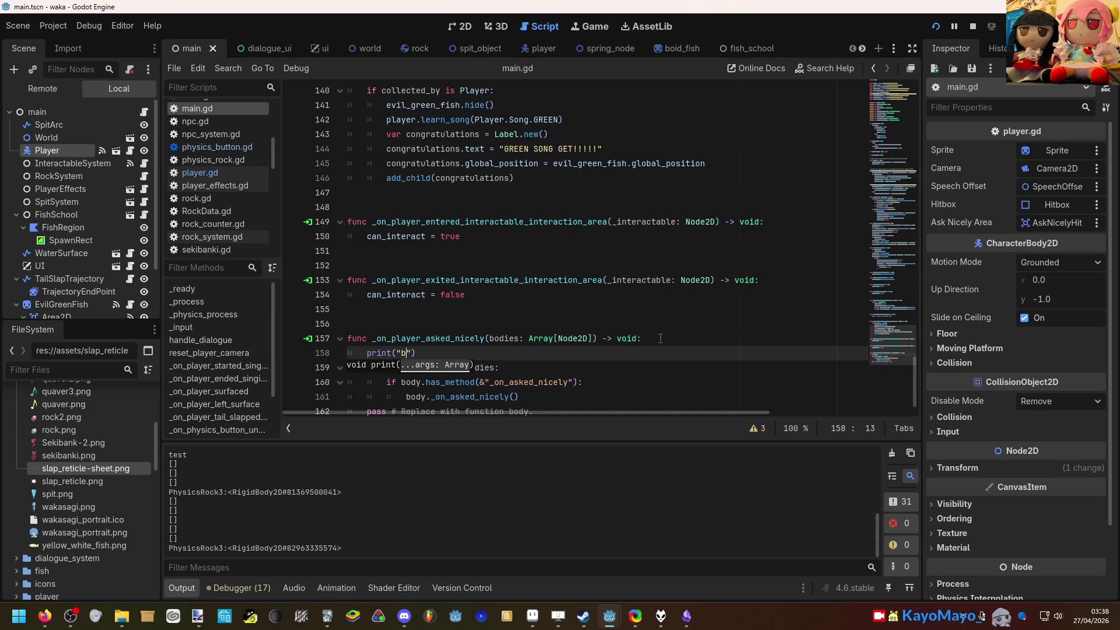
pyautogui.press('BackSpace')
pyautogui.press('BackSpace')
pyautogui.write('bodies')
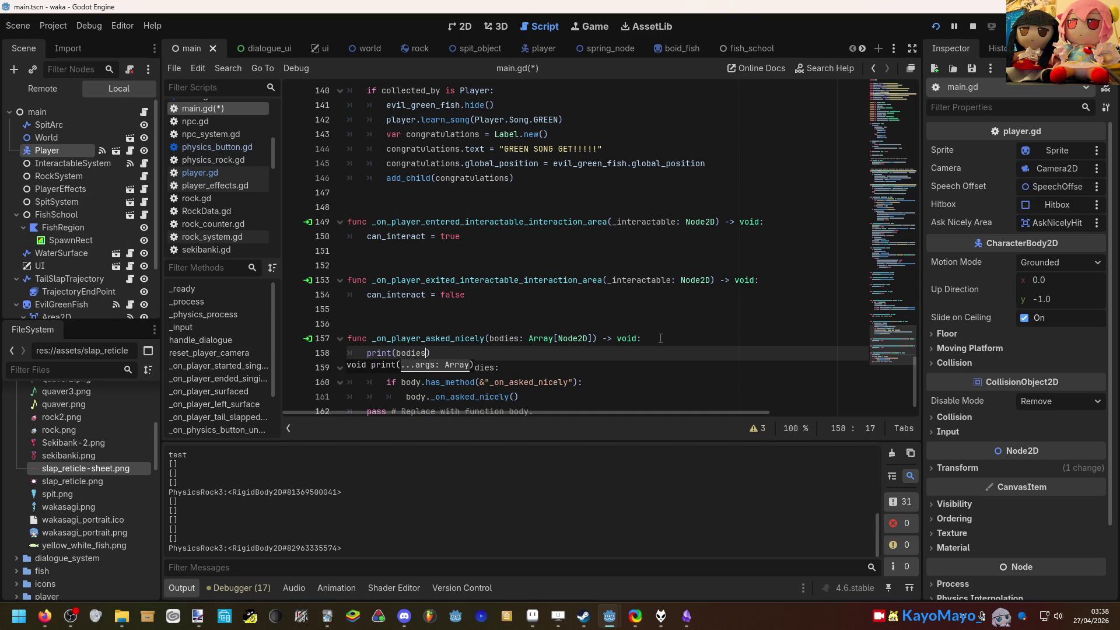
pyautogui.hotkey('ctrl', 's')
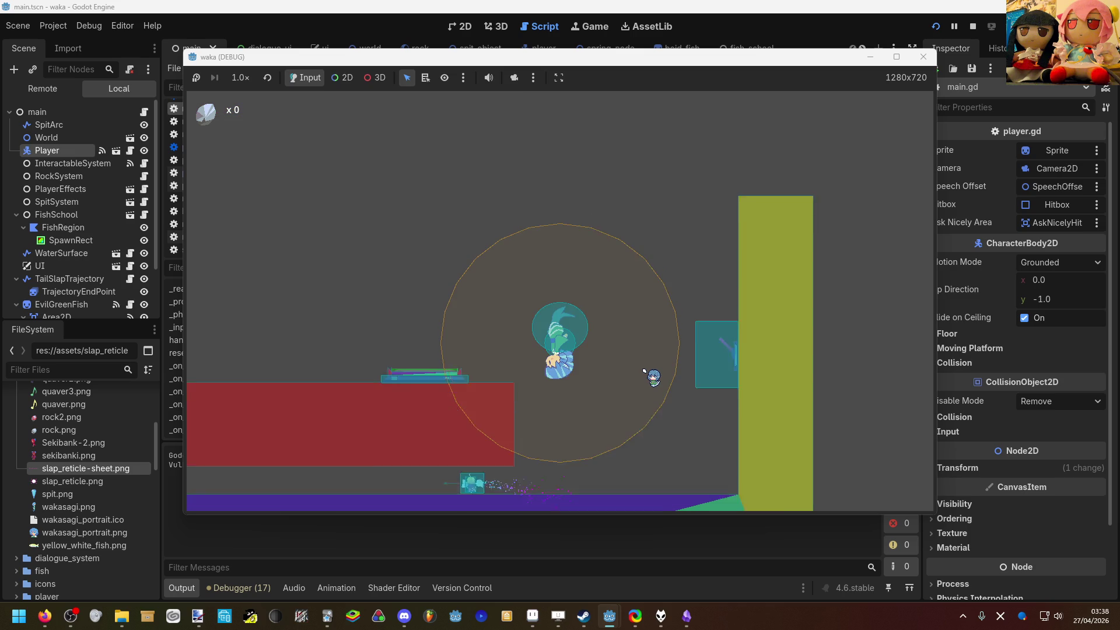
# Step: Swim near the fairy and rocks asking nicely, logging [SmallFairy] and [SmallFairy, PhysicsRock3], then return to main.gd
pyautogui.press('Up')
pyautogui.press('Left')
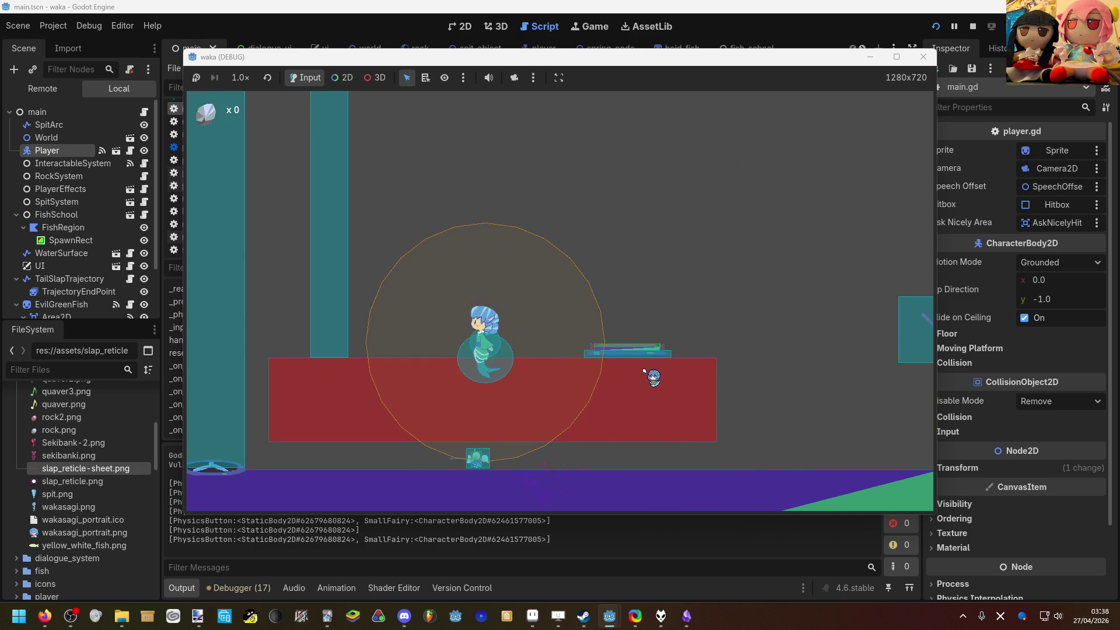
pyautogui.press('Left')
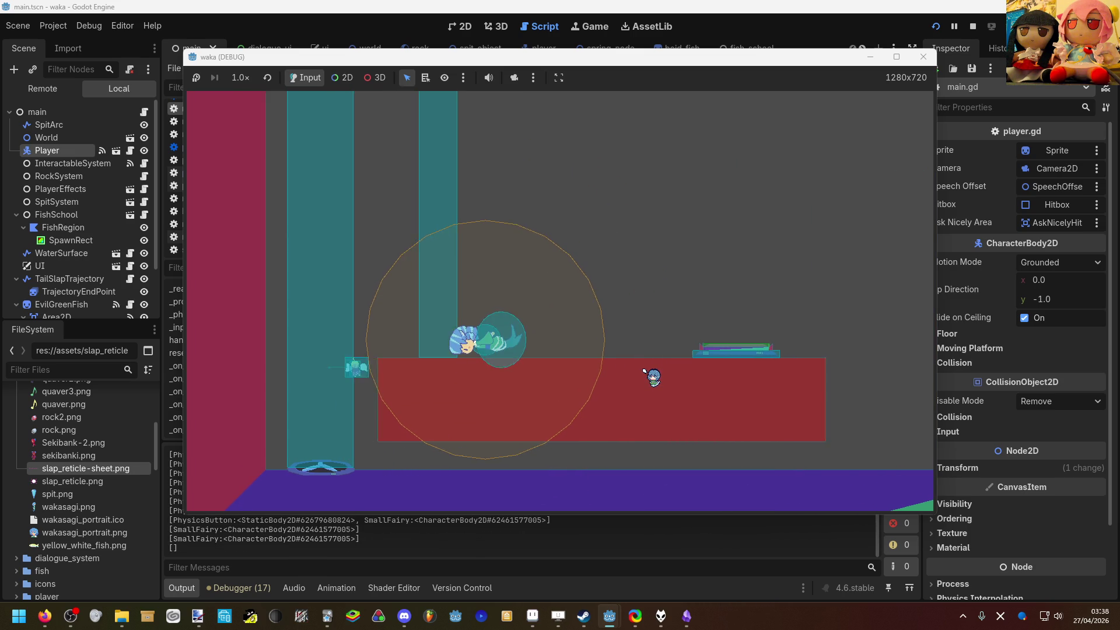
pyautogui.press('Left')
pyautogui.press('Up')
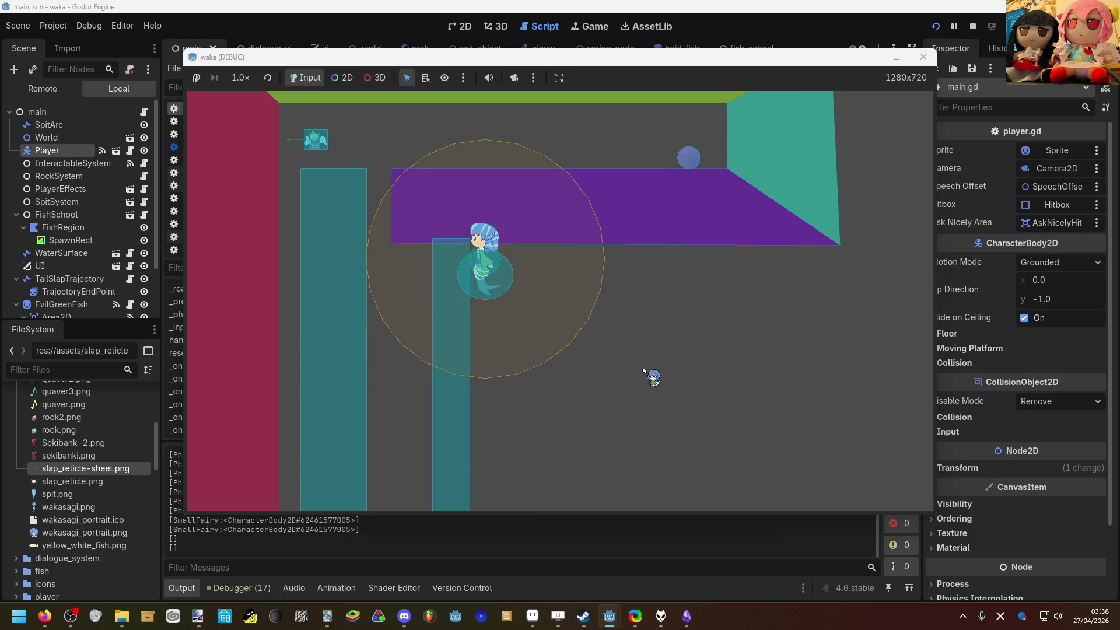
pyautogui.press('Left')
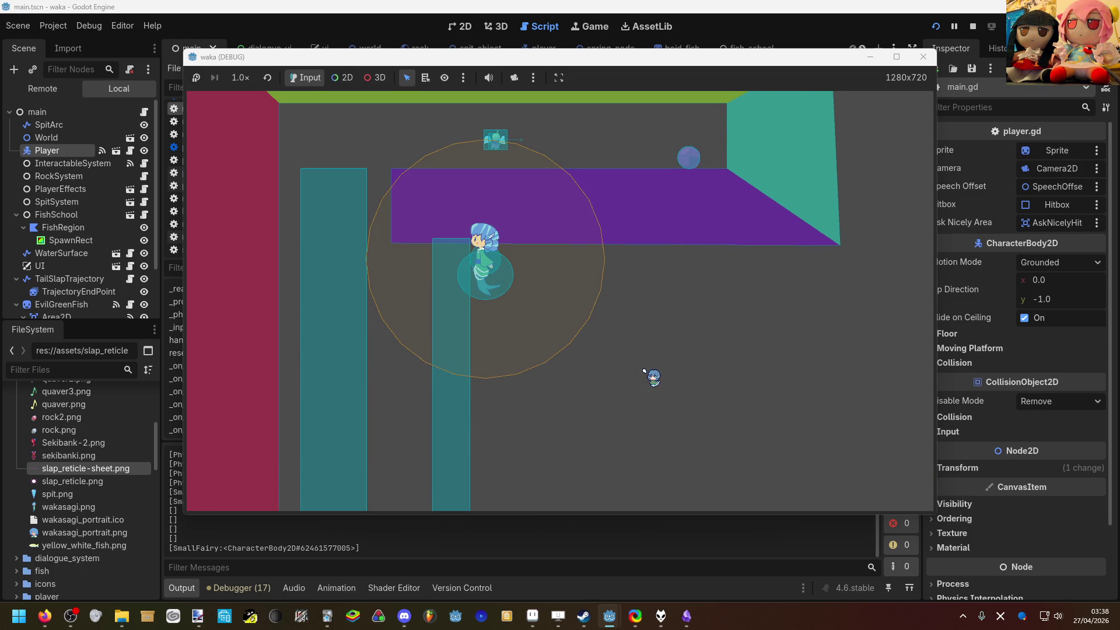
pyautogui.press('Right')
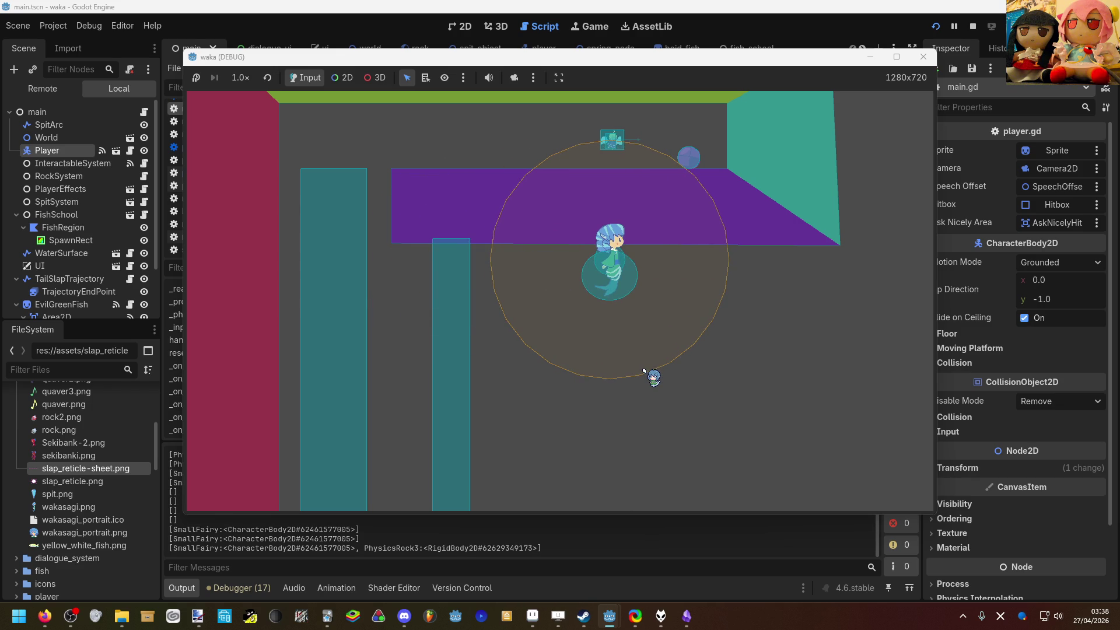
pyautogui.press('Right')
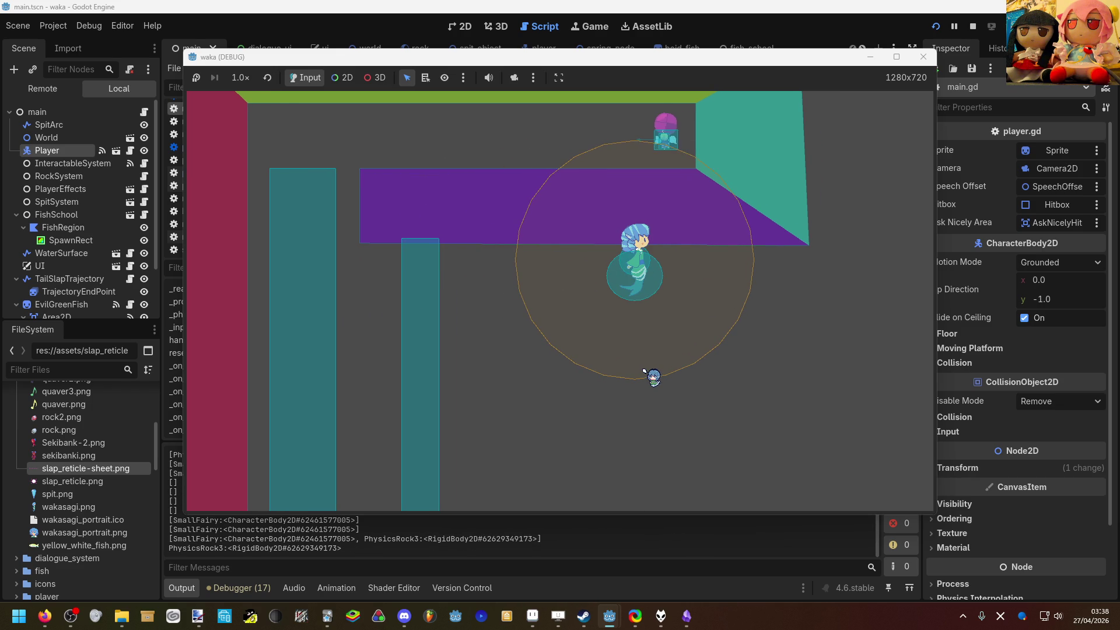
pyautogui.press('Left')
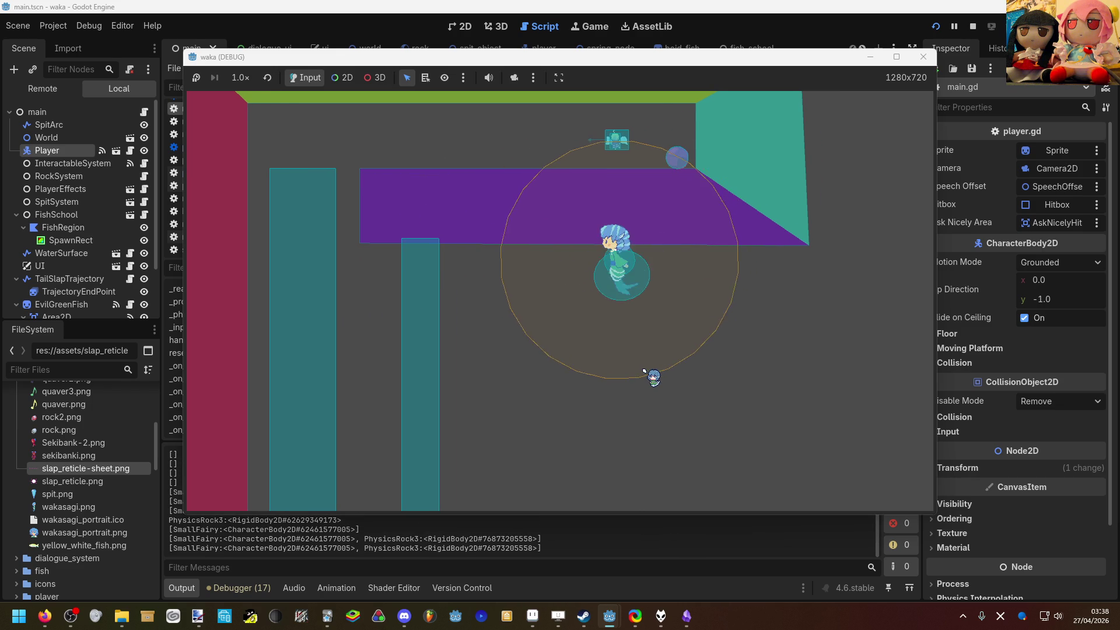
pyautogui.press('Left')
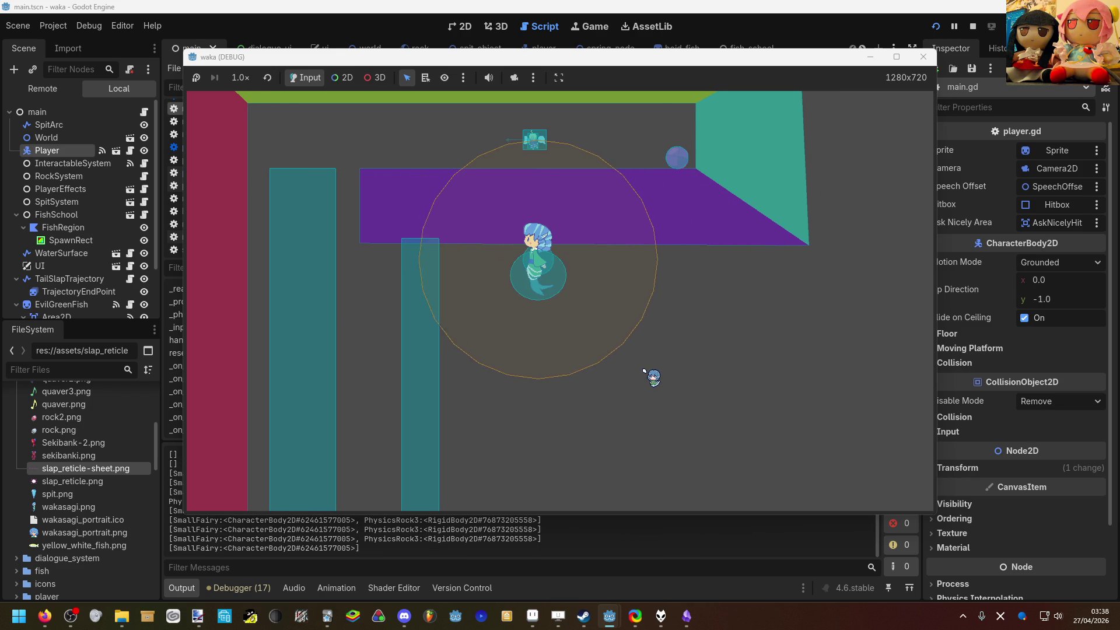
pyautogui.click(566, 528)
pyautogui.click(557, 338)
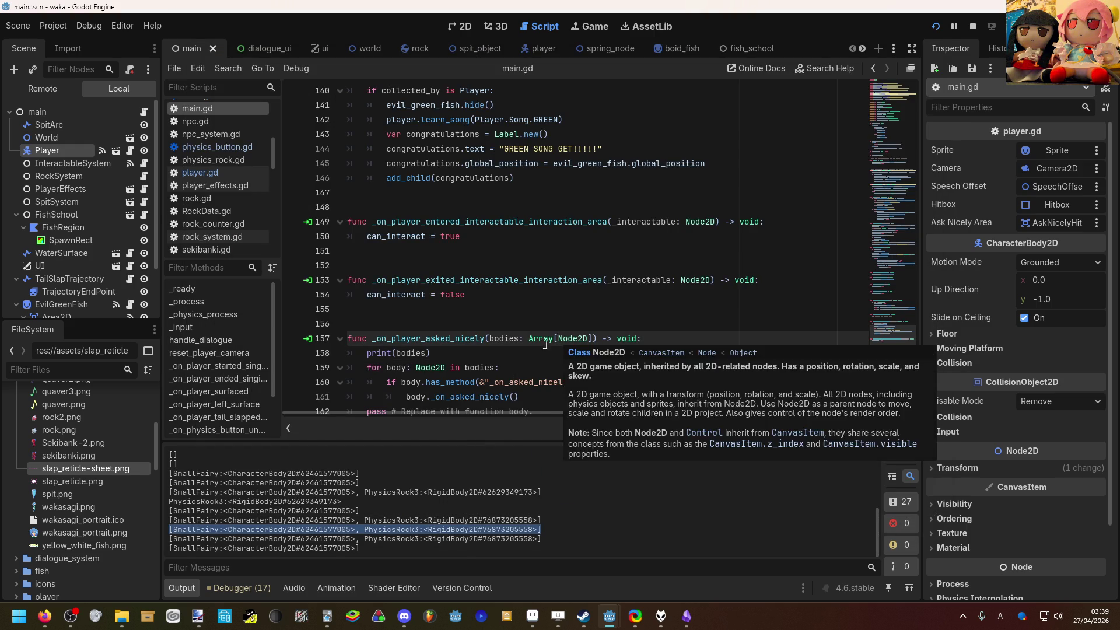
# Step: Open player.gd from the player scene and scroll through the ask_nicely raycast block
pyautogui.moveTo(537, 345)
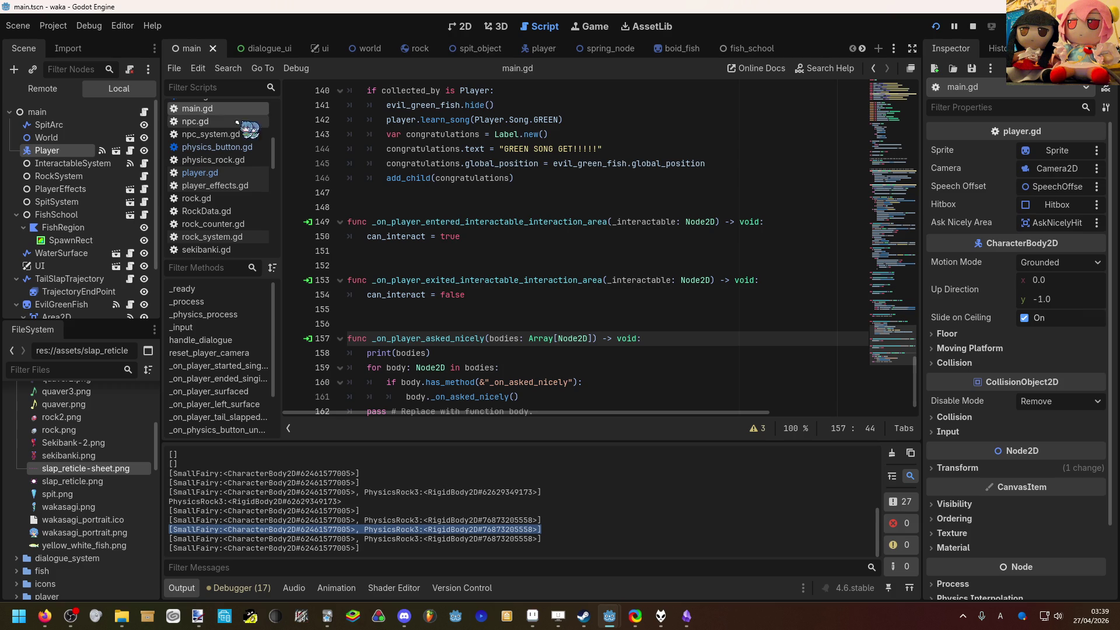
pyautogui.click(116, 151)
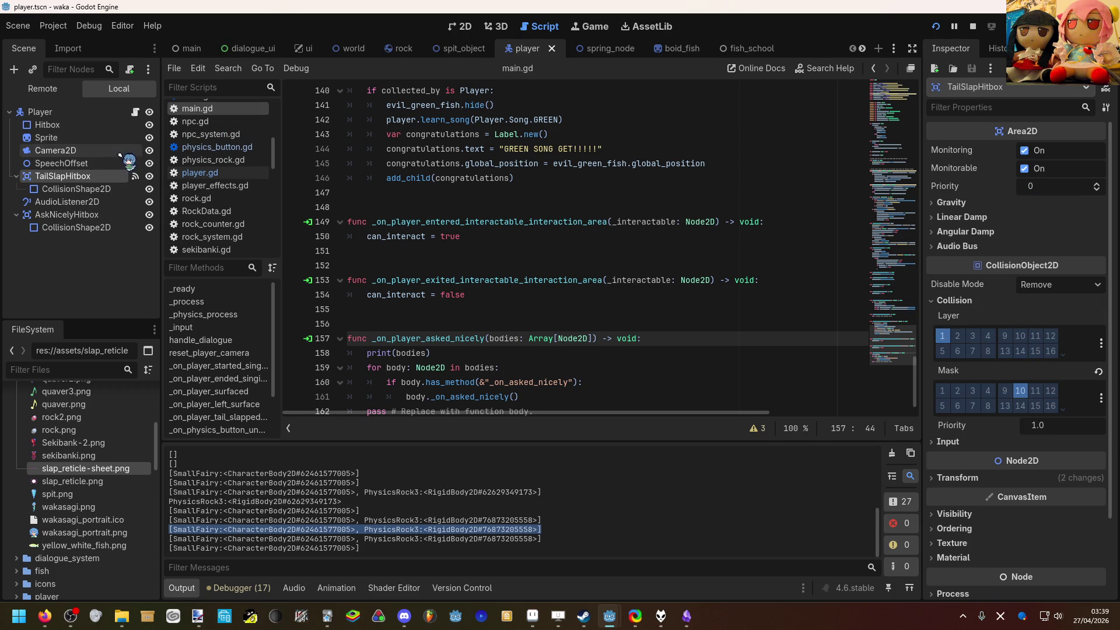
pyautogui.click(136, 112)
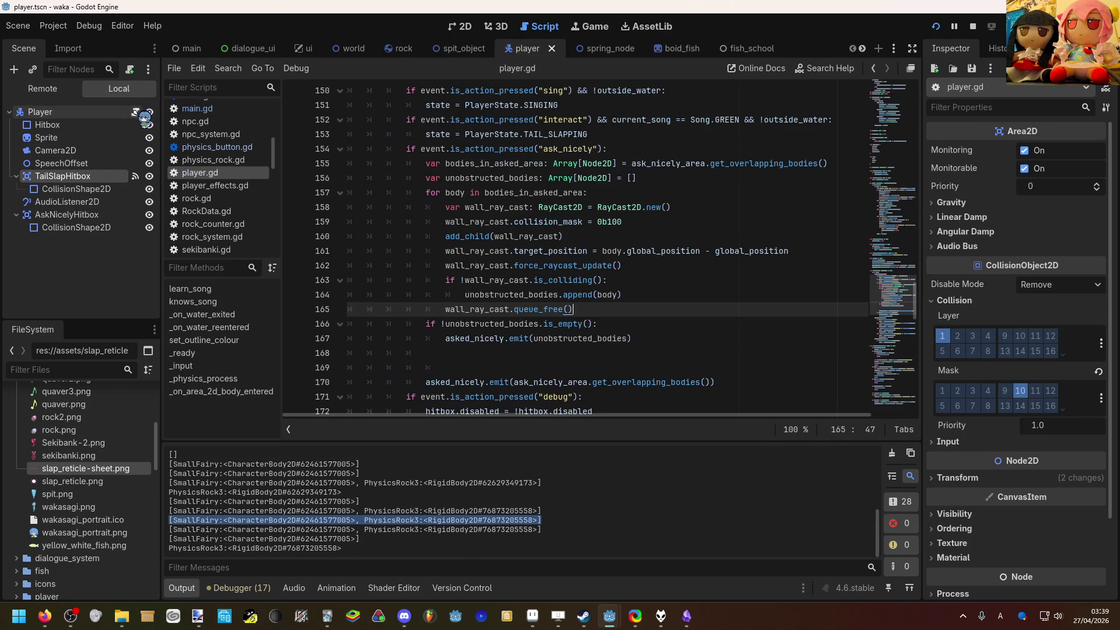
pyautogui.scroll(-1, 612, 274)
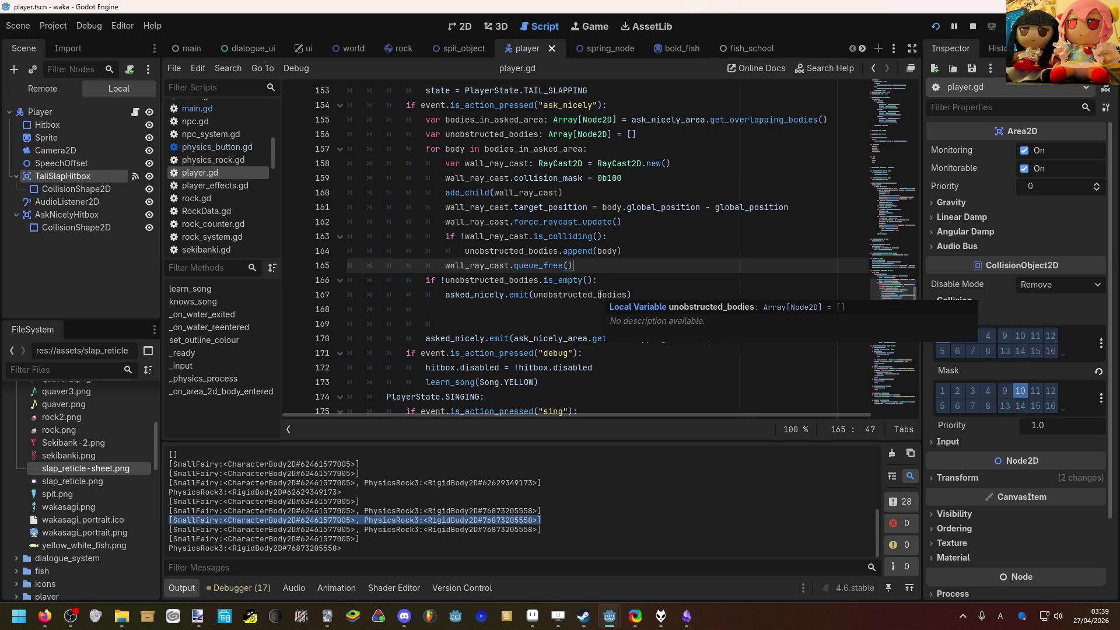
pyautogui.scroll(2, 602, 302)
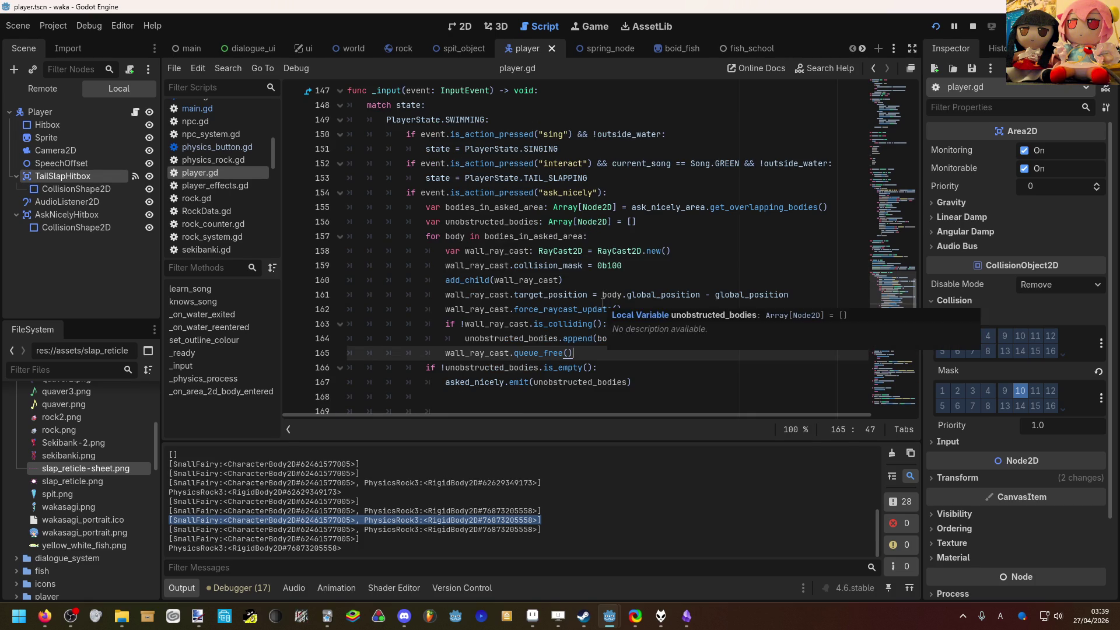
pyautogui.scroll(3, 603, 303)
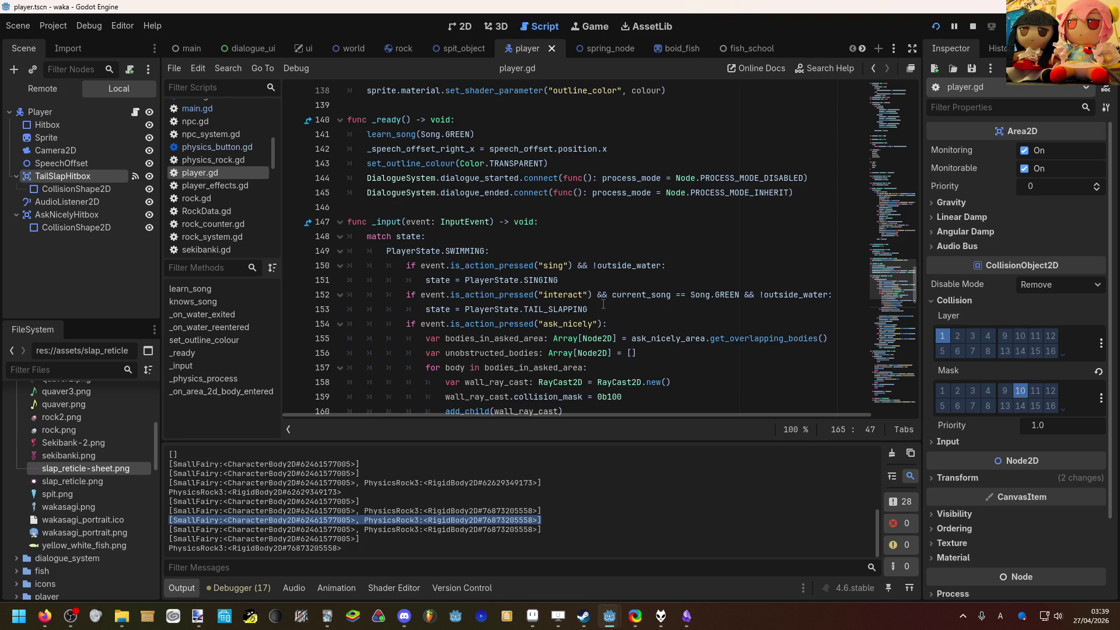
pyautogui.scroll(-1, 603, 303)
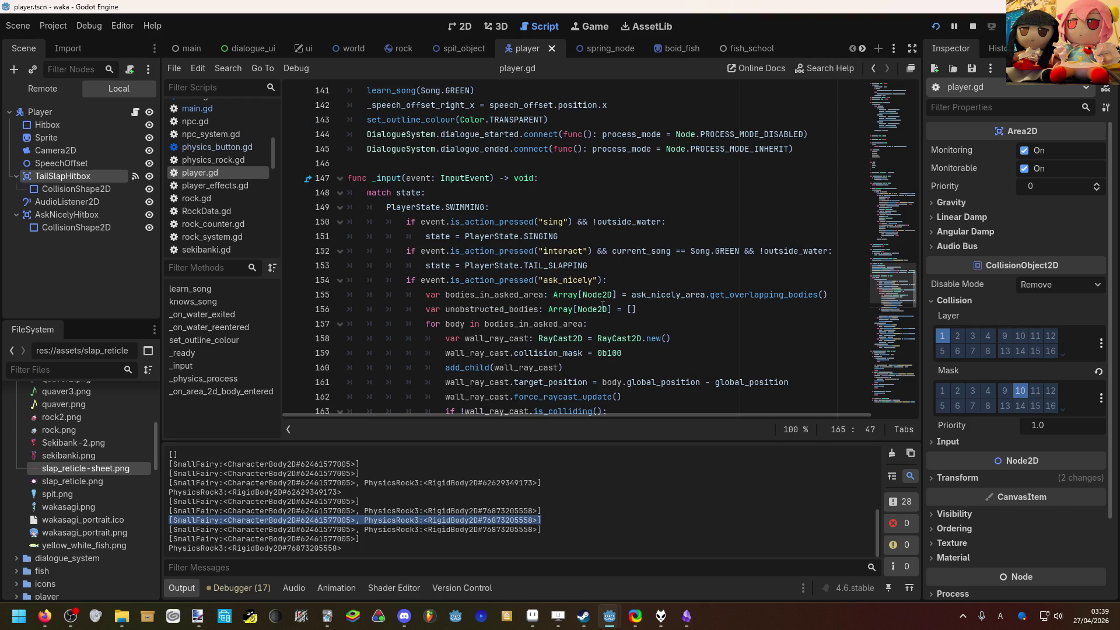
pyautogui.moveTo(603, 304)
pyautogui.scroll(-2, 598, 274)
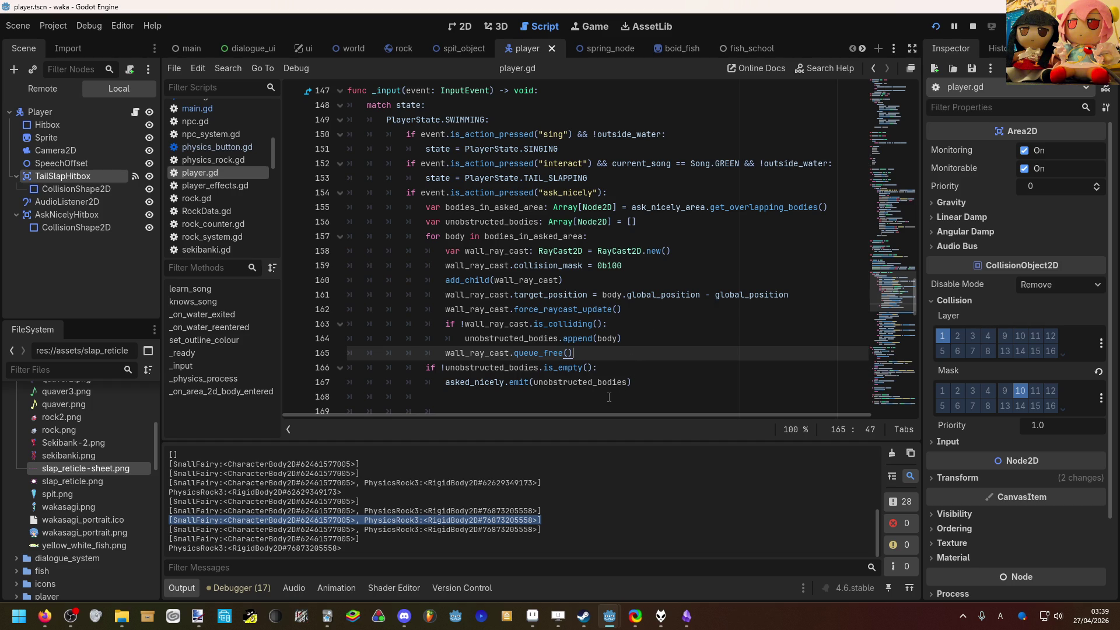
pyautogui.click(642, 548)
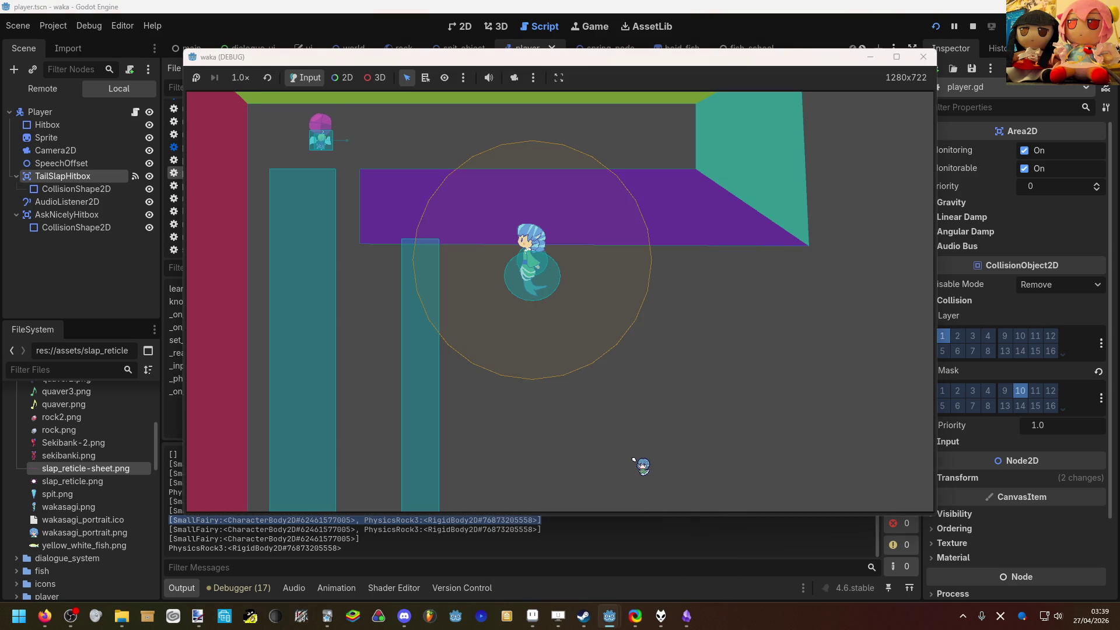
# Step: Swim left, right toward the fairy and back, logging [PhysicsRock3, SmallFairy] and [SmallFairy]
pyautogui.press('a')
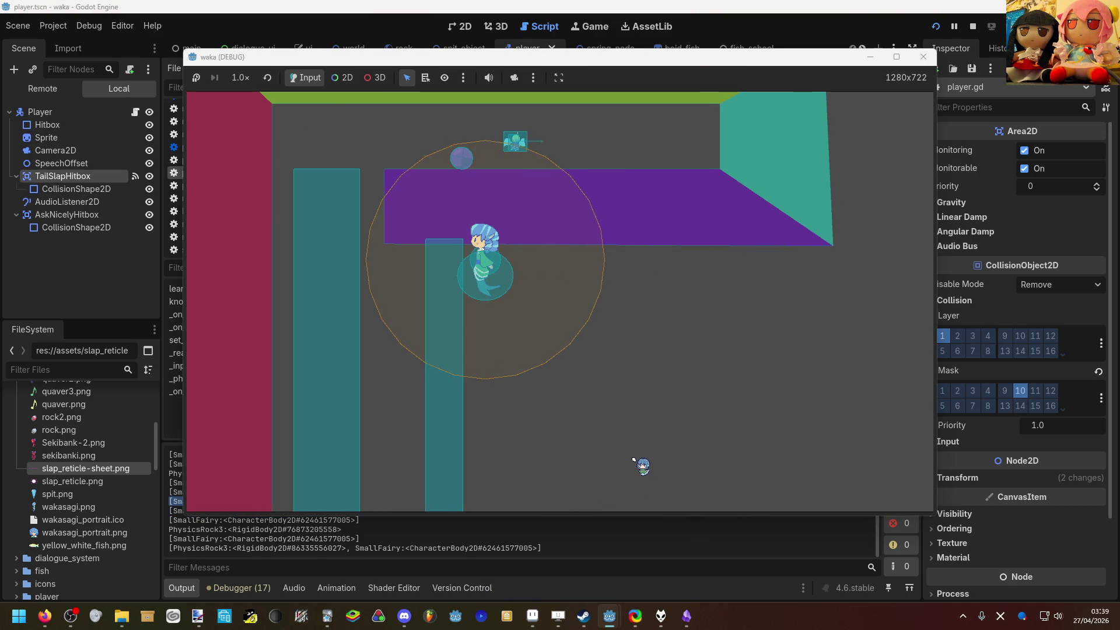
pyautogui.press('d')
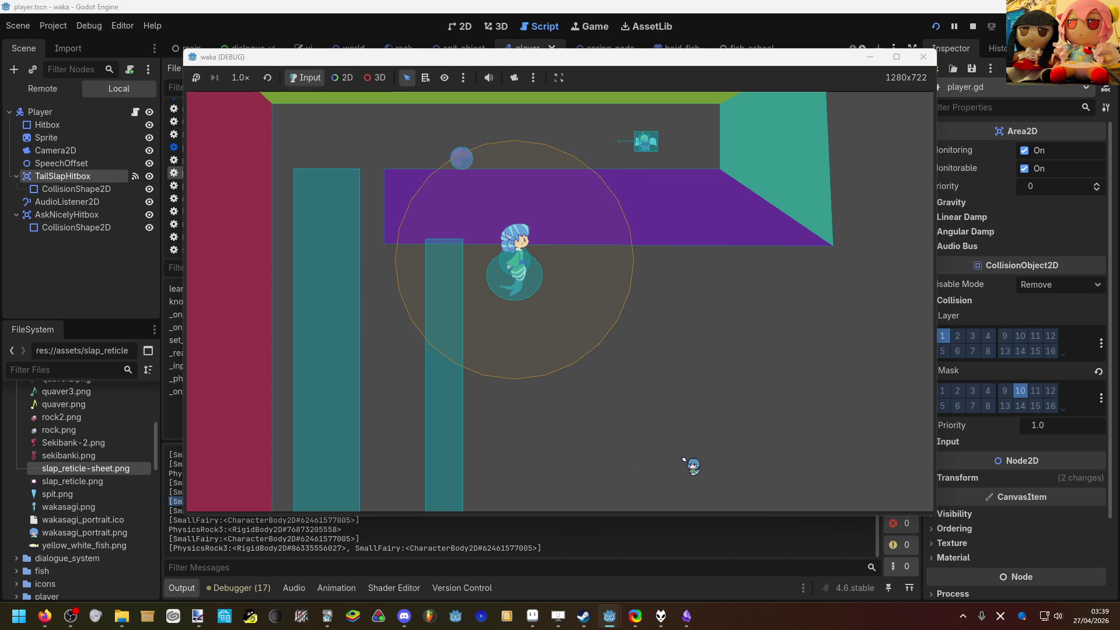
pyautogui.press('a')
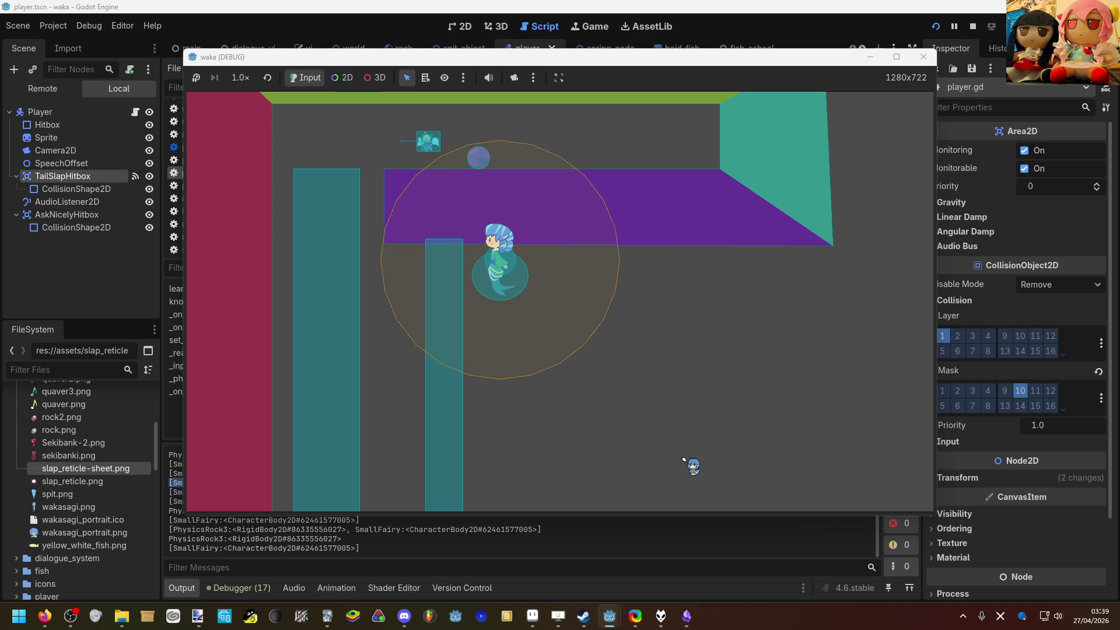
pyautogui.hotkey('alt', 'Tab')
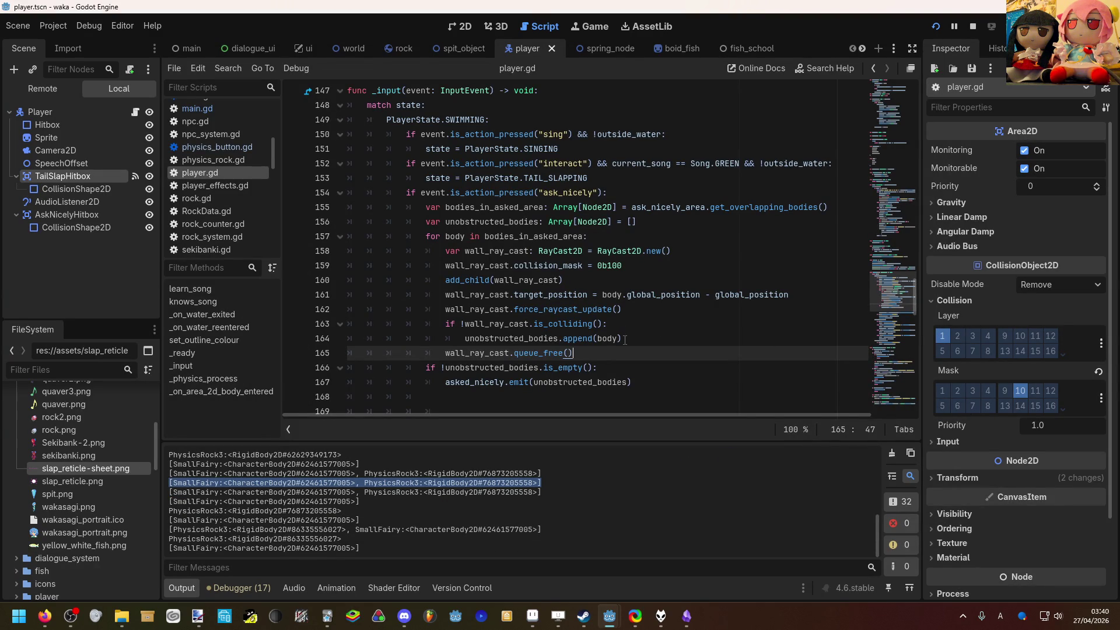
# Step: Delete the wall_ray_cast.queue_free() line and save player.gd
pyautogui.hotkey('shift', 'Home')
pyautogui.press('BackSpace')
pyautogui.press('BackSpace')
pyautogui.hotkey('ctrl', 's')
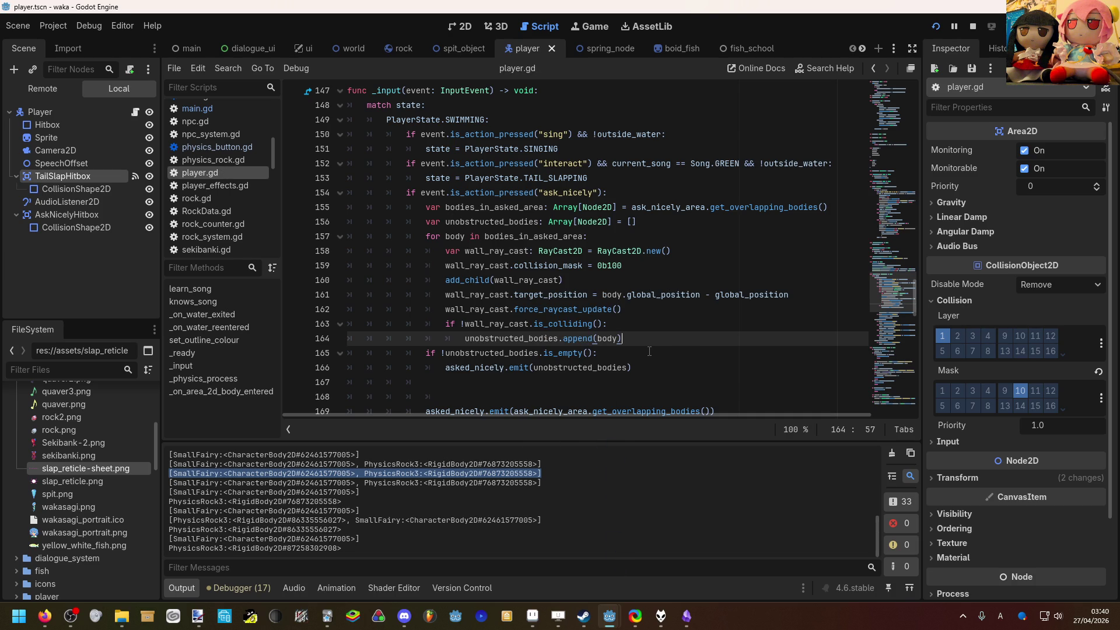
# Step: Add print(unobstructed_bodies) at loop level after the append and relaunch the game
pyautogui.press('Return')
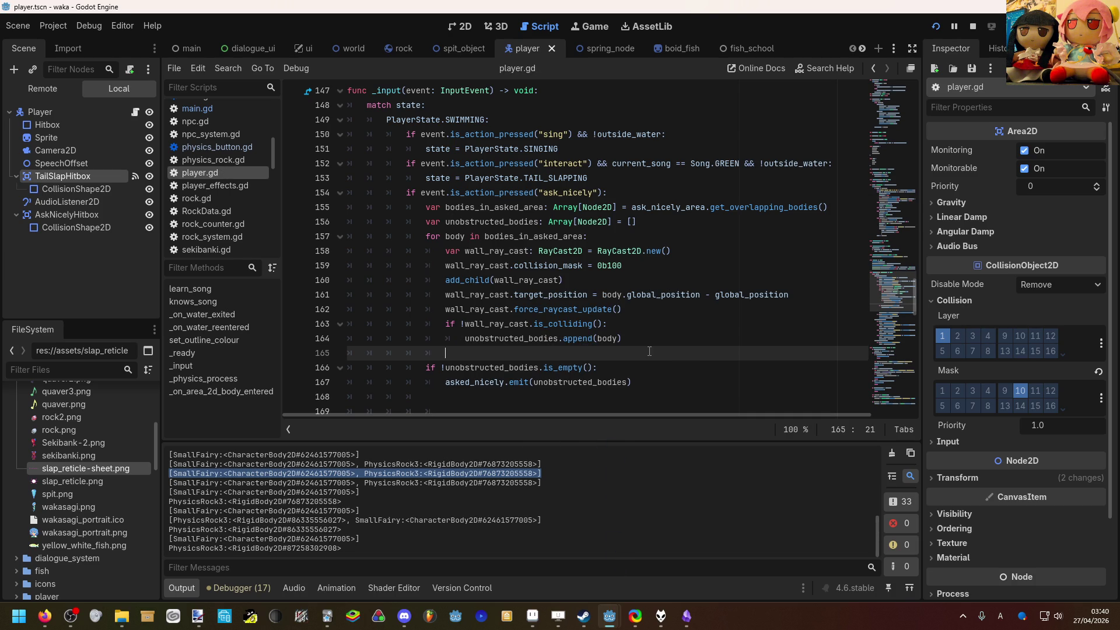
pyautogui.press('BackSpace')
pyautogui.write('print(')
pyautogui.write('un')
pyautogui.press('Return')
pyautogui.press('F5')
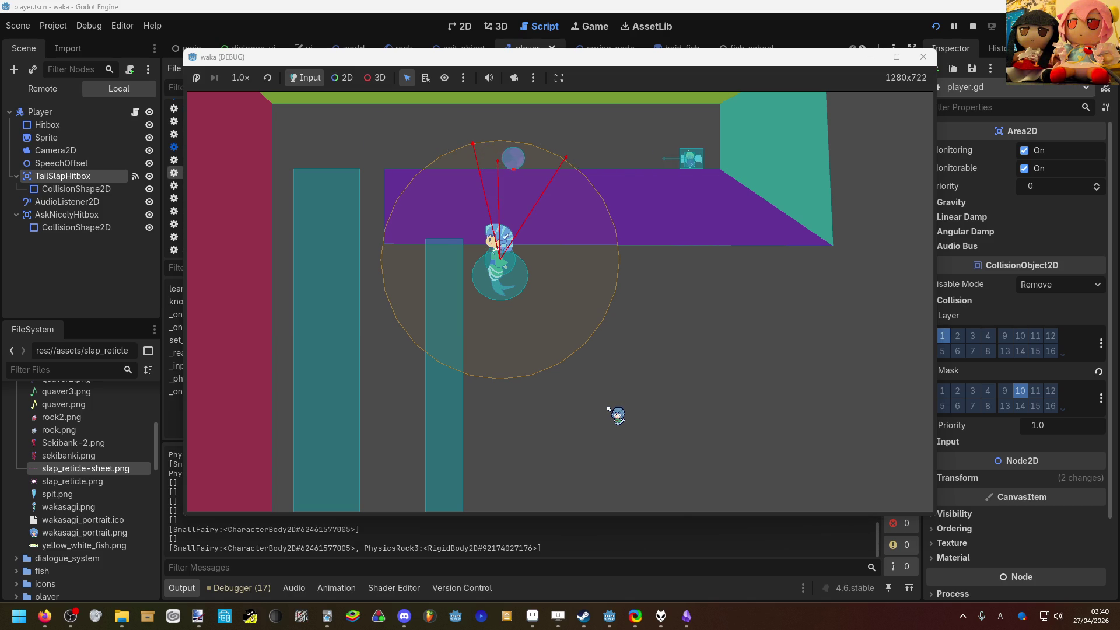
# Step: Add print("test") below the append line and test it in a game run
pyautogui.hotkey('alt', 'Tab')
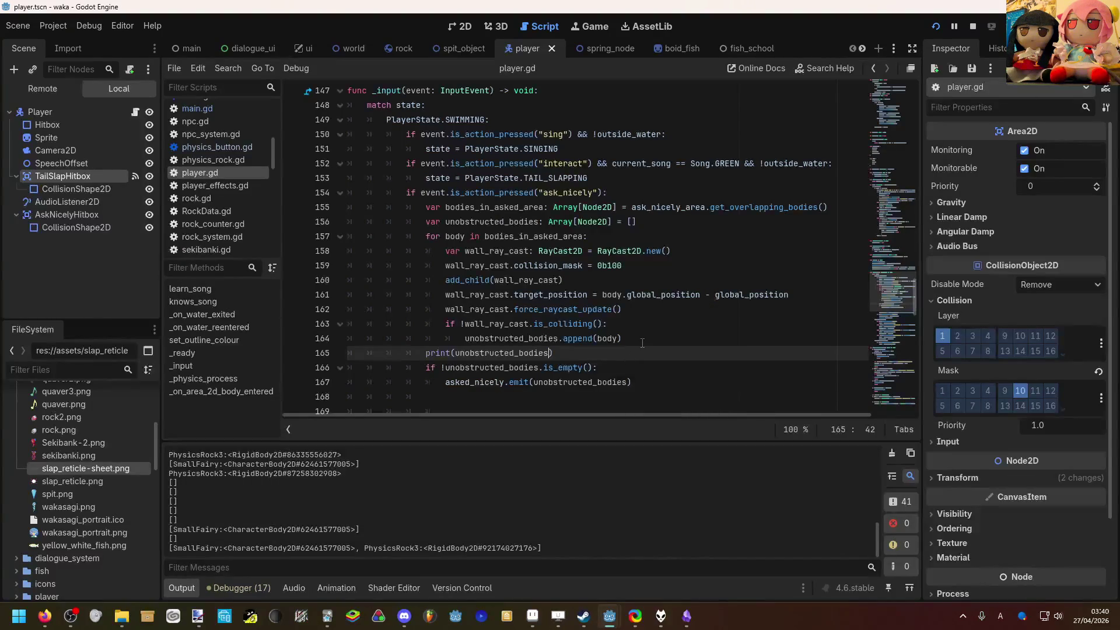
pyautogui.click(642, 342)
pyautogui.press('Return')
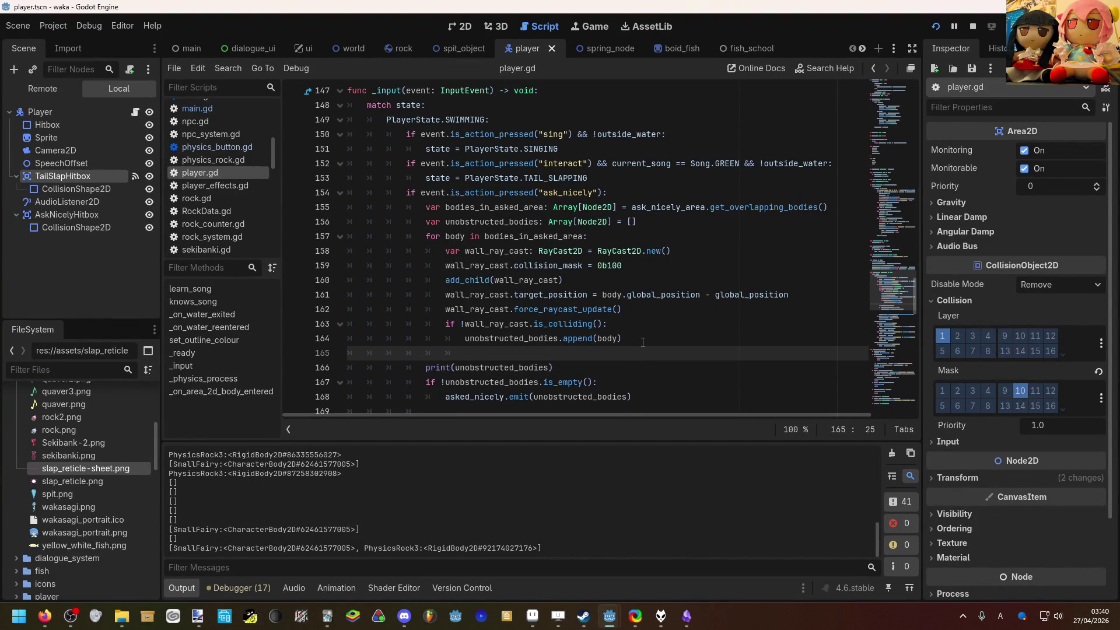
pyautogui.write('print("te')
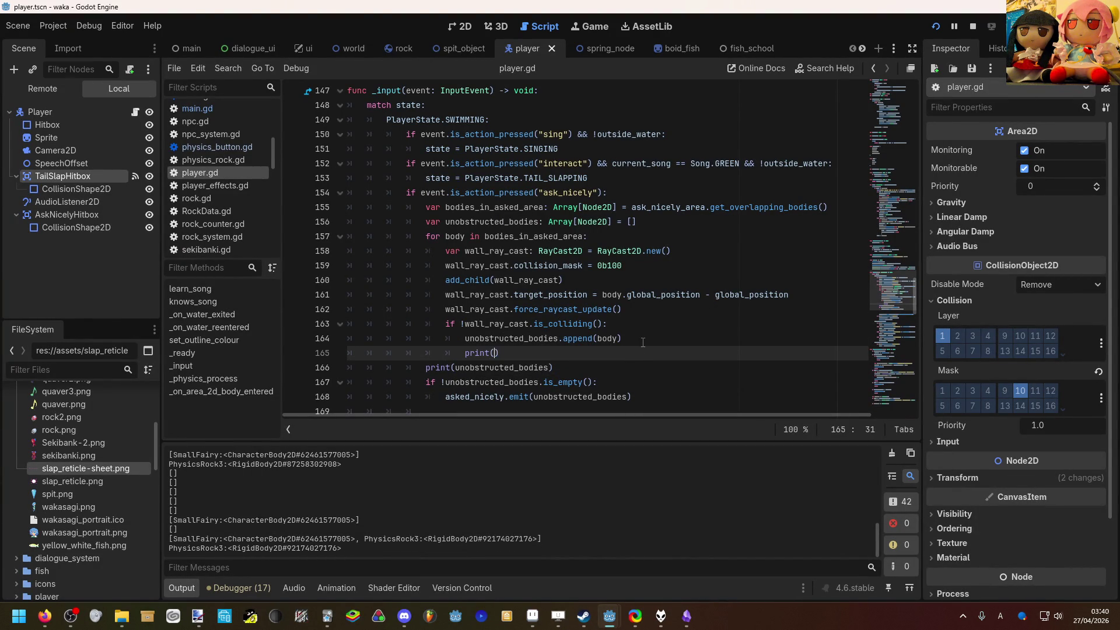
pyautogui.write('st')
pyautogui.press('F5')
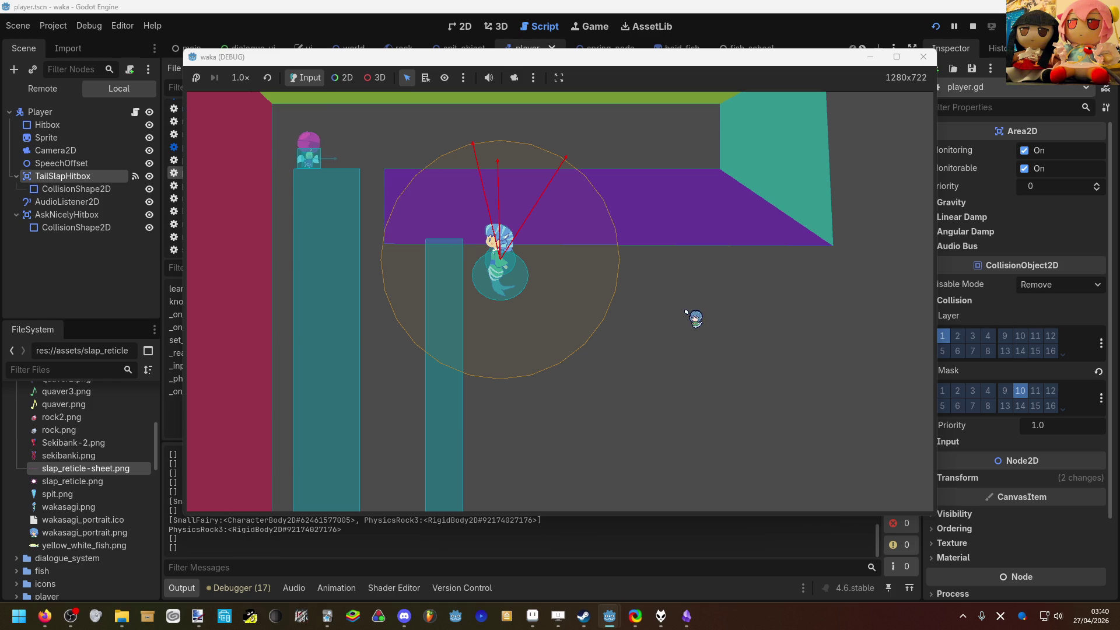
pyautogui.press('Left')
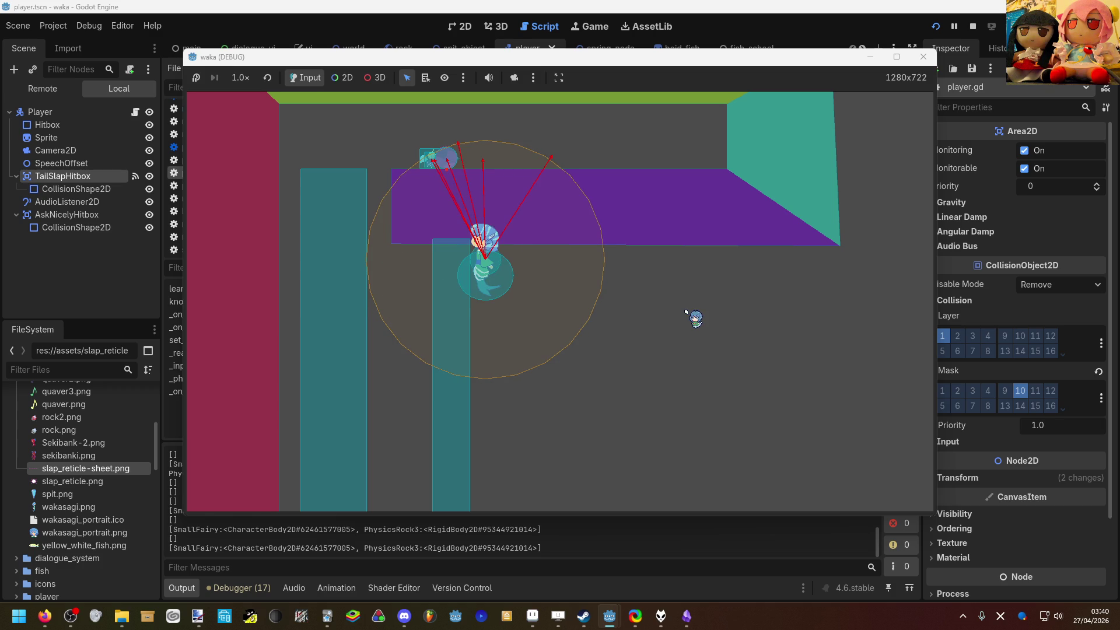
pyautogui.press('F8')
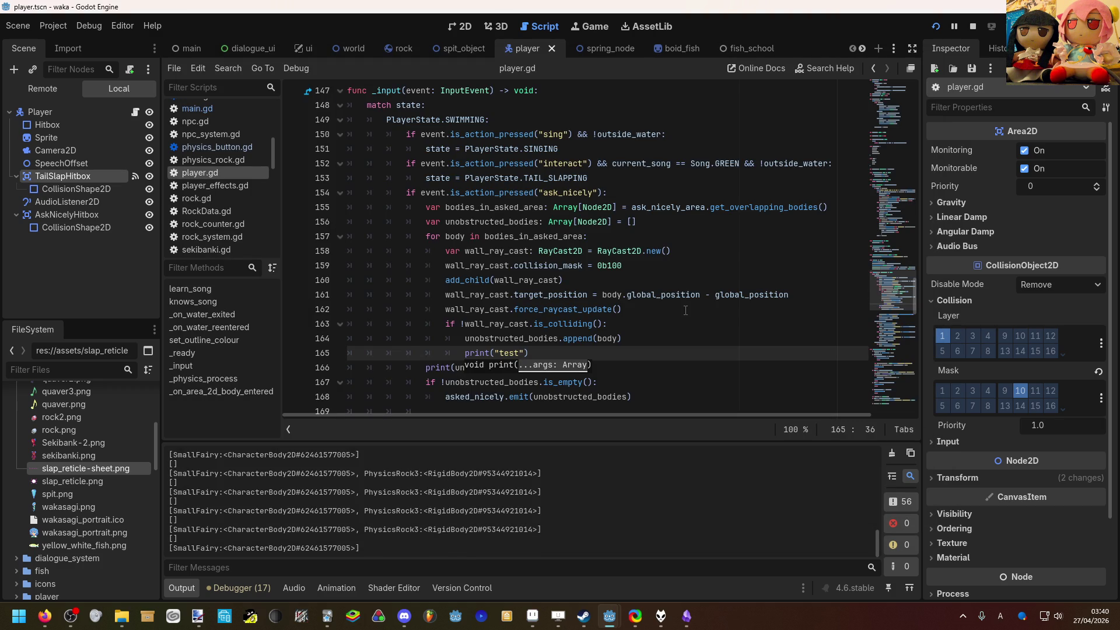
# Step: Add print(unobstructed_bodies) inside the non-empty check
pyautogui.scroll(-2, 685, 310)
pyautogui.click(620, 312)
pyautogui.click(626, 300)
pyautogui.press('Return')
pyautogui.write('print(un')
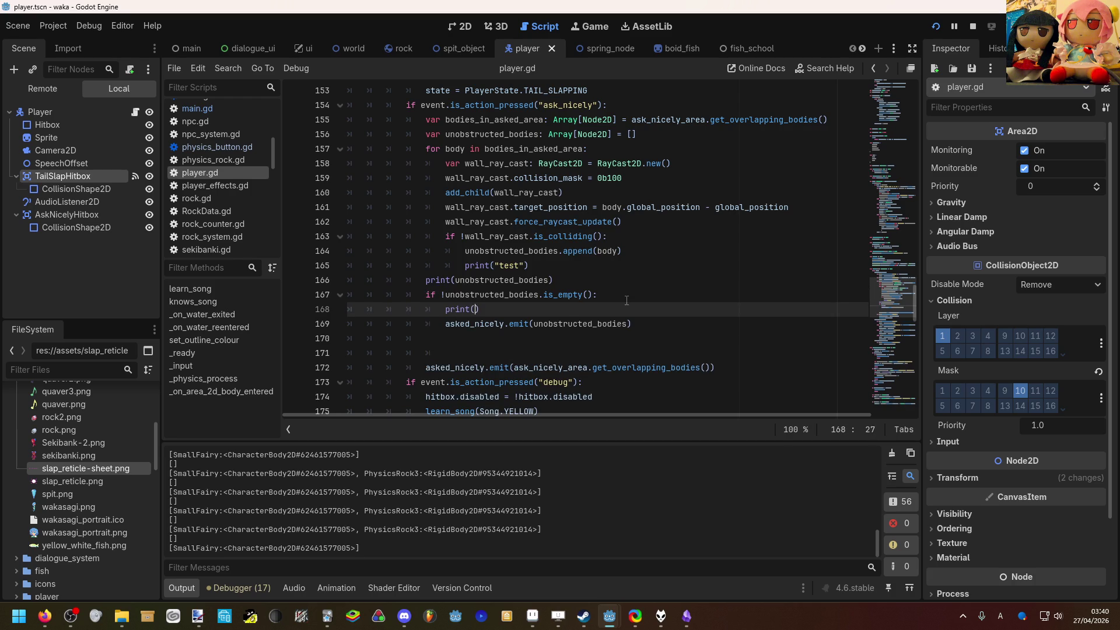
pyautogui.press('Return')
# Step: Delete the "test" print and post-loop print lines, then save player.gd
pyautogui.hotkey('ctrl', 's')
pyautogui.click(322, 279)
pyautogui.hotkey('ctrl', 'shift', 'k')
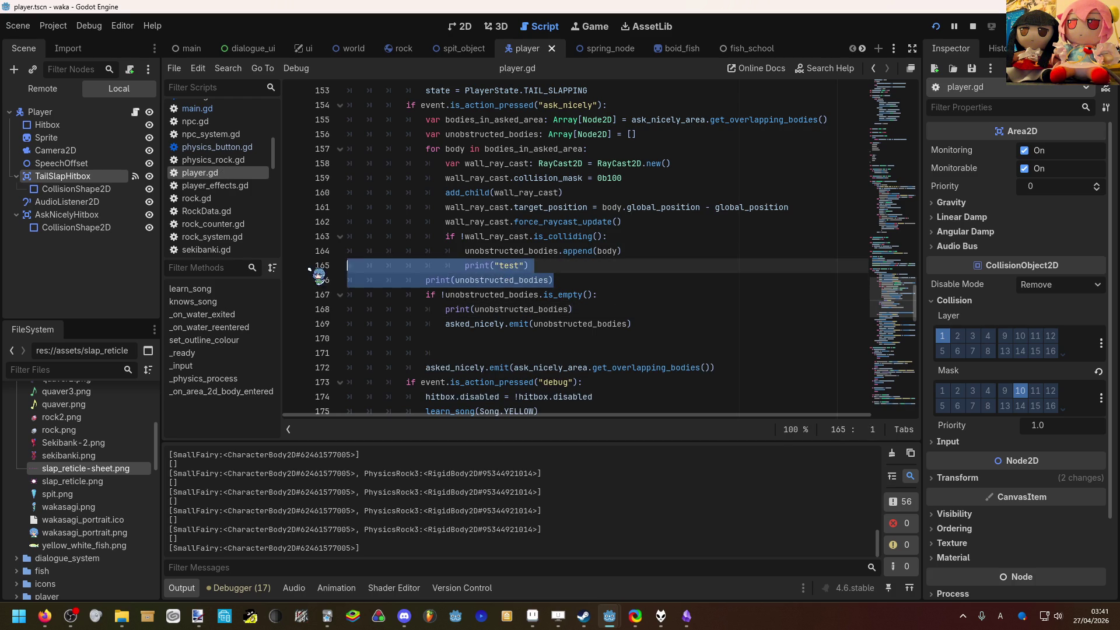
pyautogui.hotkey('ctrl', 'shift', 'k')
pyautogui.hotkey('ctrl', 's')
pyautogui.moveTo(632, 622)
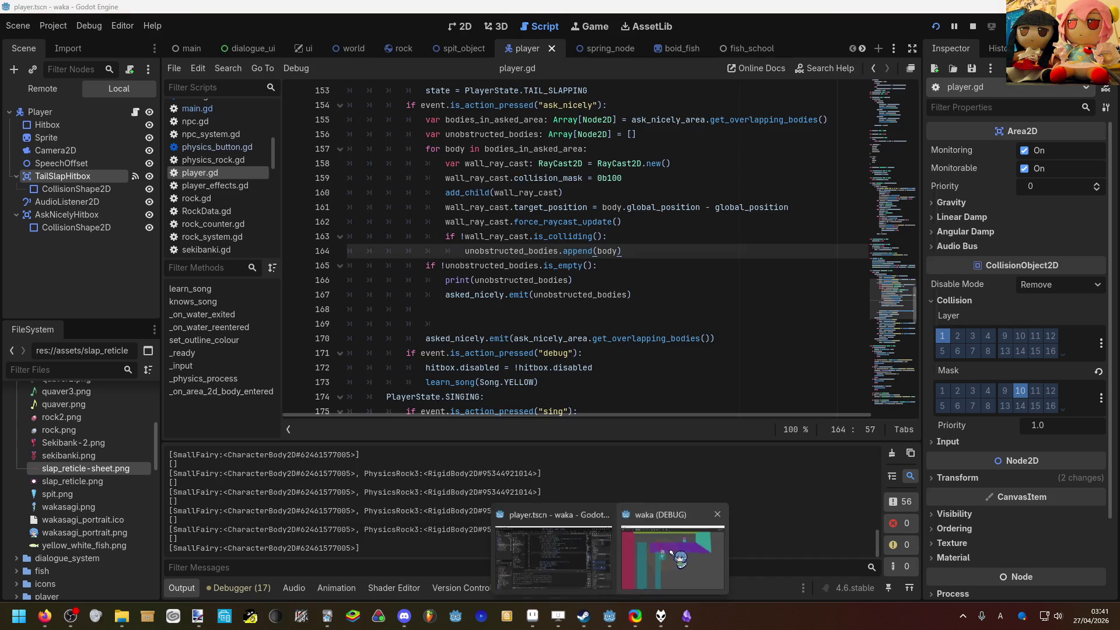
pyautogui.click(642, 513)
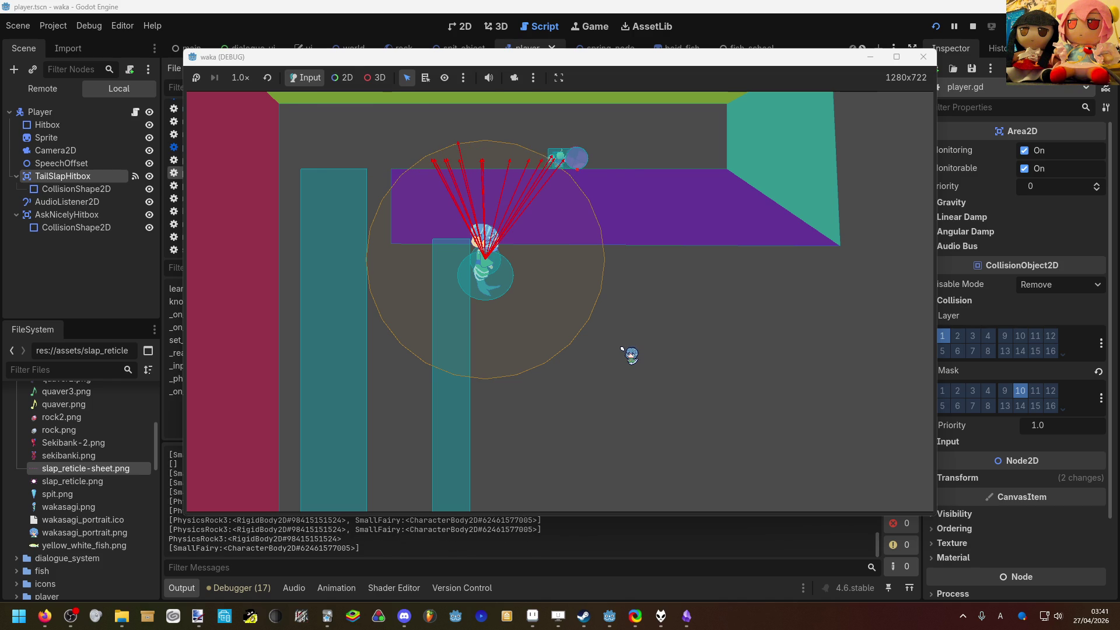
pyautogui.hotkey('alt', 'Tab')
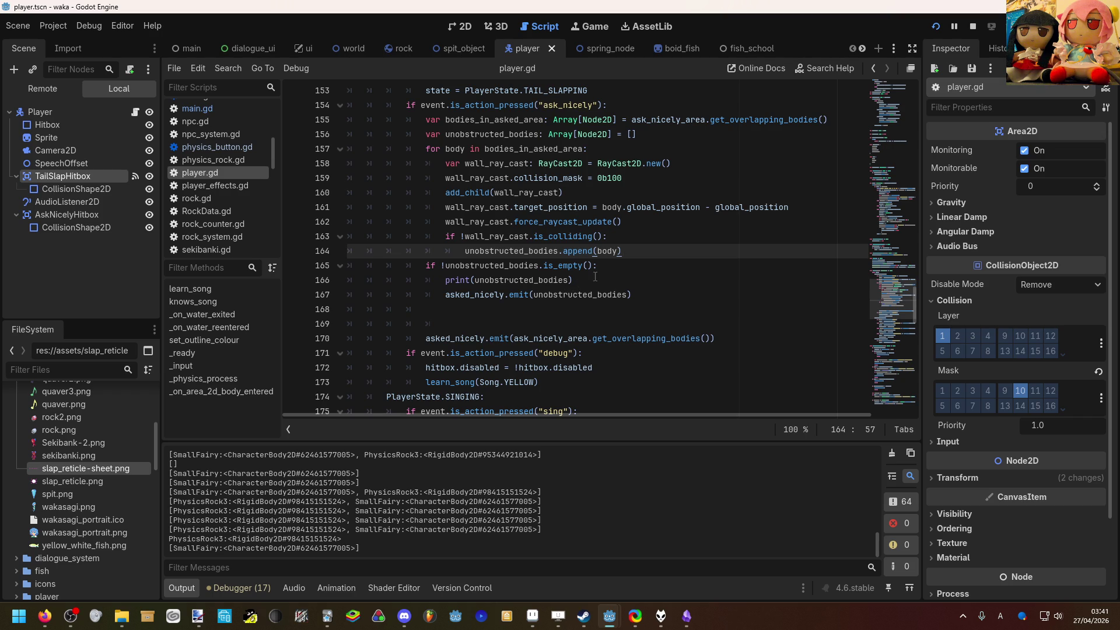
# Step: Add print(unobstructed_bodies) at loop level right after the append line
pyautogui.press('Return')
pyautogui.press('BackSpace')
pyautogui.press('BackSpace')
pyautogui.write('print')
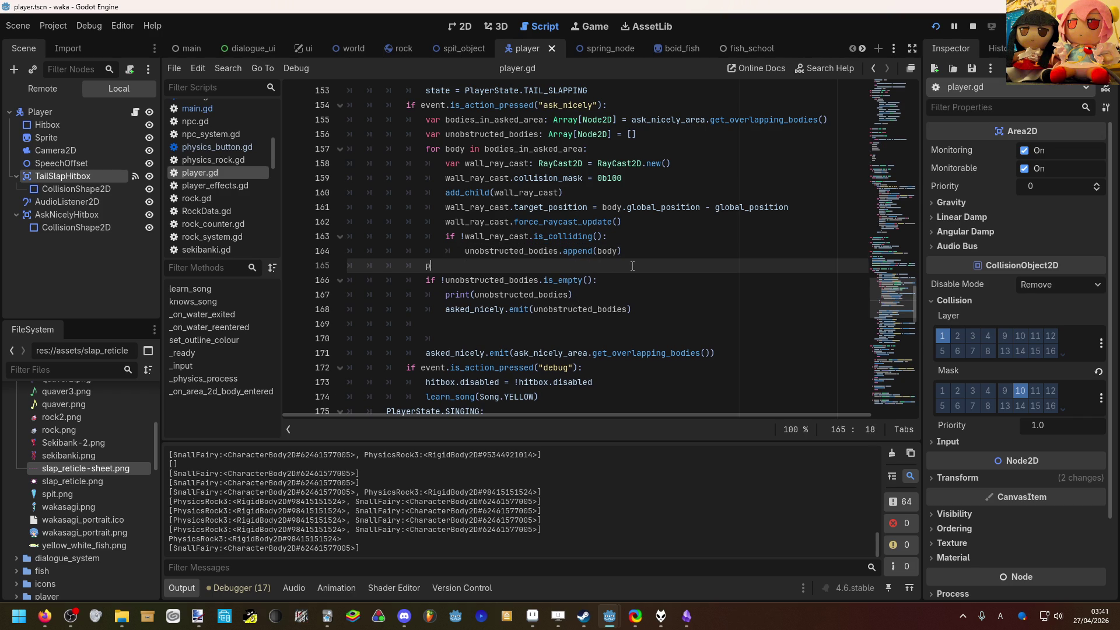
pyautogui.write(')')
pyautogui.press('BackSpace')
pyautogui.press('Right')
pyautogui.press('Right')
pyautogui.write('unob')
pyautogui.press('Return')
# Step: Run the game to test the print, return to player.gd, and launch it again
pyautogui.press('F5')
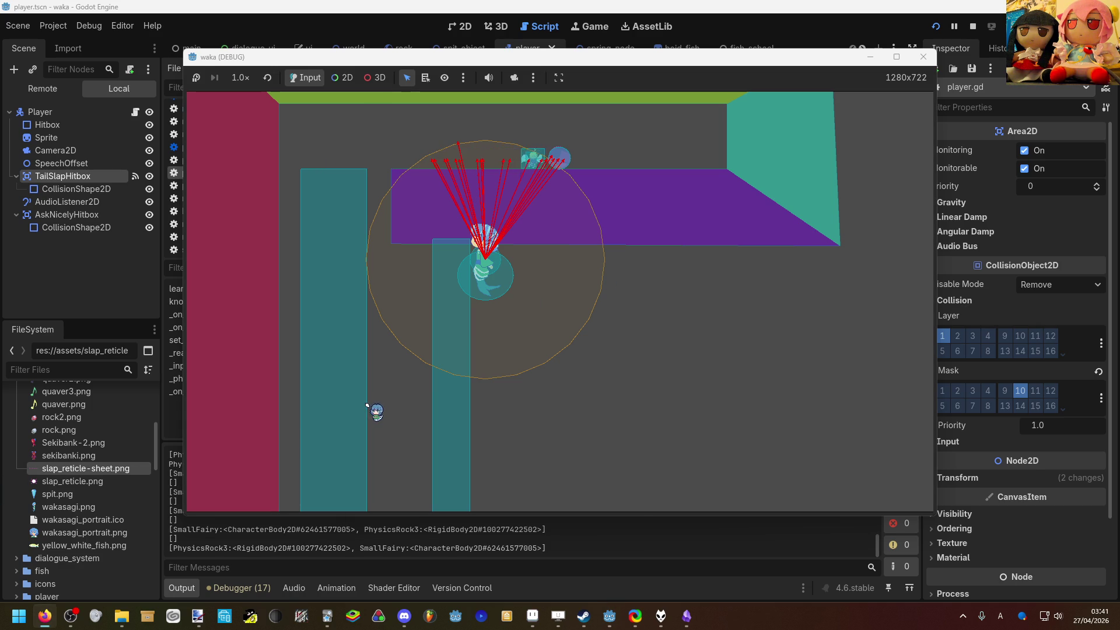
pyautogui.hotkey('alt', 'Tab')
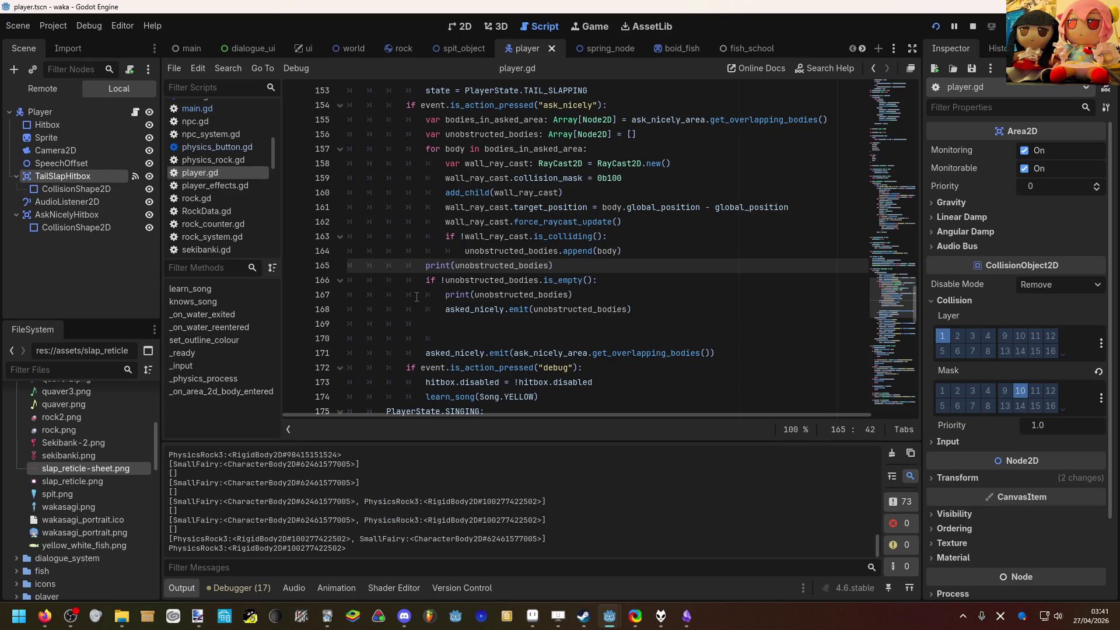
pyautogui.scroll(1, 416, 298)
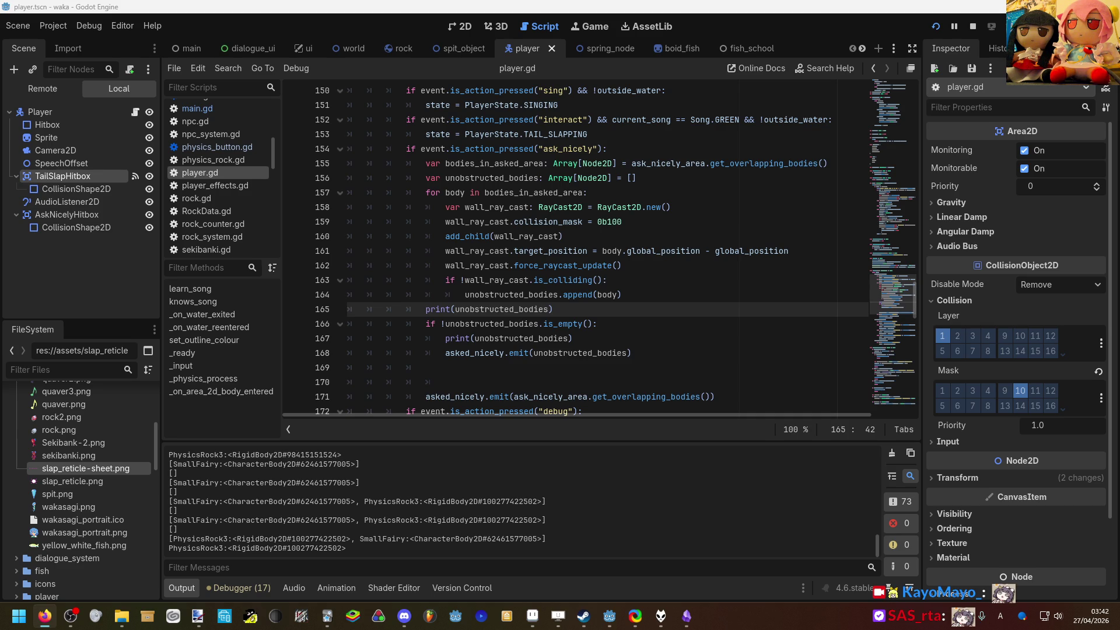
pyautogui.press('F5')
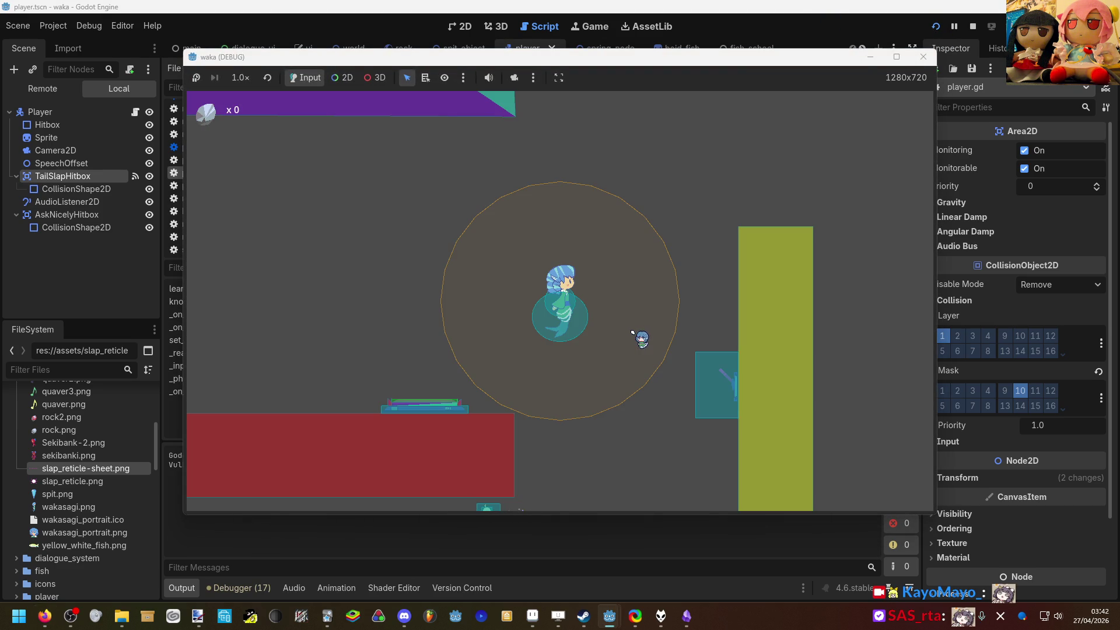
# Step: Swim the player left and down toward the button and fairy, then close the game
pyautogui.press('Left')
pyautogui.press('Down')
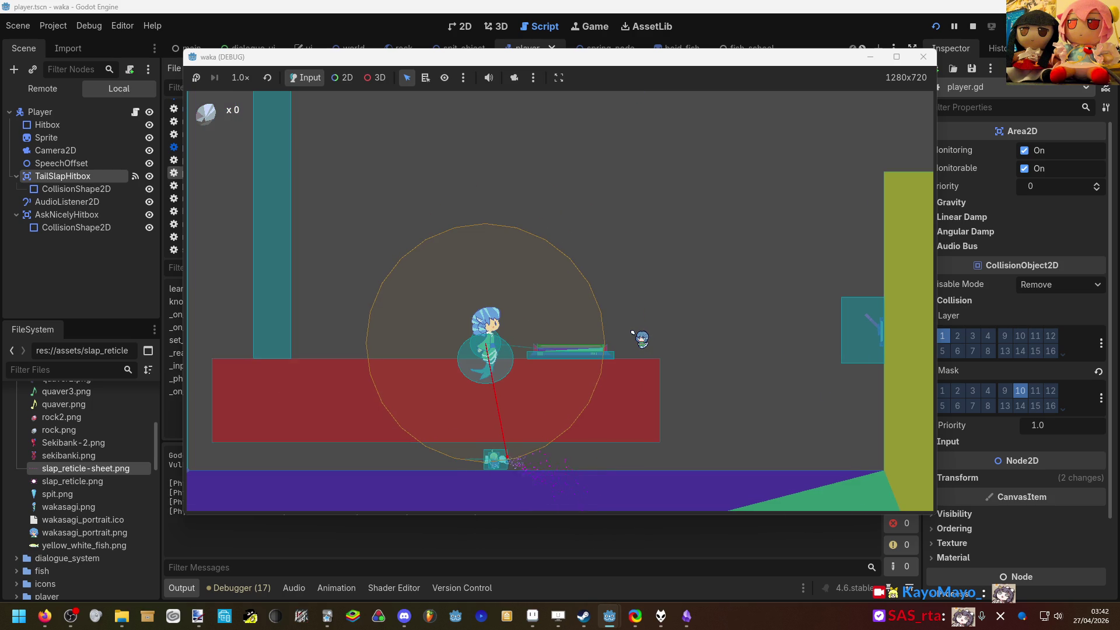
pyautogui.press('F8')
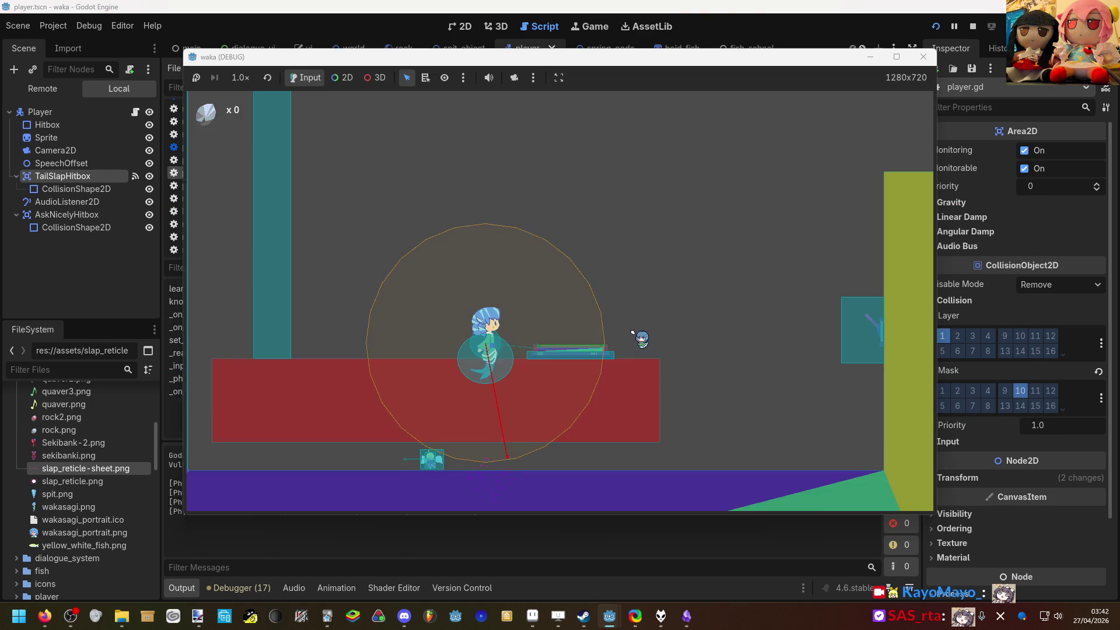
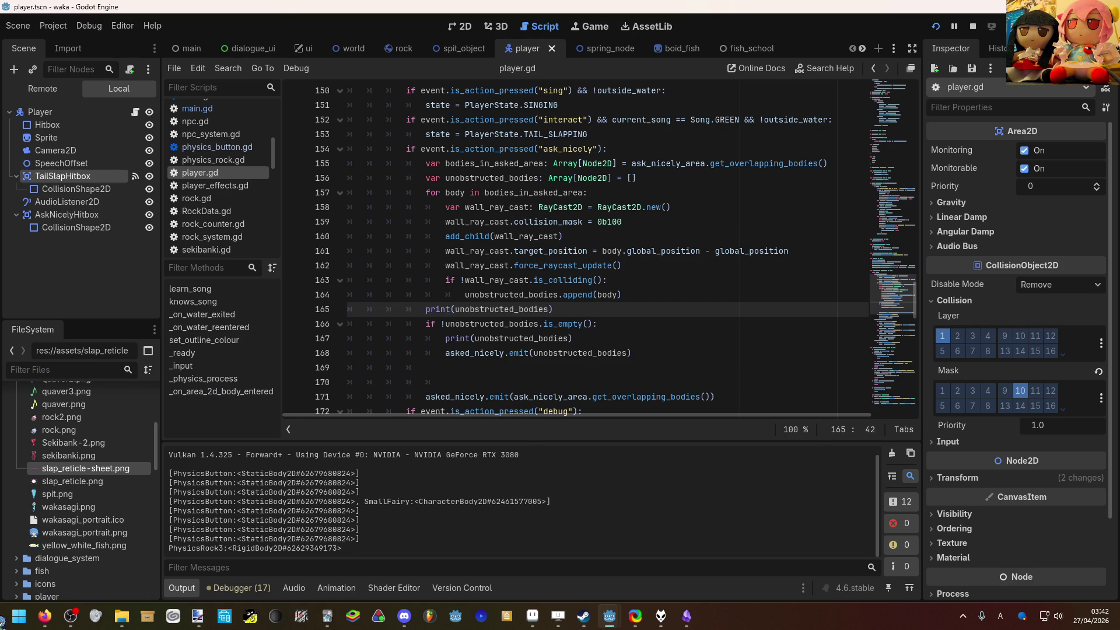
# Step: Switch between the running game window and the player.gd script around line 161
pyautogui.click(45, 616)
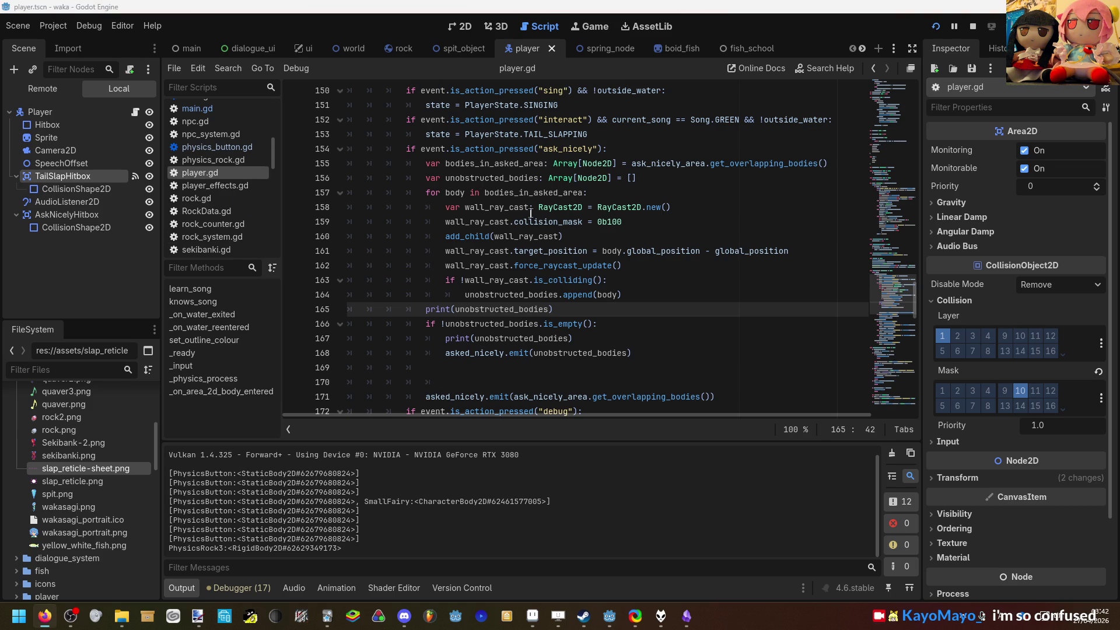
pyautogui.click(570, 252)
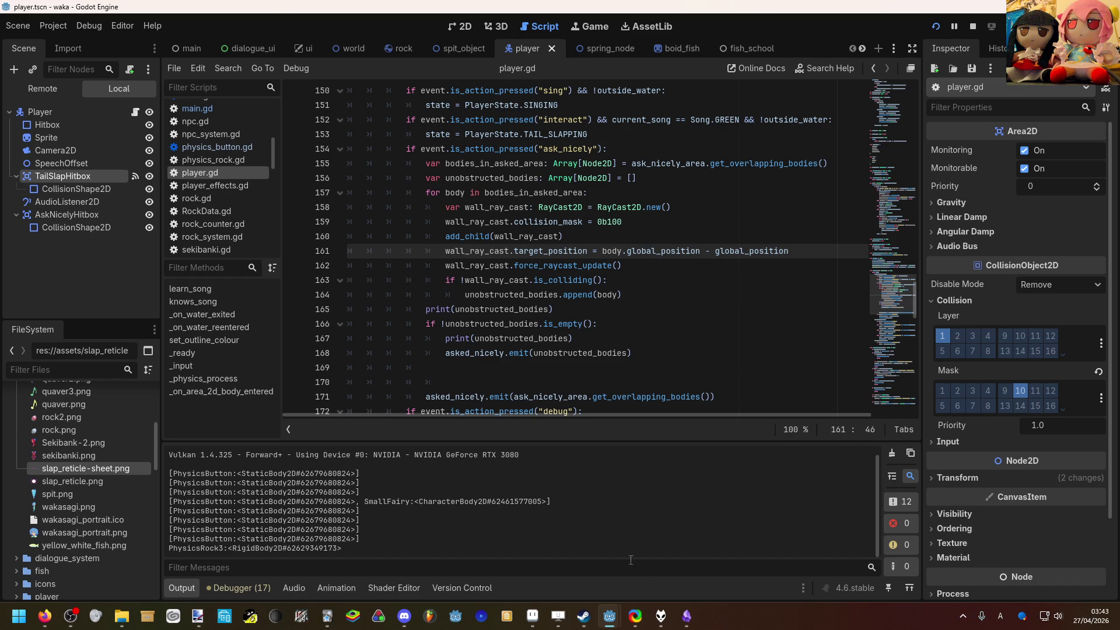
pyautogui.moveTo(610, 616)
pyautogui.click(648, 574)
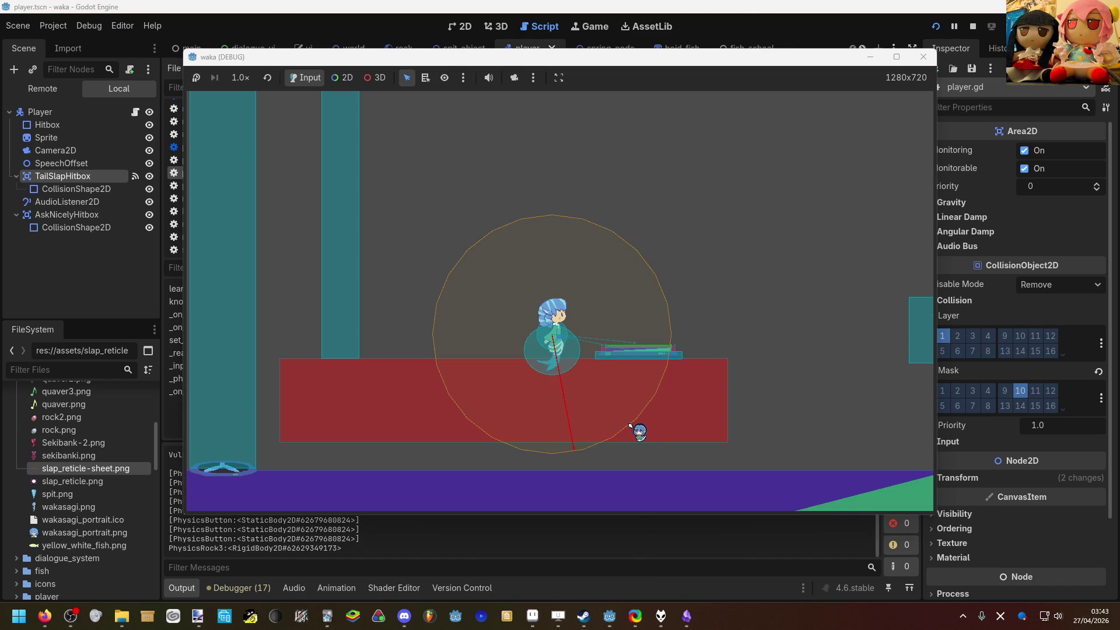
pyautogui.click(583, 534)
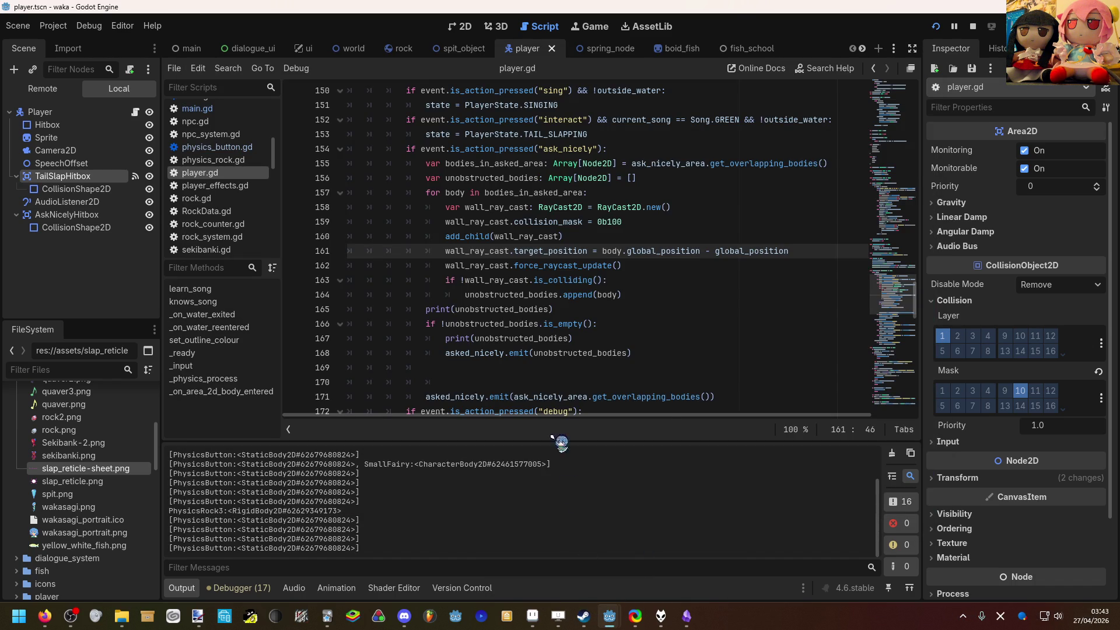
pyautogui.scroll(2, 457, 260)
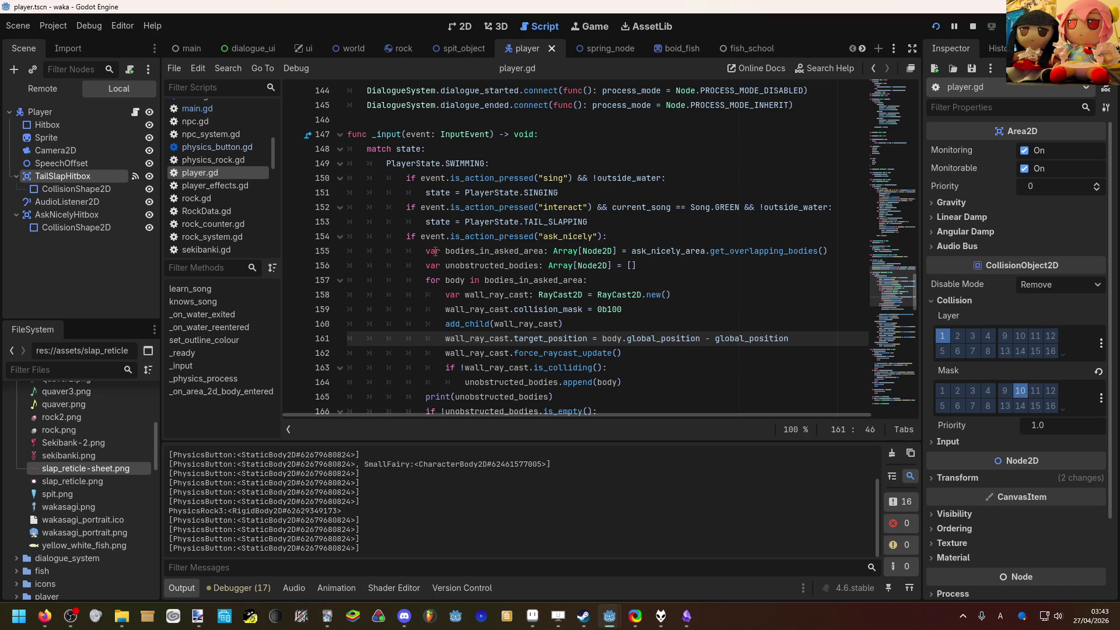
pyautogui.click(671, 548)
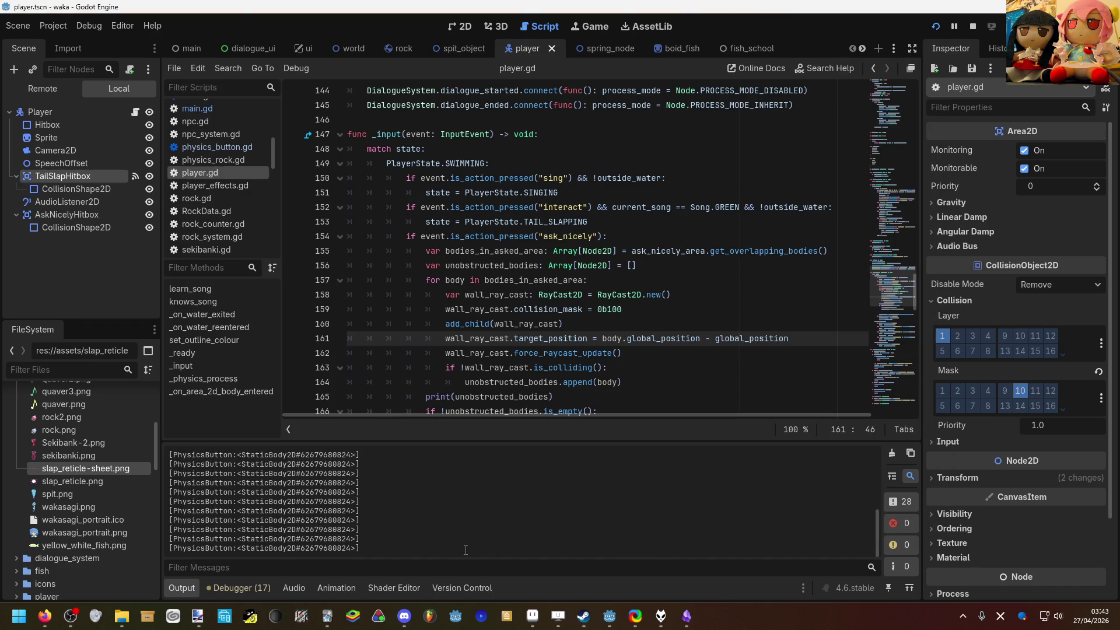
pyautogui.click(463, 538)
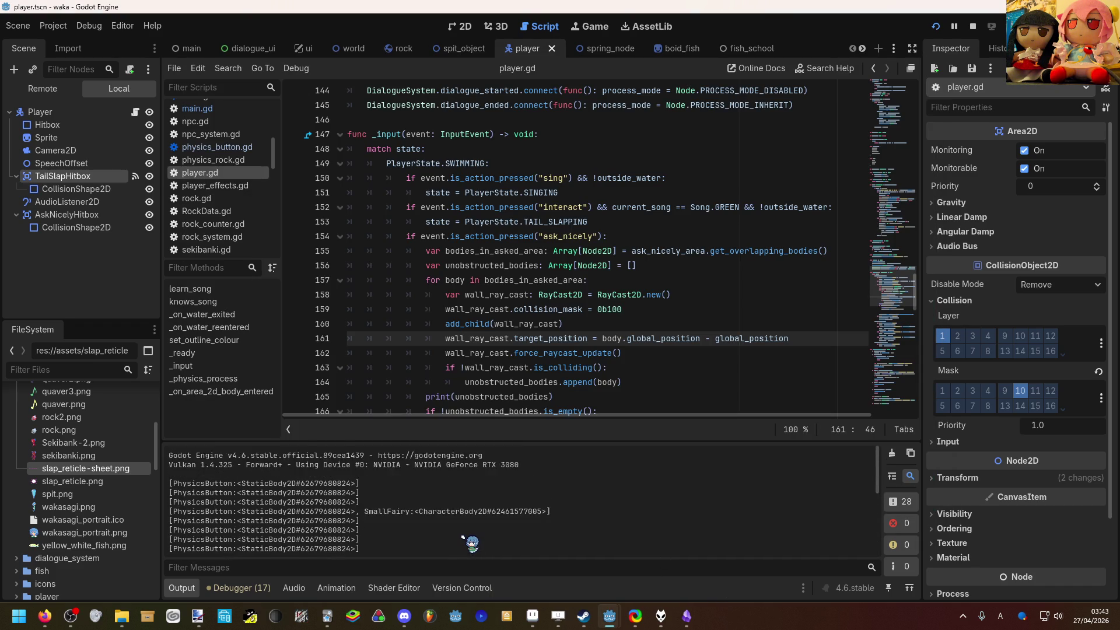
# Step: Restart the game and swim left, up and right to test the ask-nicely rays
pyautogui.click(934, 28)
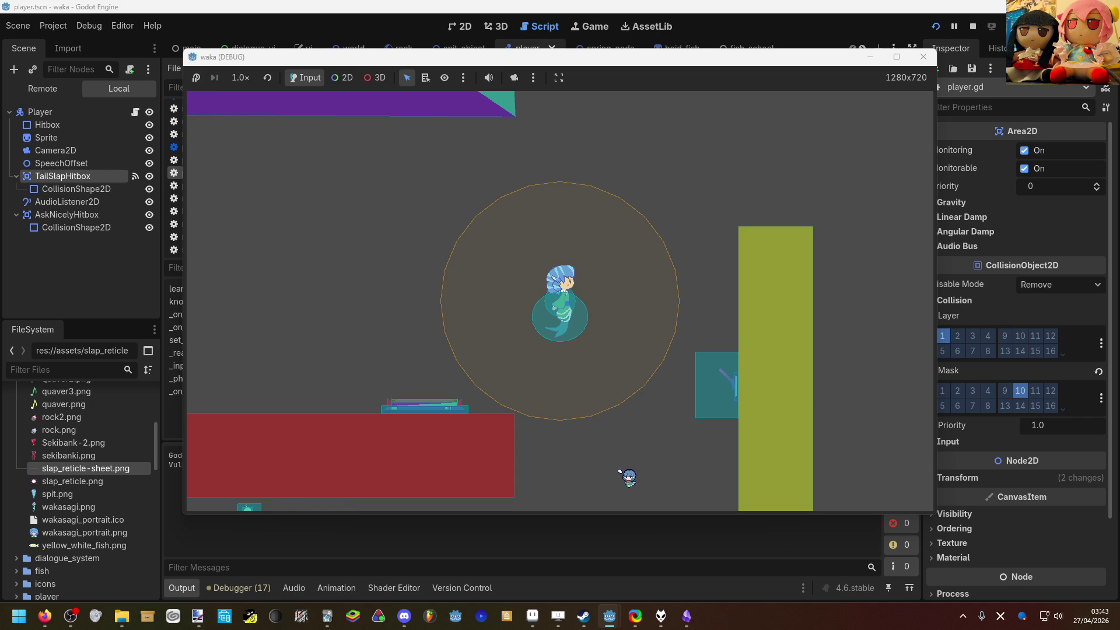
pyautogui.press('a')
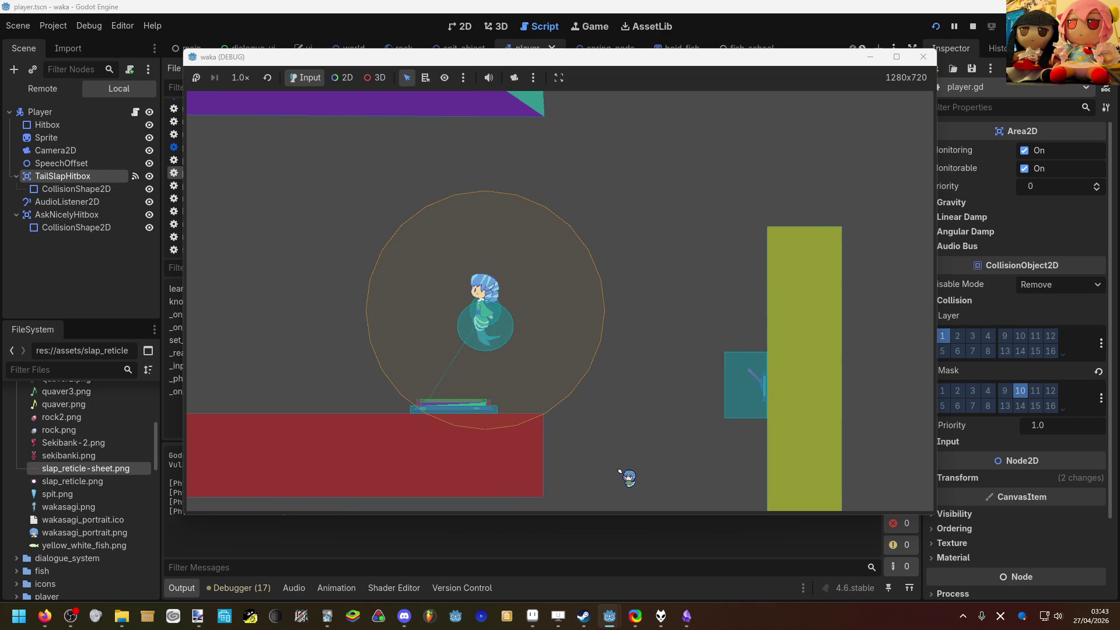
pyautogui.press('a')
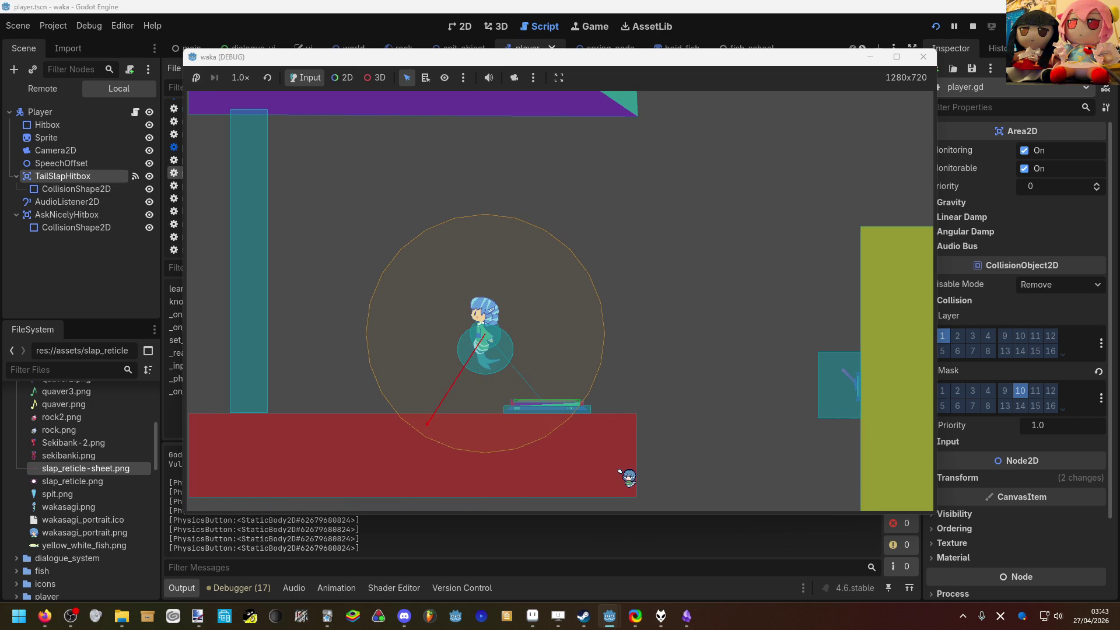
pyautogui.press('w')
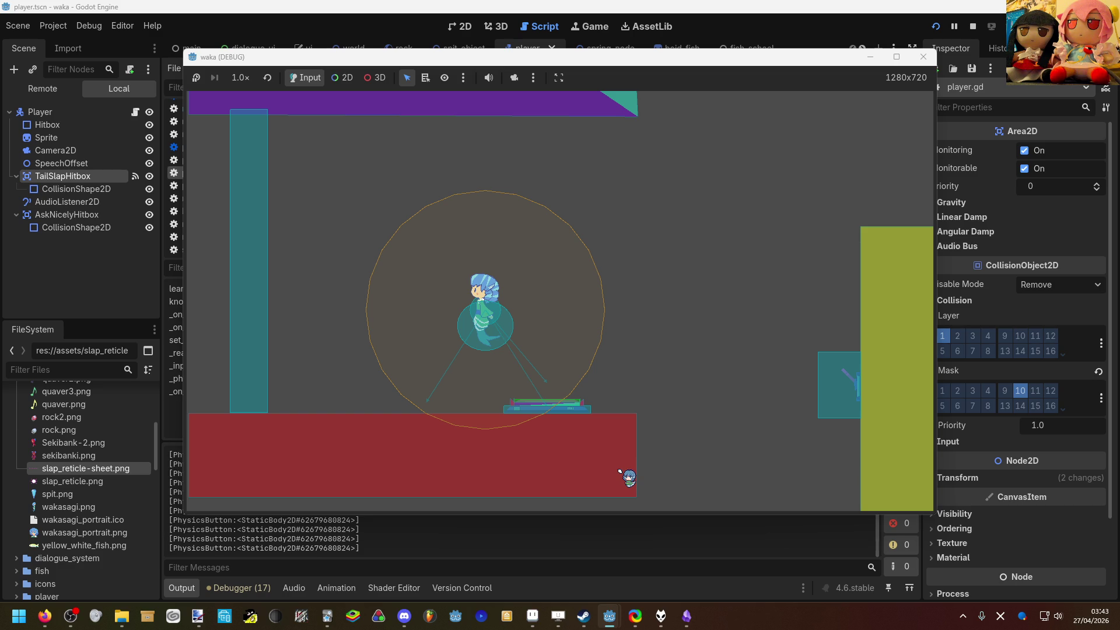
pyautogui.press('d')
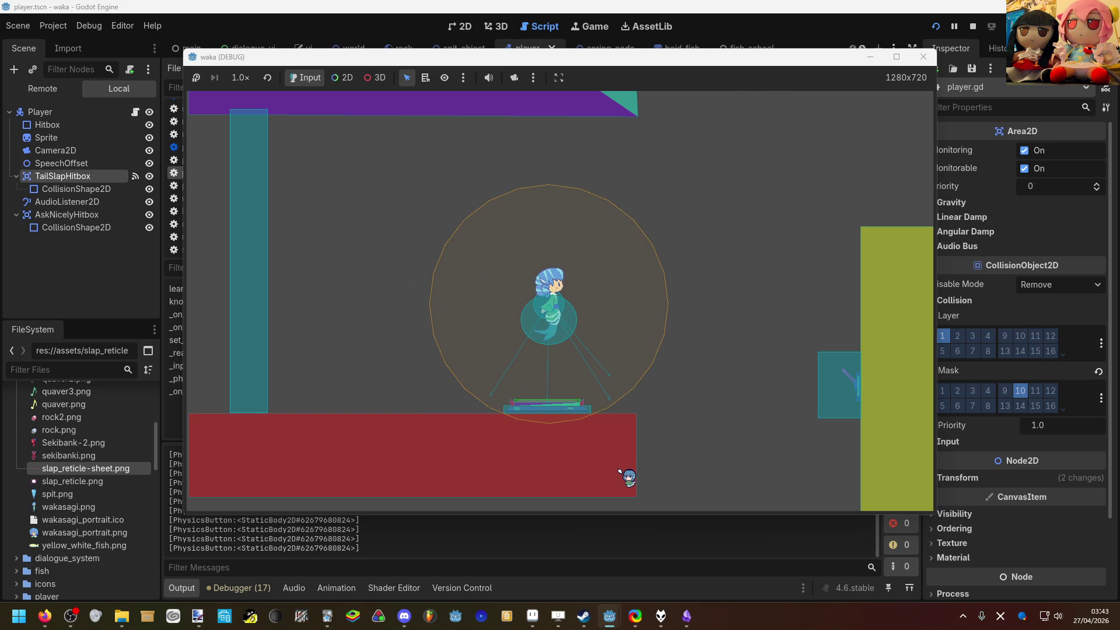
# Step: Back in player.gd, select the lower print(unobstructed_bodies) line
pyautogui.hotkey('alt', 'Tab')
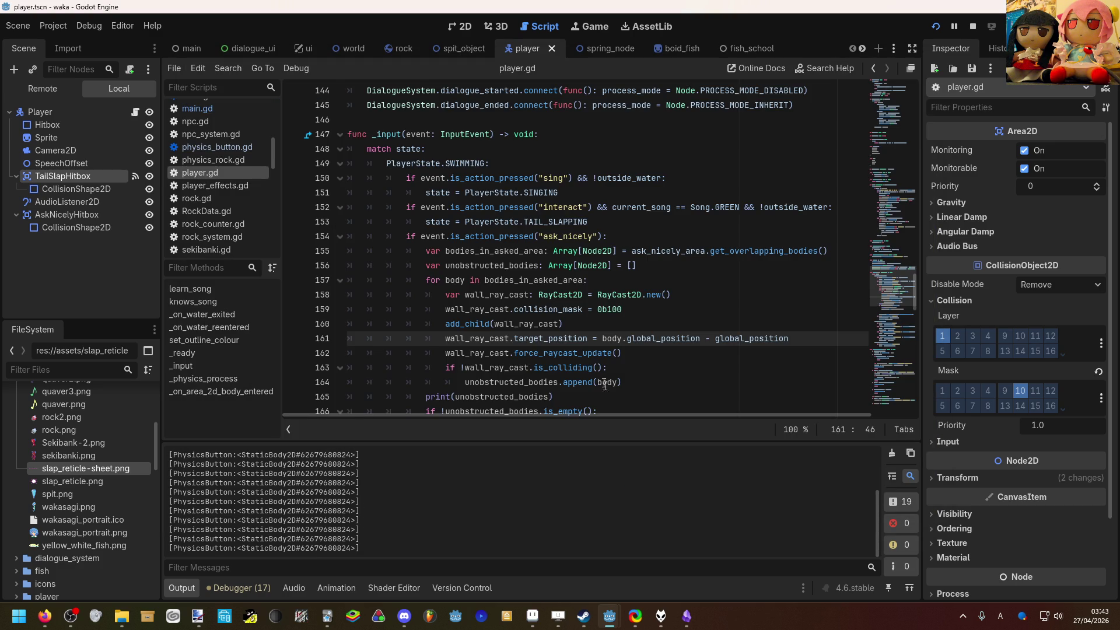
pyautogui.scroll(-2, 605, 385)
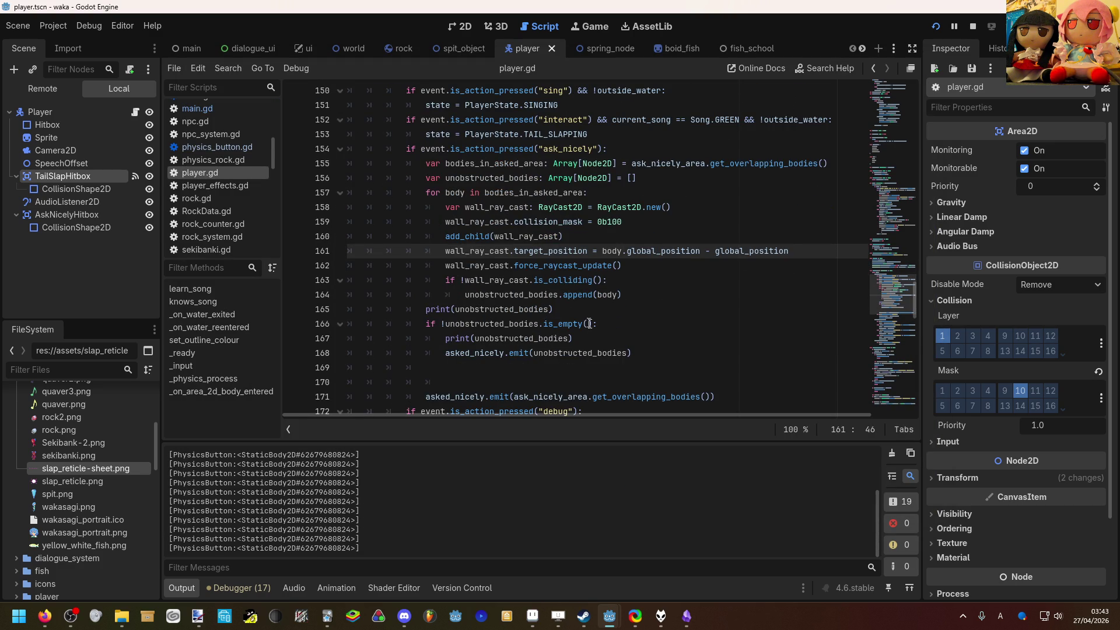
pyautogui.moveTo(575, 338)
pyautogui.mouseDown()
pyautogui.moveTo(597, 323)
pyautogui.moveTo(268, 314)
pyautogui.mouseUp()
# Step: Replace both print(unobstructed_bodies) lines with print("test") after line 156 and save
pyautogui.press('BackSpace')
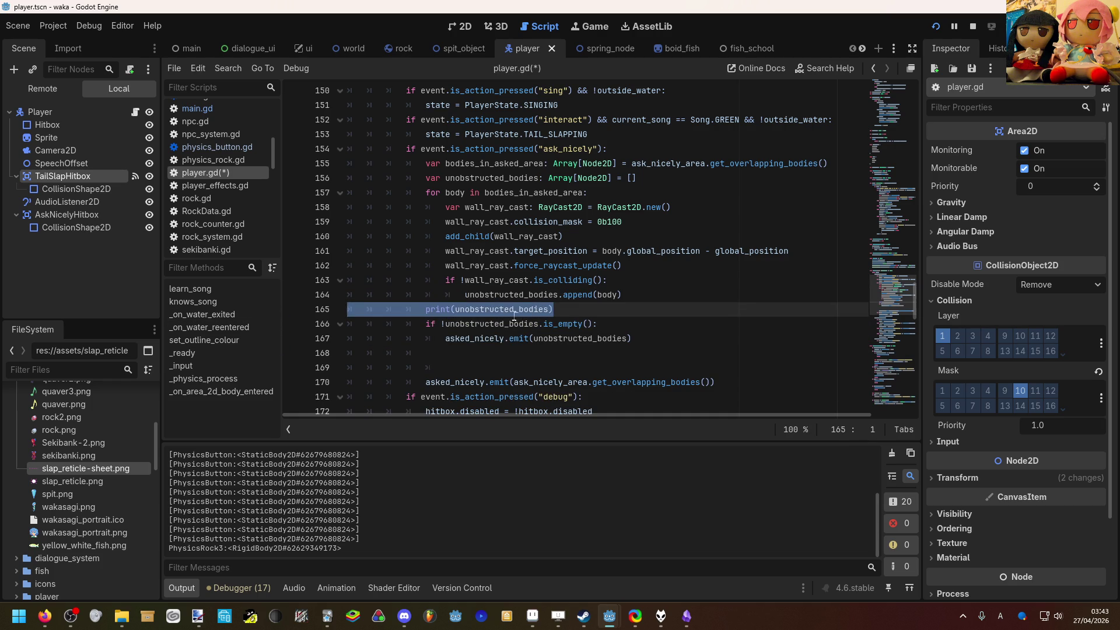
pyautogui.press('BackSpace')
pyautogui.press('BackSpace')
pyautogui.click(648, 178)
pyautogui.press('Return')
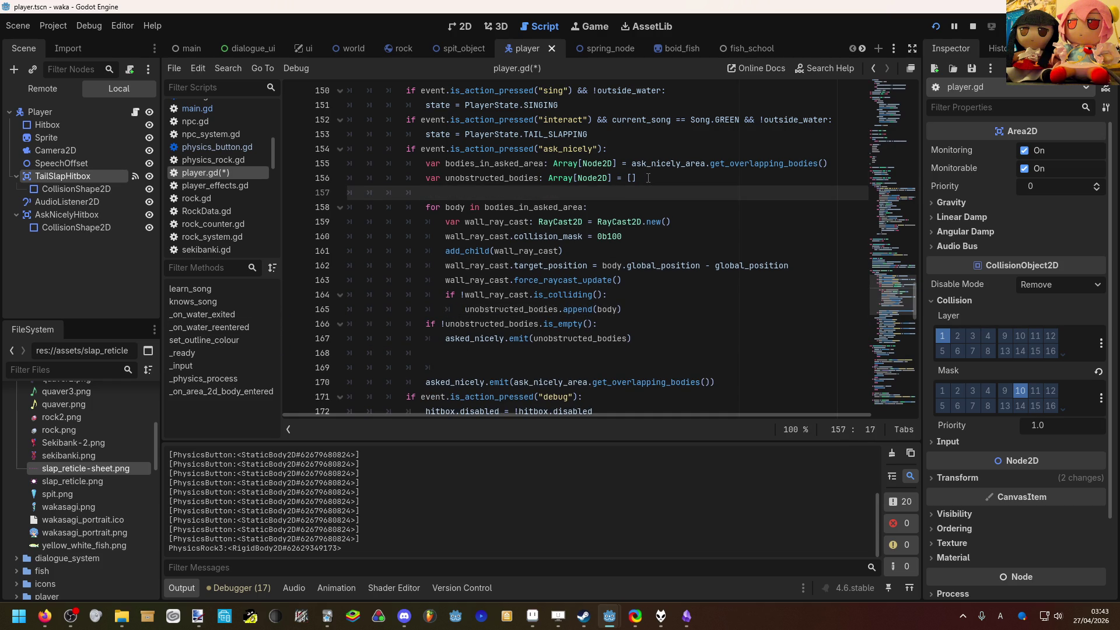
pyautogui.write('"test")')
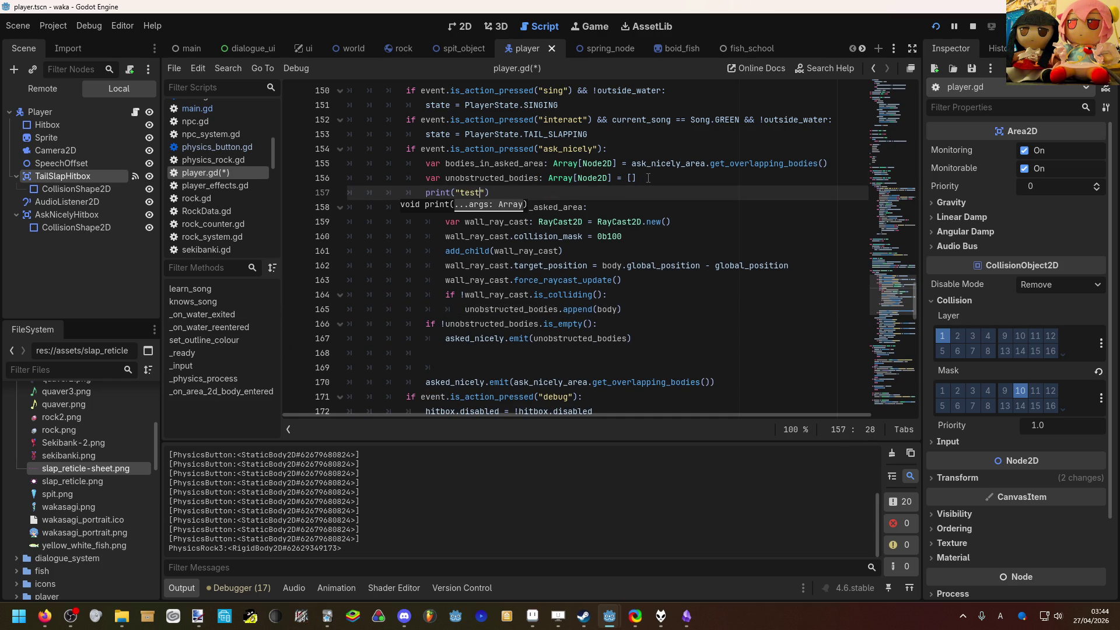
pyautogui.hotkey('ctrl', 's')
# Step: Check the running game's output for "test" and save player.gd again
pyautogui.click(611, 615)
pyautogui.click(641, 548)
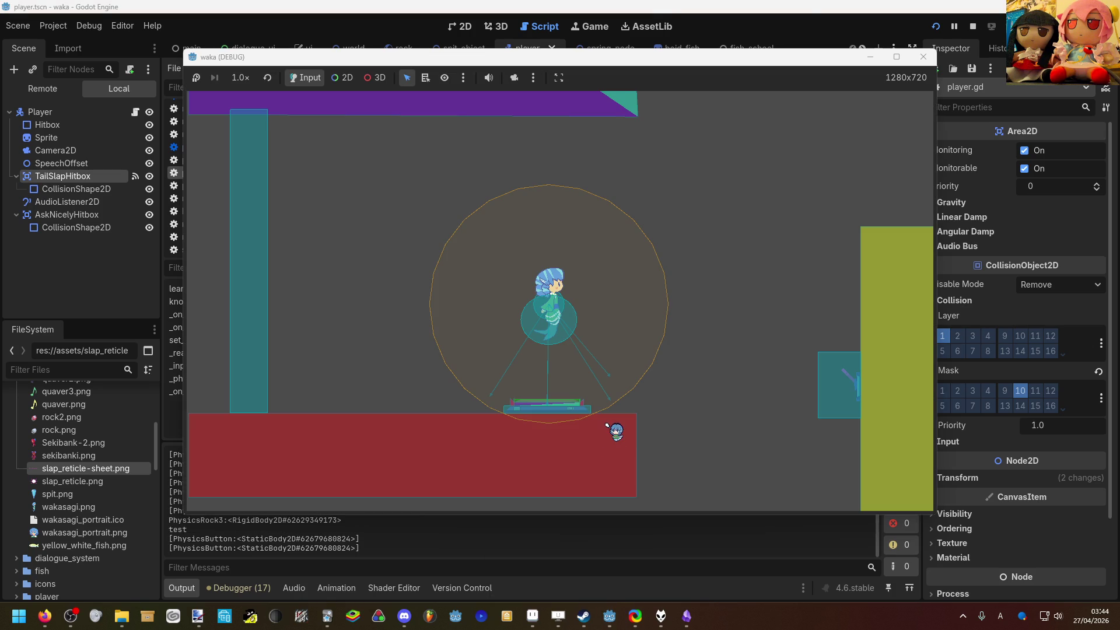
pyautogui.hotkey('alt', 'Tab')
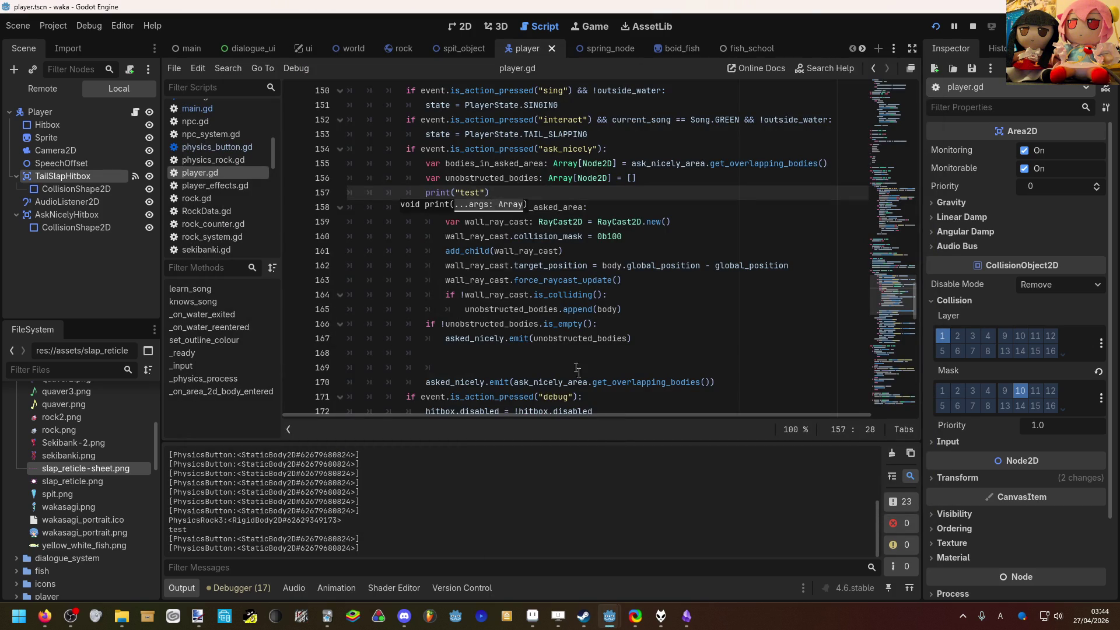
pyautogui.click(563, 338)
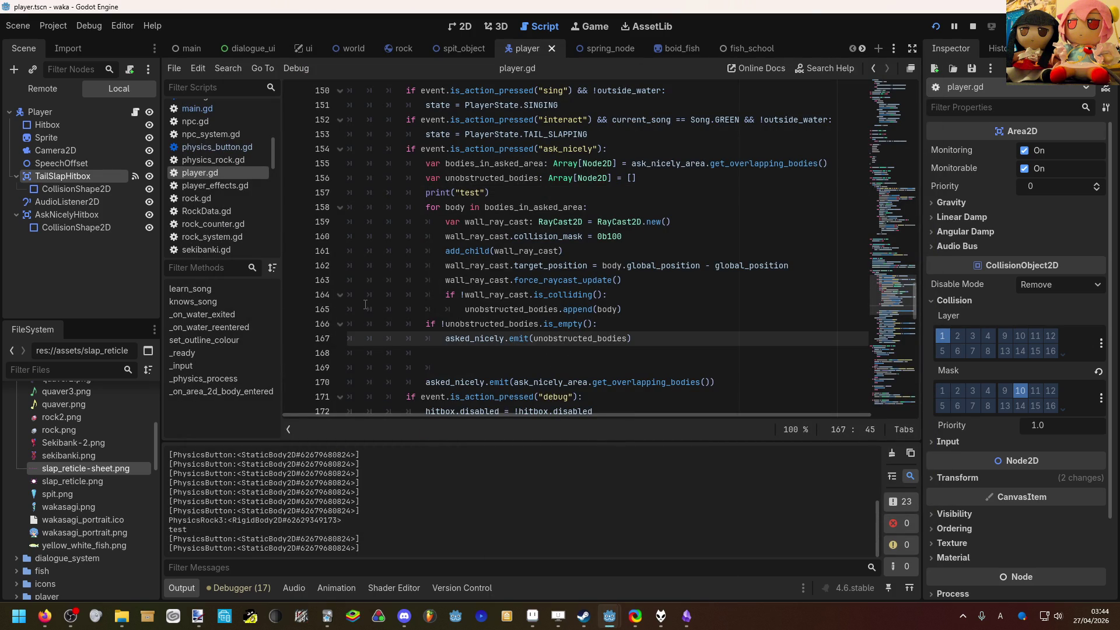
pyautogui.hotkey('ctrl', 's')
pyautogui.moveTo(609, 615)
pyautogui.click(641, 513)
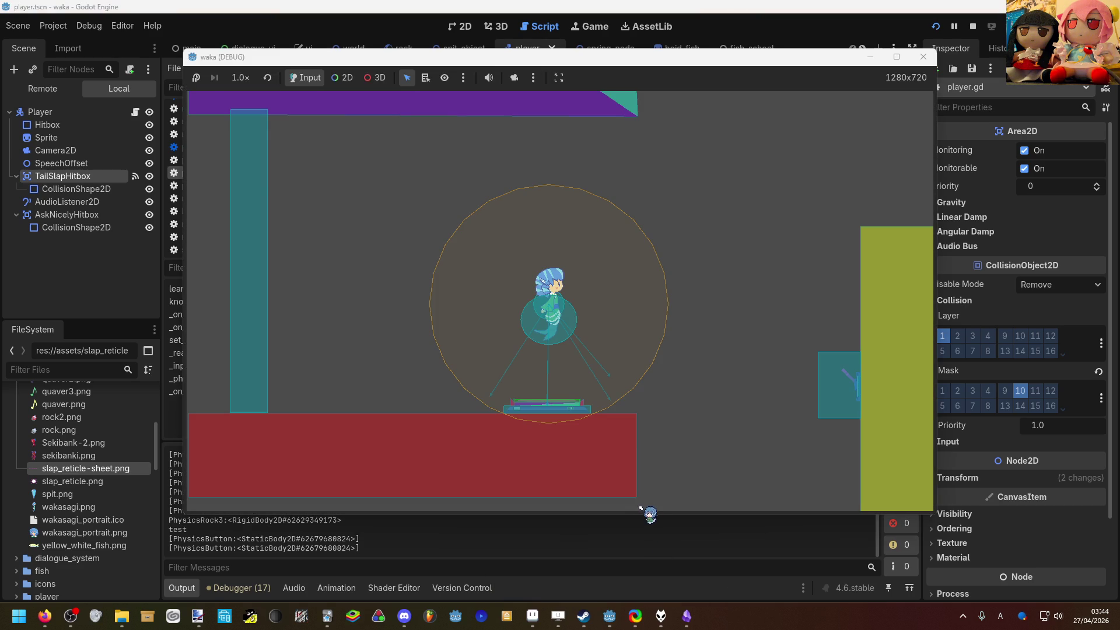
pyautogui.click(603, 528)
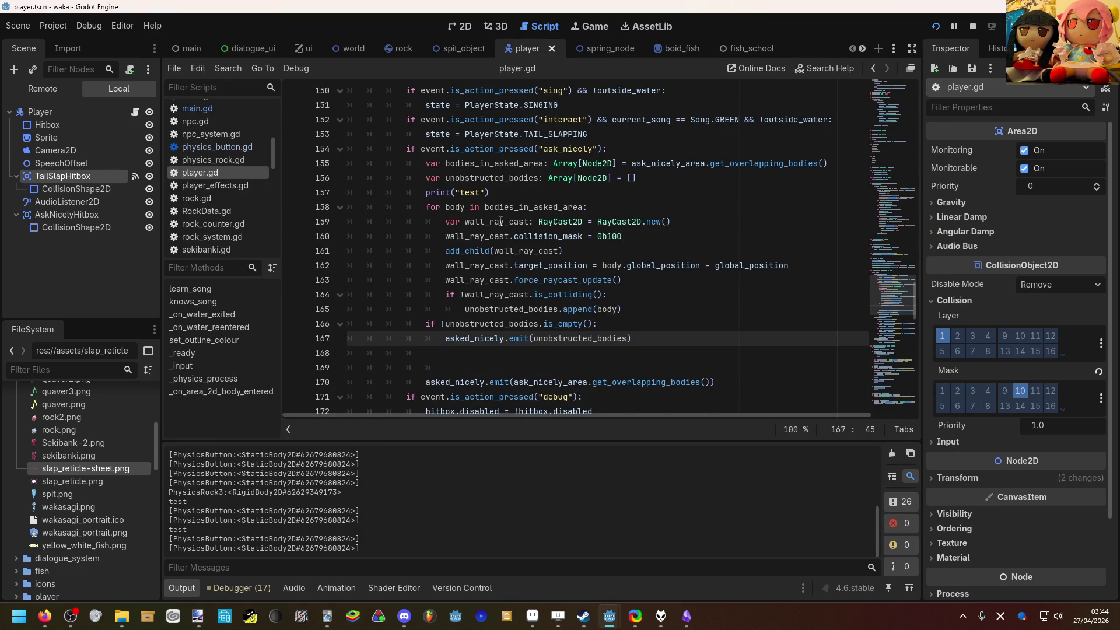
pyautogui.scroll(2, 501, 220)
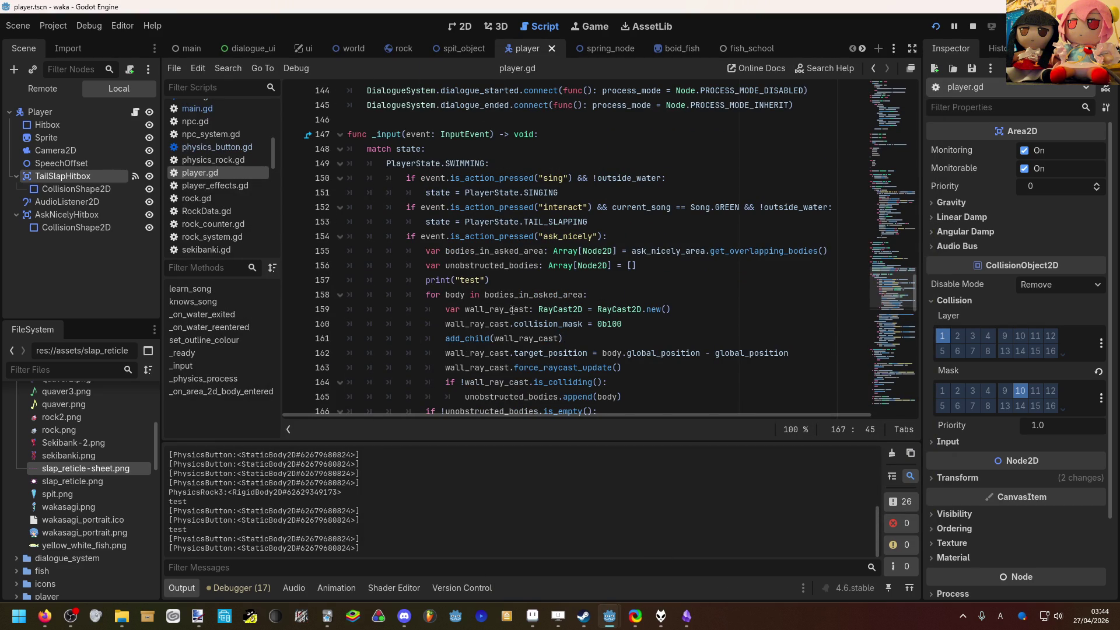
# Step: Delete the print(bodies) line from main.gd and save it
pyautogui.click(188, 48)
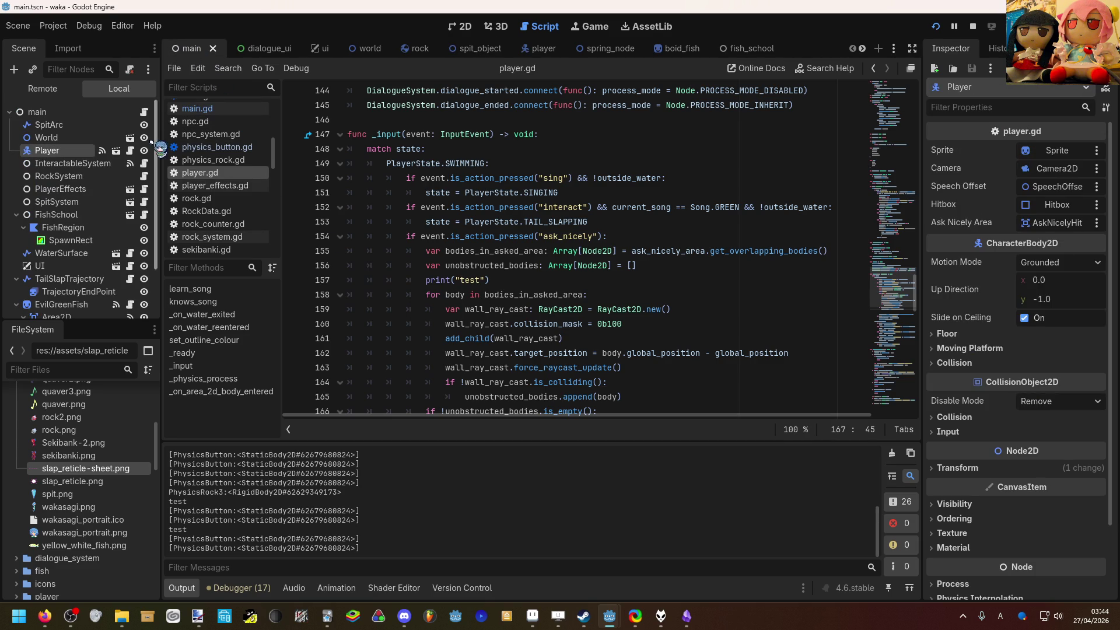
pyautogui.click(144, 112)
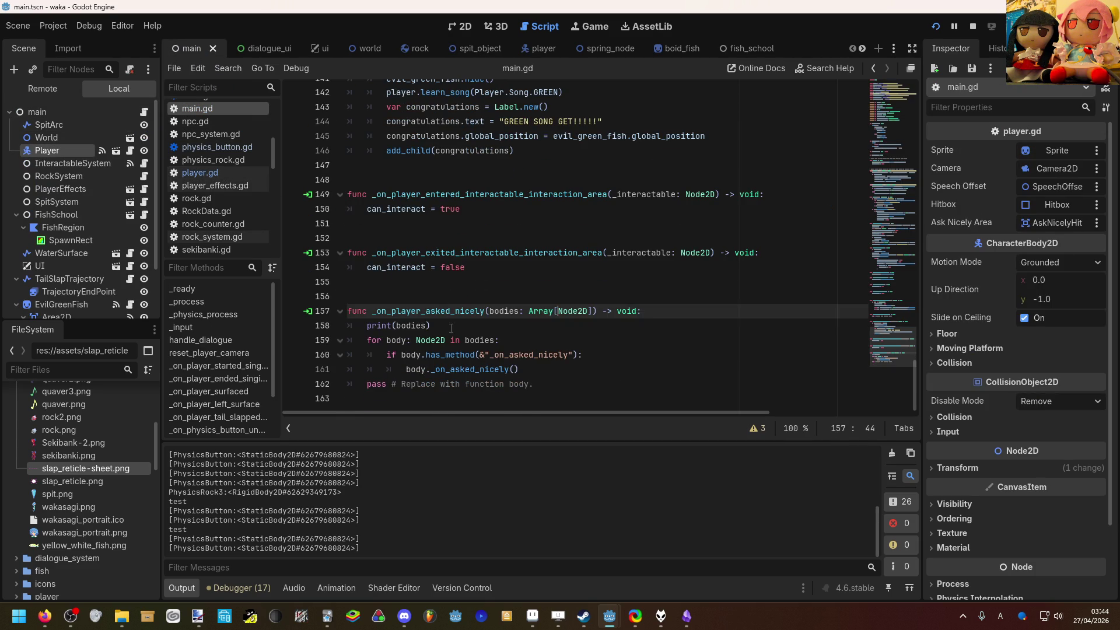
pyautogui.moveTo(451, 328); pyautogui.dragTo(288, 330)
pyautogui.press('BackSpace')
pyautogui.press('BackSpace')
pyautogui.hotkey('ctrl', 's')
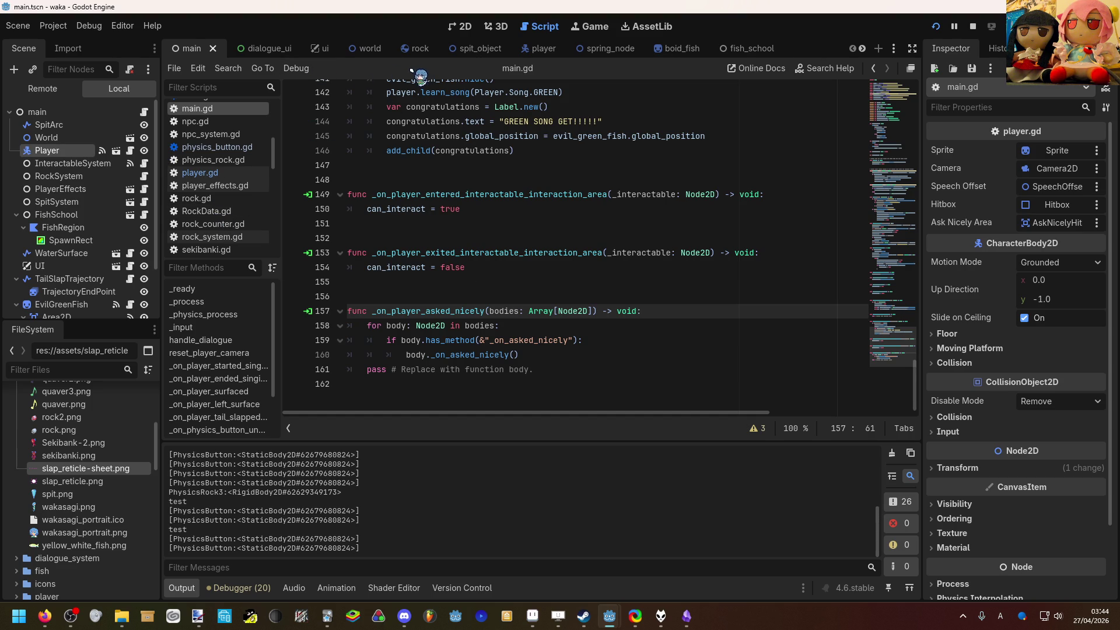
# Step: Return to the player scene's player.gd script
pyautogui.click(116, 150)
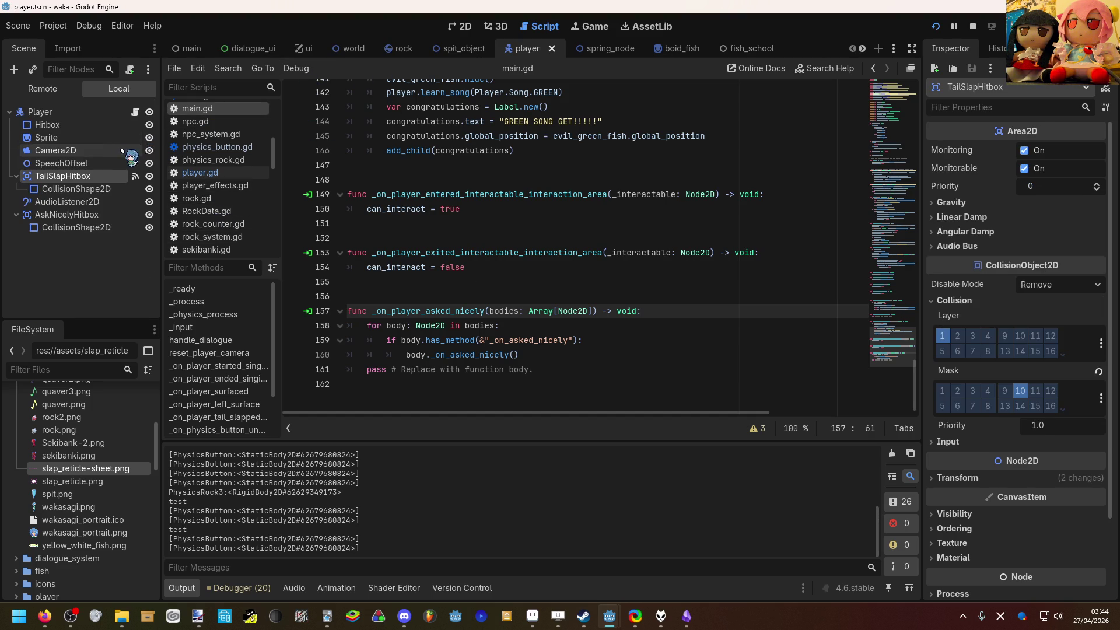
pyautogui.click(135, 111)
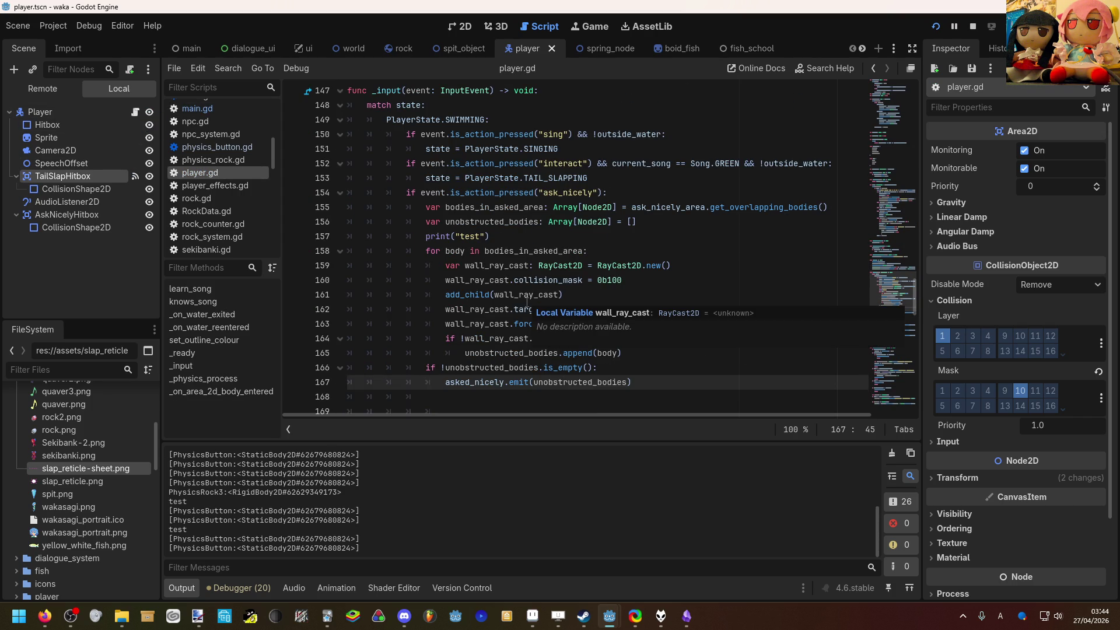
pyautogui.scroll(-5, 513, 335)
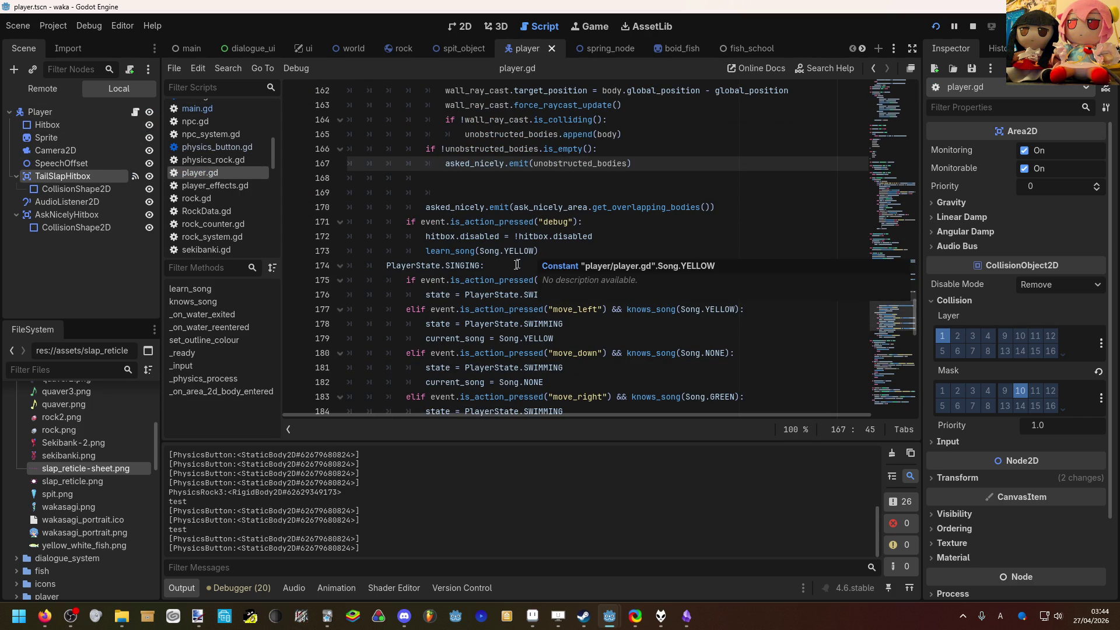
pyautogui.click(45, 616)
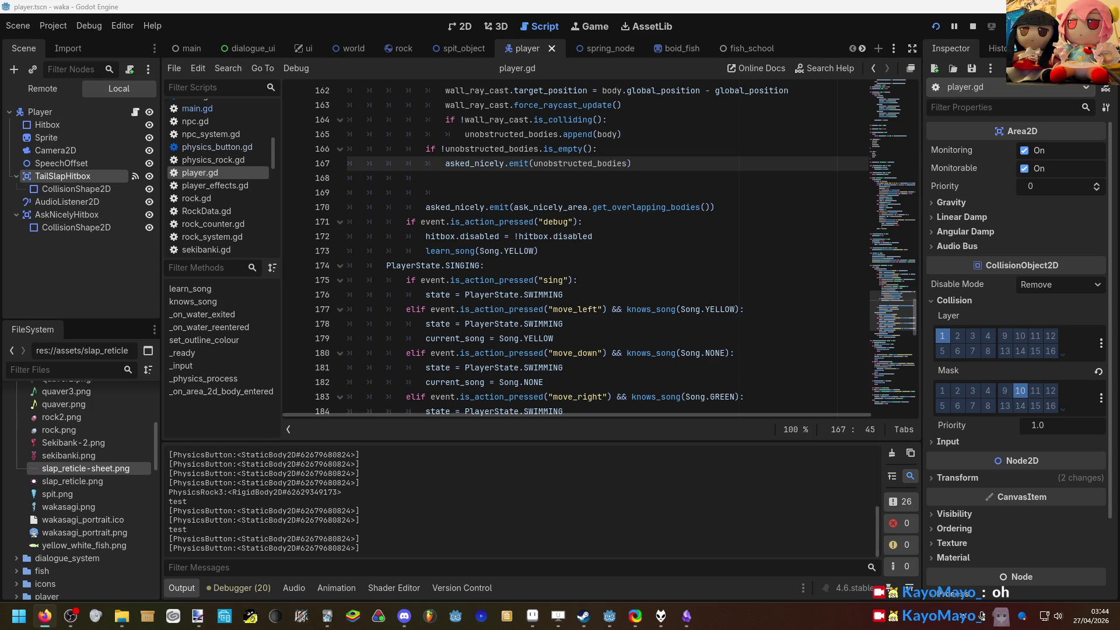
# Step: Delete the old asked_nicely.emit line 170 and its leftover empty line
pyautogui.scroll(2, 643, 306)
pyautogui.moveTo(719, 294); pyautogui.dragTo(337, 291)
pyautogui.press('BackSpace')
pyautogui.press('BackSpace')
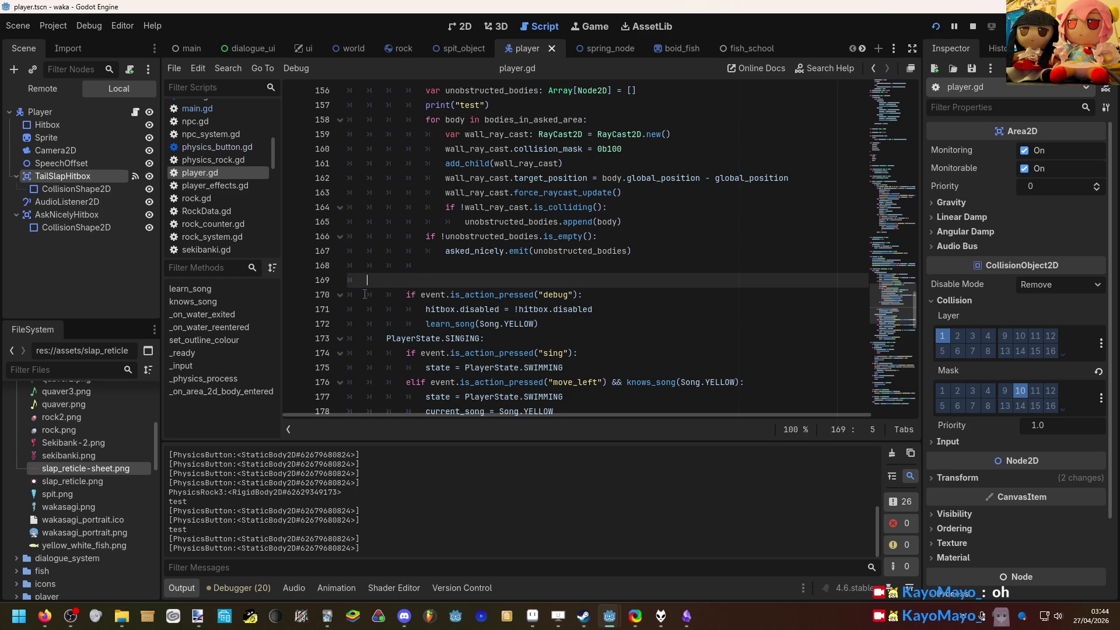
pyautogui.press('BackSpace')
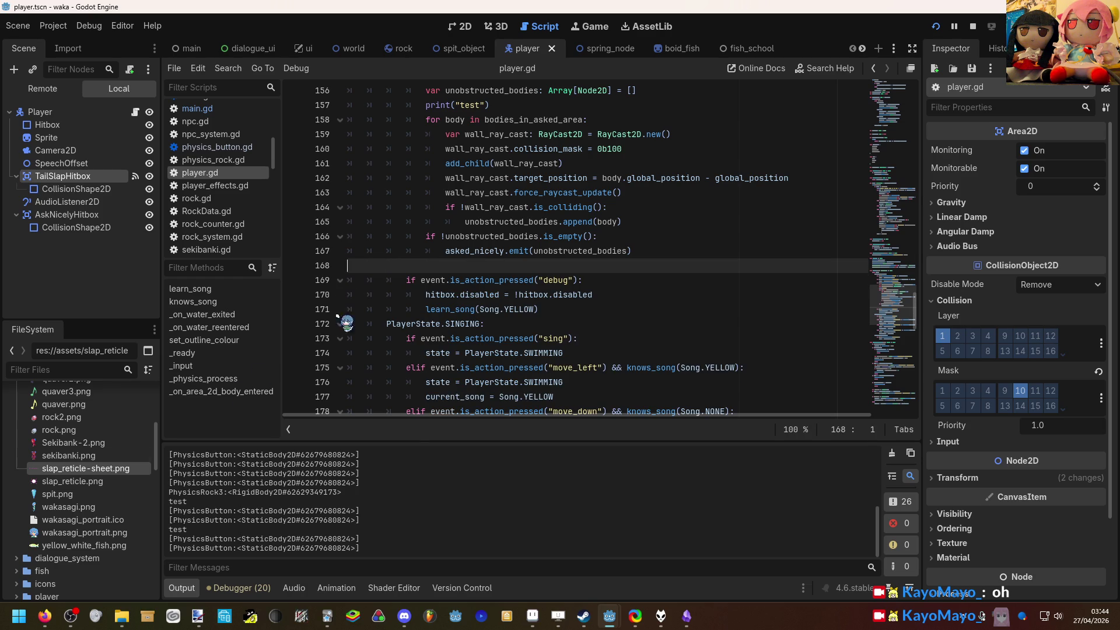
# Step: Remove the blank line 168 and save player.gd
pyautogui.hotkey('alt', 'Tab')
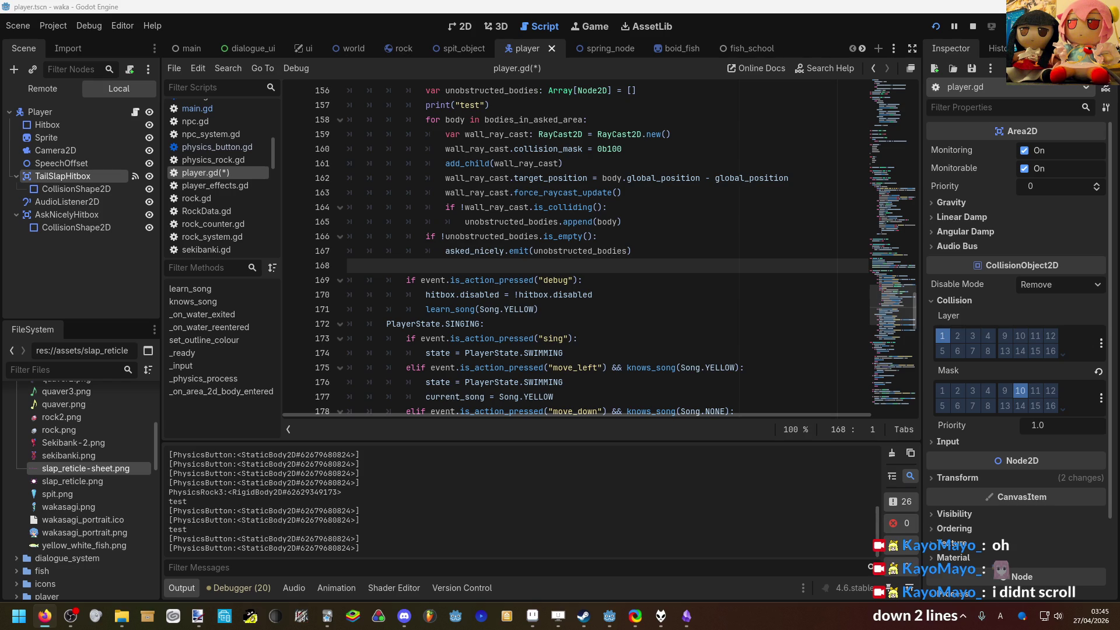
pyautogui.press('BackSpace')
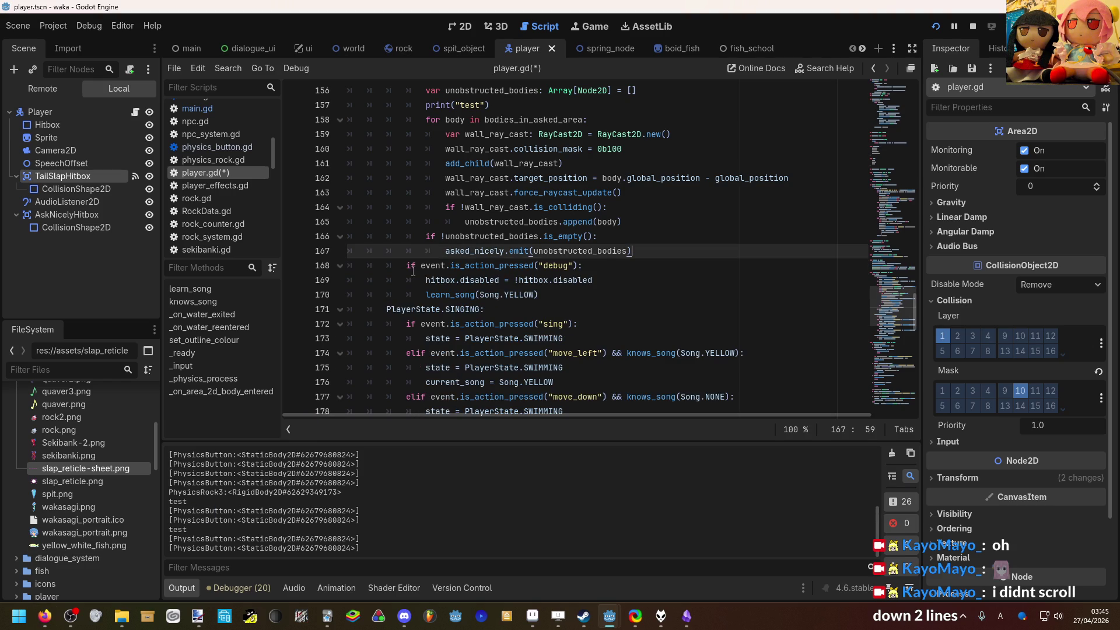
pyautogui.hotkey('ctrl', 's')
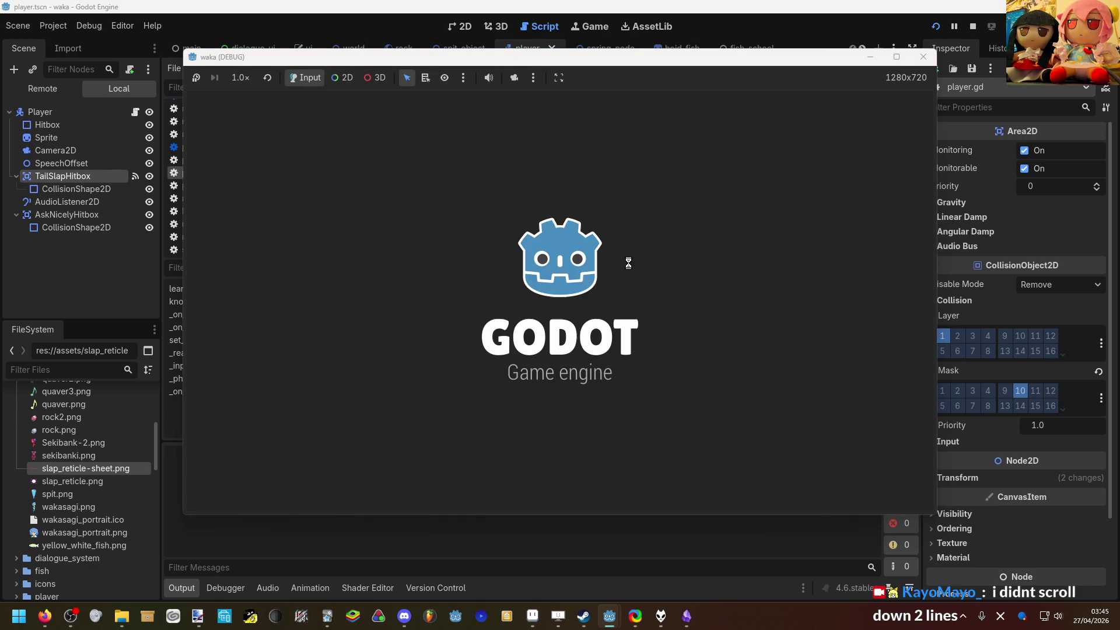
# Step: Swim the player left, up and back right around the level, with one tail slap
pyautogui.press('Left')
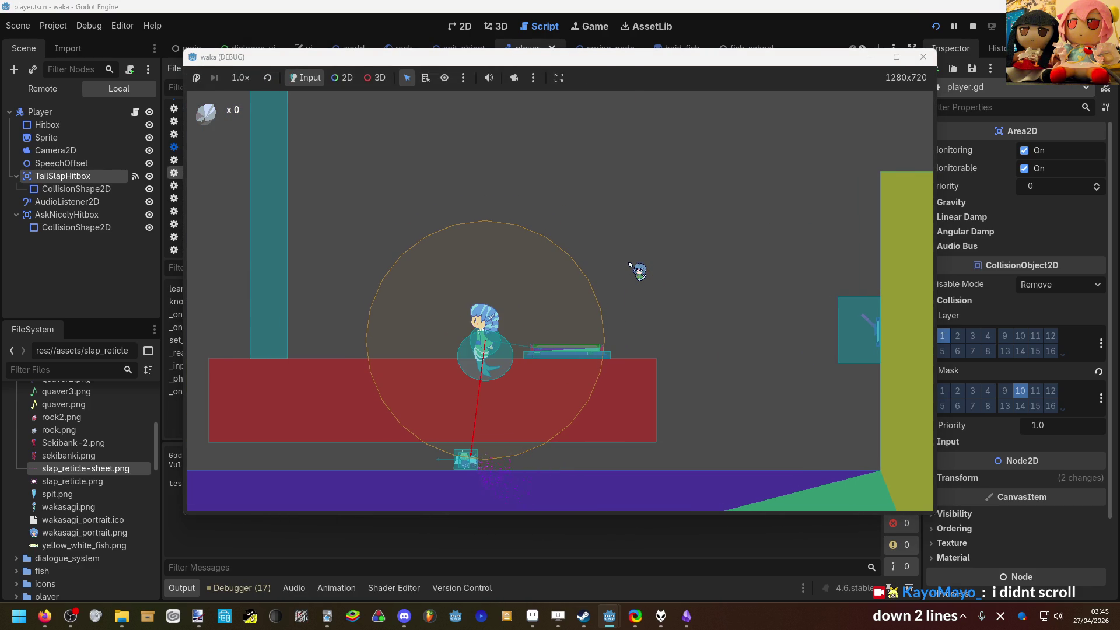
pyautogui.press('Left')
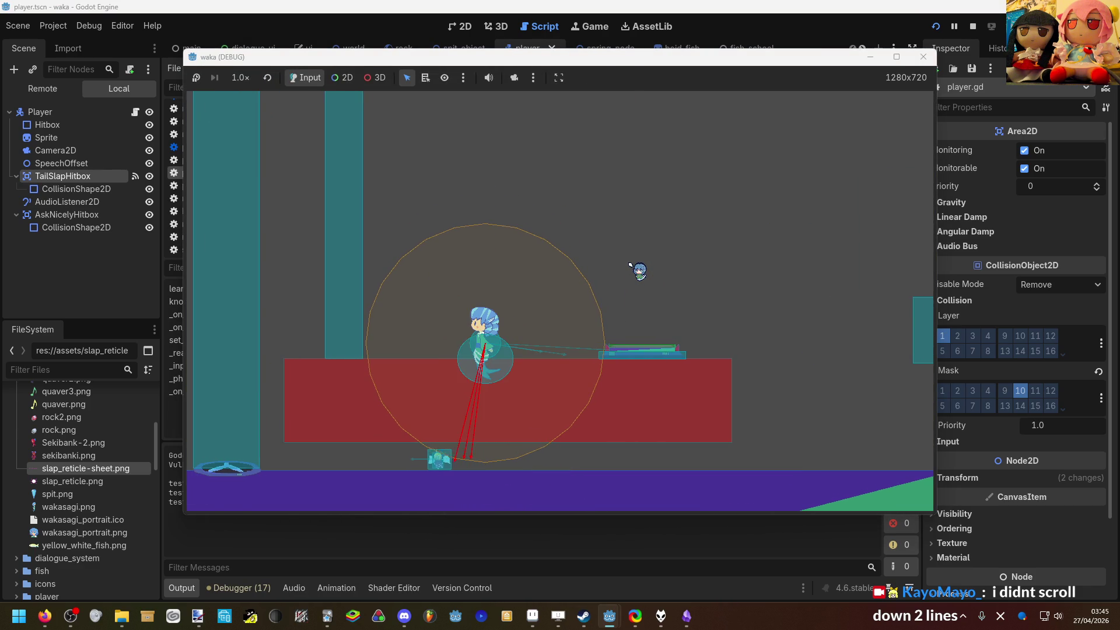
pyautogui.press('Left')
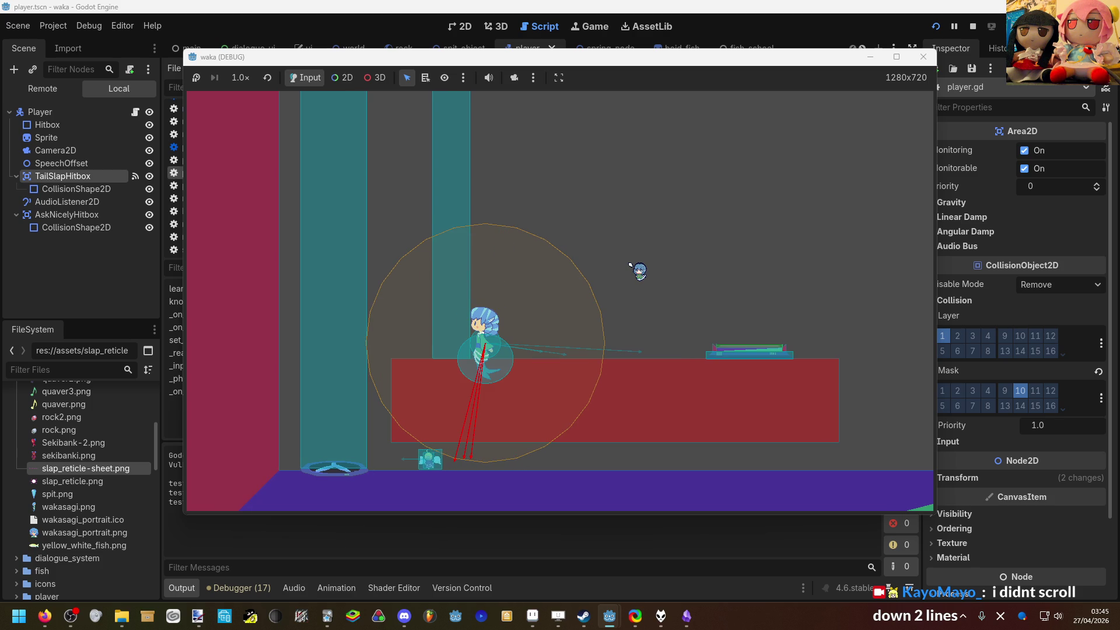
pyautogui.press('Up')
pyautogui.press('Up')
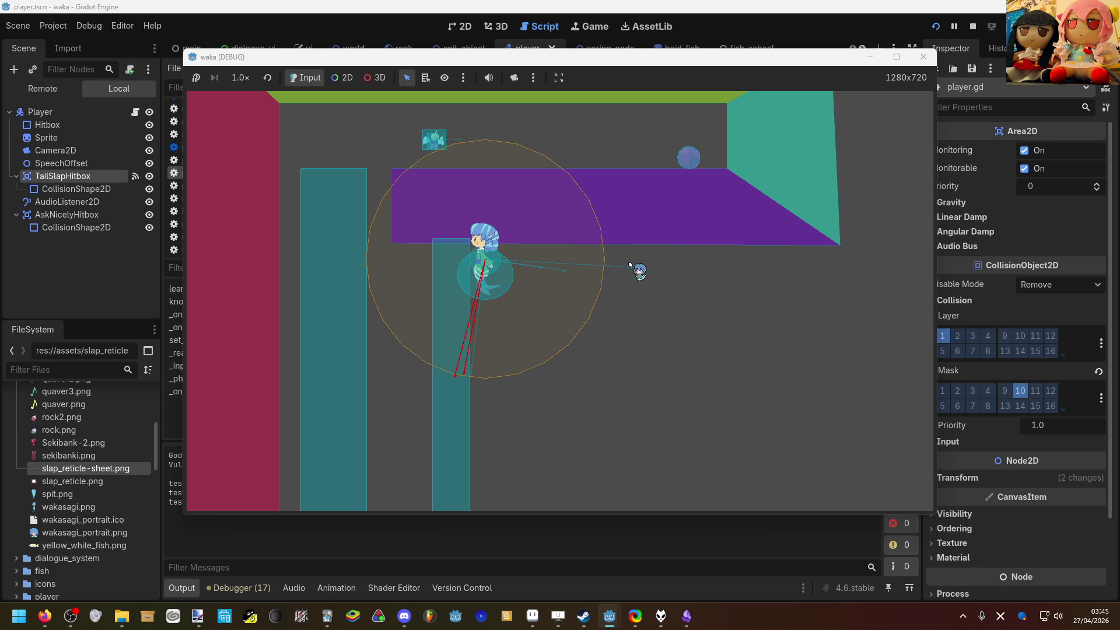
pyautogui.click(630, 265)
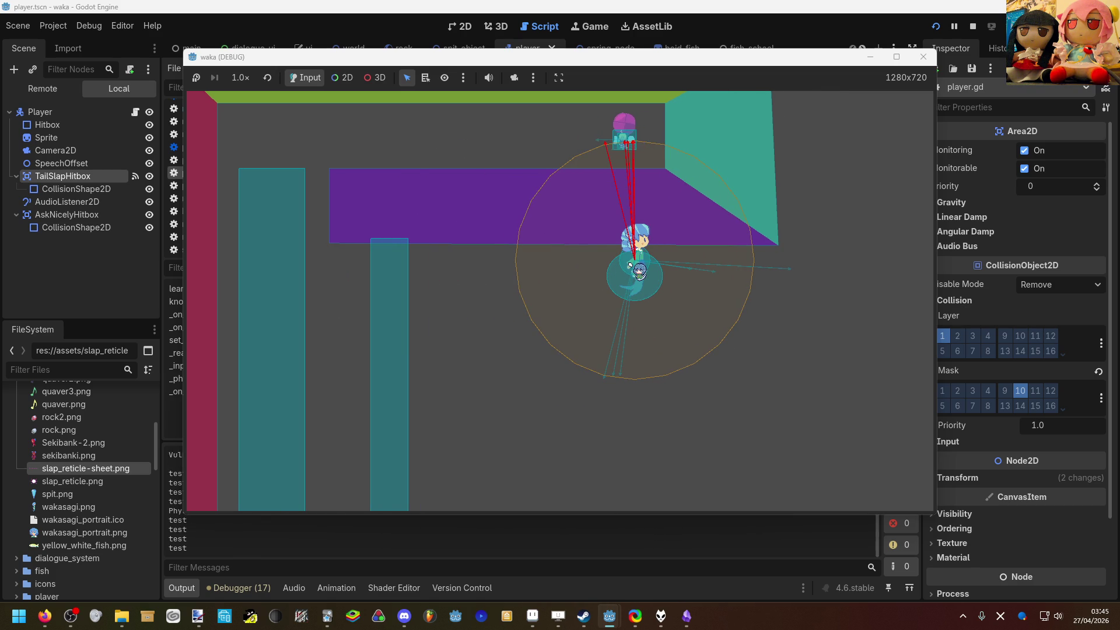
pyautogui.click(630, 265)
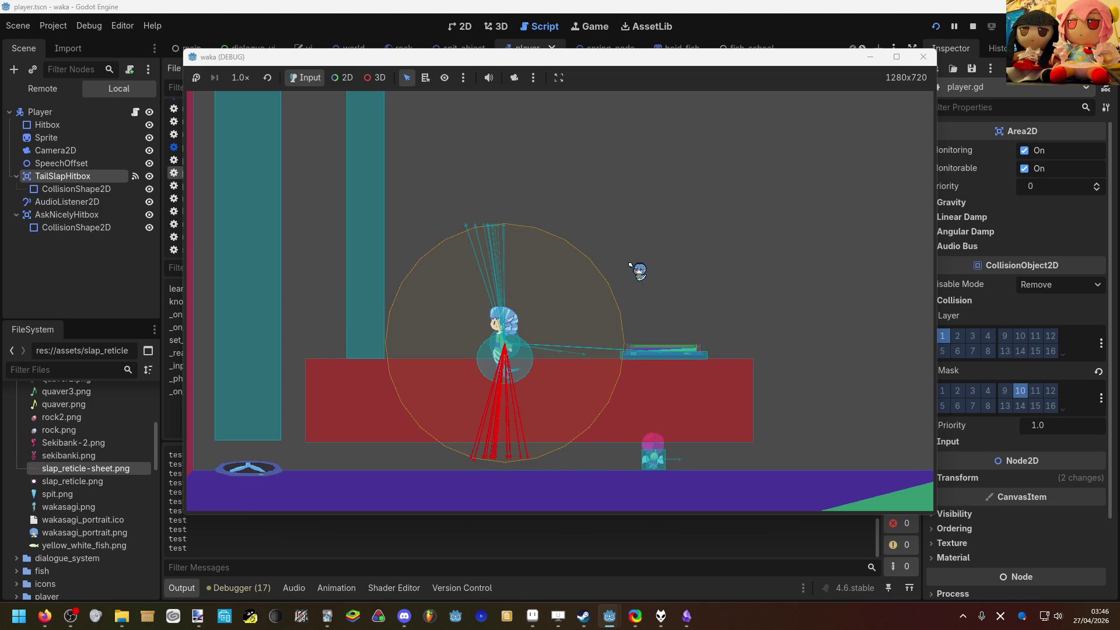
pyautogui.press('d')
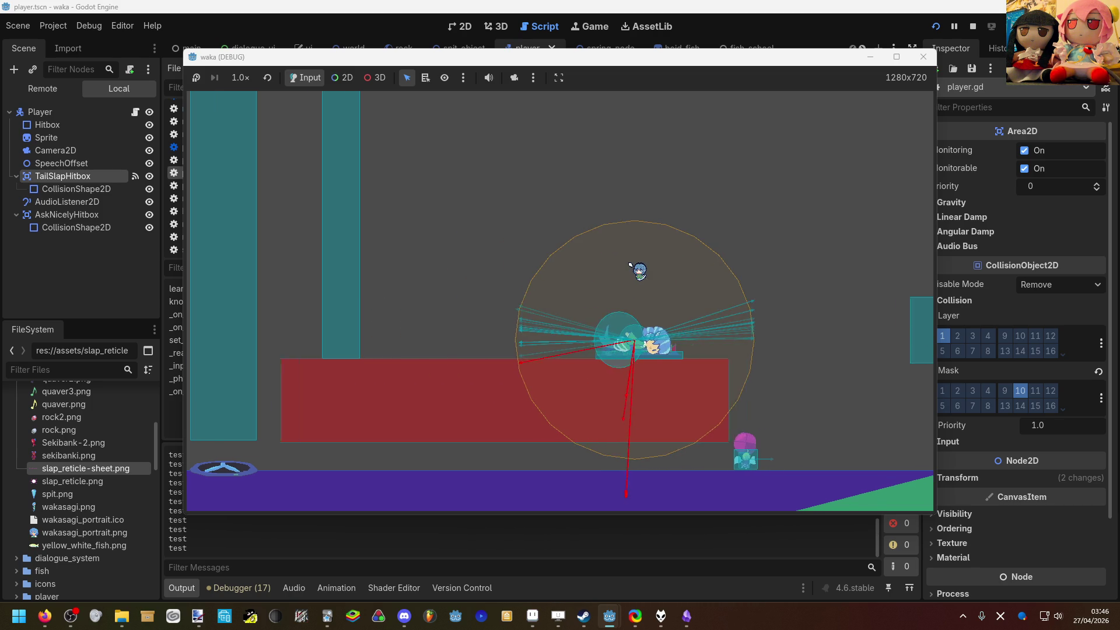
pyautogui.press('d')
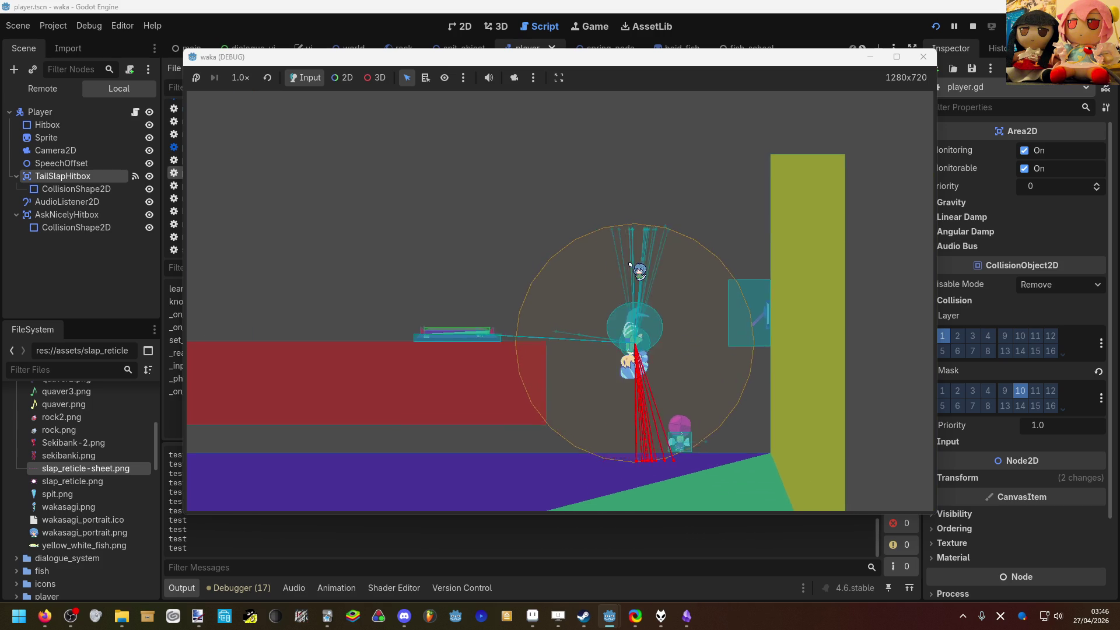
pyautogui.press('a')
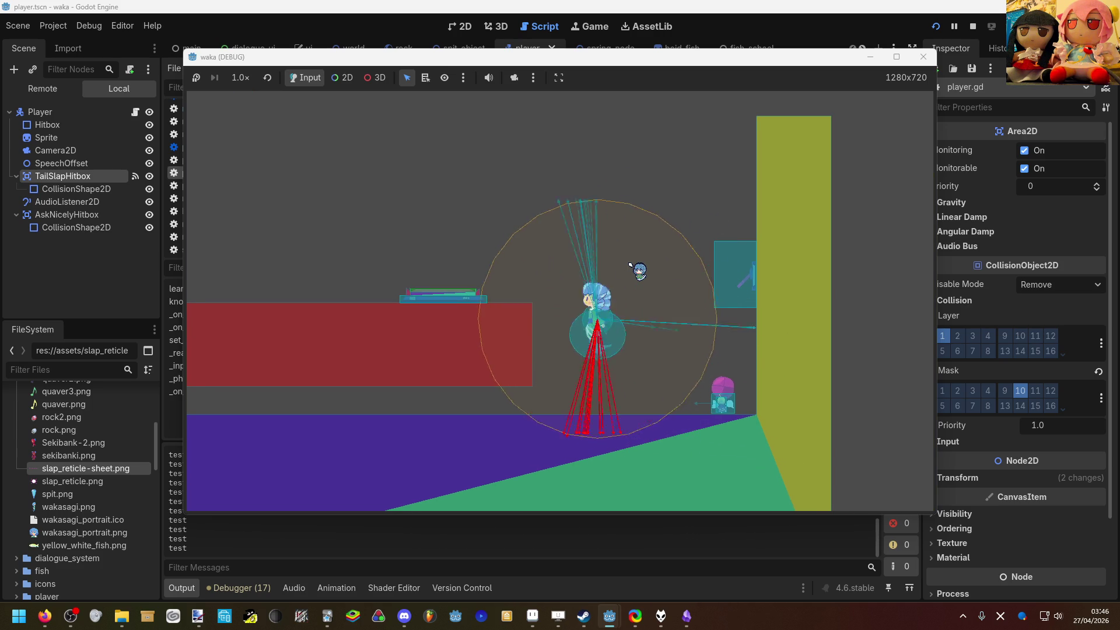
pyautogui.press('d')
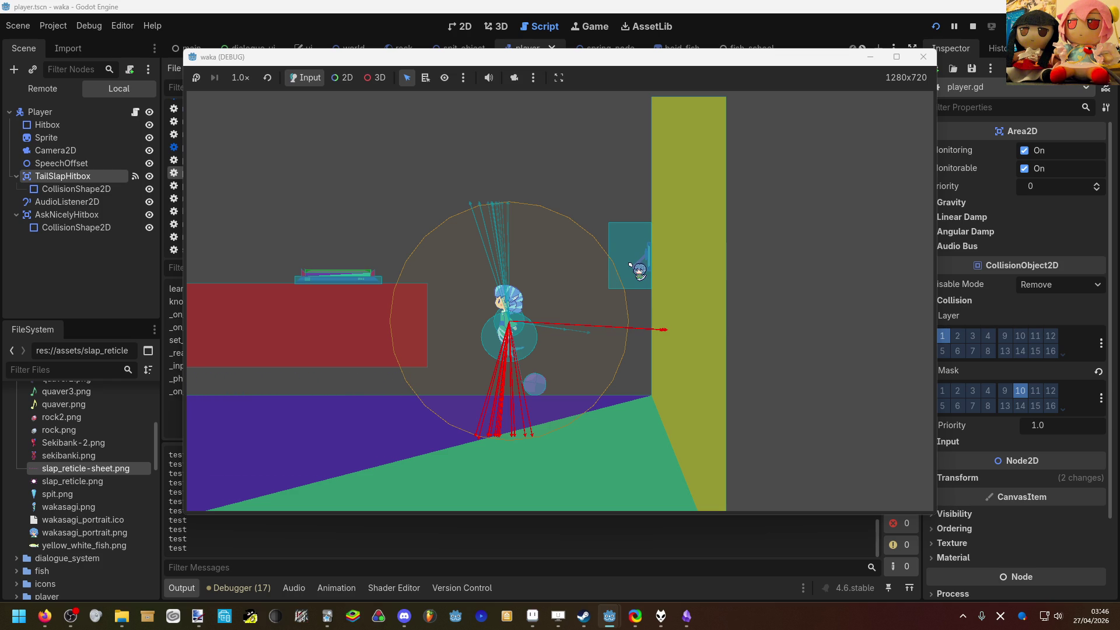
# Step: Tail-slap repeatedly in several directions, then stop the game with F8
pyautogui.press('space')
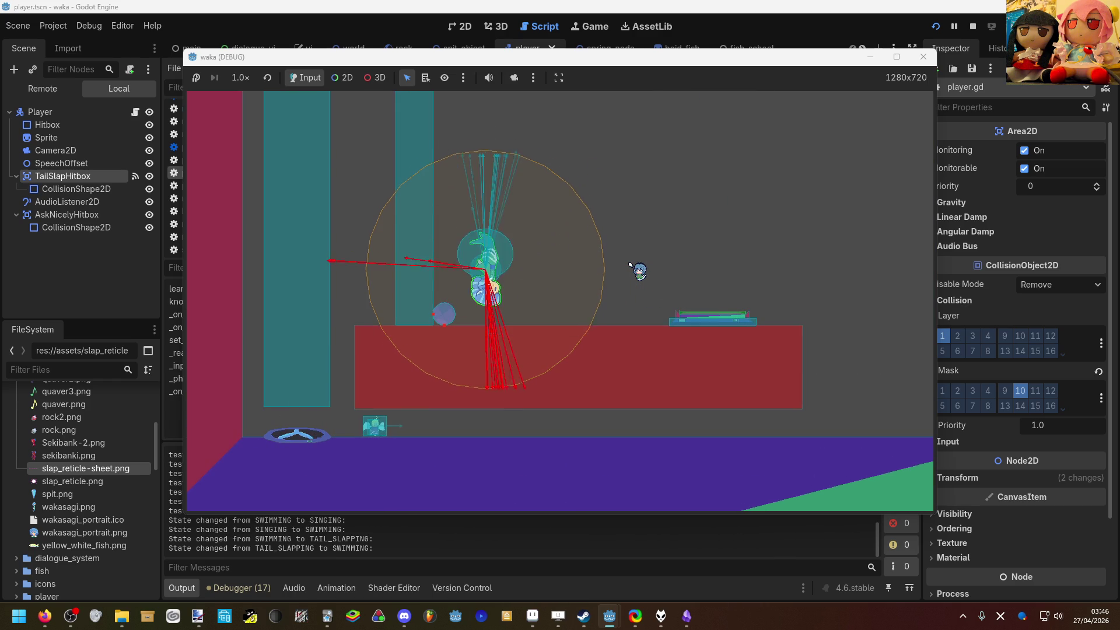
pyautogui.press('space')
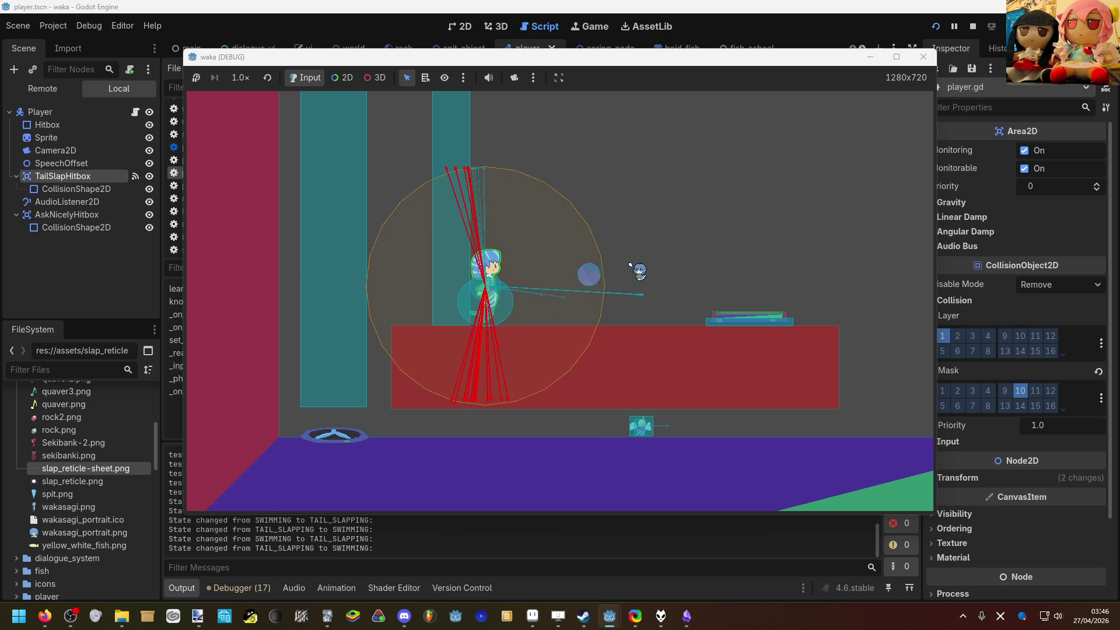
pyautogui.press('Right')
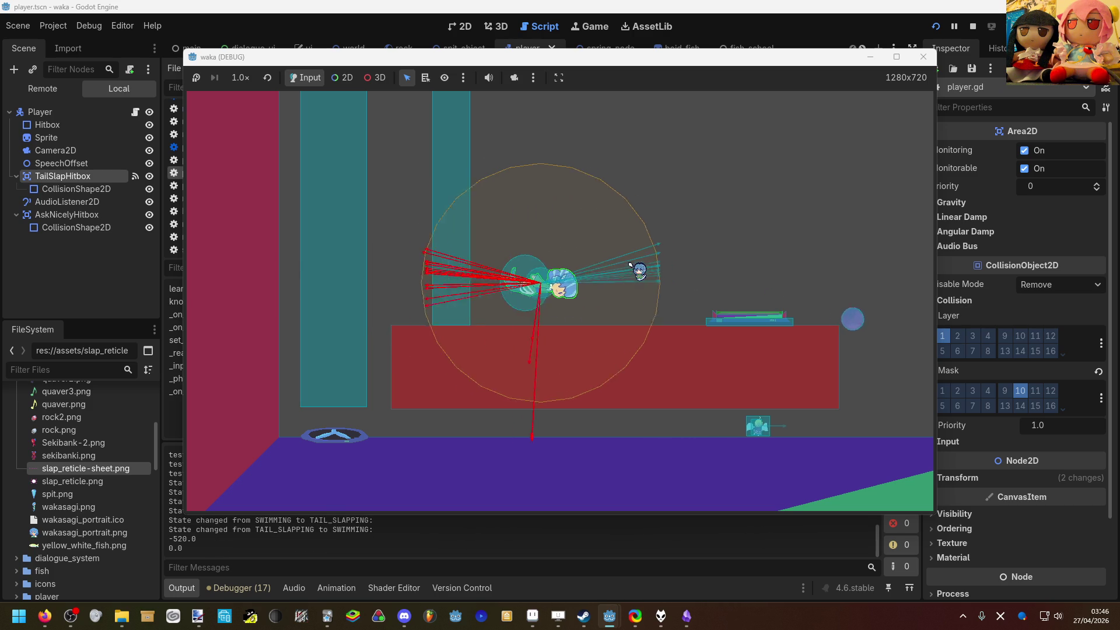
pyautogui.press('space')
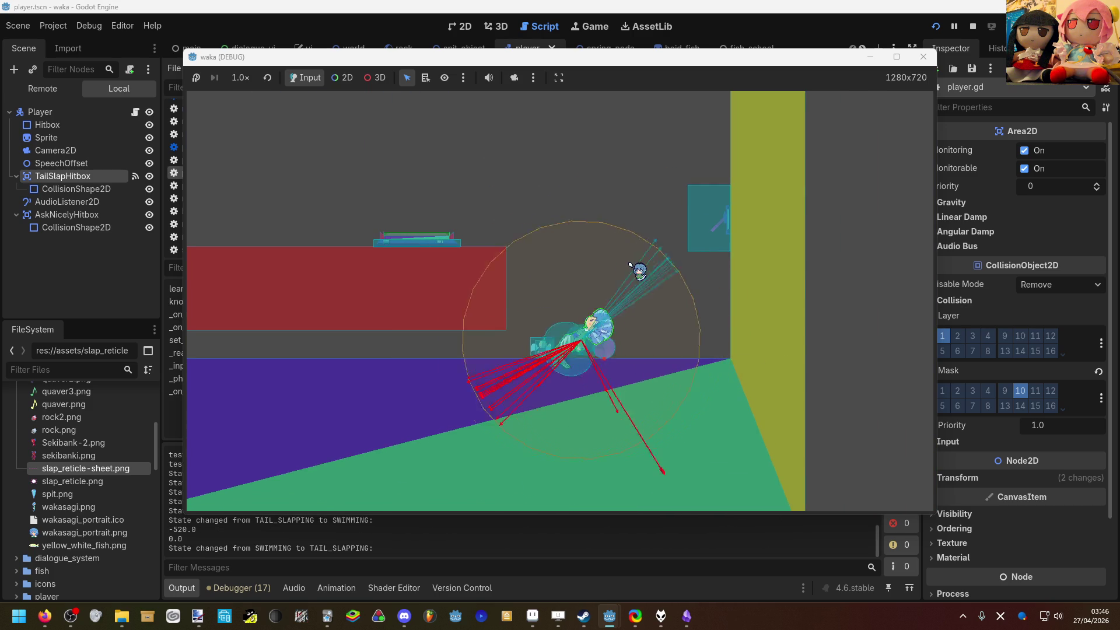
pyautogui.press('space')
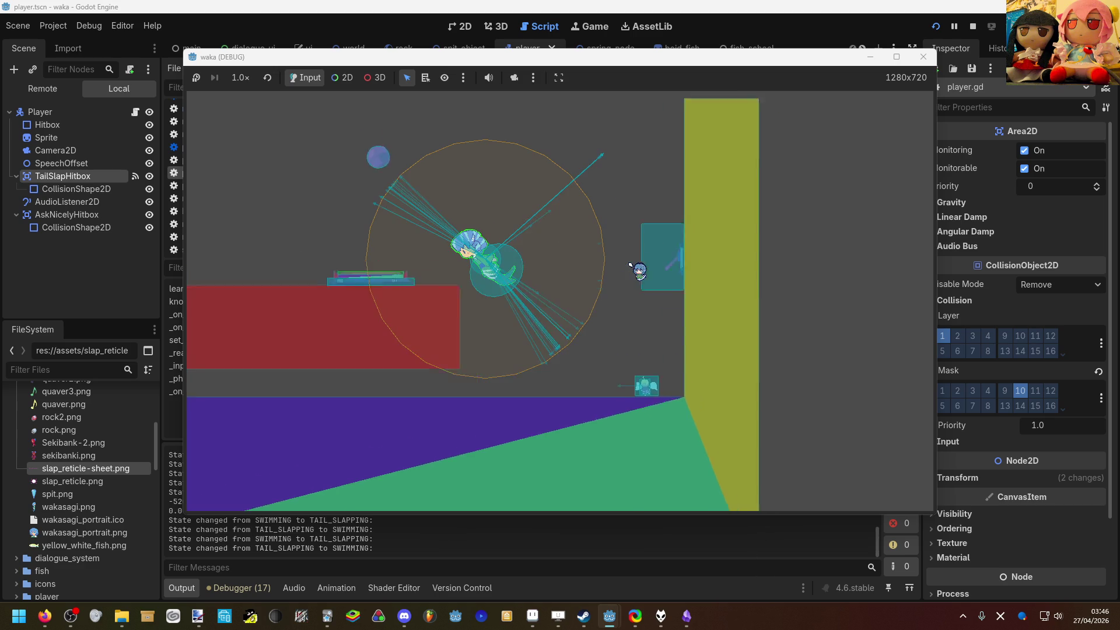
pyautogui.press('space')
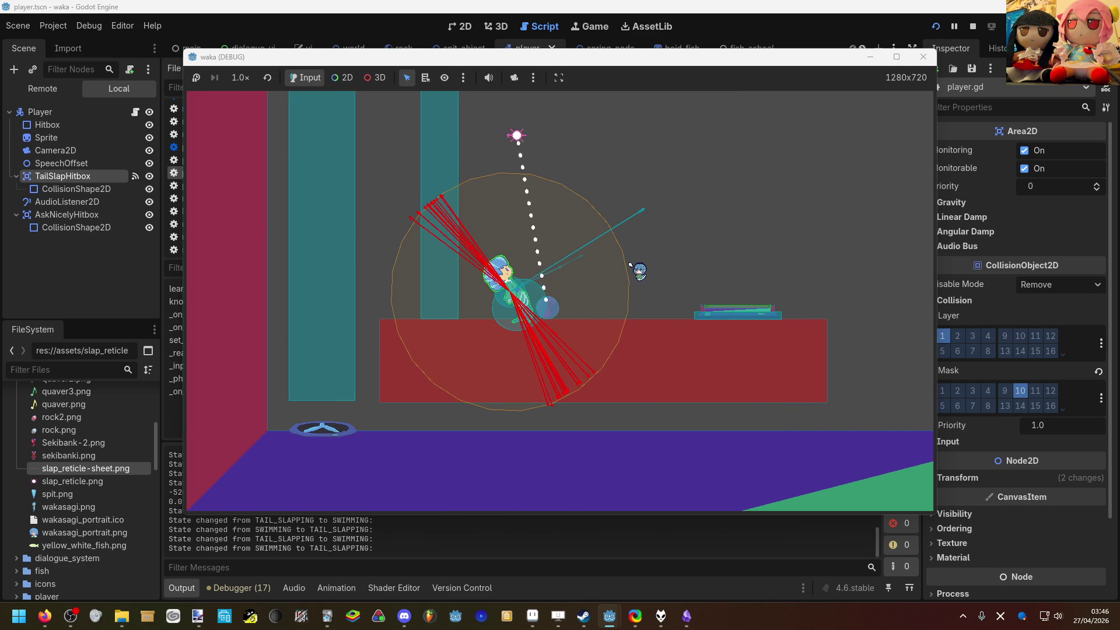
pyautogui.press('space')
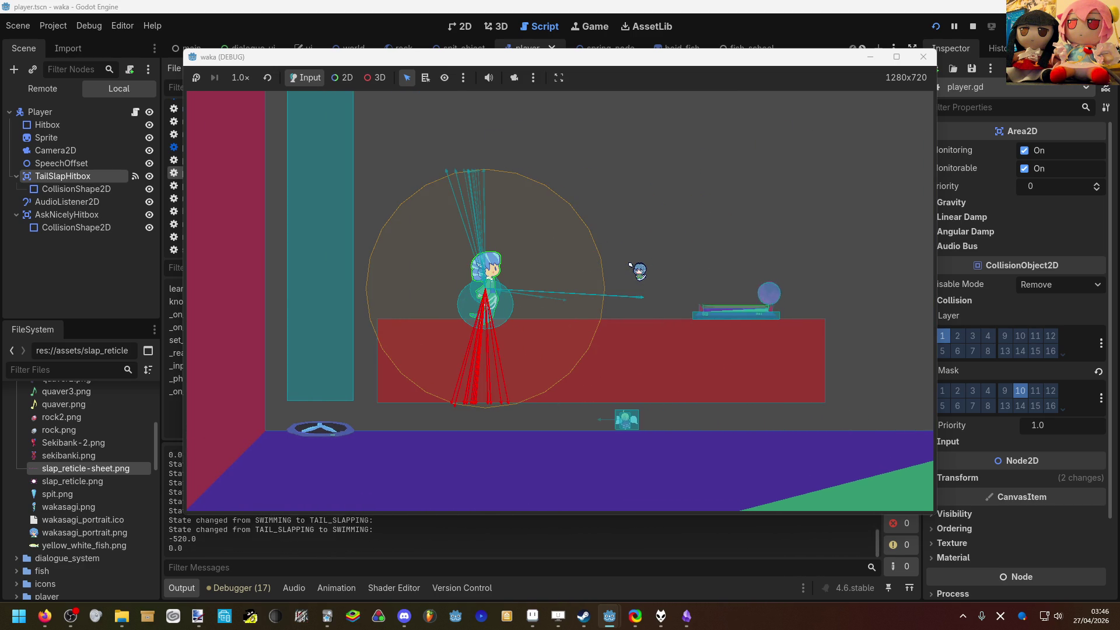
pyautogui.click(629, 264)
pyautogui.click(630, 265)
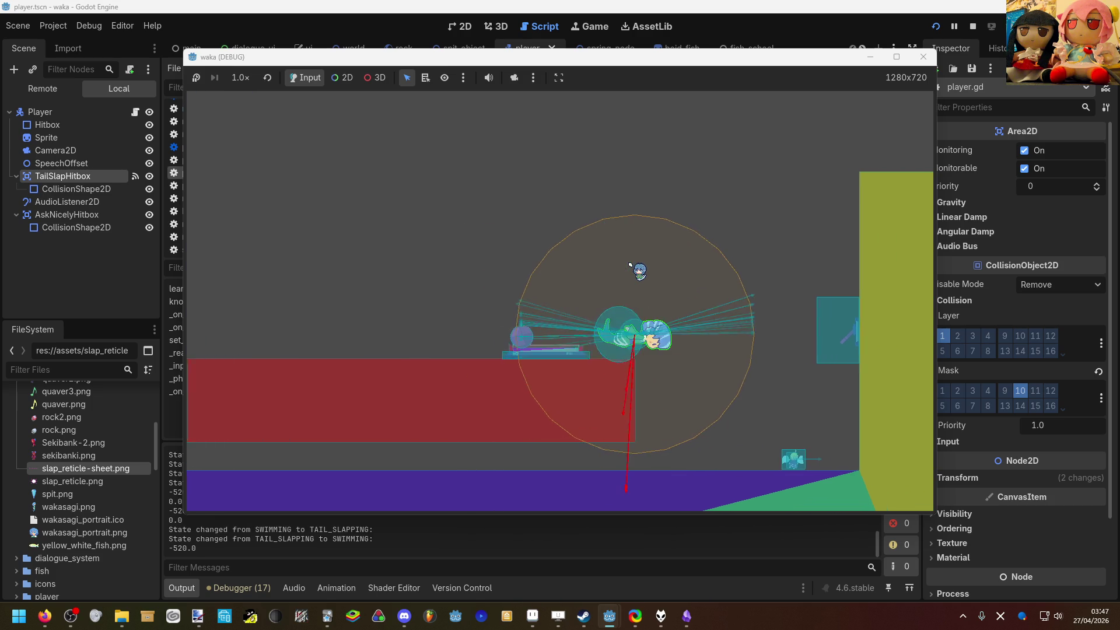
pyautogui.press('F8')
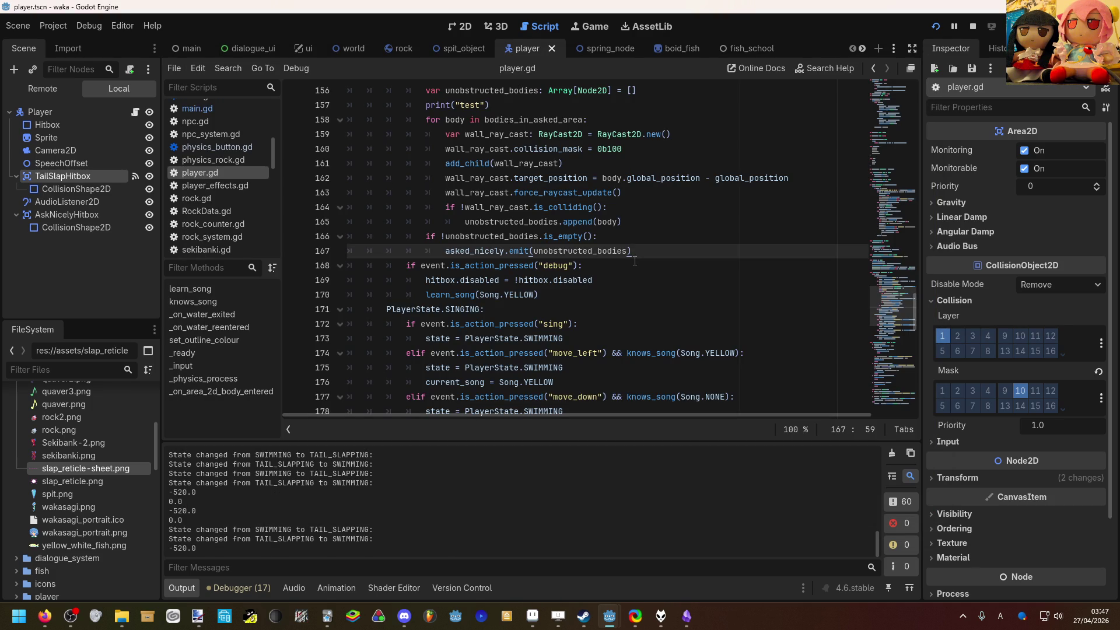
# Step: Add wall_ray_cast.queue_free() after the append call in player.gd and rerun the game
pyautogui.click(662, 222)
pyautogui.press('Return')
pyautogui.press('BackSpace')
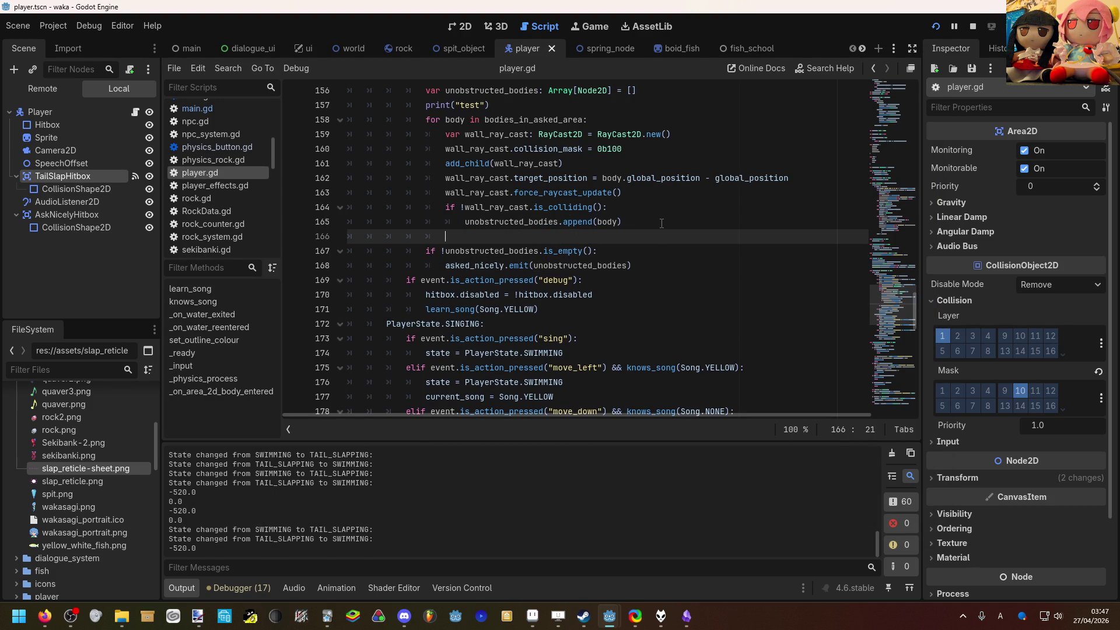
pyautogui.write('w')
pyautogui.press('Return')
pyautogui.write('.q')
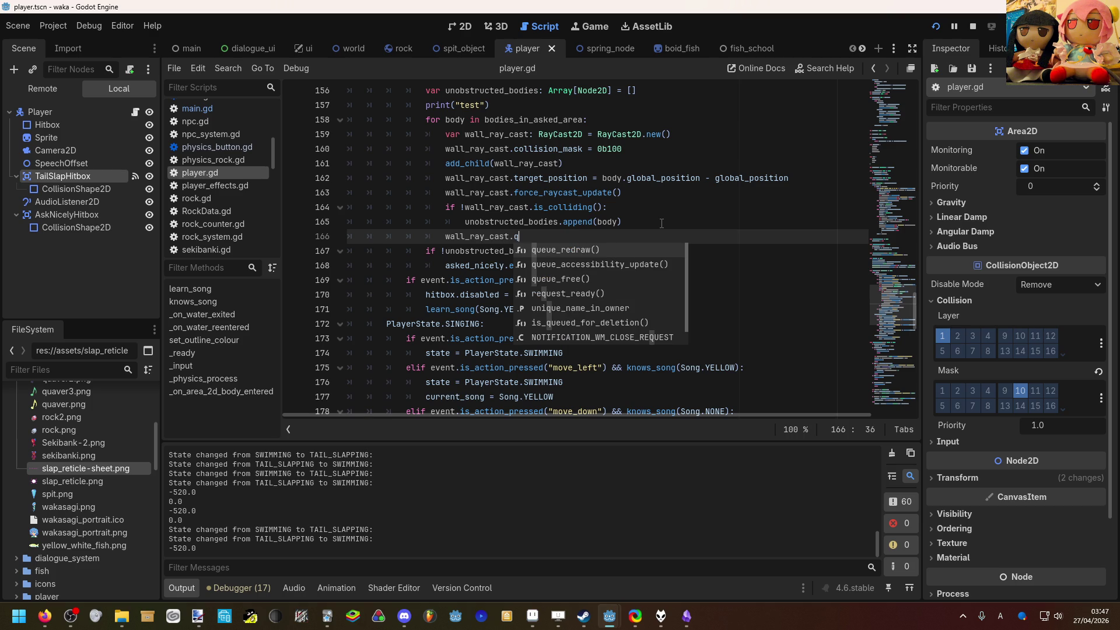
pyautogui.press('Down')
pyautogui.press('Down')
pyautogui.press('Return')
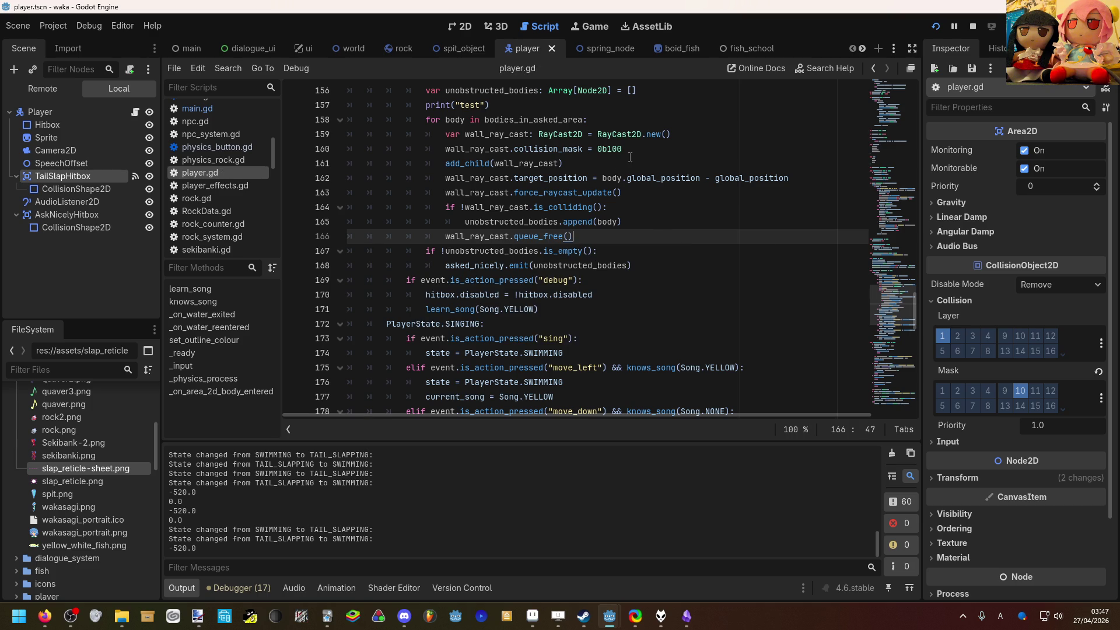
pyautogui.click(935, 26)
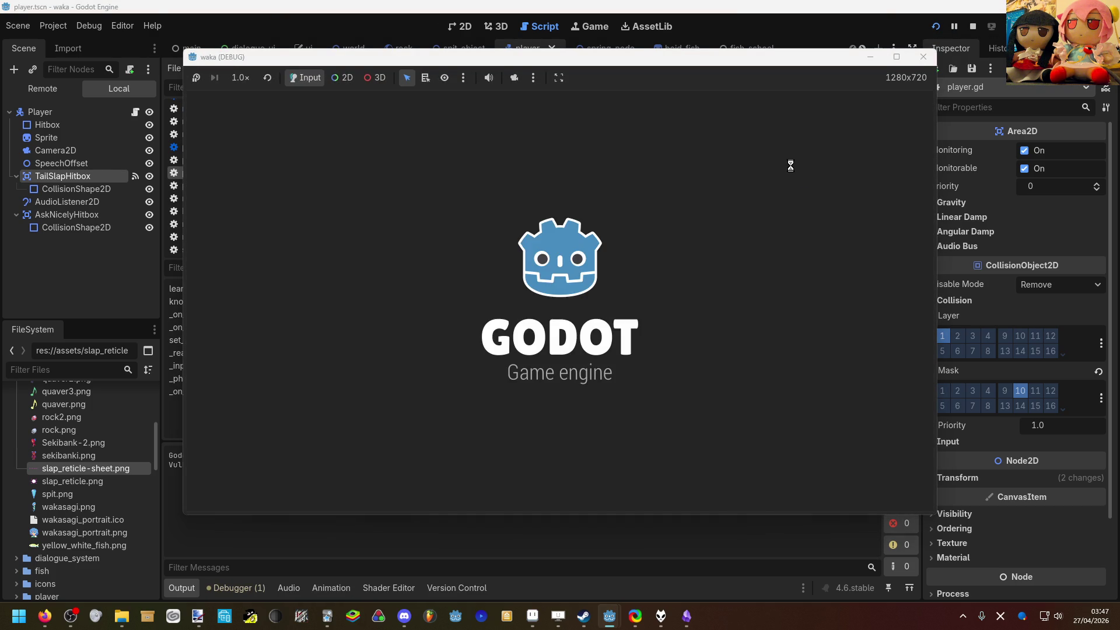
# Step: Swim the player left, up toward the purple platform, right to the pink rock and back
pyautogui.press('Left')
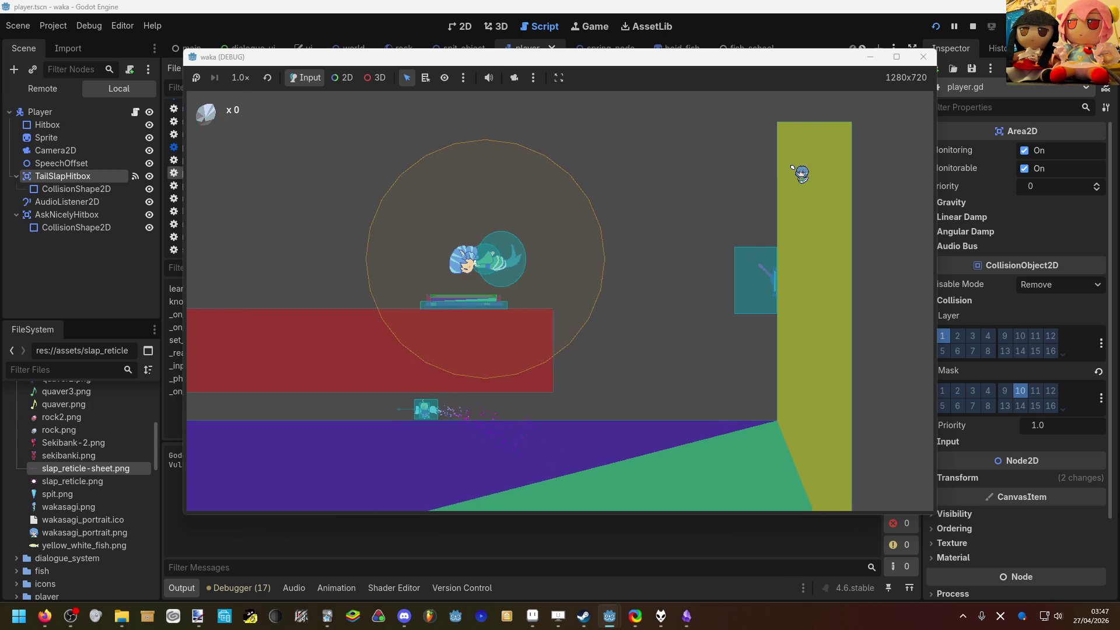
pyautogui.press('Left')
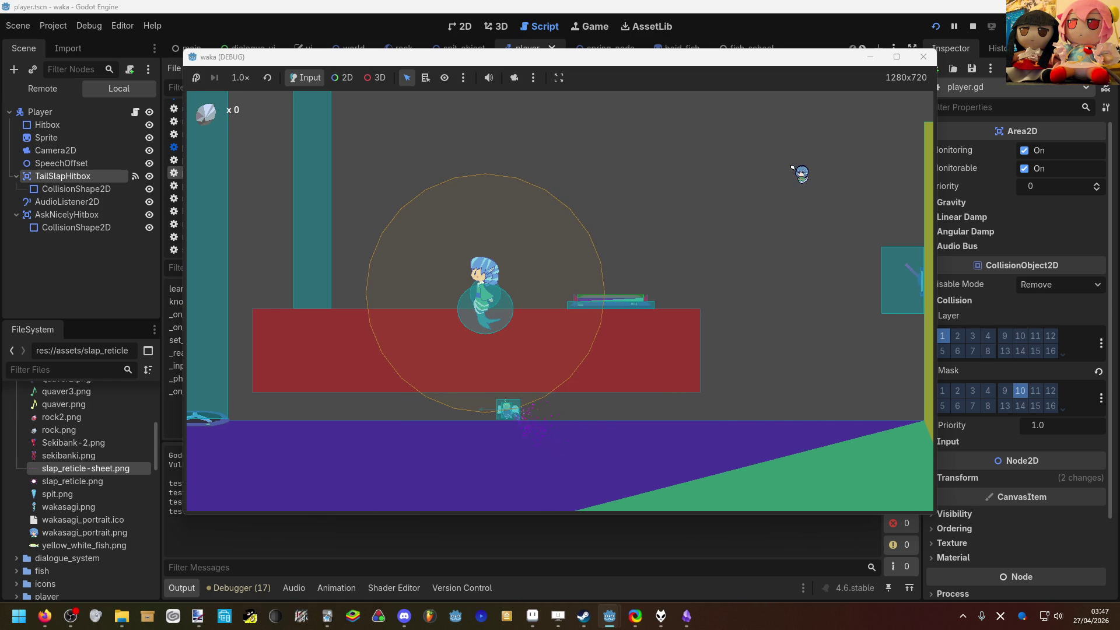
pyautogui.press('Left')
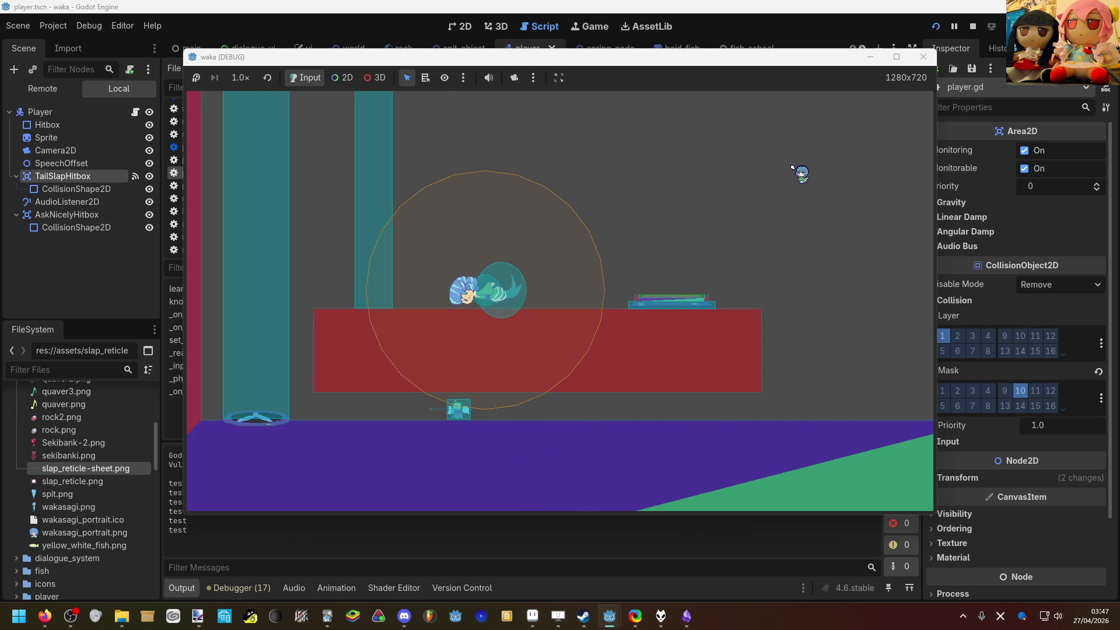
pyautogui.press('Left')
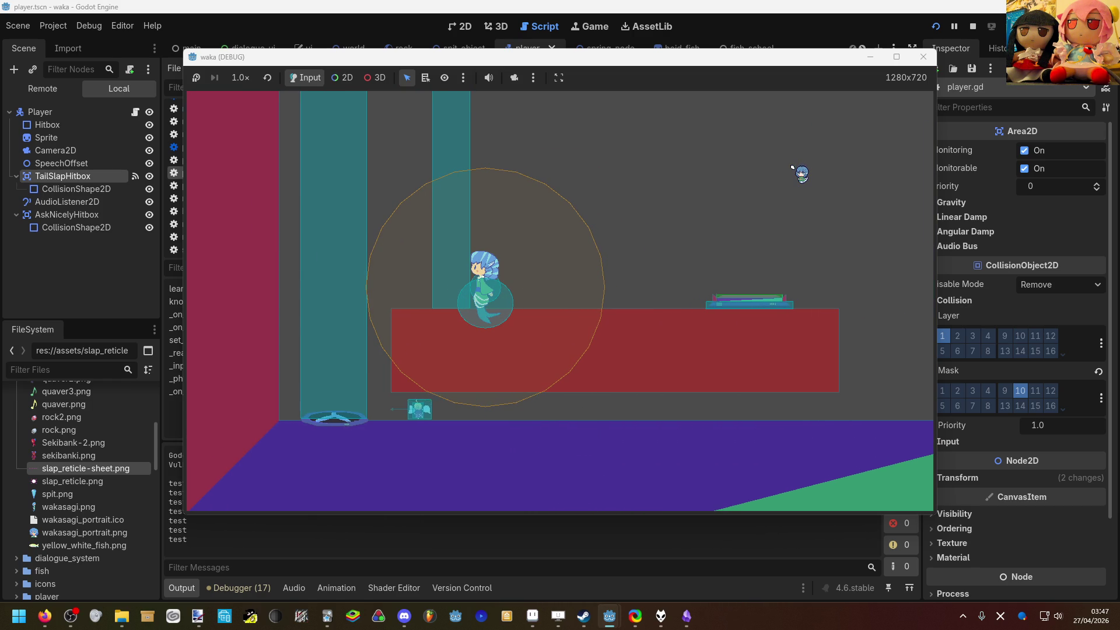
pyautogui.press('Up')
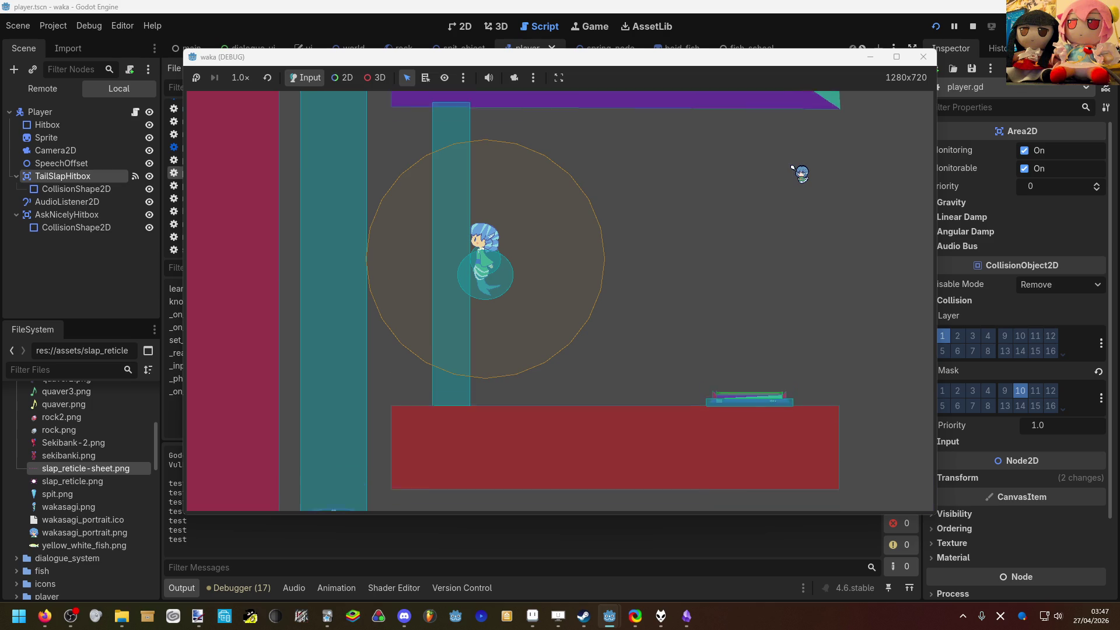
pyautogui.press('Up')
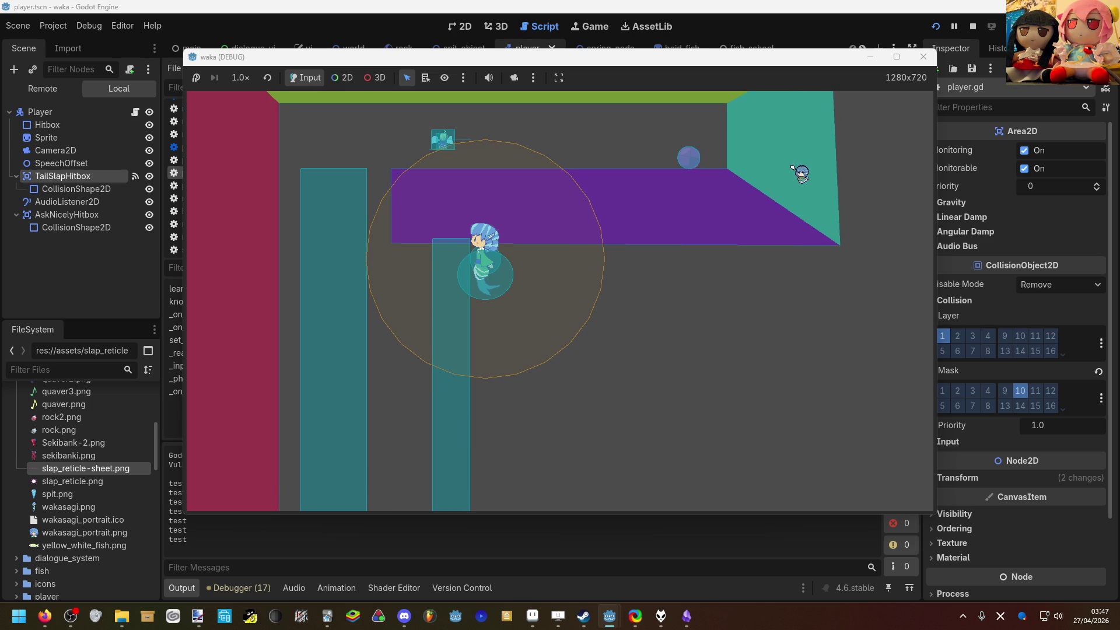
pyautogui.press('Right')
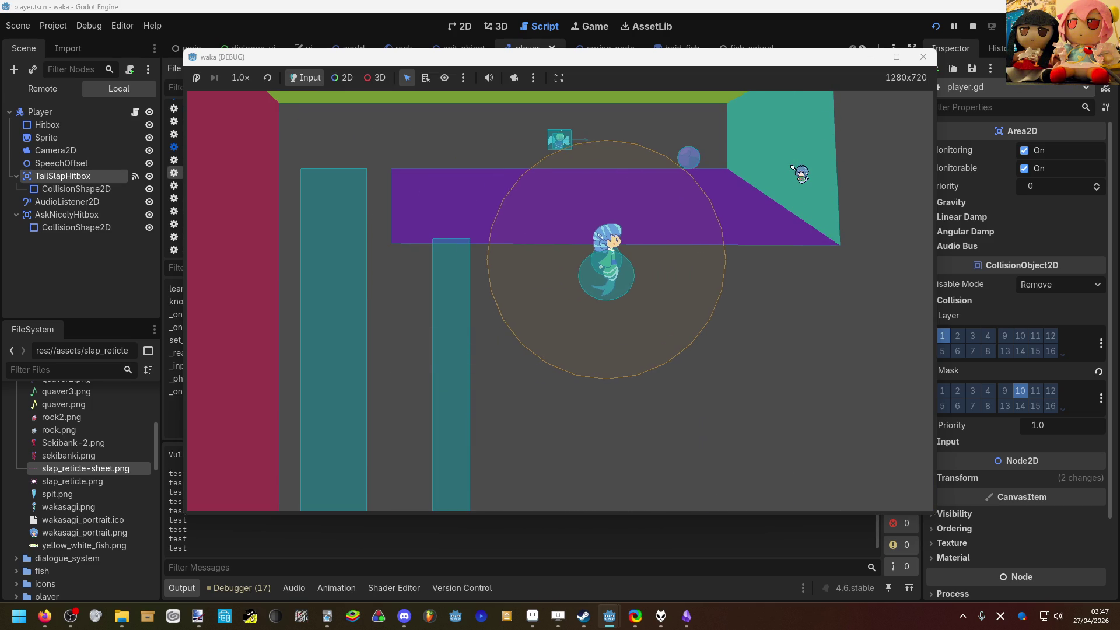
pyautogui.press('Right')
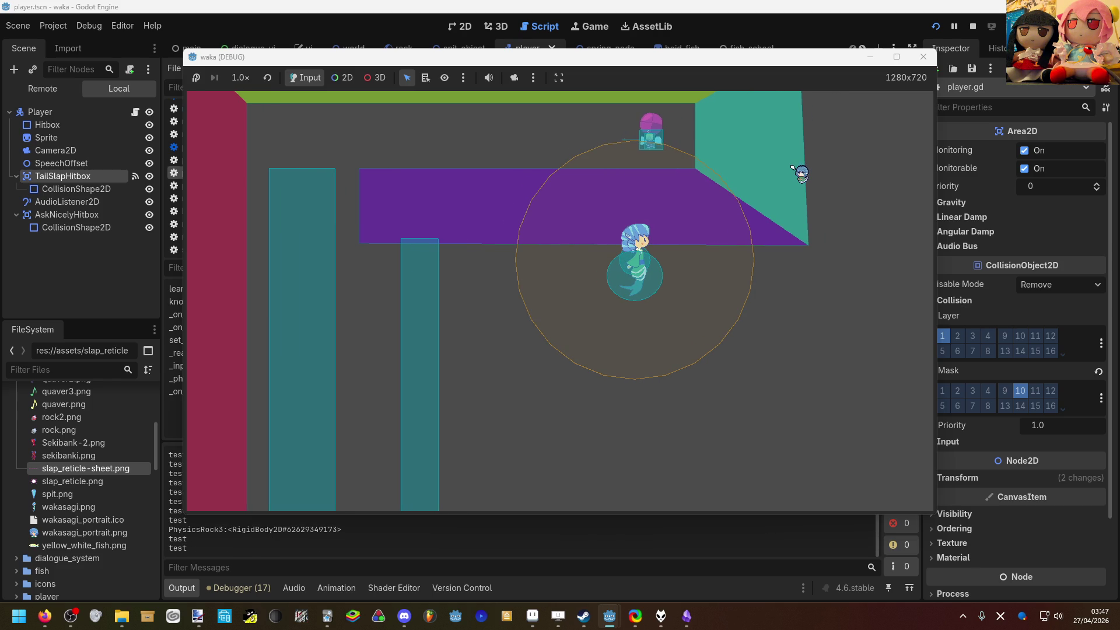
pyautogui.press('Left')
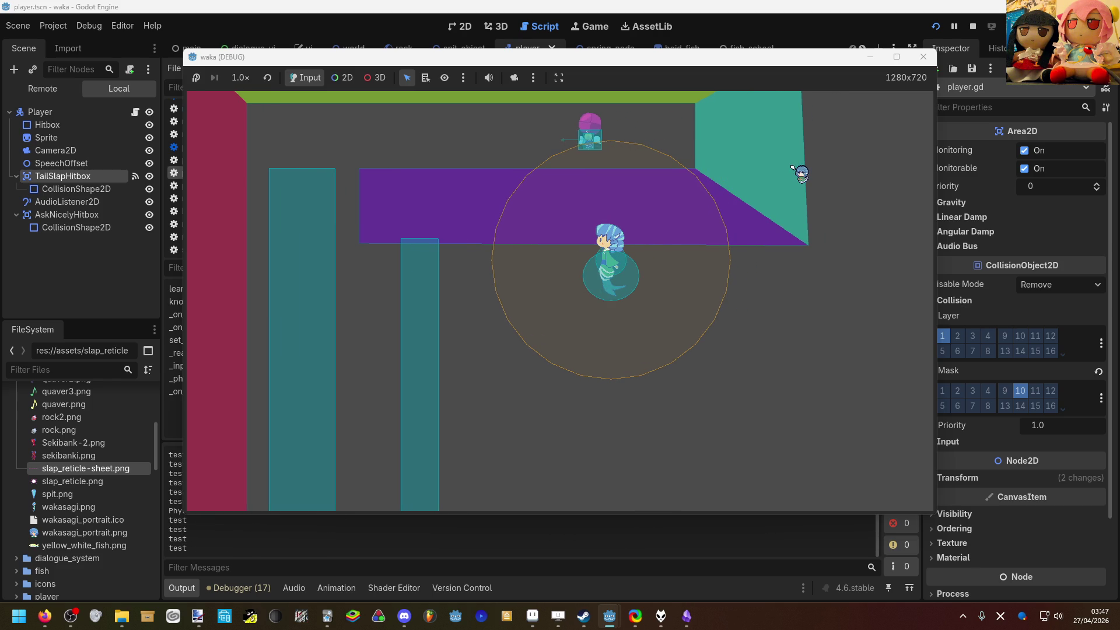
pyautogui.press('Left')
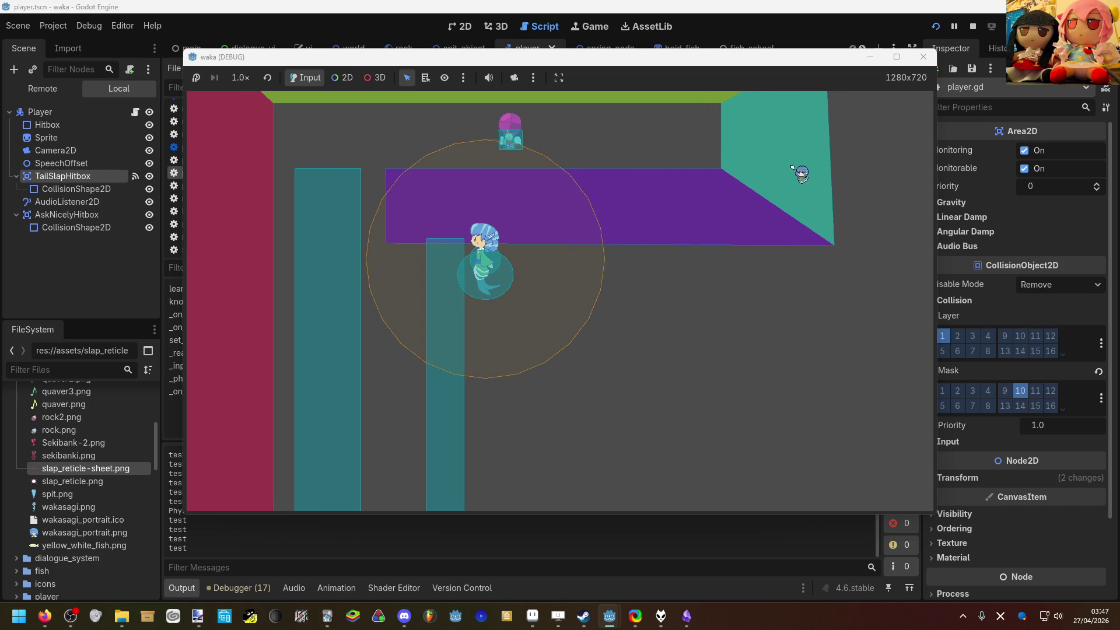
pyautogui.press('Right')
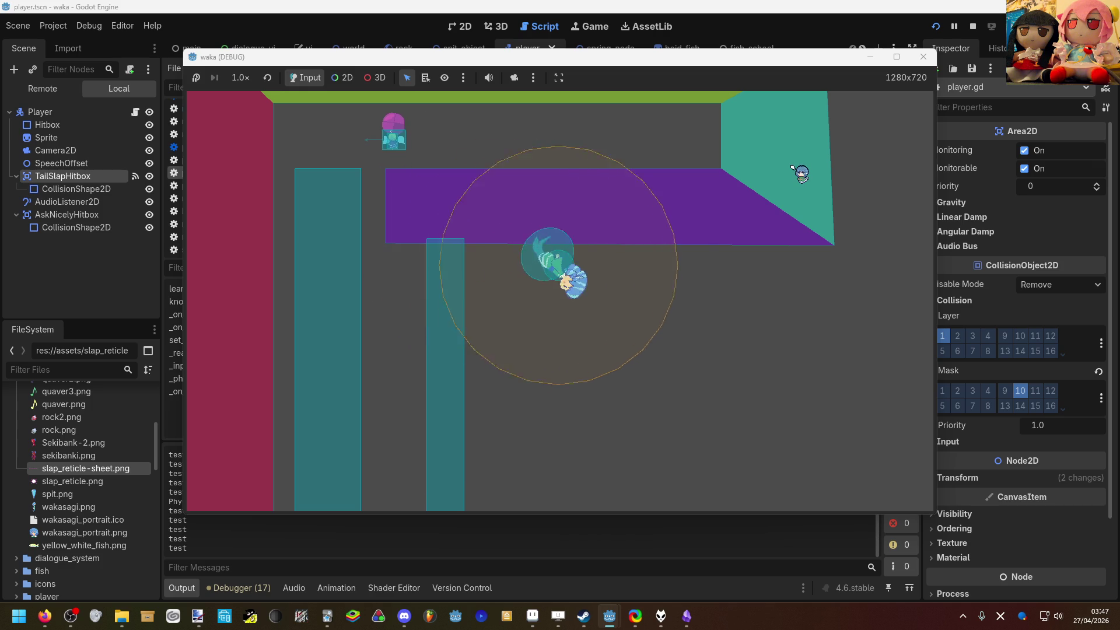
pyautogui.press('Down')
# Step: Sing, then swim past the red block to the fairy and tail-slap three times
pyautogui.press('Right')
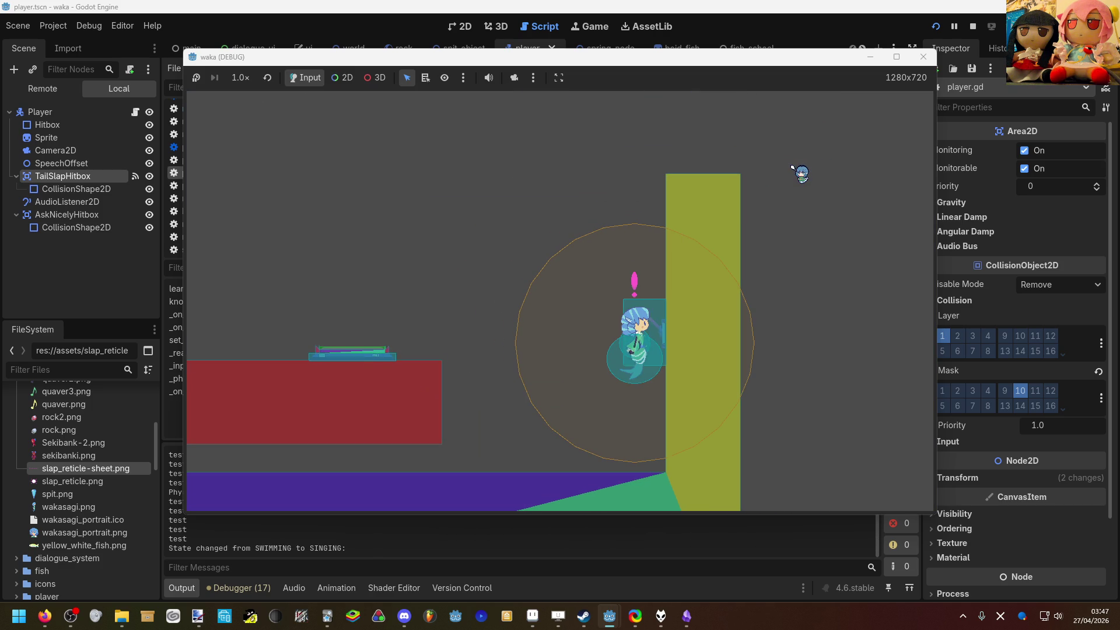
pyautogui.press('Left')
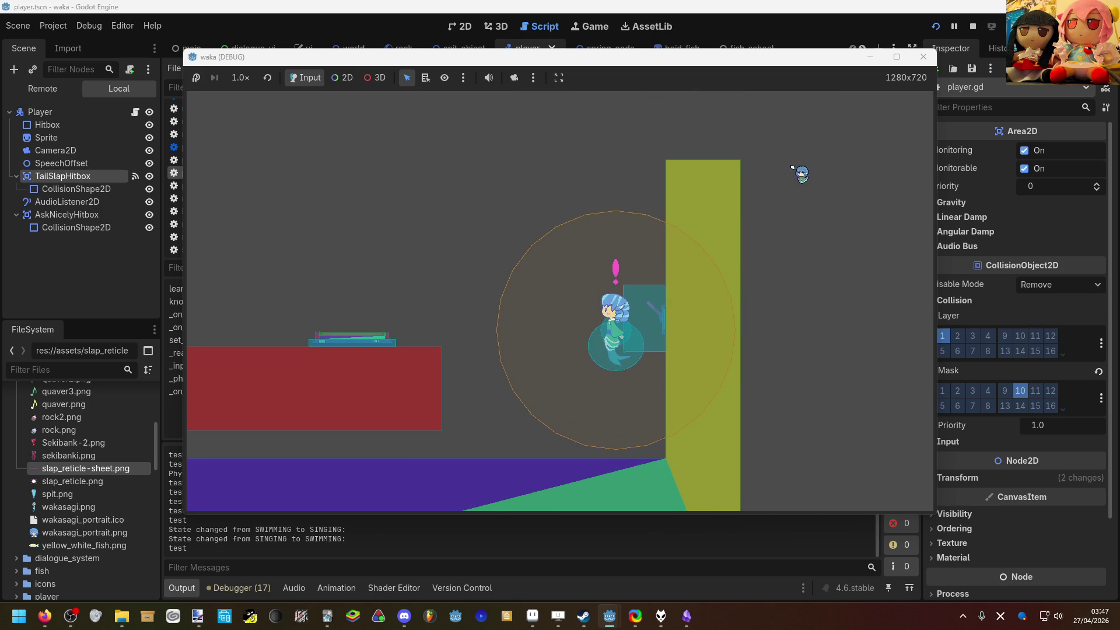
pyautogui.press('Up')
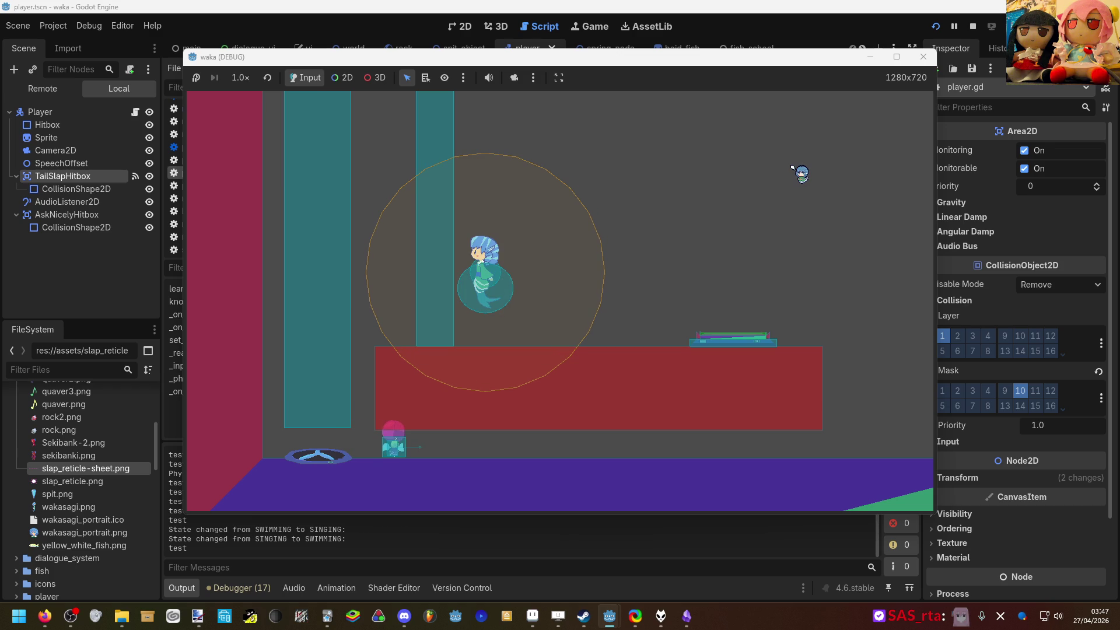
pyautogui.press('Right')
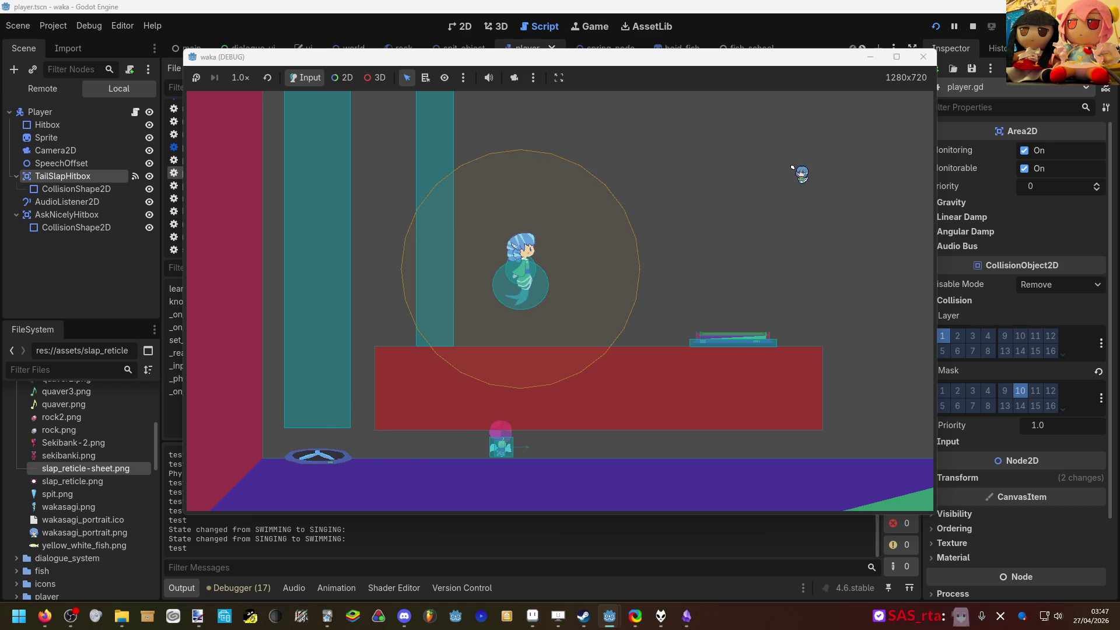
pyautogui.press('Right')
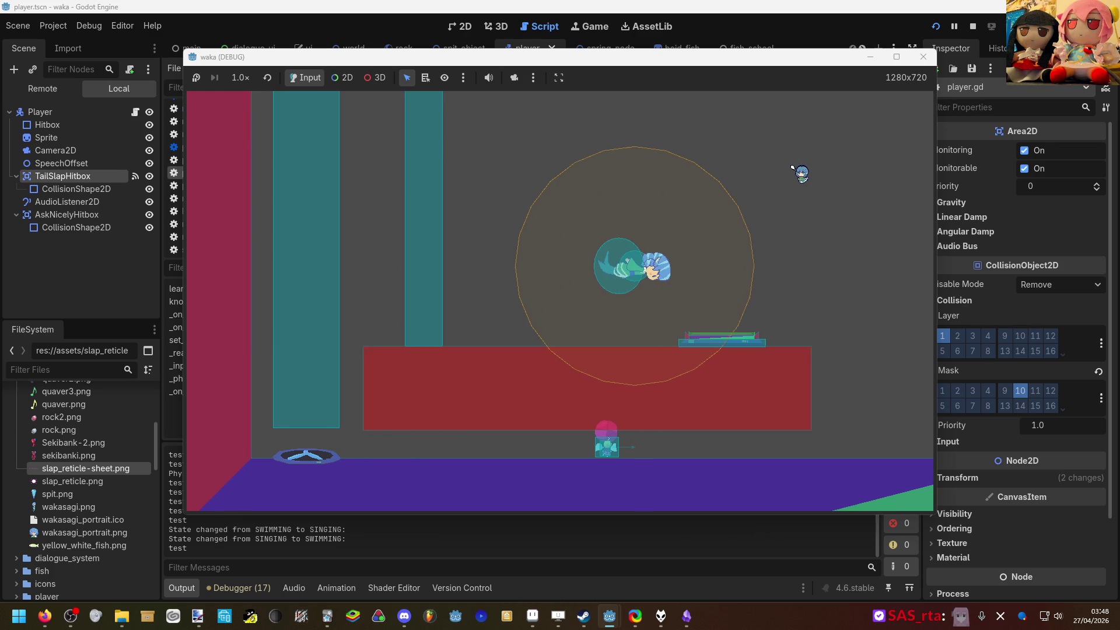
pyautogui.press('Down')
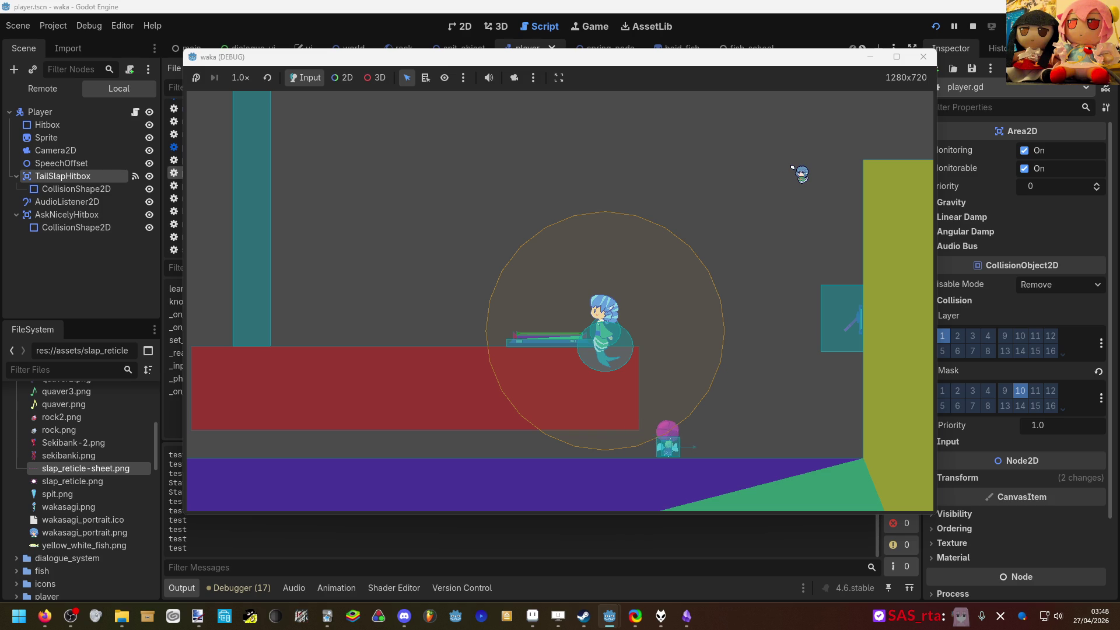
pyautogui.press('Right')
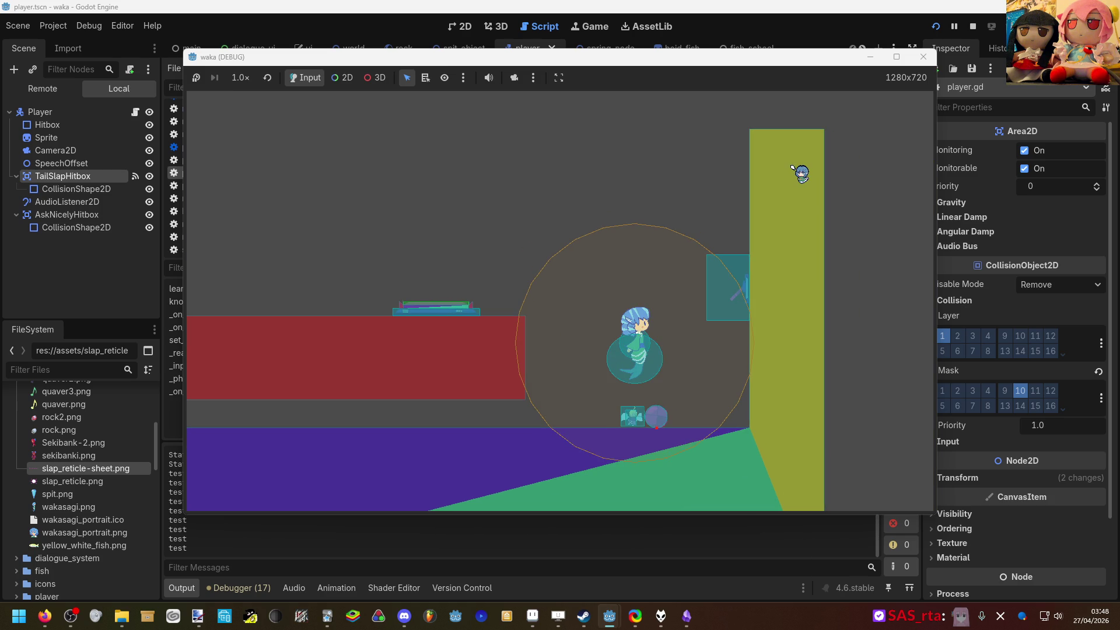
pyautogui.press('Down')
pyautogui.press('space')
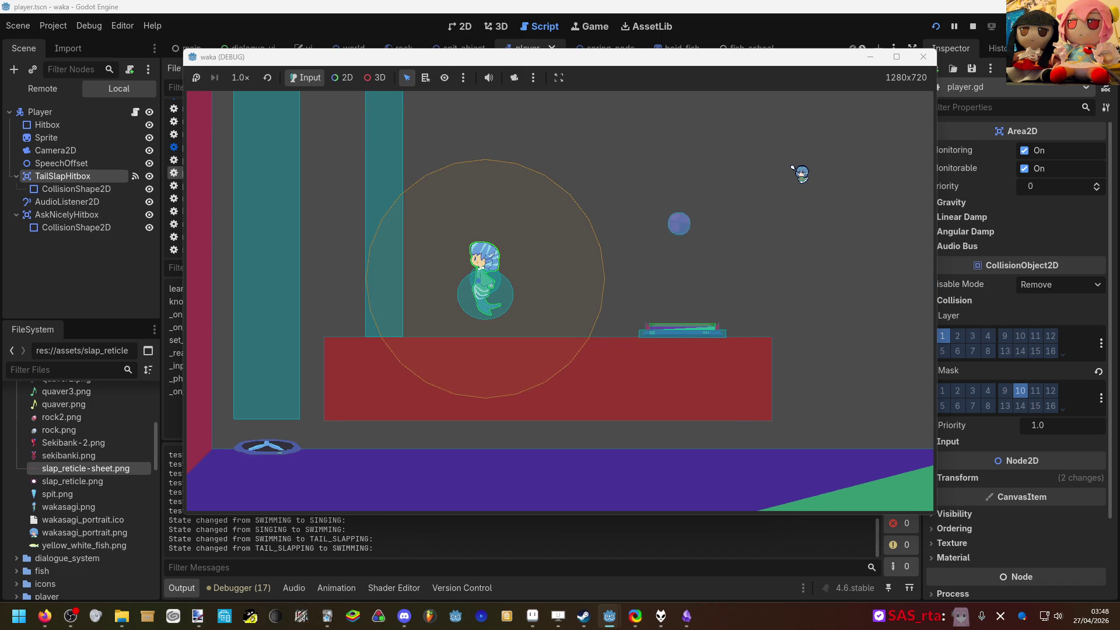
pyautogui.press('space')
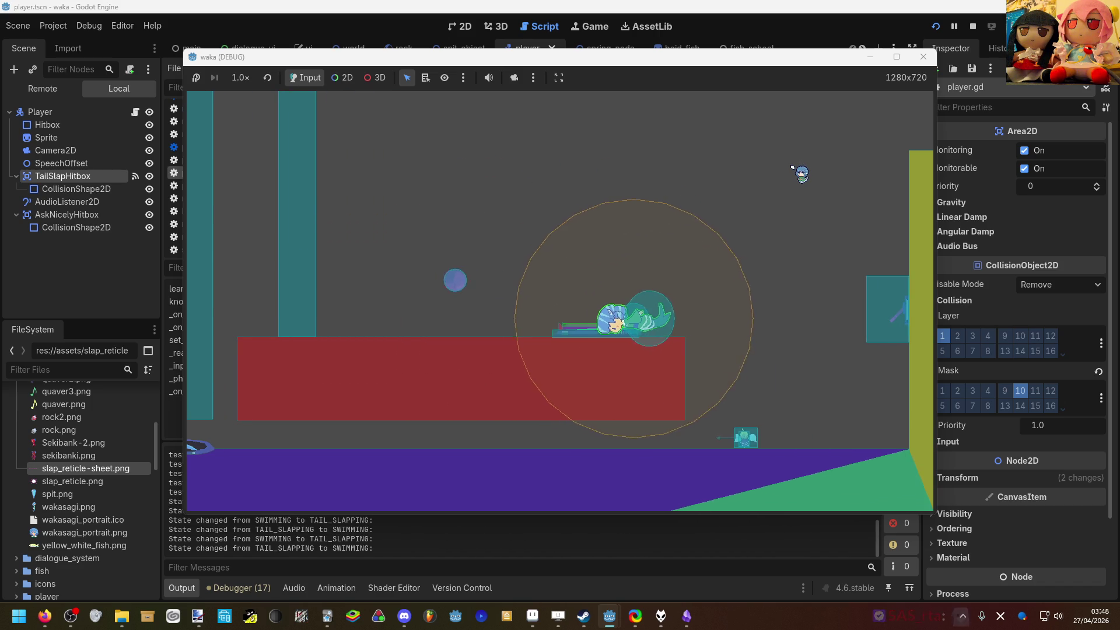
pyautogui.press('space')
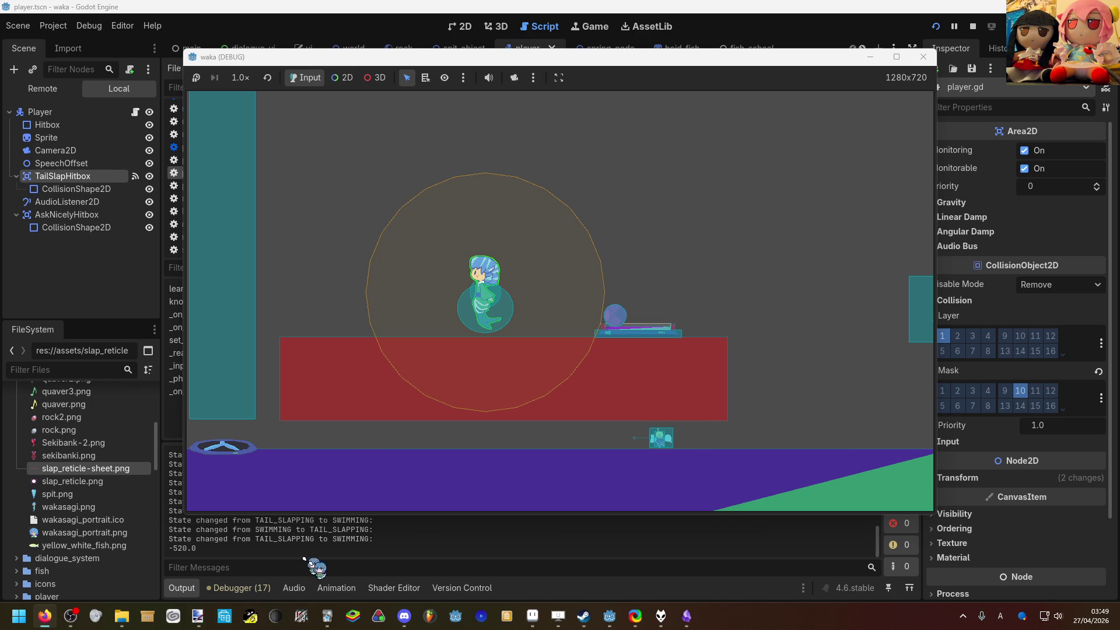
# Step: Bring the Godot editor back in front of the running game
pyautogui.click(362, 557)
# Step: Delete the print("test") line 157 from player.gd and save
pyautogui.scroll(3, 503, 328)
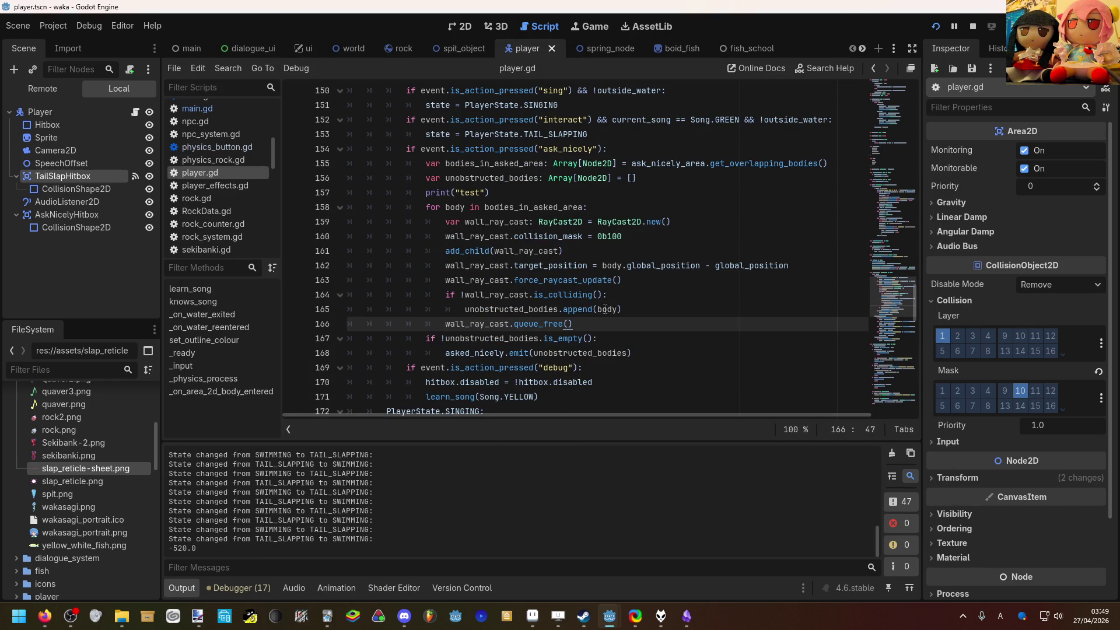
pyautogui.scroll(3, 605, 318)
pyautogui.click(583, 329)
pyautogui.hotkey('shift', 'Home')
pyautogui.hotkey('shift', 'Home')
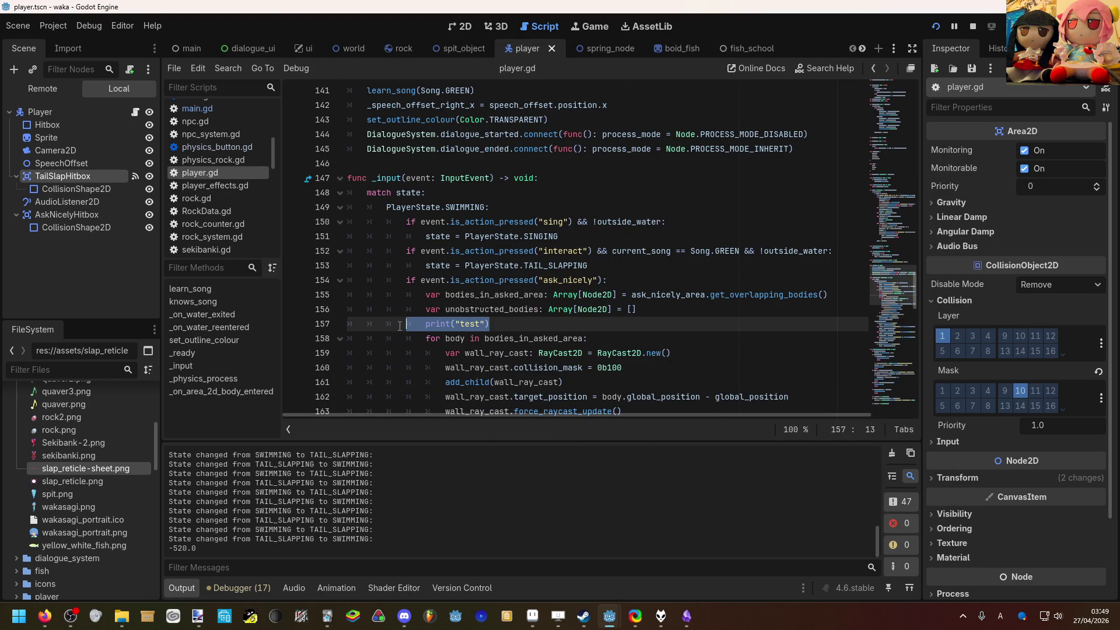
pyautogui.press('BackSpace')
pyautogui.scroll(-4, 486, 320)
pyautogui.press('BackSpace')
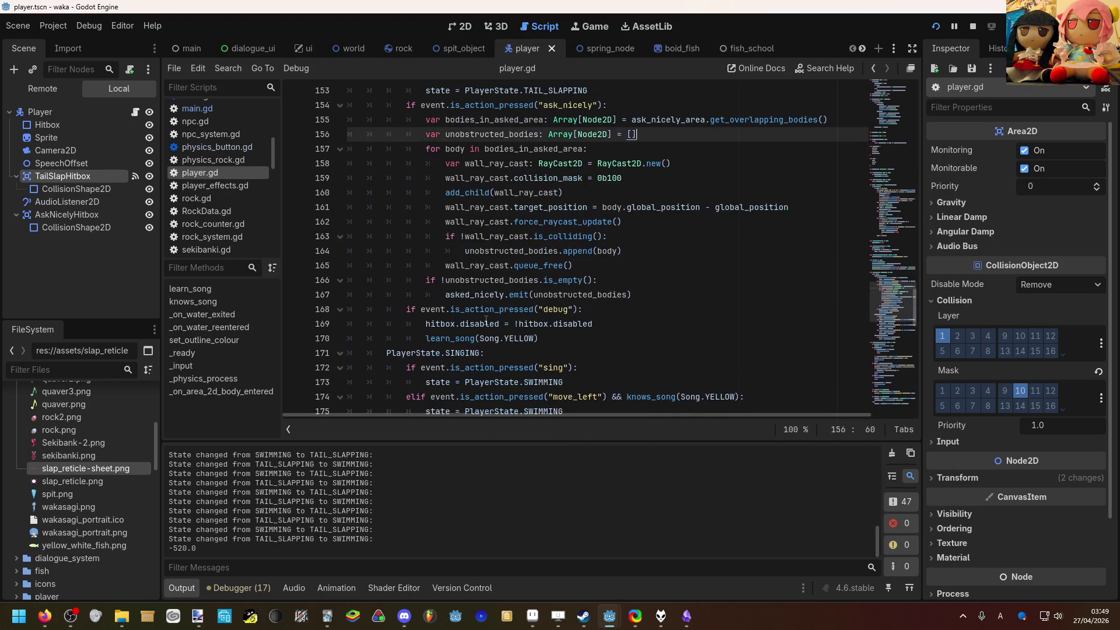
pyautogui.scroll(2, 486, 319)
pyautogui.hotkey('ctrl', 's')
pyautogui.scroll(-1, 486, 292)
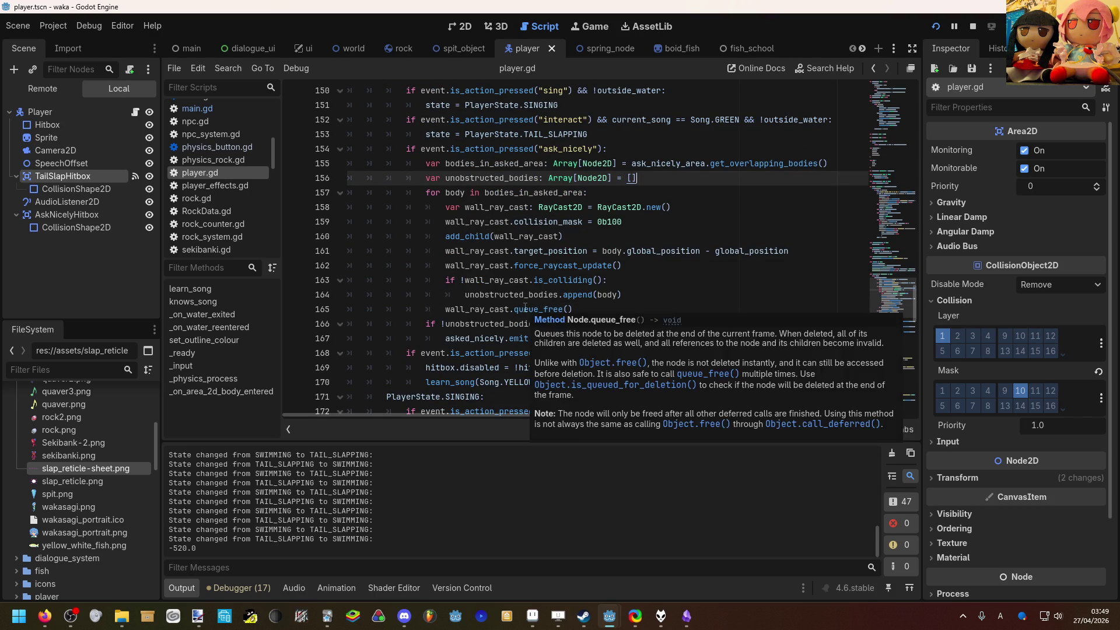
# Step: Review the script, check the running game, then switch to the main scene
pyautogui.scroll(15, 521, 304)
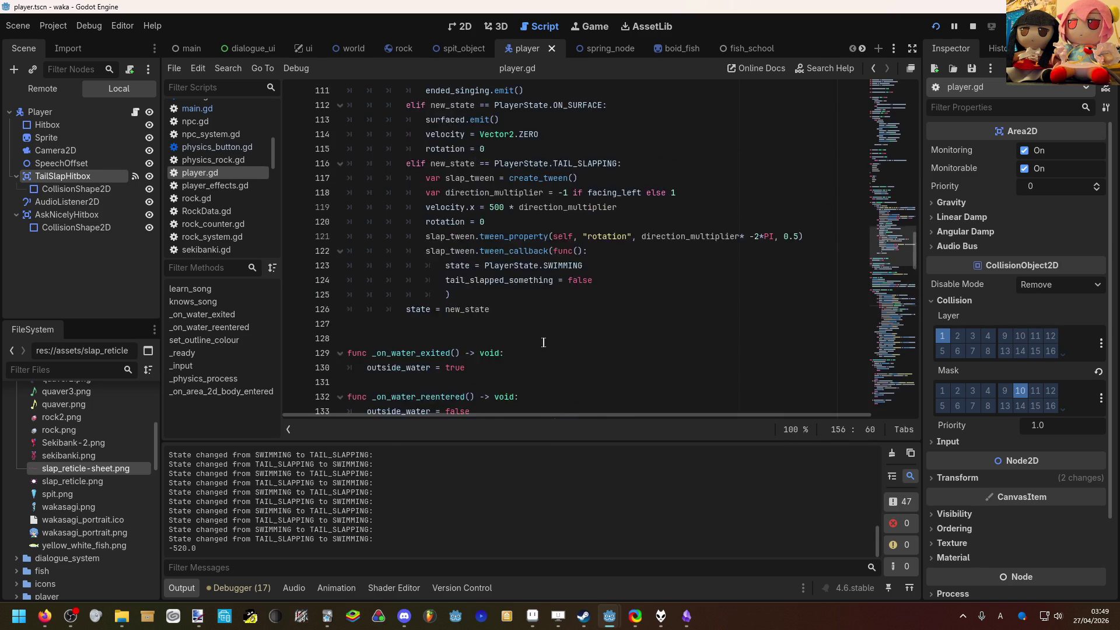
pyautogui.scroll(20, 534, 340)
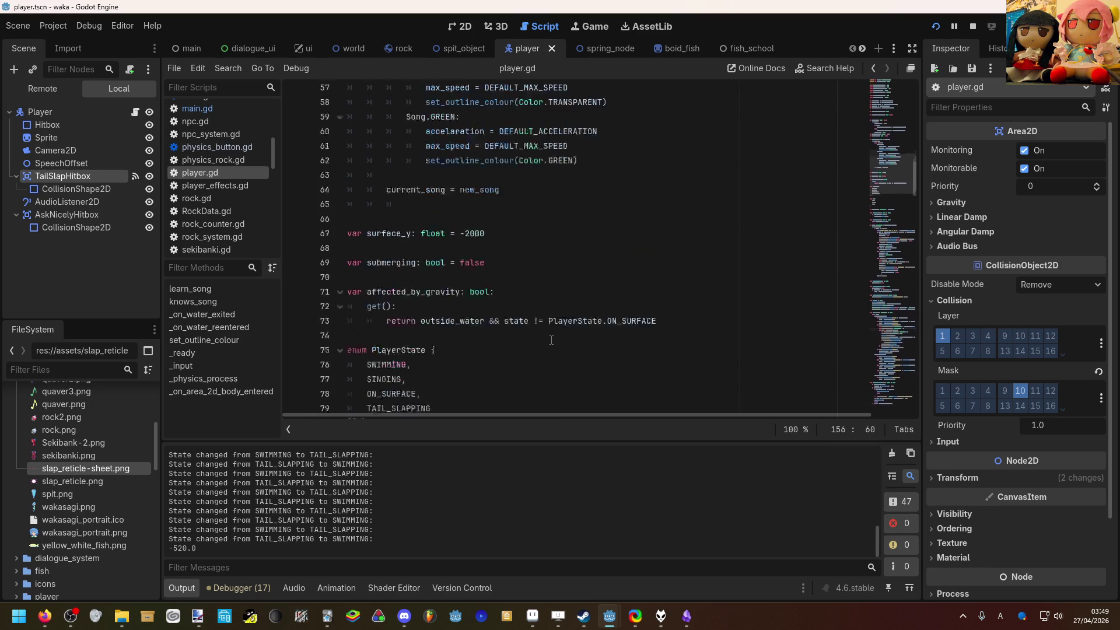
pyautogui.scroll(12, 551, 340)
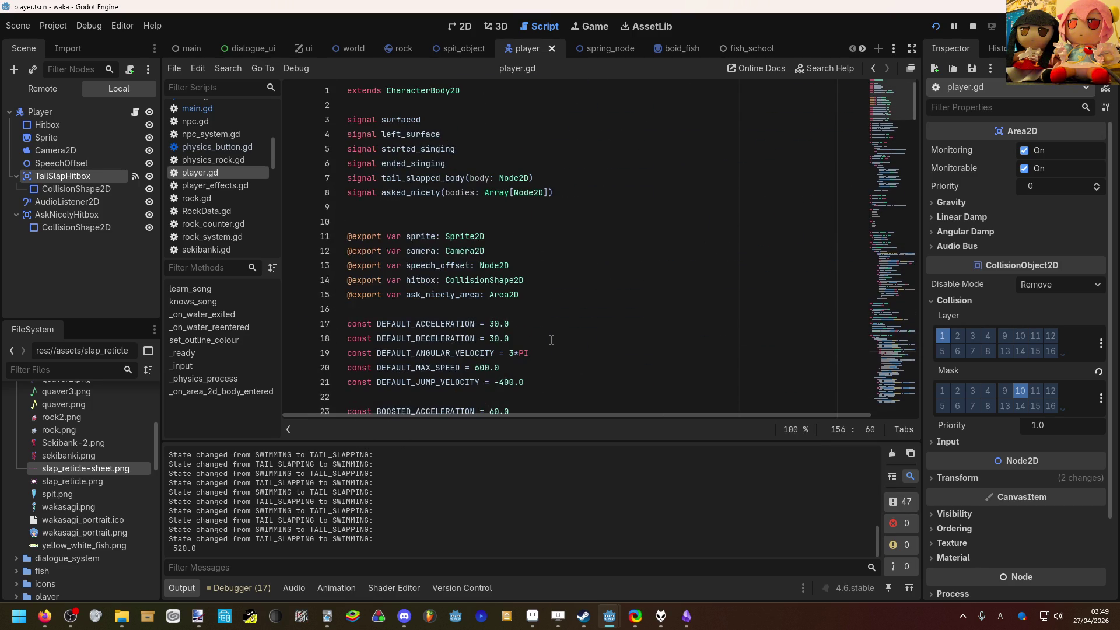
pyautogui.moveTo(870, 315); pyautogui.dragTo(894, 416)
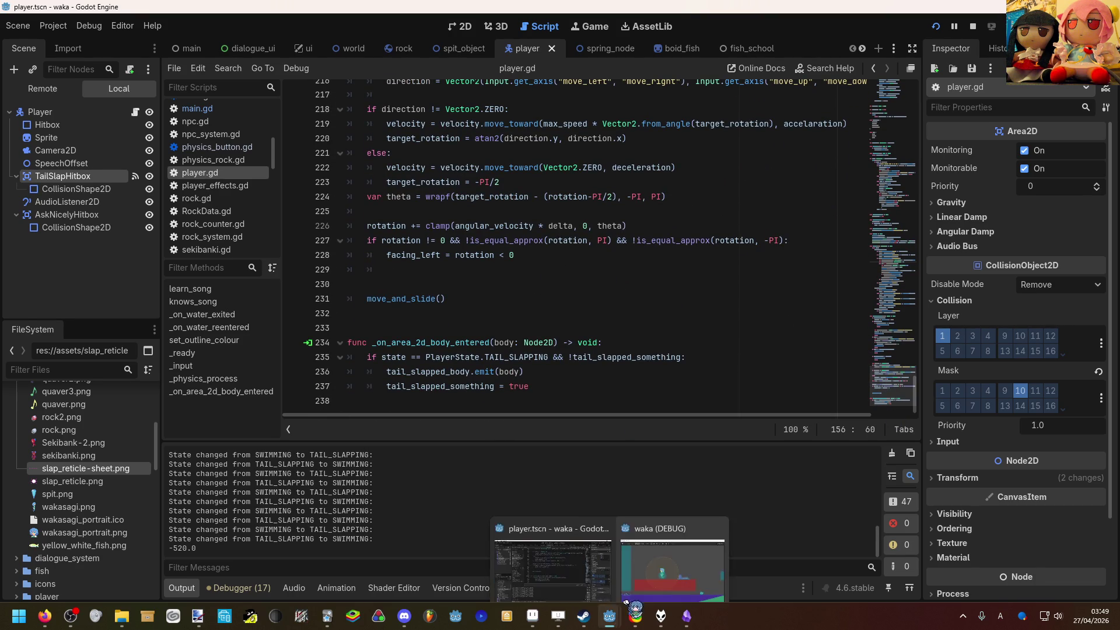
pyautogui.moveTo(610, 612)
pyautogui.click(670, 563)
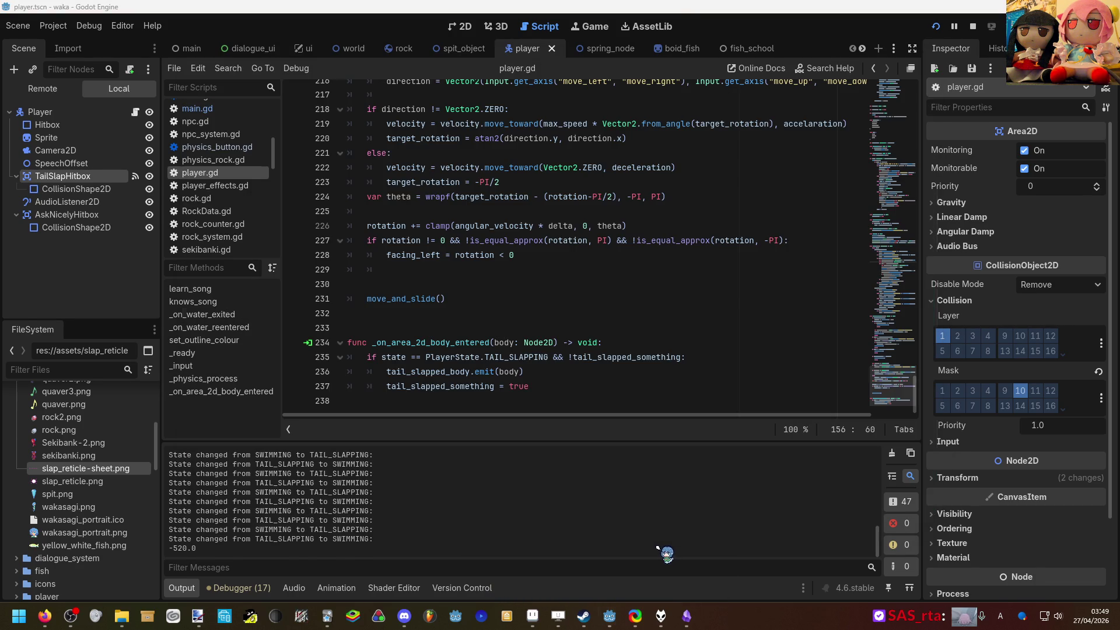
pyautogui.click(665, 554)
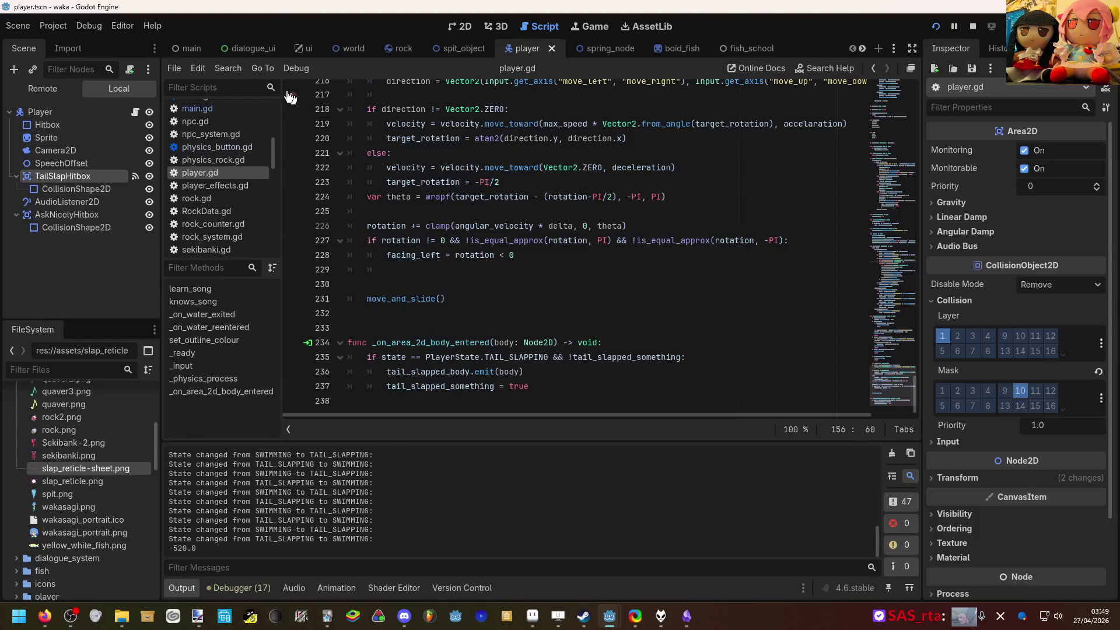
pyautogui.click(190, 48)
pyautogui.scroll(-3, 146, 194)
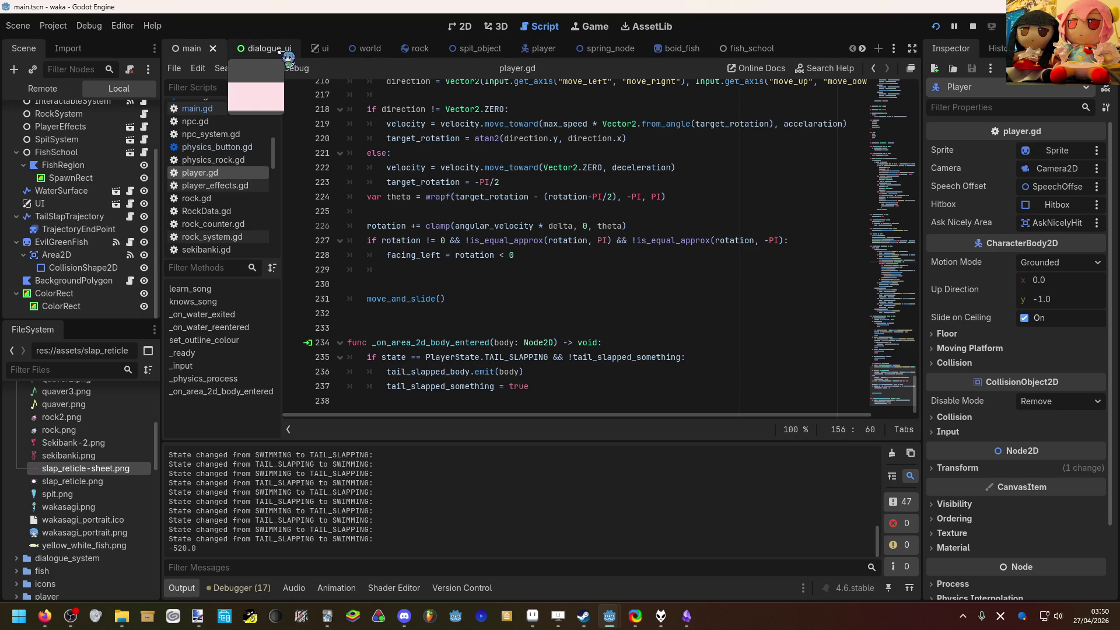
# Step: Open the SmallFairy scene from the world scene's 2D view and pick the Select tool
pyautogui.click(358, 49)
pyautogui.scroll(-5, 100, 227)
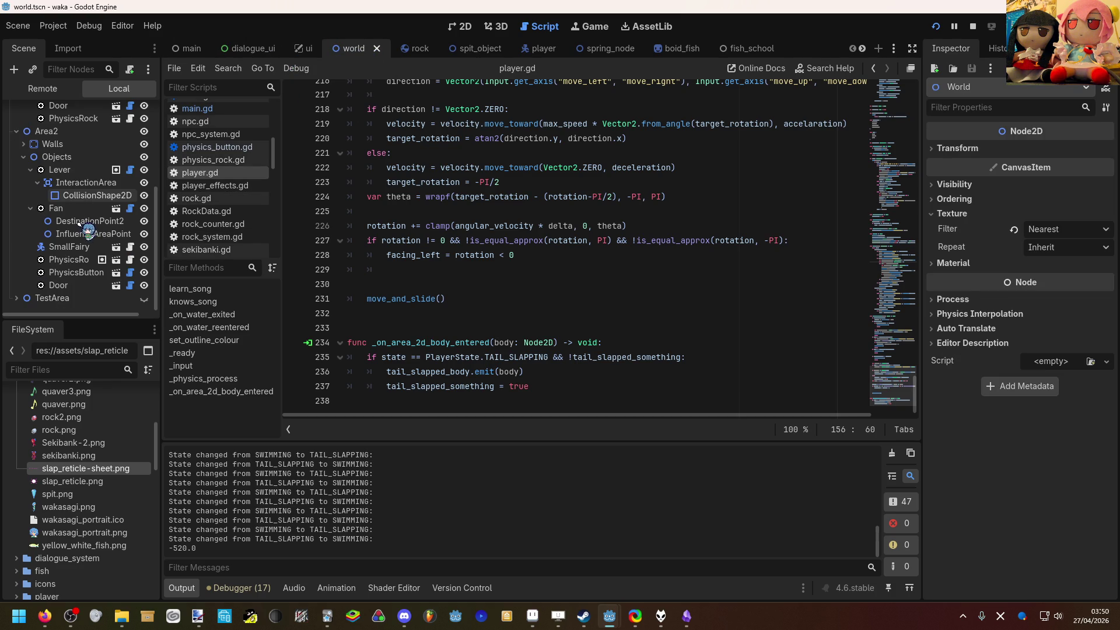
pyautogui.click(459, 27)
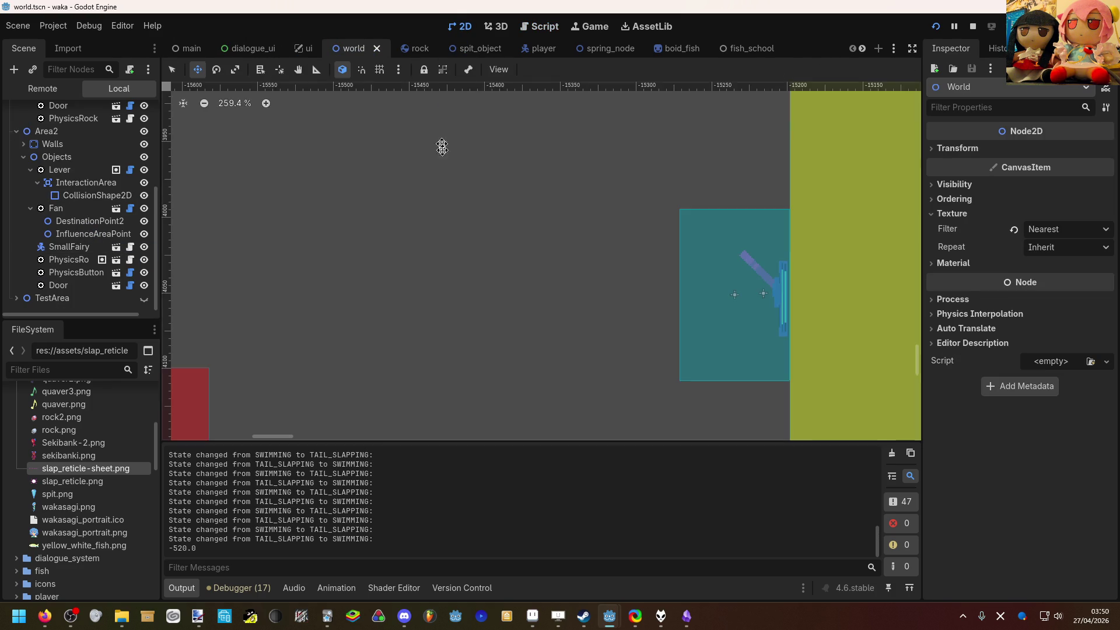
pyautogui.scroll(5, 393, 273)
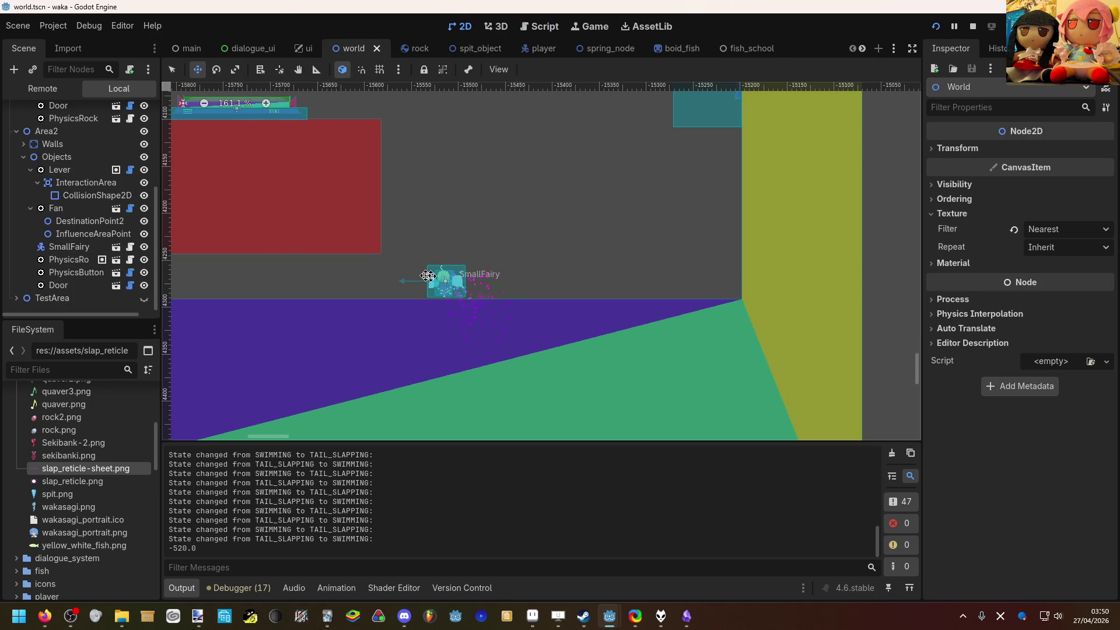
pyautogui.click(116, 247)
pyautogui.scroll(5, 502, 279)
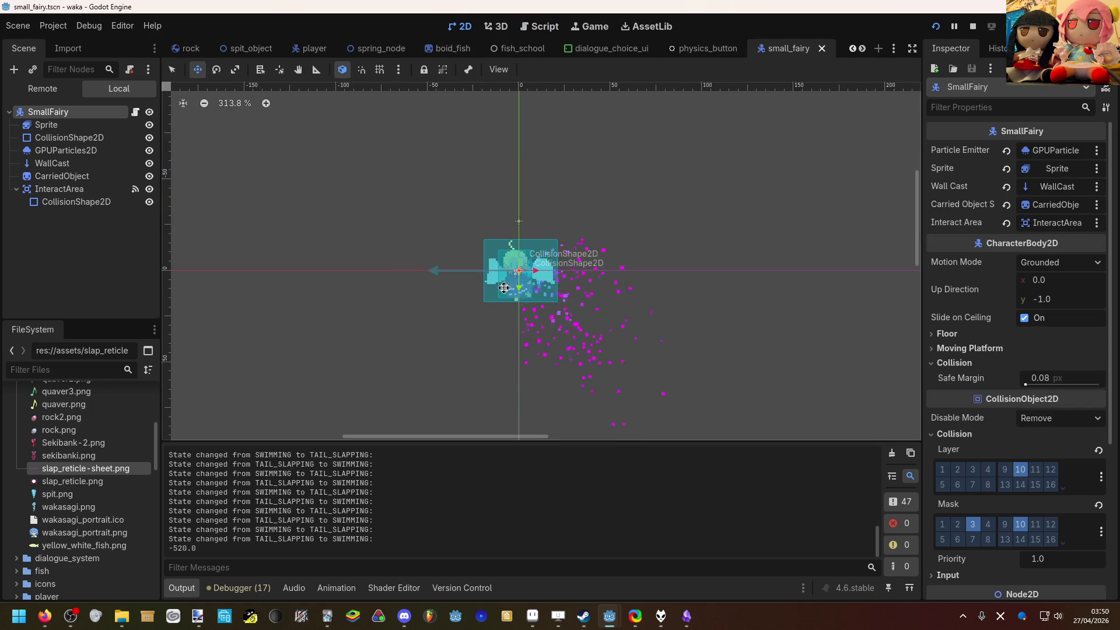
pyautogui.press('q')
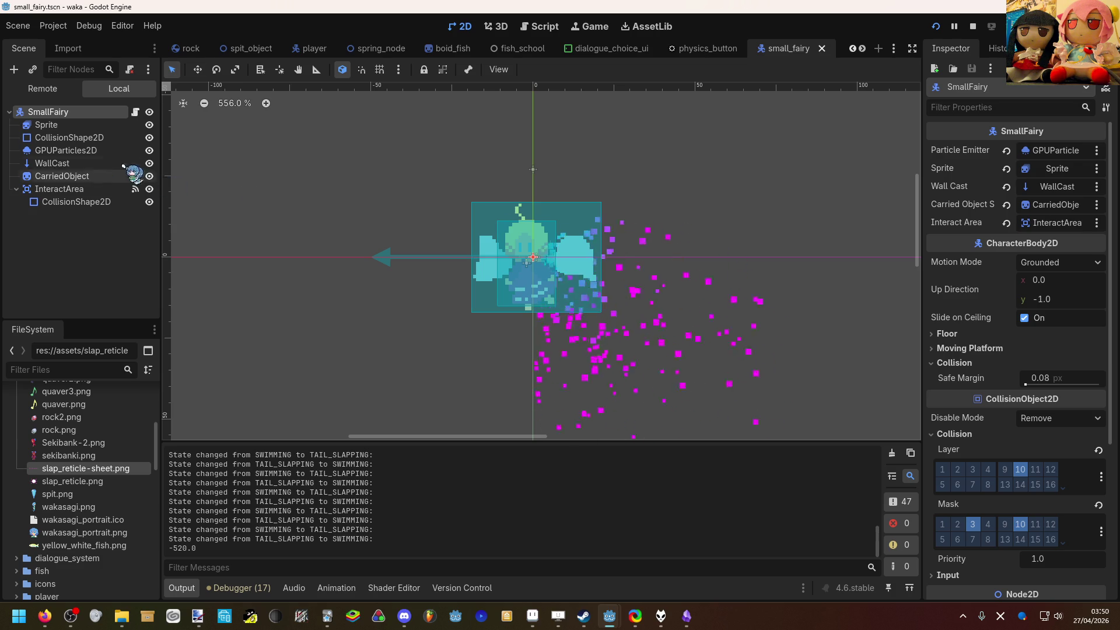
# Step: Start adding a child node under SmallFairy, searching for Polygon2D
pyautogui.rightClick(99, 112)
pyautogui.click(122, 142)
pyautogui.write('pol')
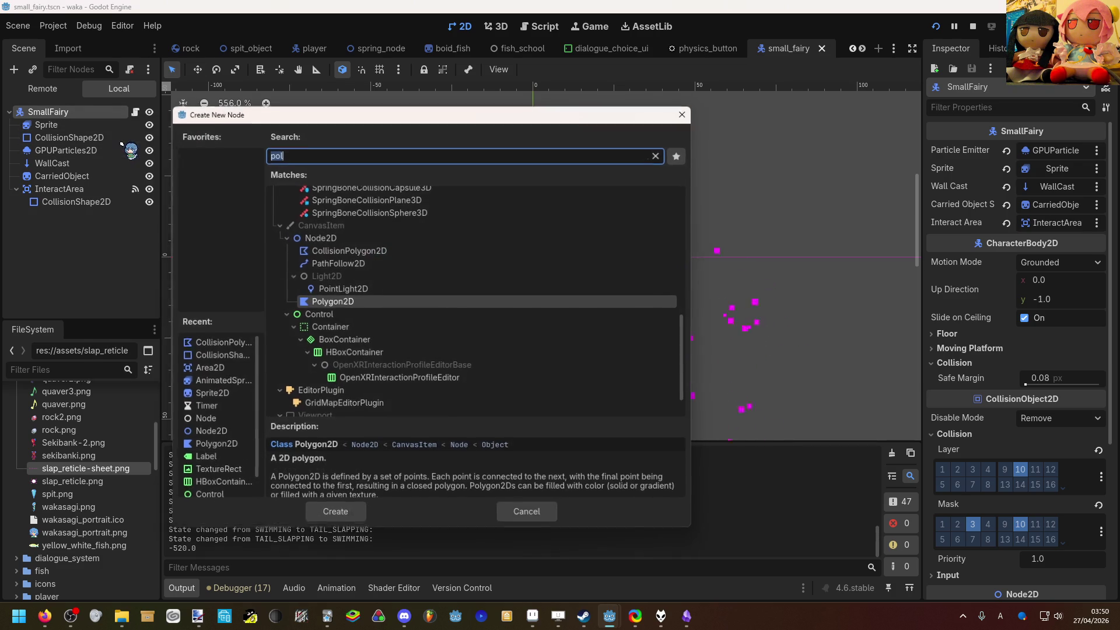
pyautogui.write('N')
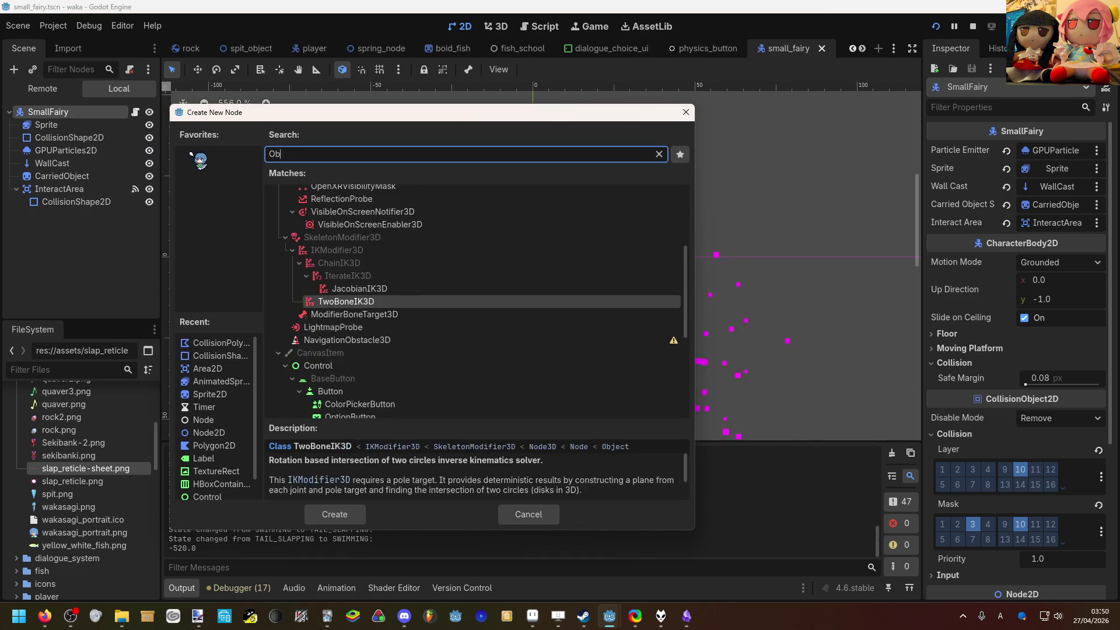
pyautogui.write('ode2D')
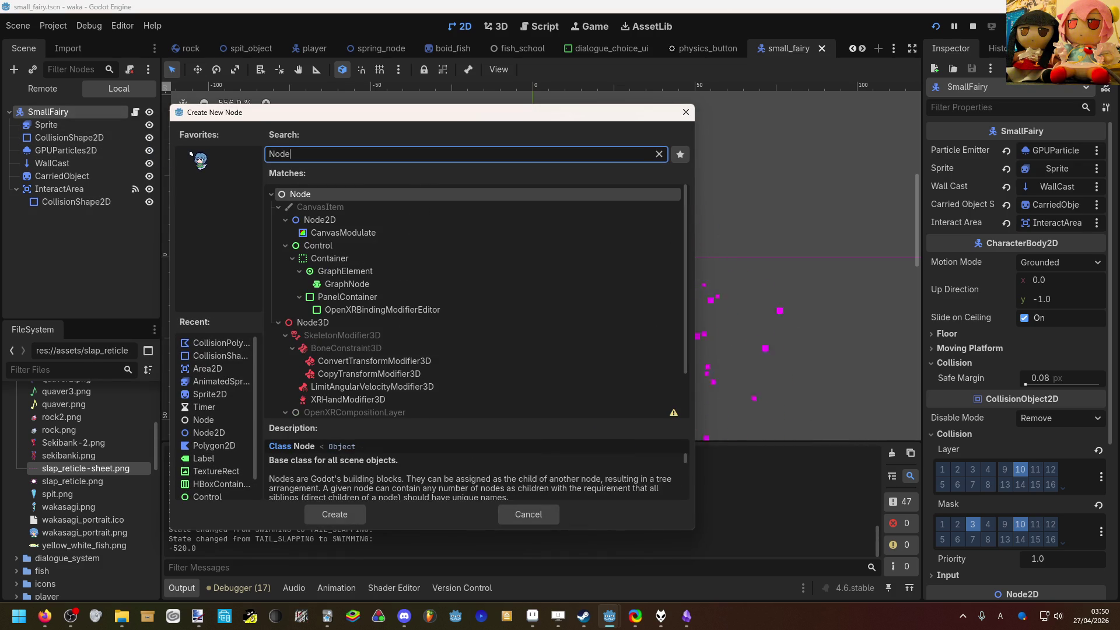
# Step: Add a Node2D child under SmallFairy and rename it ObjectPlacePosition
pyautogui.press('Return')
pyautogui.doubleClick(90, 216)
pyautogui.write('ObjectPlace')
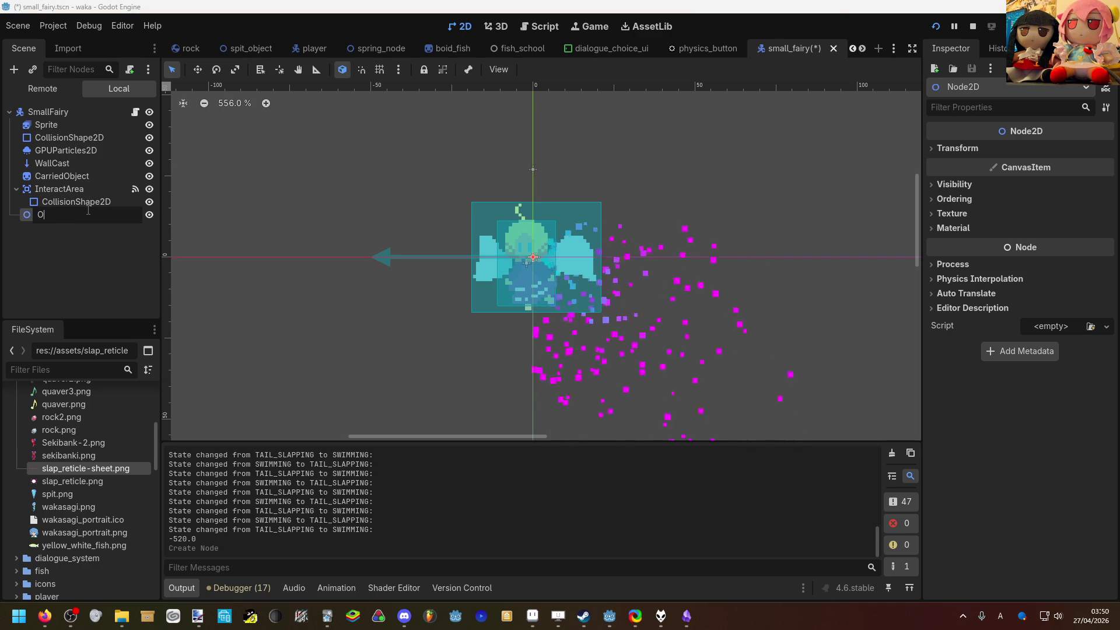
pyautogui.write('Position')
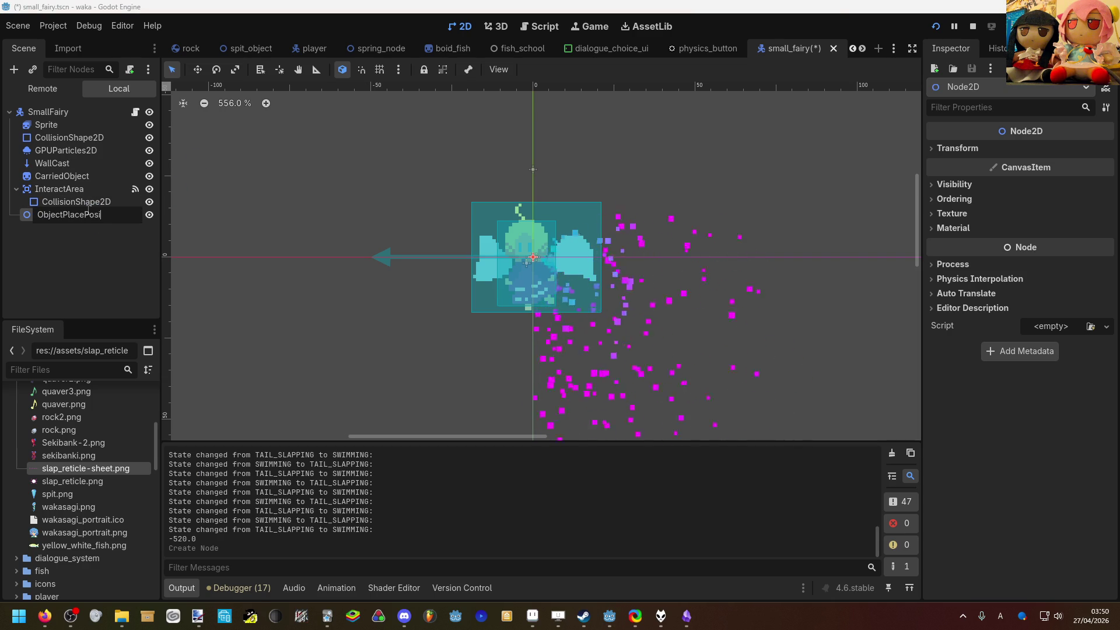
pyautogui.press('Return')
# Step: Move ObjectPlacePosition to (-40, 0), just left of the fairy sprite
pyautogui.press('w')
pyautogui.moveTo(375, 210)
pyautogui.mouseDown()
pyautogui.moveTo(383, 288)
pyautogui.moveTo(398, 305)
pyautogui.moveTo(368, 273)
pyautogui.mouseUp()
pyautogui.scroll(3, 392, 293)
pyautogui.press('q')
pyautogui.click(386, 274)
pyautogui.scroll(5, 386, 273)
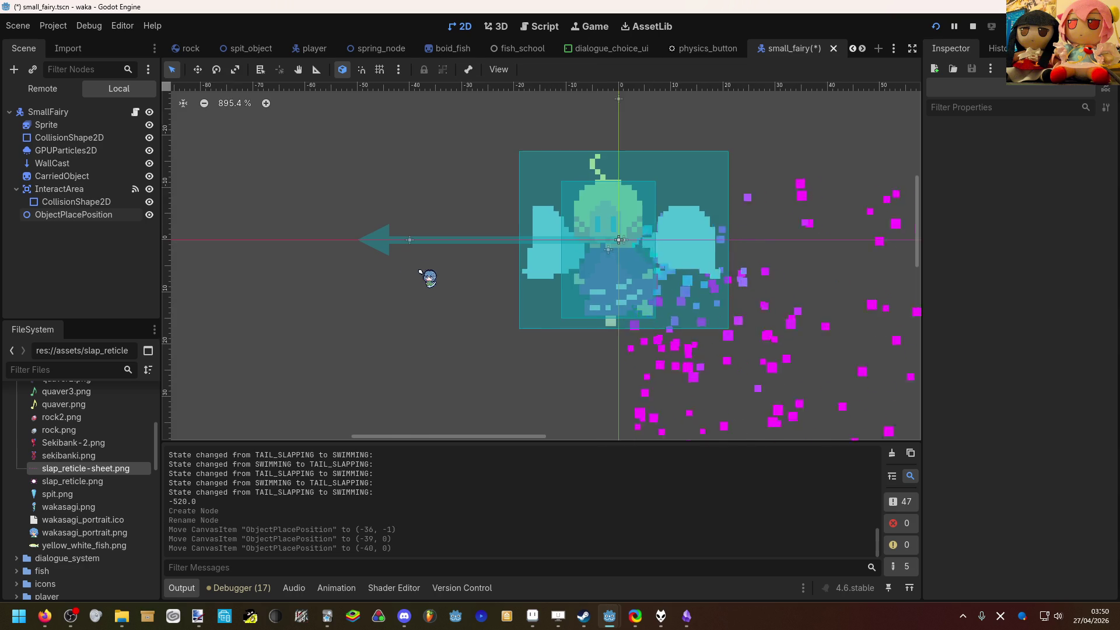
pyautogui.scroll(-5, 413, 344)
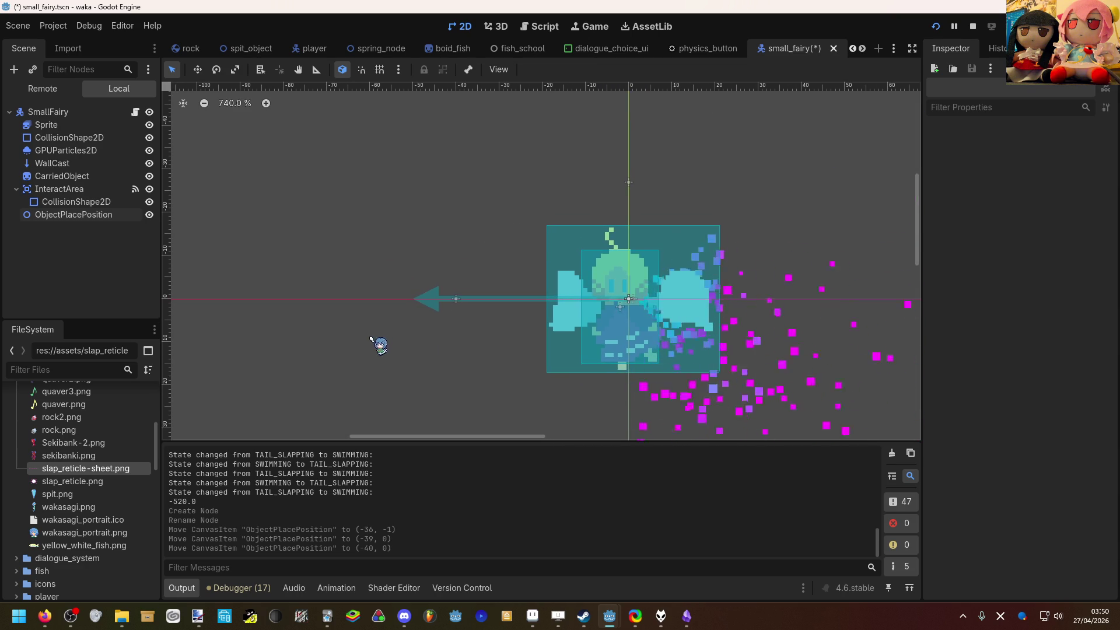
pyautogui.moveTo(375, 343); pyautogui.dragTo(495, 324)
pyautogui.click(557, 290)
pyautogui.click(541, 265)
pyautogui.scroll(-1, 524, 271)
pyautogui.scroll(-1, 513, 277)
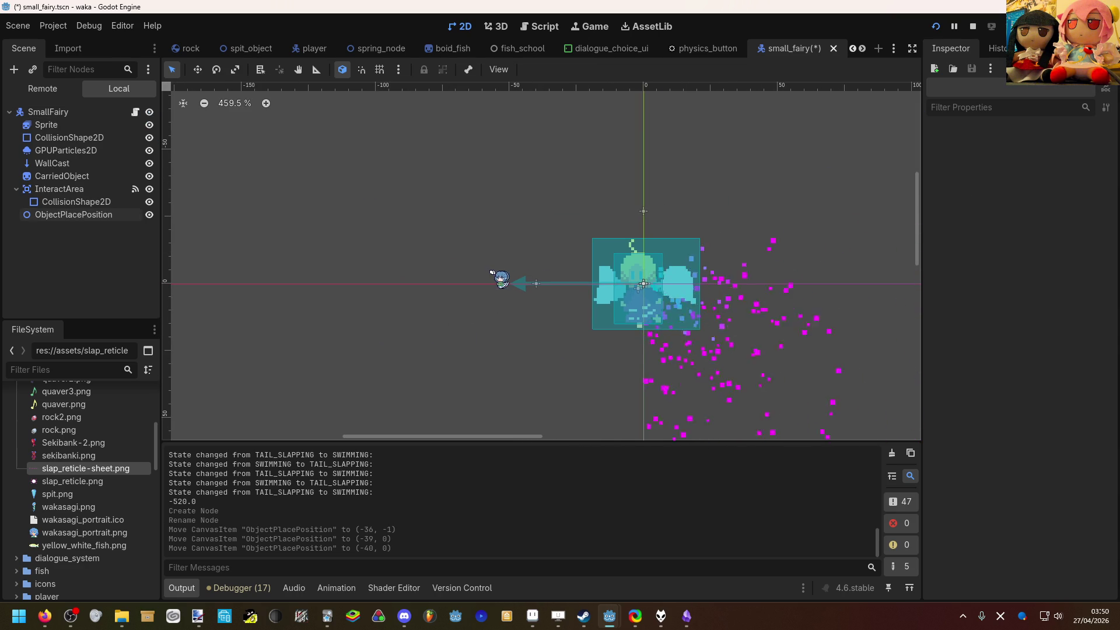
pyautogui.scroll(1, 592, 311)
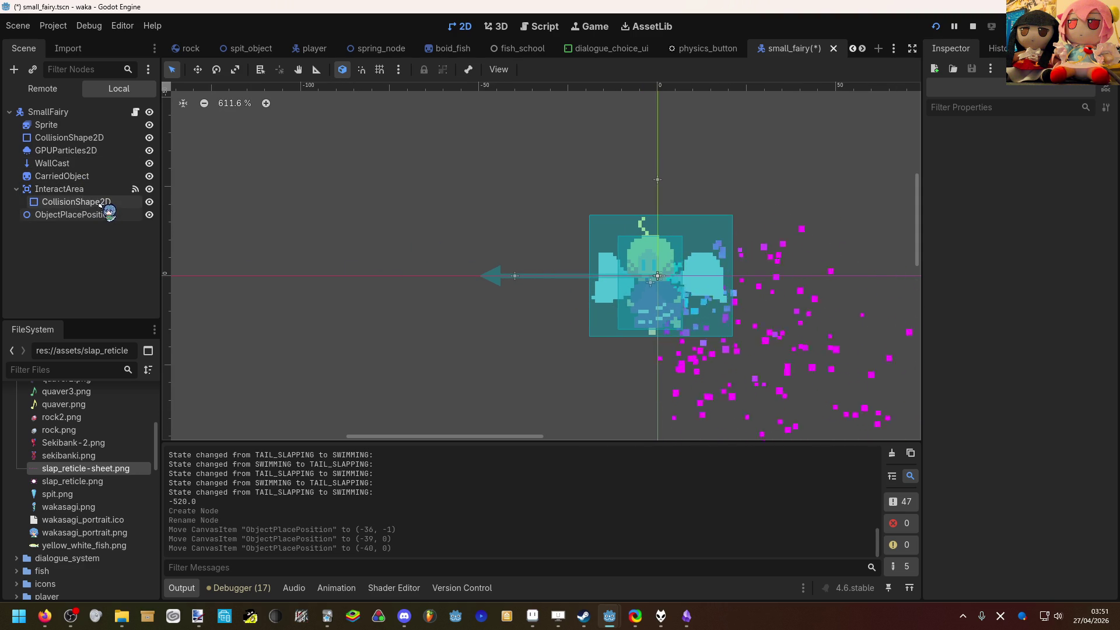
pyautogui.click(100, 214)
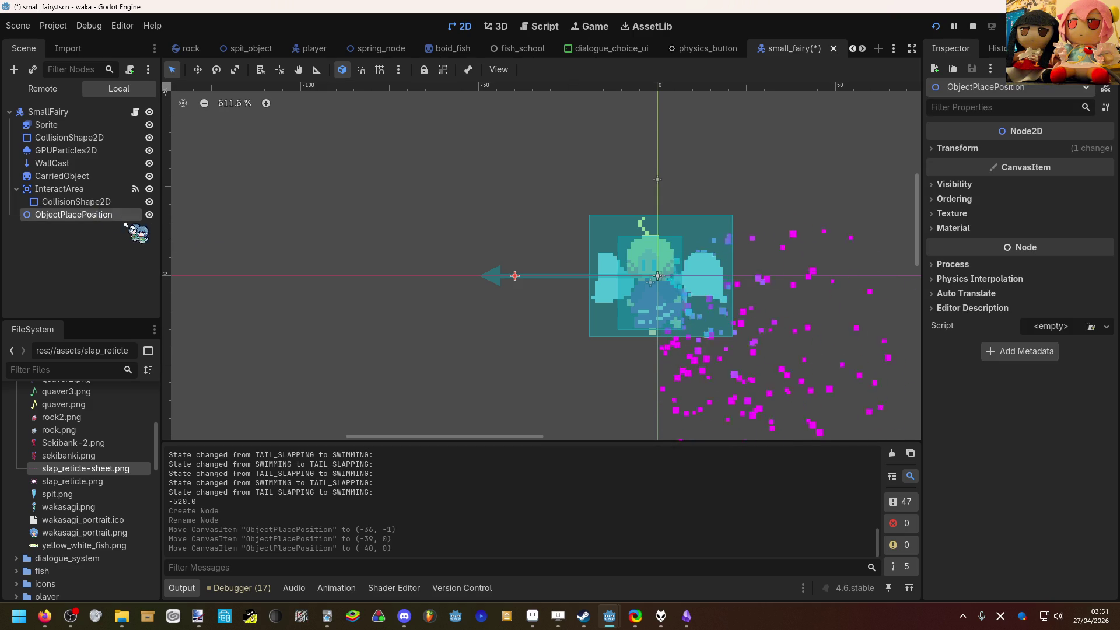
pyautogui.click(93, 111)
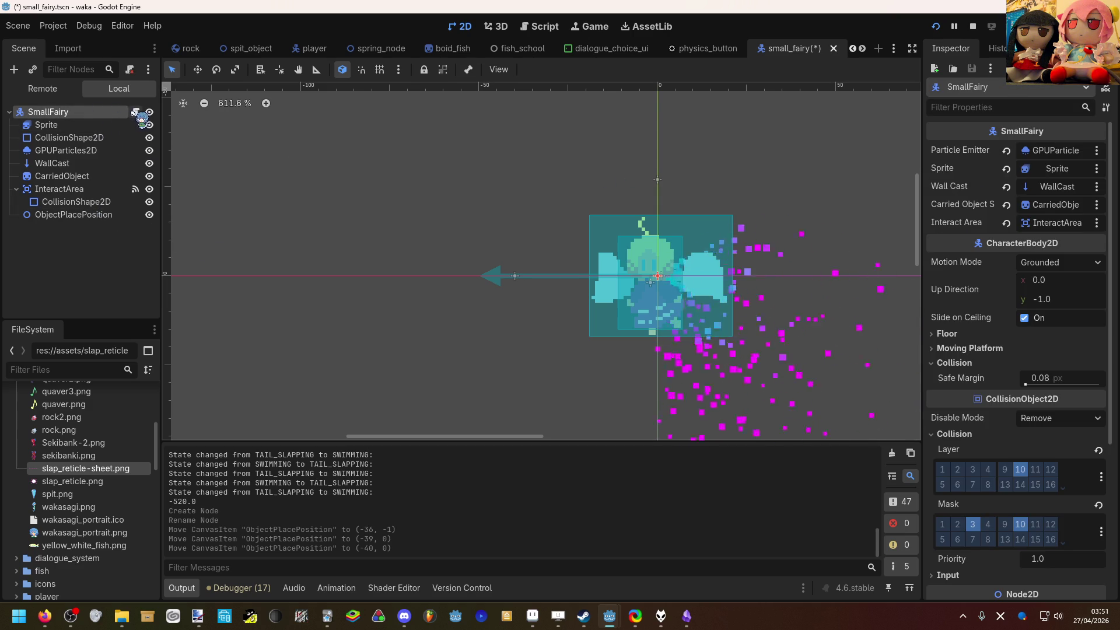
pyautogui.click(135, 112)
pyautogui.scroll(10, 537, 262)
pyautogui.scroll(12, 537, 262)
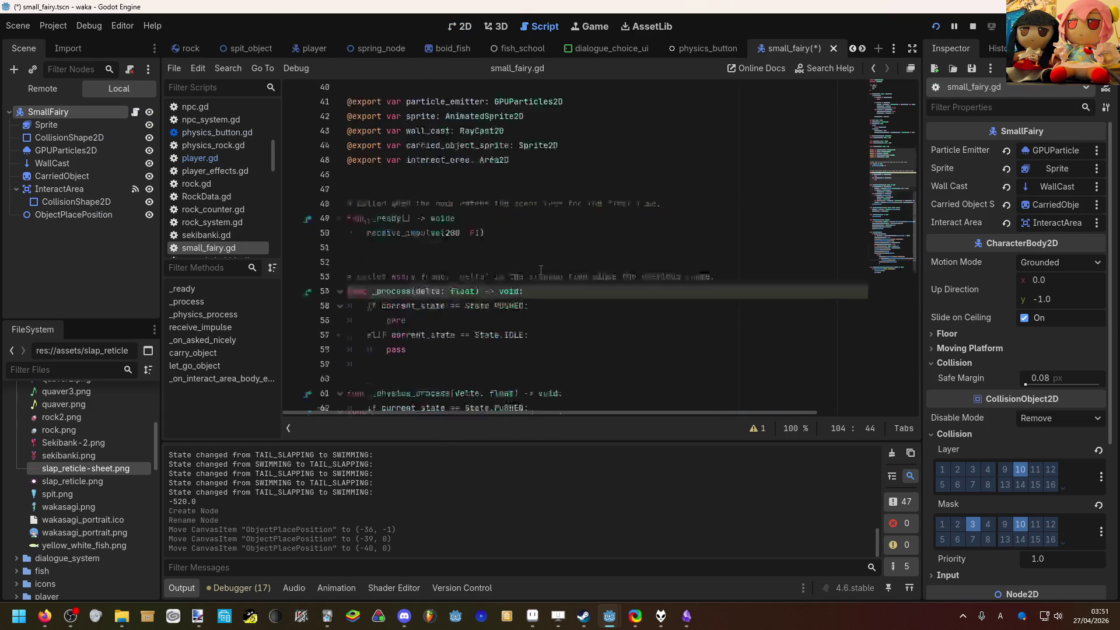
pyautogui.click(556, 354)
pyautogui.press('Return')
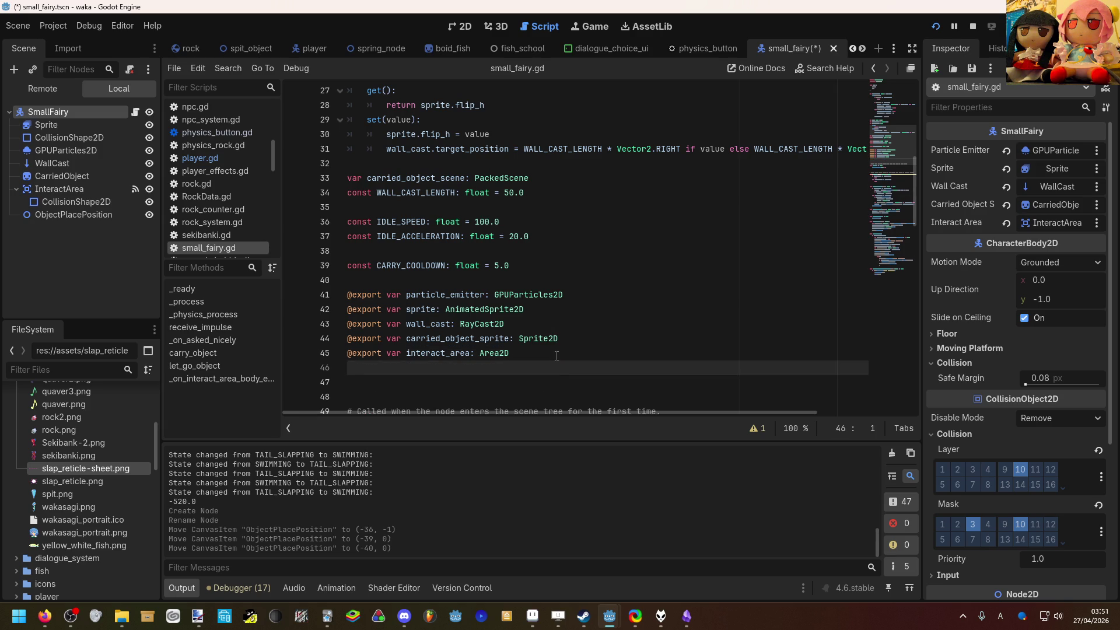
pyautogui.write('@export ')
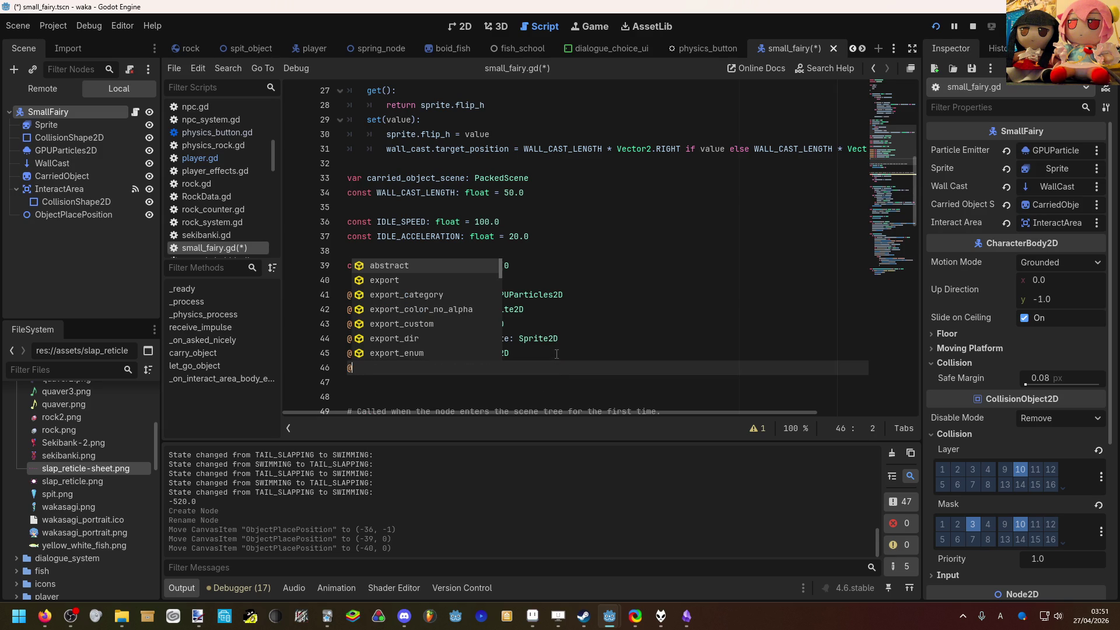
pyautogui.write('var object')
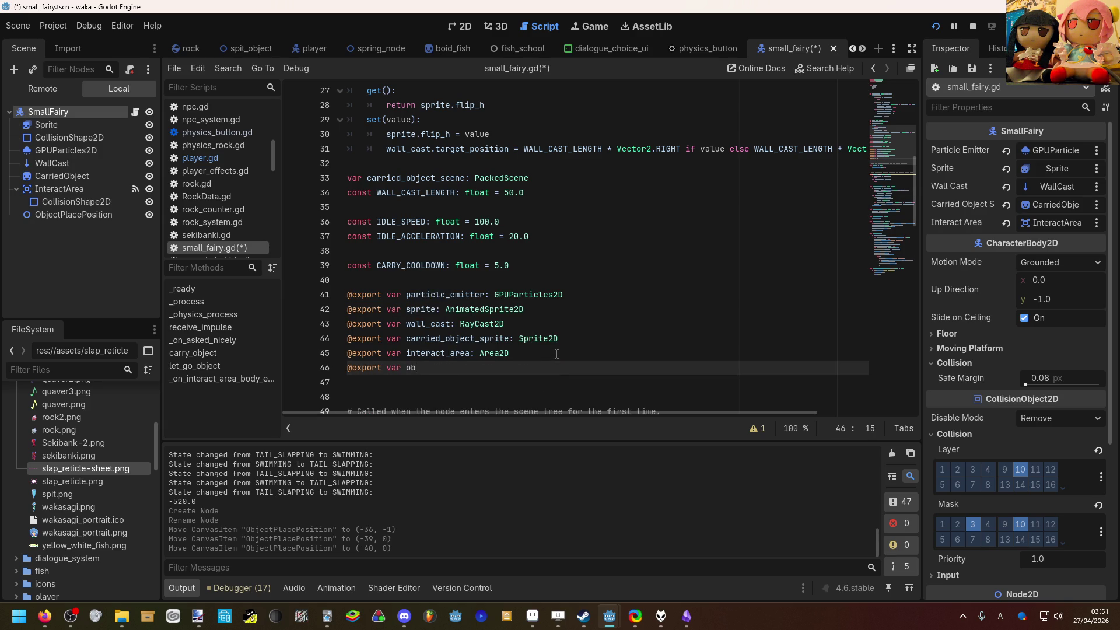
pyautogui.write('_place_posi')
pyautogui.write('tion: Node')
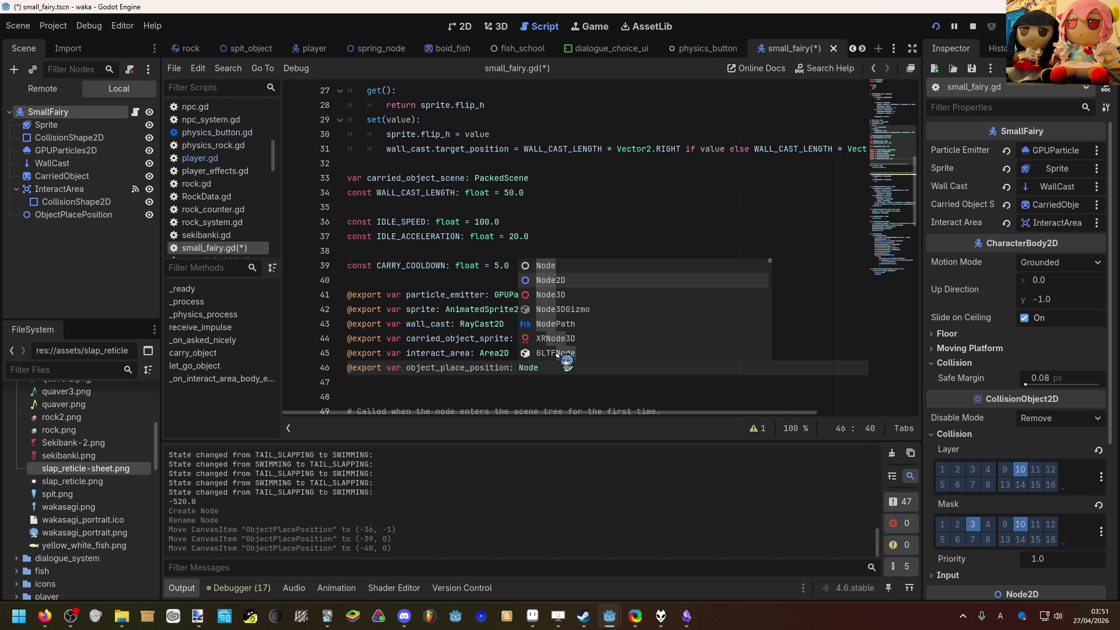
pyautogui.press('Return')
pyautogui.hotkey('ctrl', 's')
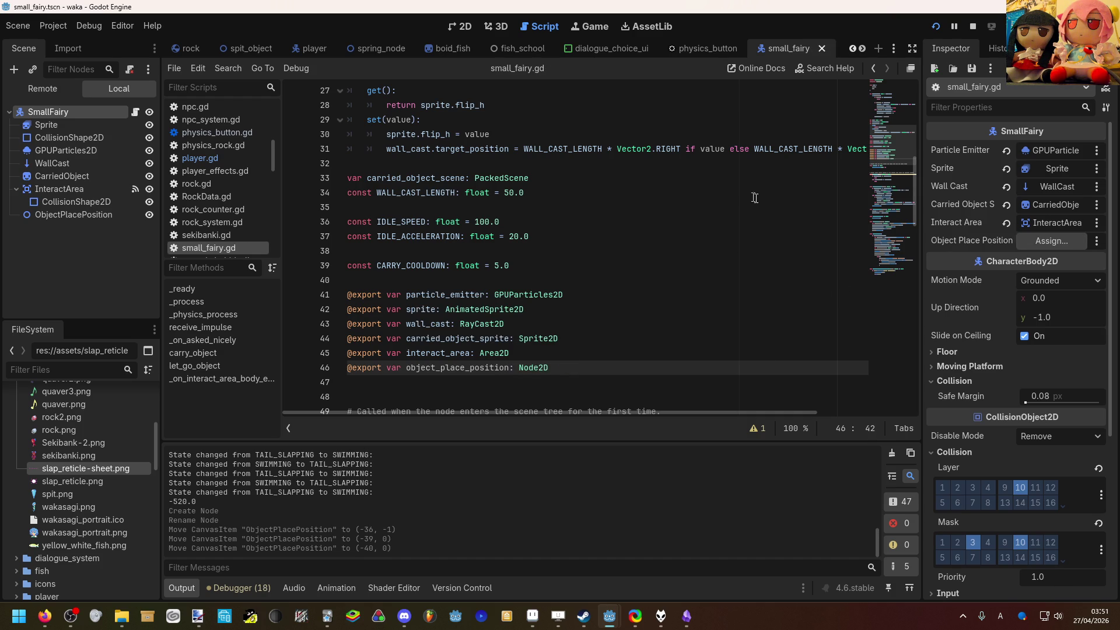
# Step: Assign the ObjectPlacePosition node to the Object Place Position property in the Inspector
pyautogui.click(1051, 241)
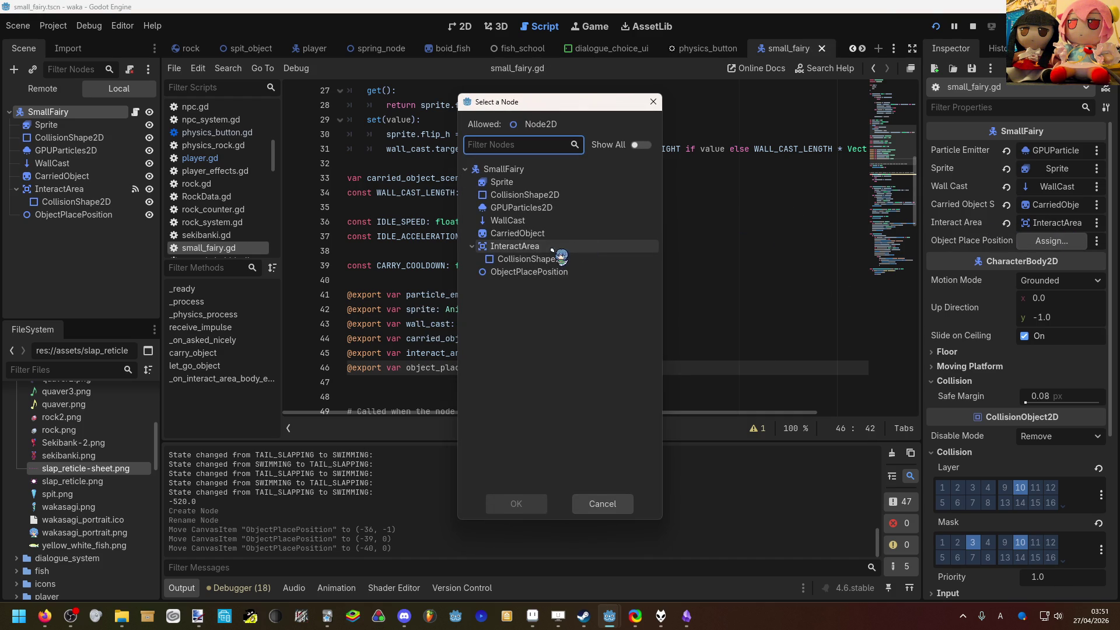
pyautogui.click(551, 272)
pyautogui.click(535, 502)
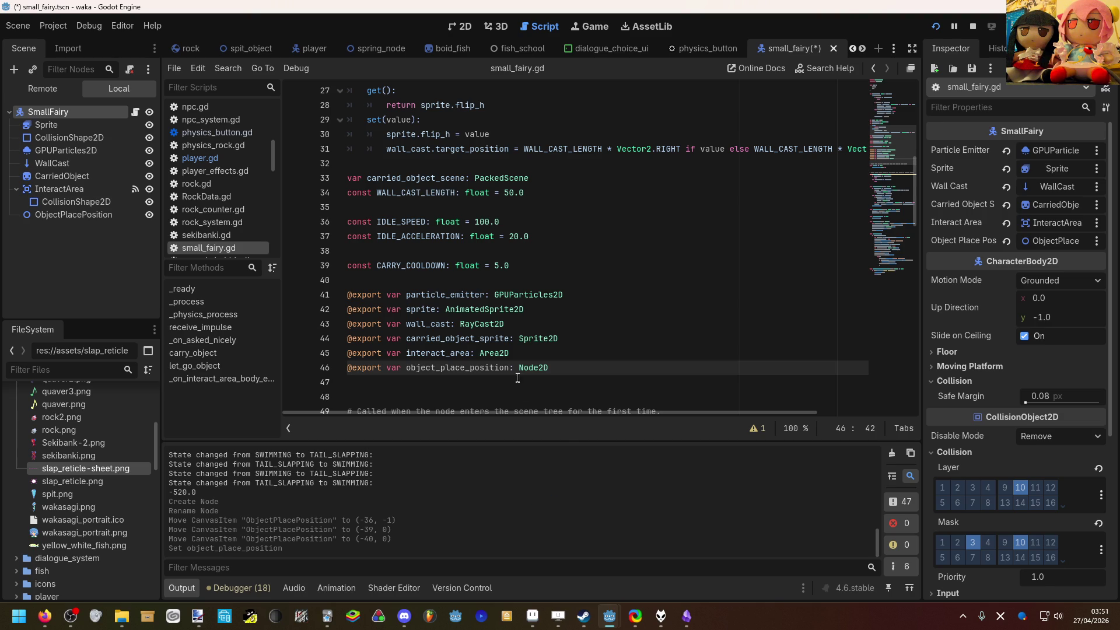
pyautogui.scroll(-13, 530, 328)
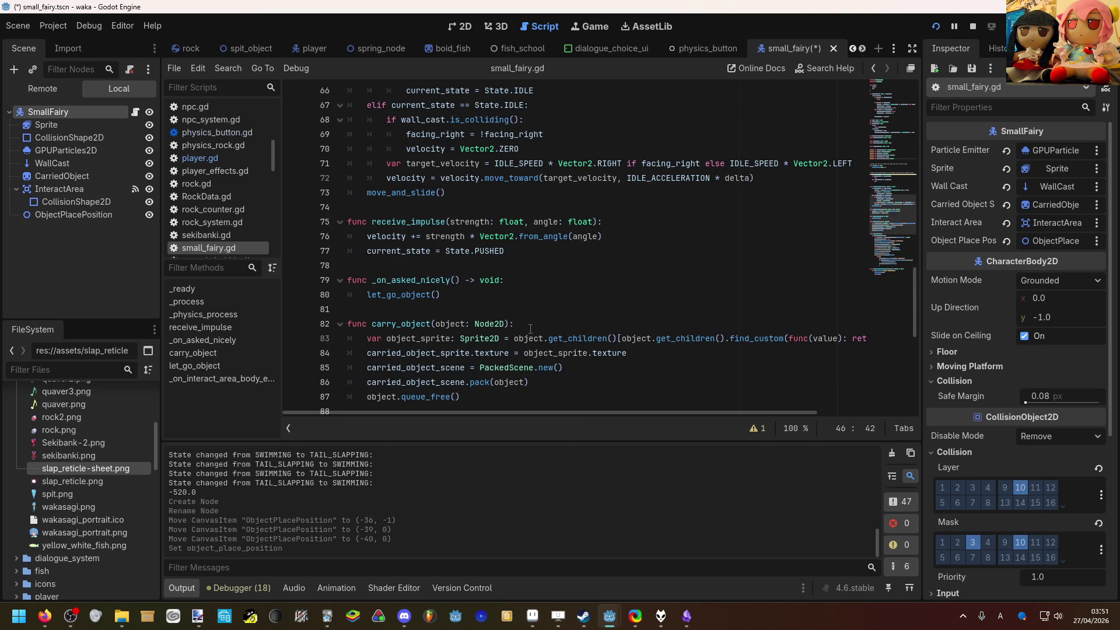
# Step: Insert a new line after the wall_cast target_position assignment in the facing_right setter, leaving it empty
pyautogui.scroll(2, 530, 329)
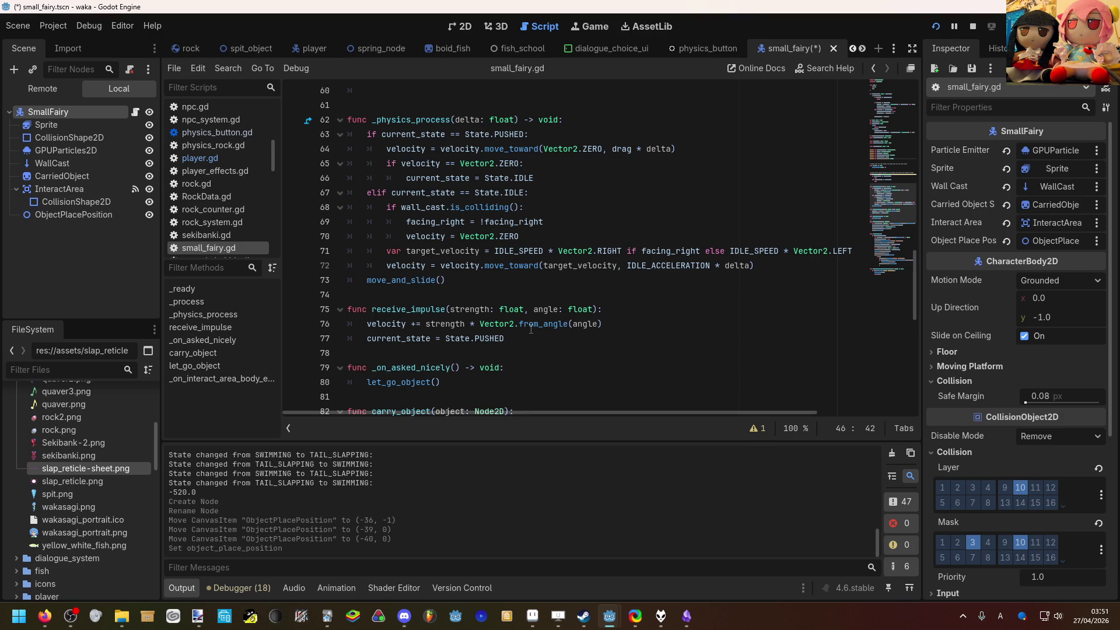
pyautogui.scroll(13, 531, 330)
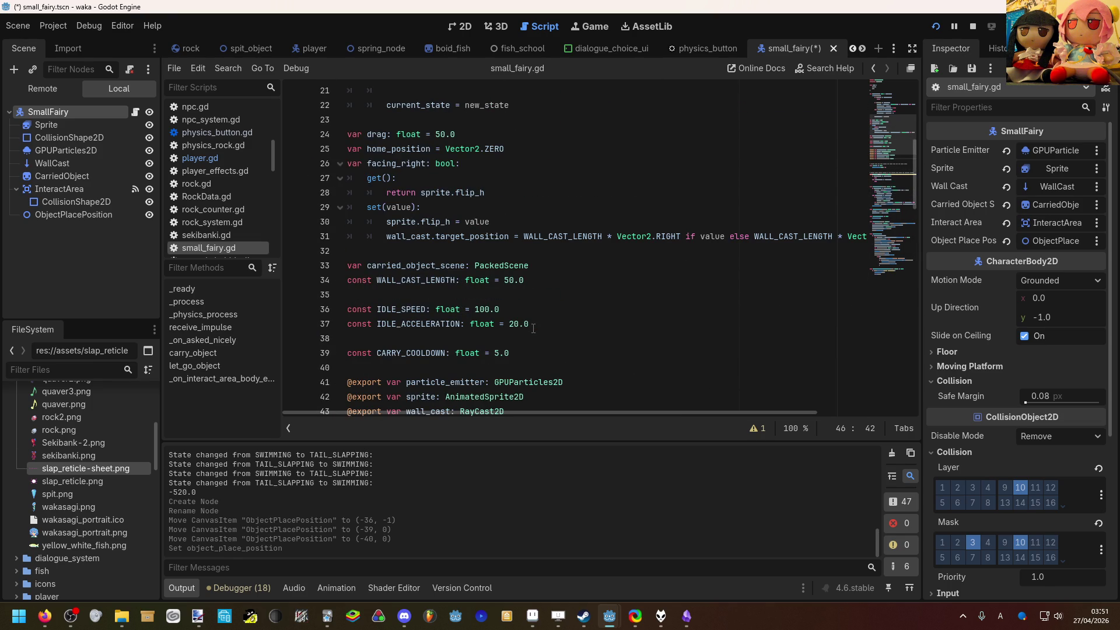
pyautogui.moveTo(630, 412); pyautogui.dragTo(739, 412)
pyautogui.click(807, 236)
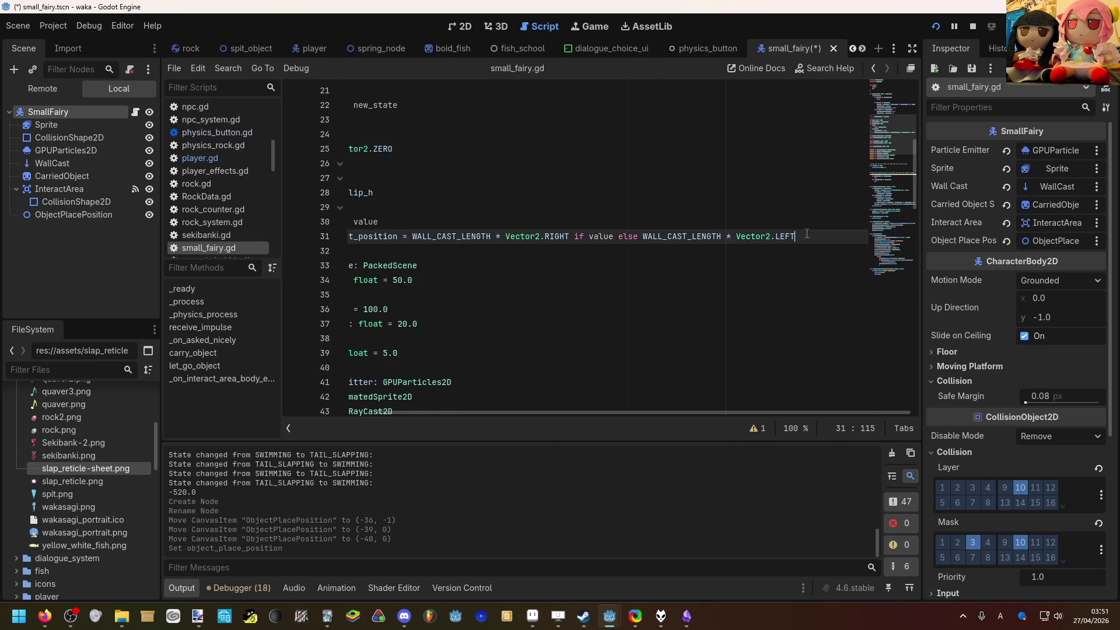
pyautogui.press('Return')
pyautogui.write('obj')
pyautogui.press('Return')
pyautogui.write('.position.x ')
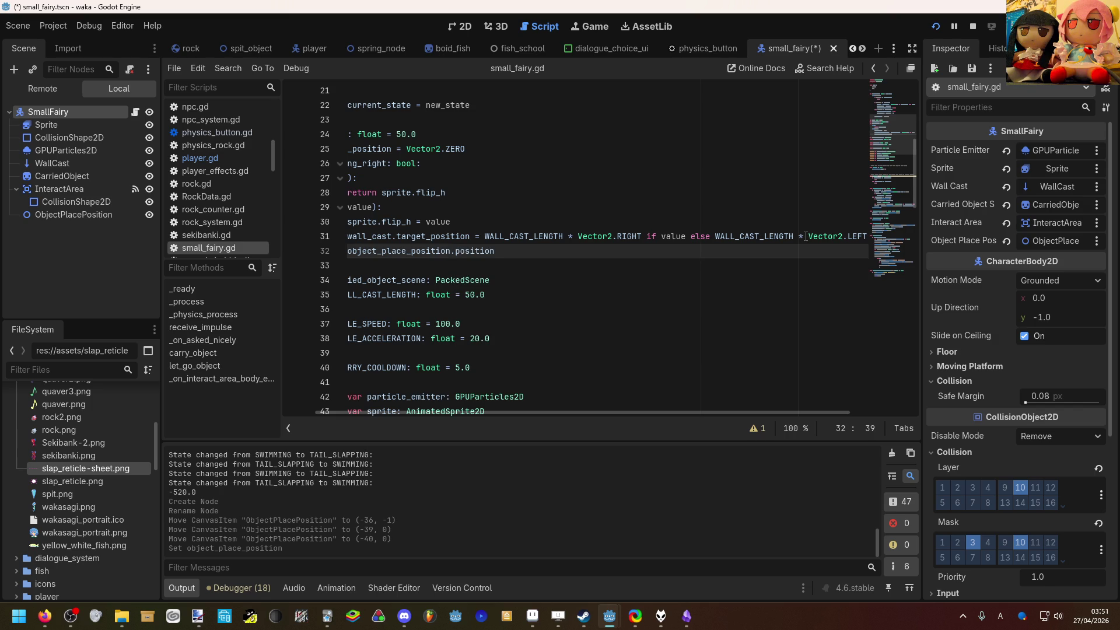
pyautogui.write('= ')
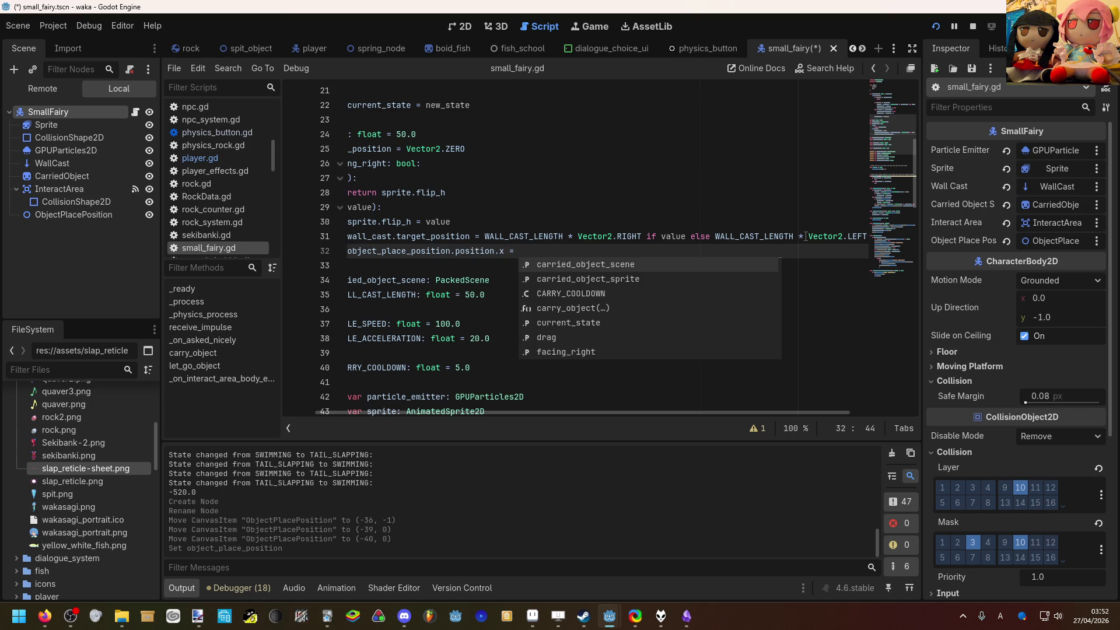
pyautogui.write('0-')
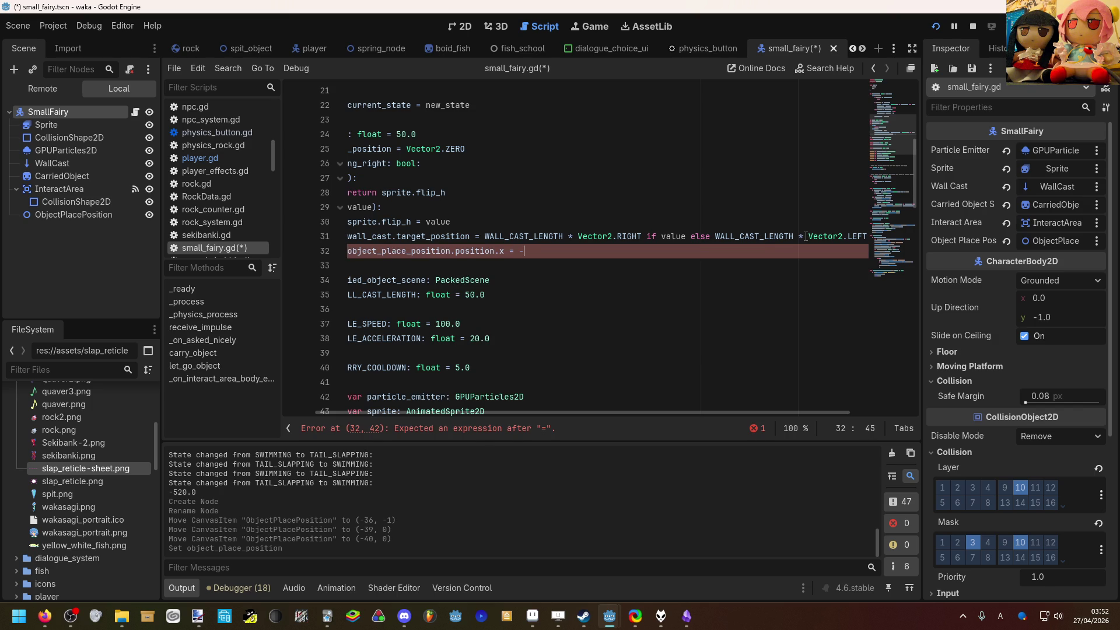
pyautogui.press('BackSpace')
pyautogui.press('BackSpace')
pyautogui.press('BackSpace')
pyautogui.press('BackSpace')
pyautogui.press('BackSpace')
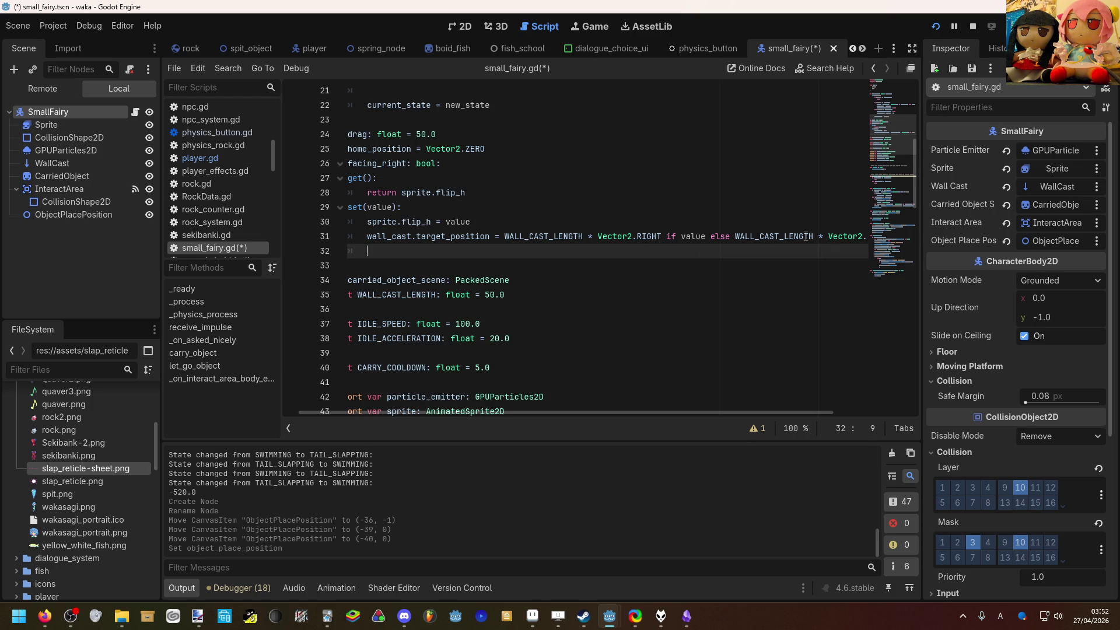
# Step: On line 32, begin 'object_place_position.x = abs(object_place_position' for the facing-right case
pyautogui.write('o')
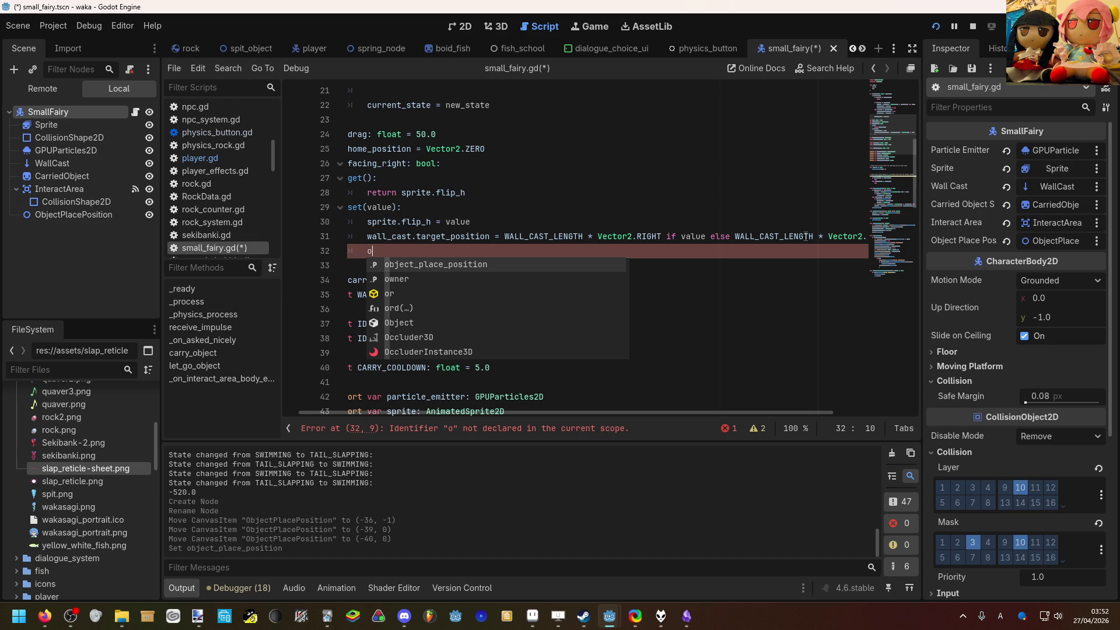
pyautogui.press('Return')
pyautogui.write('.x')
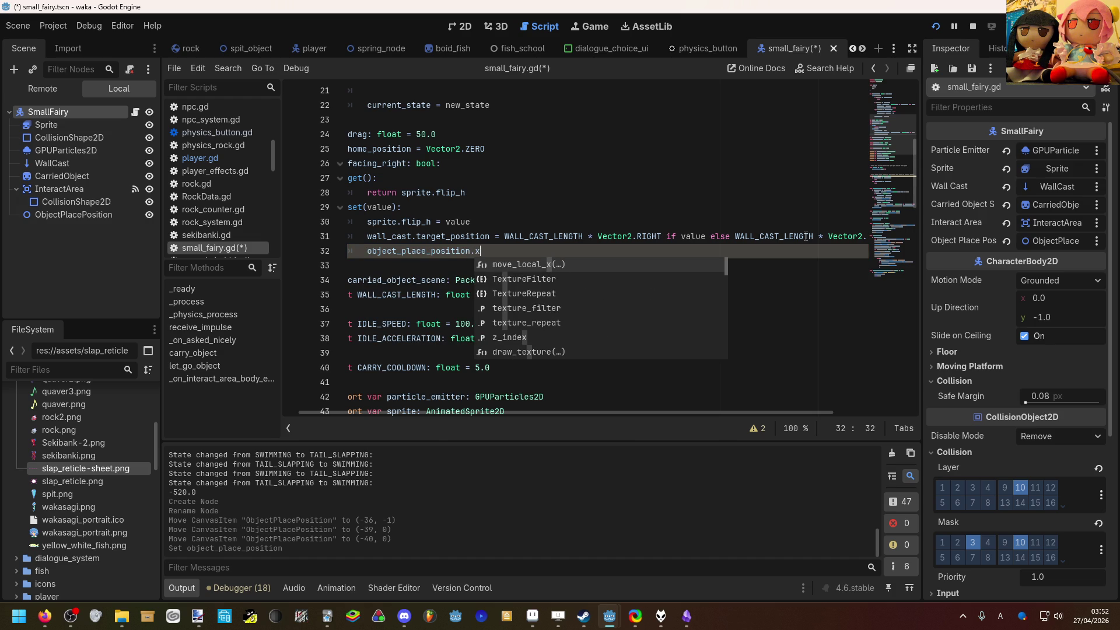
pyautogui.write(' = ')
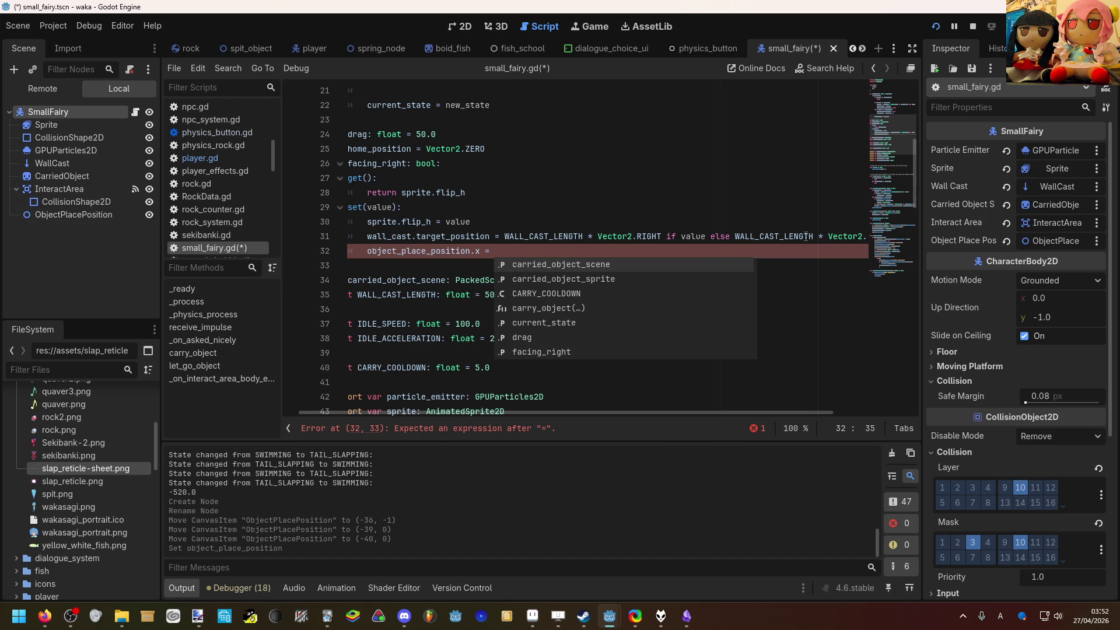
pyautogui.write('-')
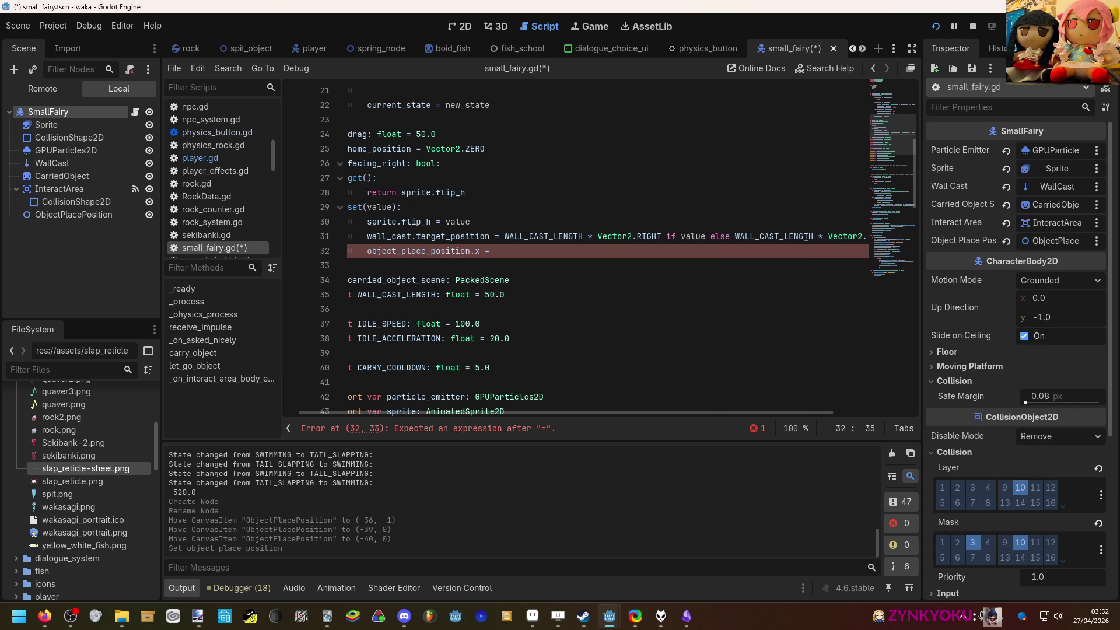
pyautogui.write('nega')
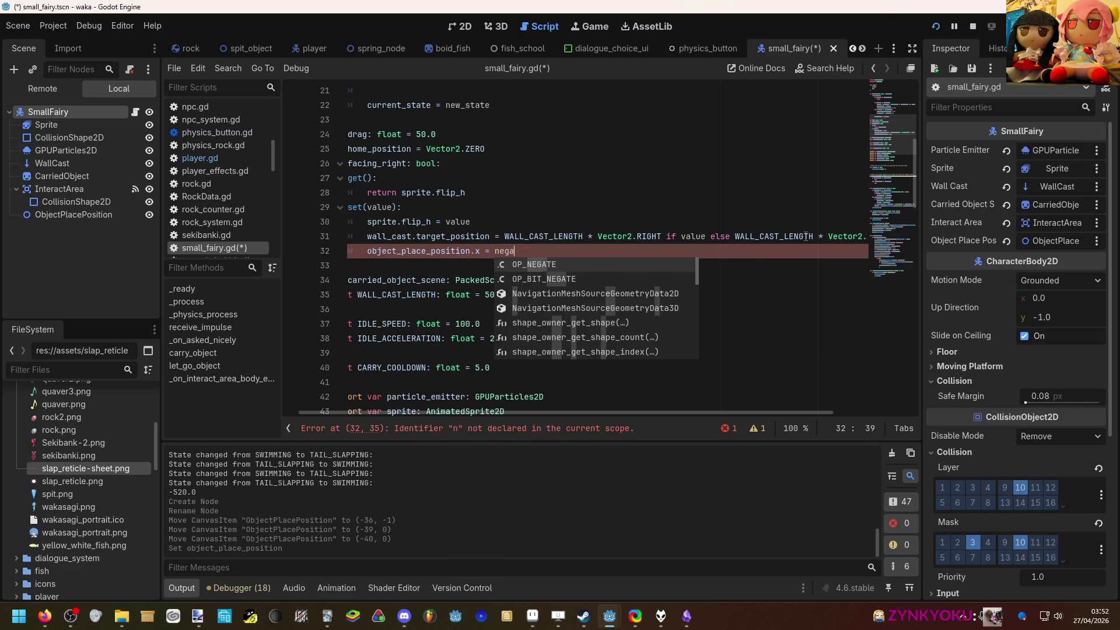
pyautogui.press('BackSpace')
pyautogui.press('BackSpace')
pyautogui.press('BackSpace')
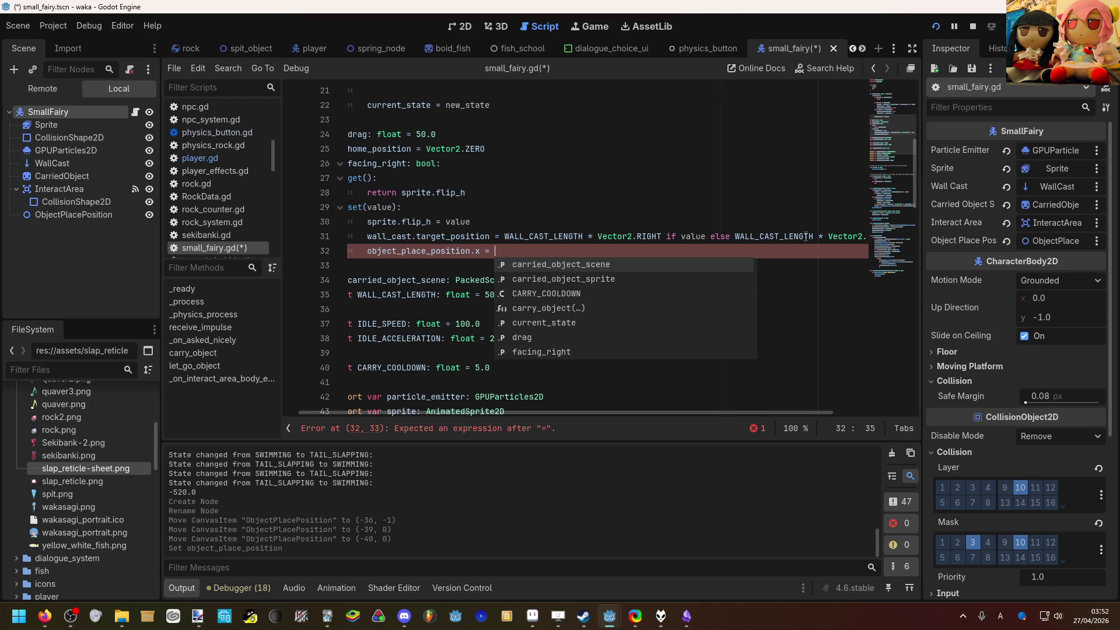
pyautogui.write('ab')
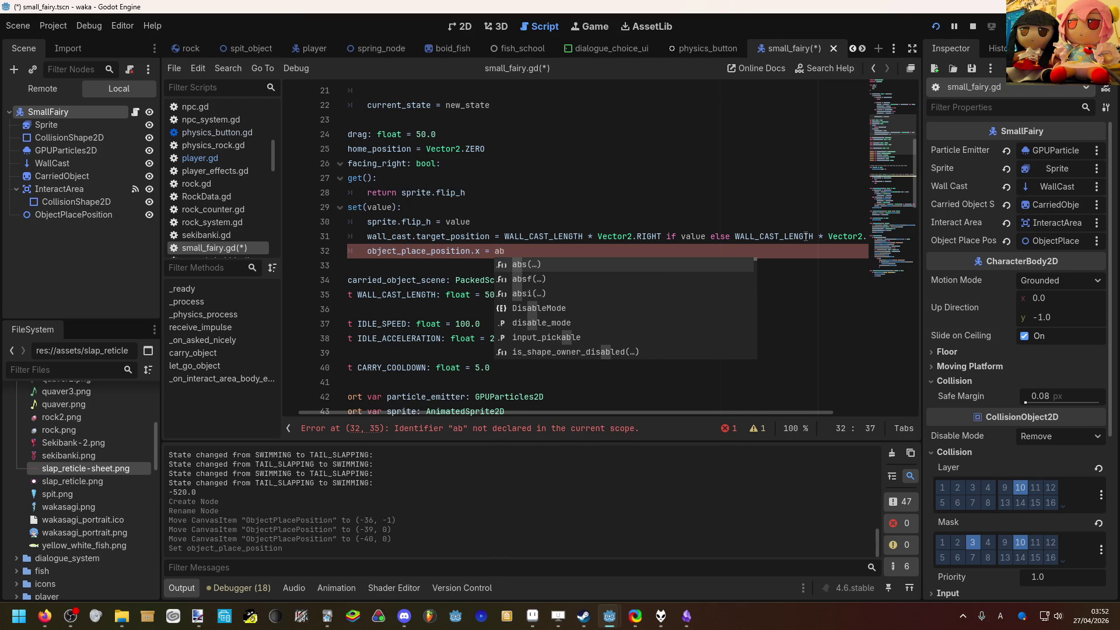
pyautogui.press('Return')
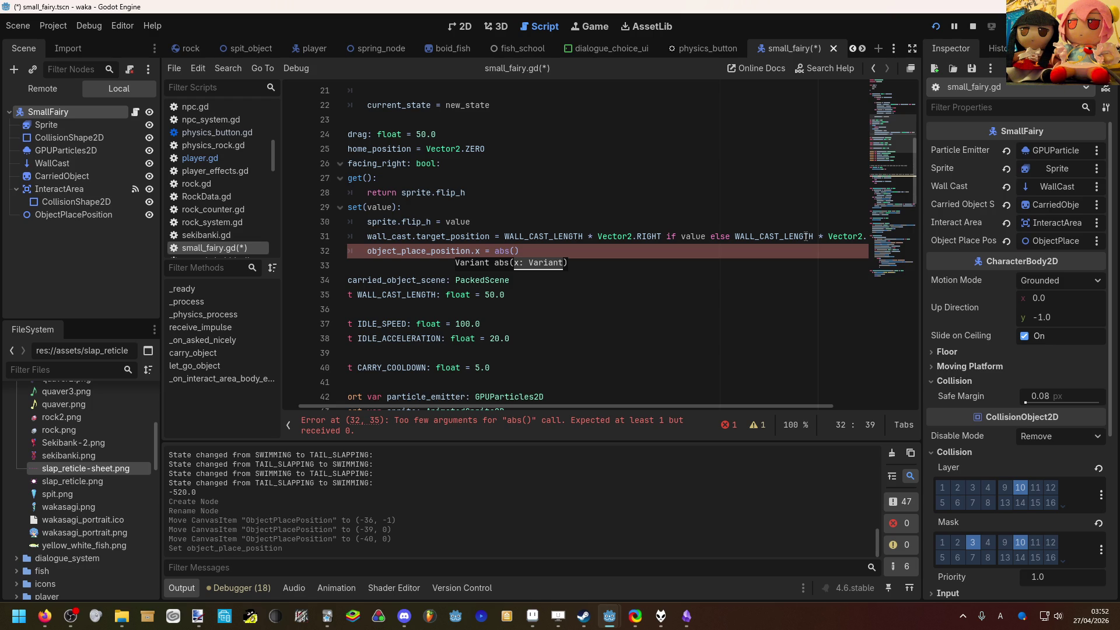
pyautogui.write('o')
pyautogui.press('Return')
# Step: Finish the line with '.x) if value else -abs(object_place_position.x)' and save small_fairy.gd
pyautogui.write('.x) if ')
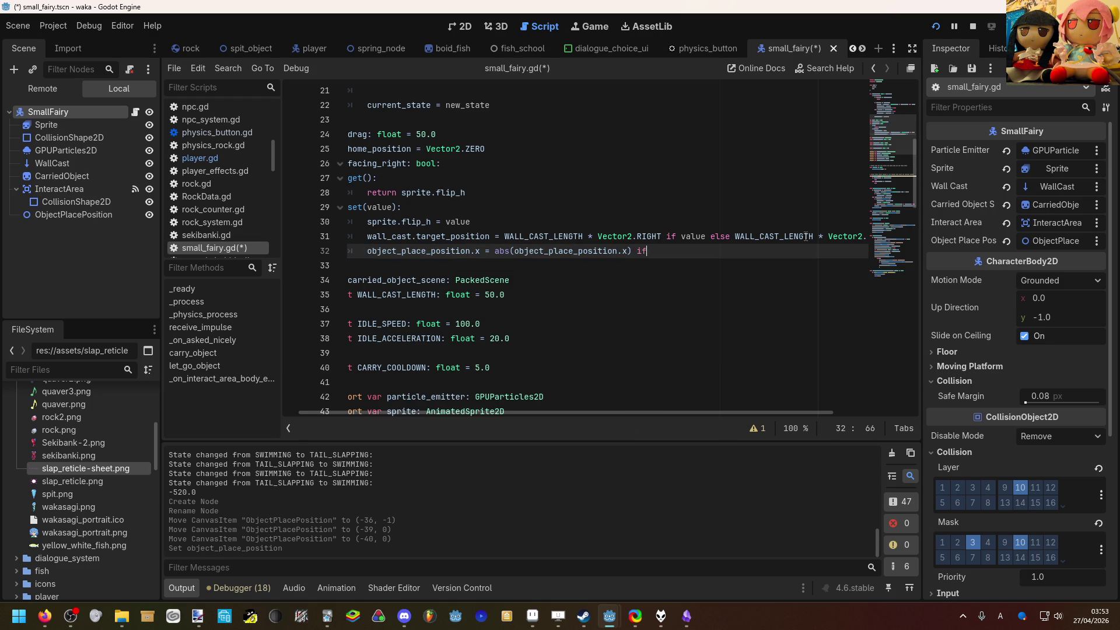
pyautogui.write('value else -')
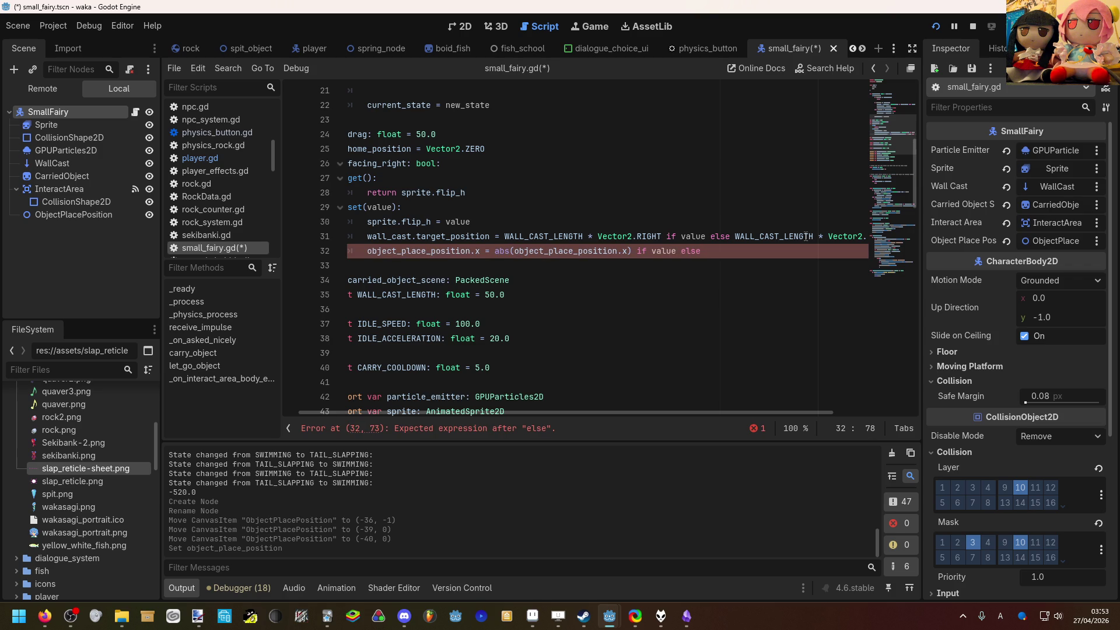
pyautogui.write('a')
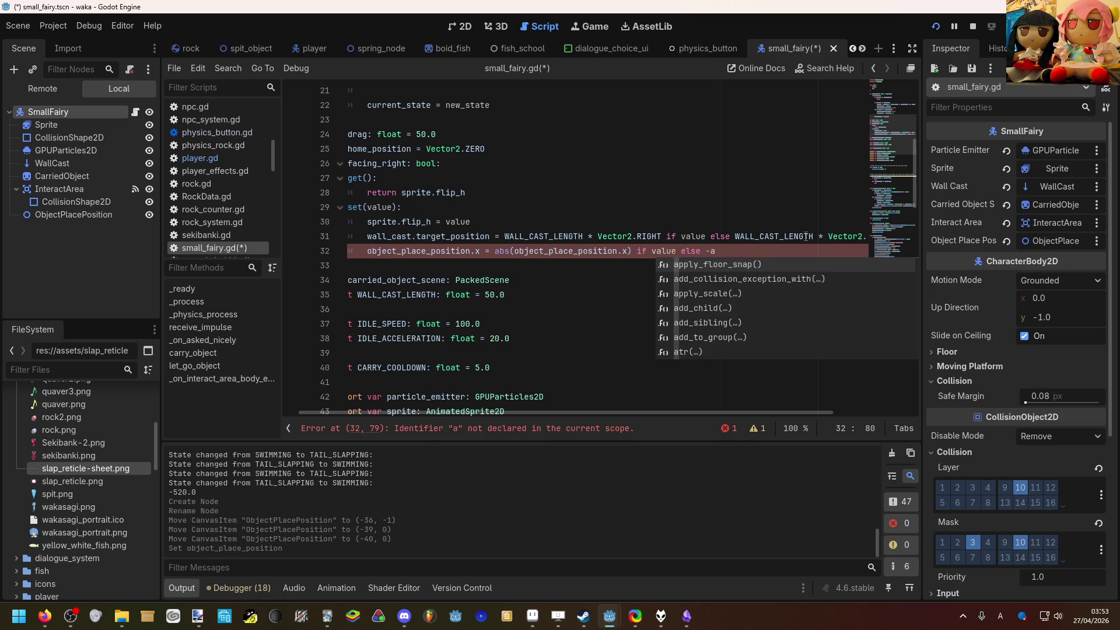
pyautogui.write('b')
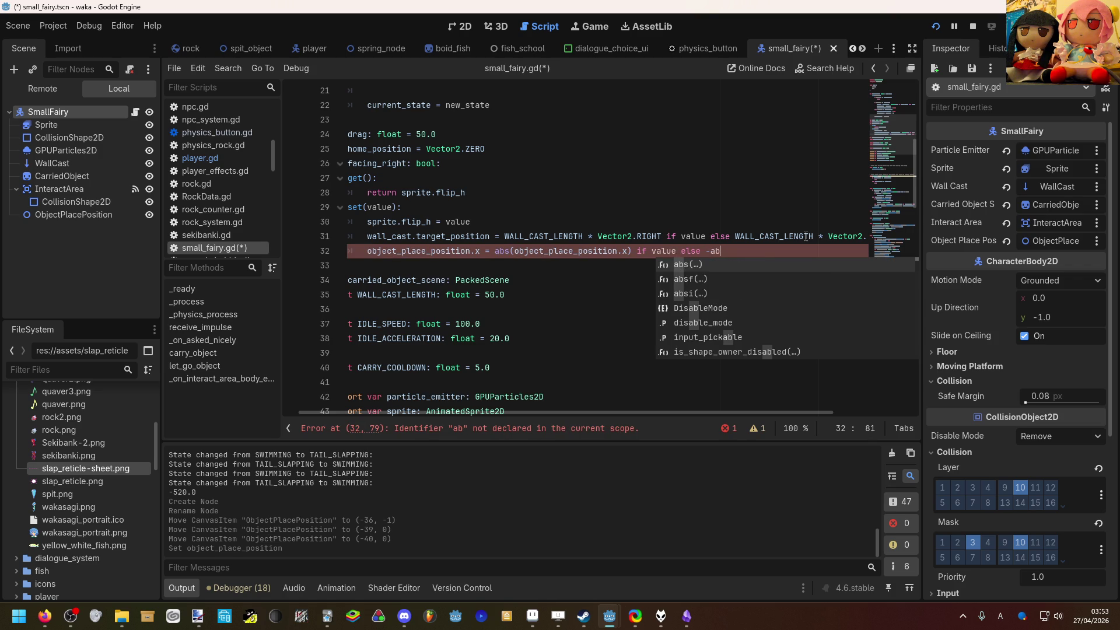
pyautogui.press('Return')
pyautogui.write('o')
pyautogui.press('Return')
pyautogui.write(',')
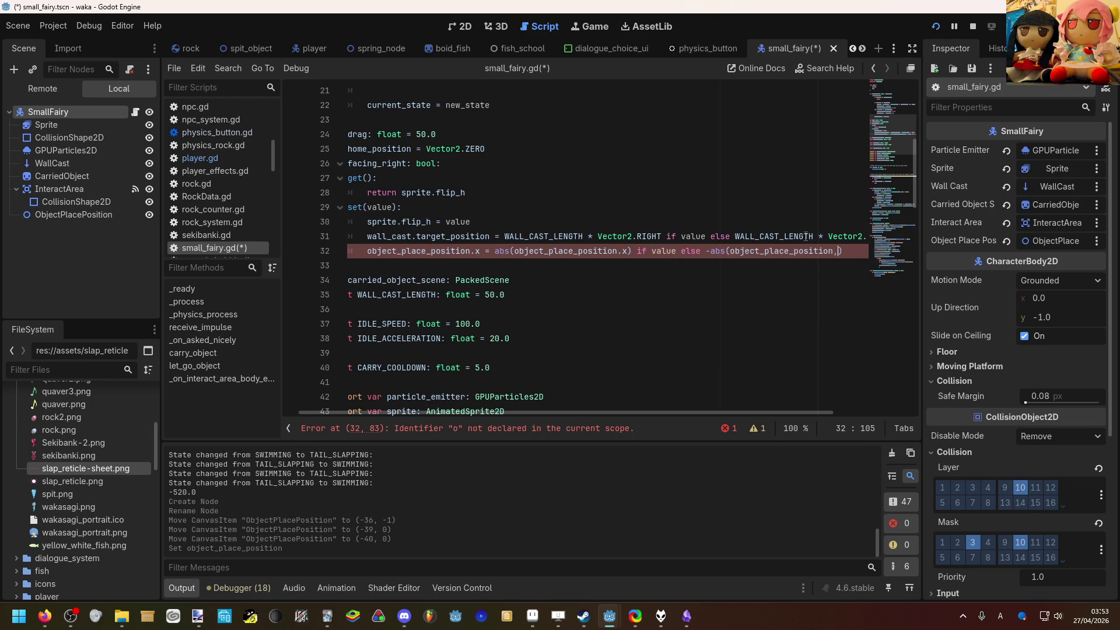
pyautogui.write('x')
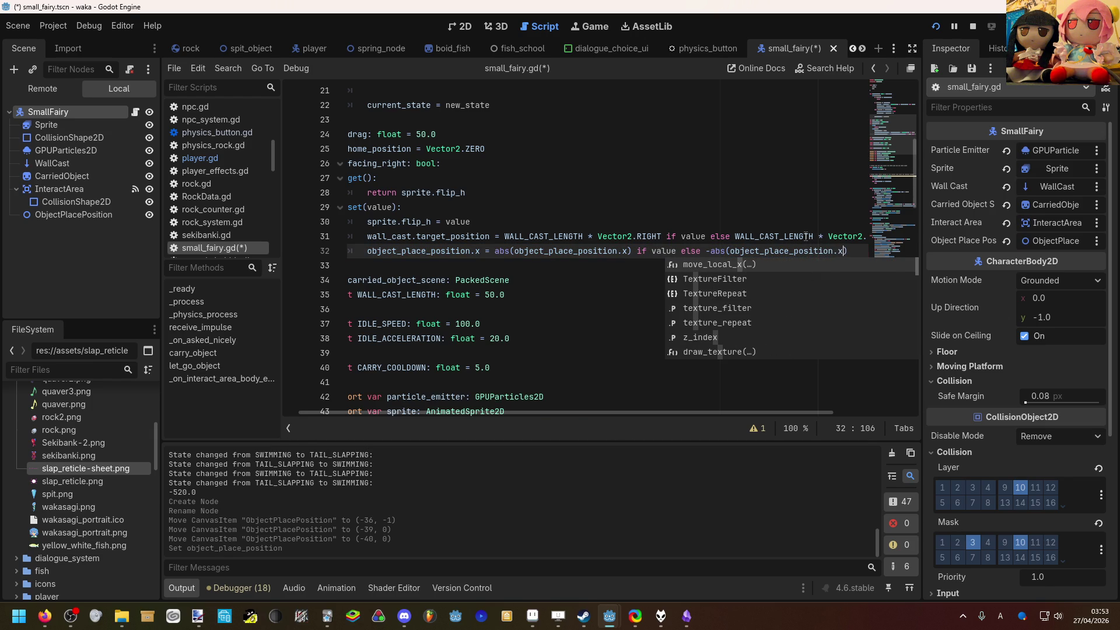
pyautogui.write(')')
pyautogui.hotkey('ctrl', 's')
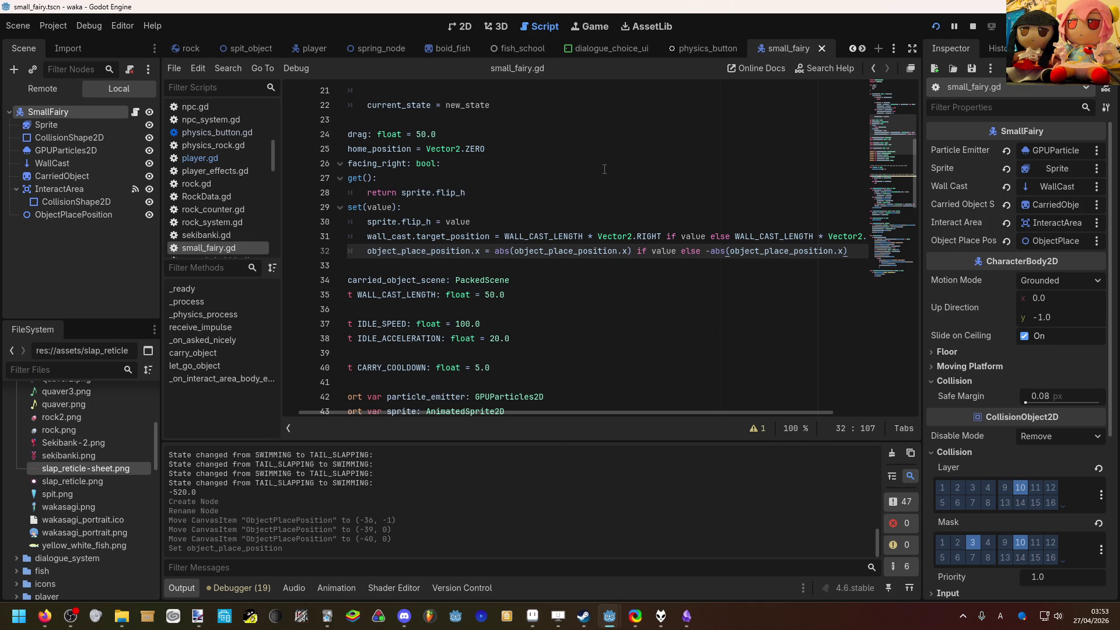
pyautogui.scroll(-8, 631, 268)
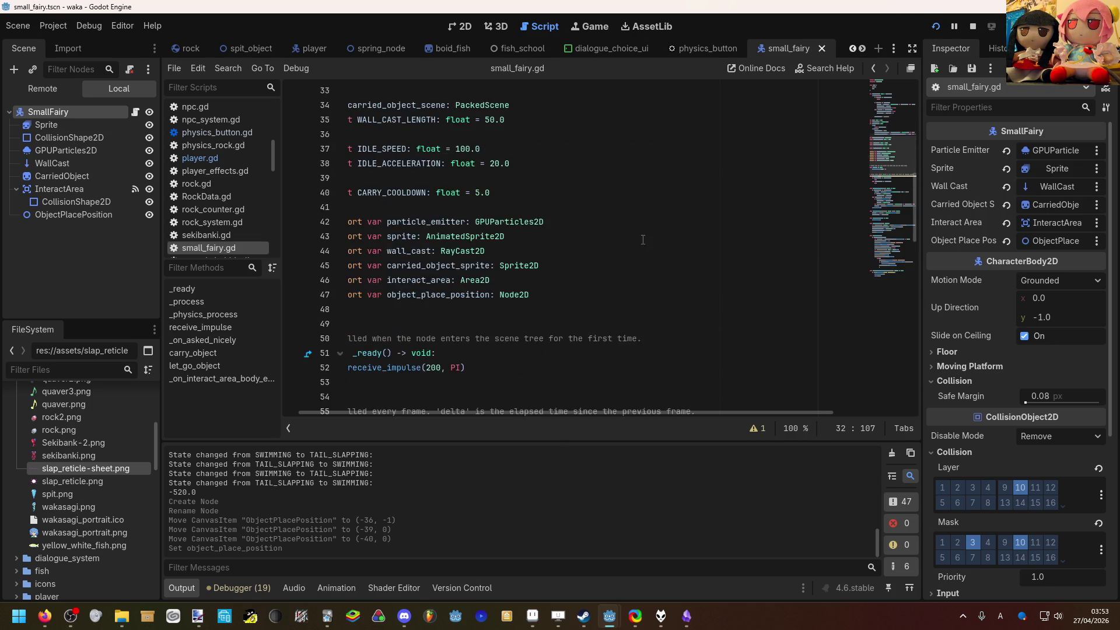
pyautogui.scroll(-5, 631, 268)
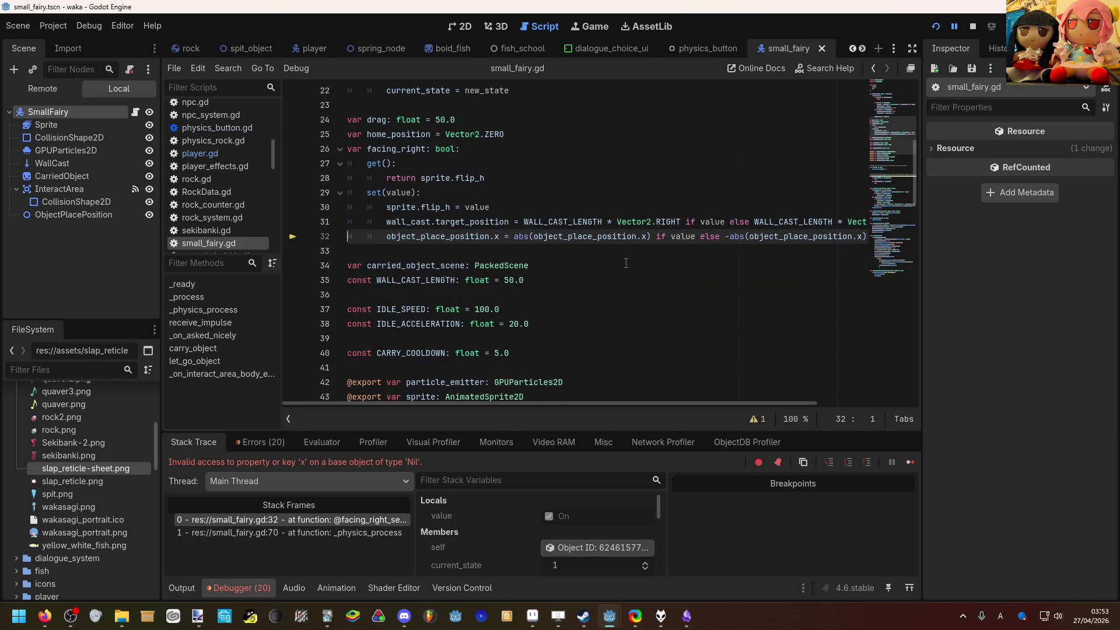
# Step: Relaunch the game and return to the editor, where line 32 shows an invalid access to 'x' error
pyautogui.click(105, 112)
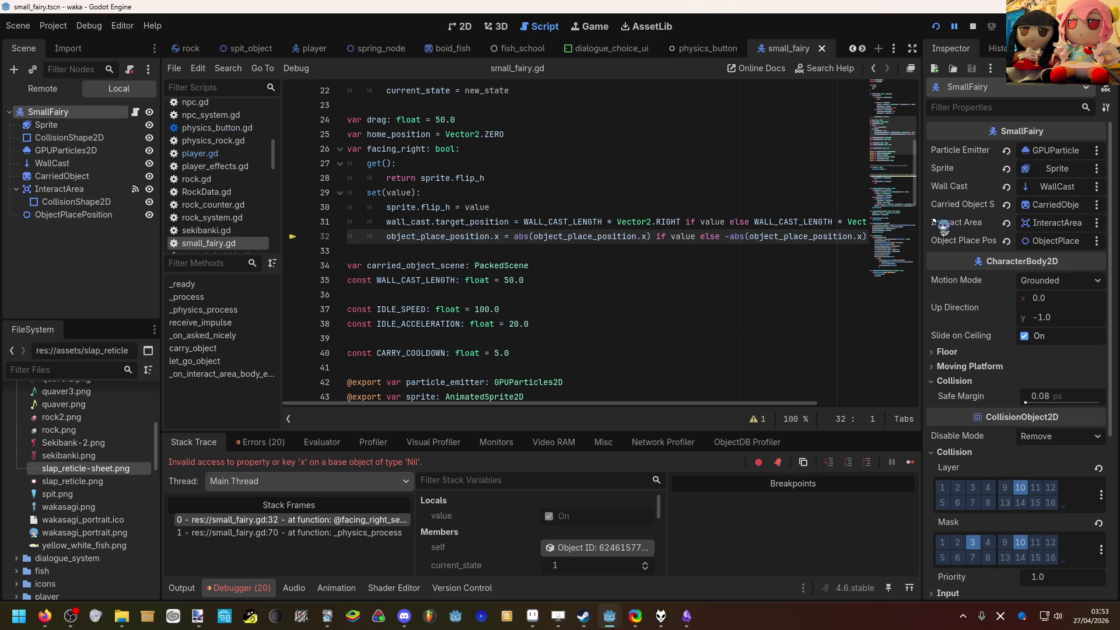
pyautogui.click(936, 27)
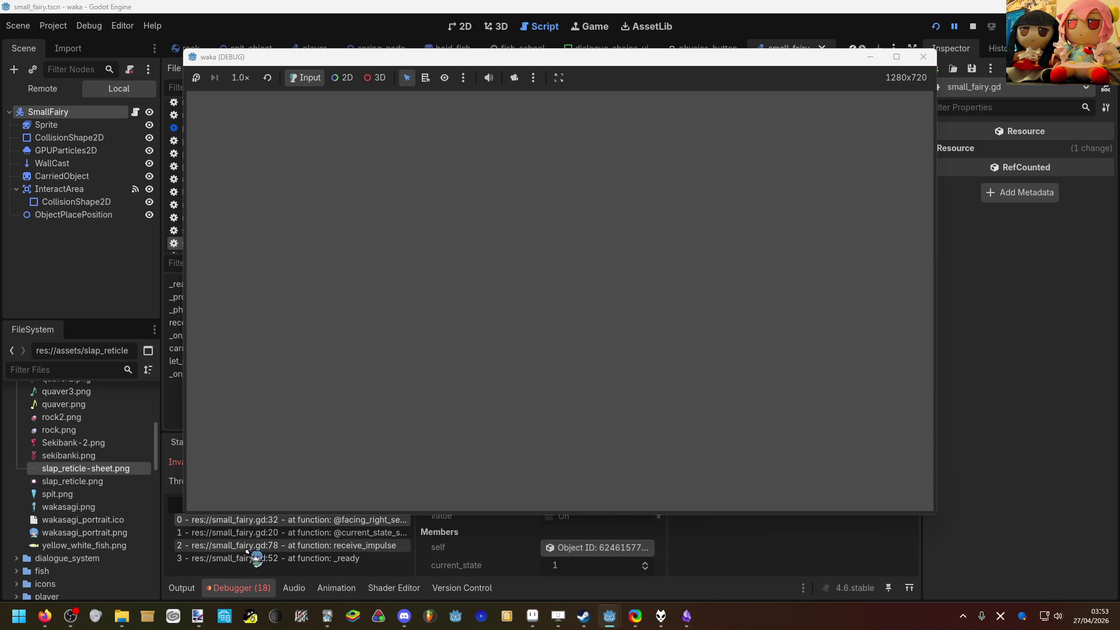
pyautogui.click(808, 544)
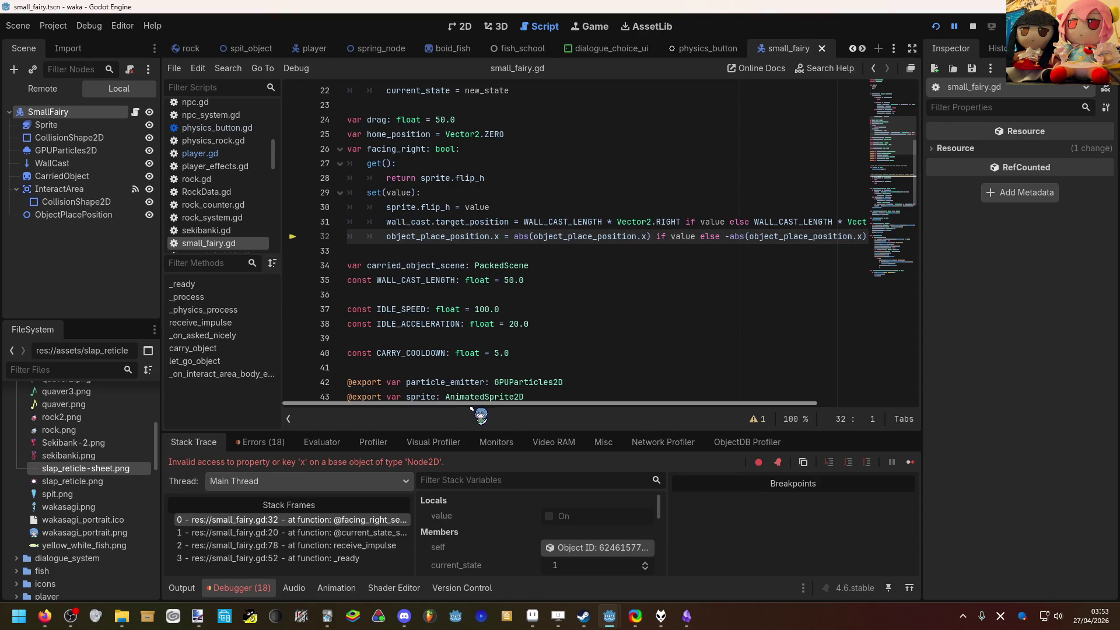
pyautogui.moveTo(467, 403); pyautogui.dragTo(499, 403)
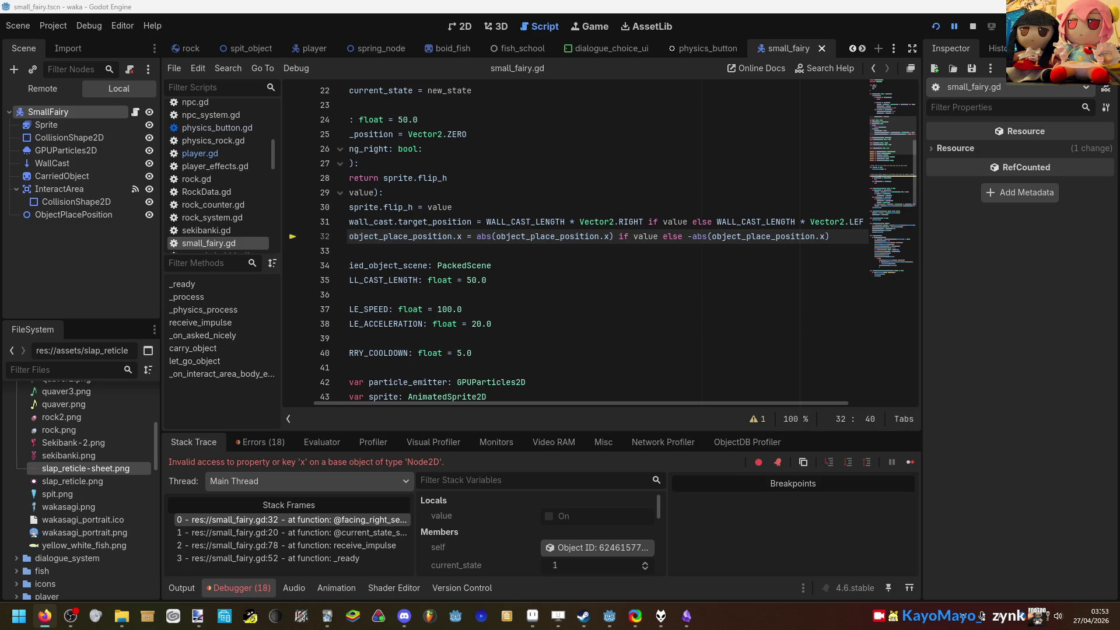
# Step: Change all three object_place_position.x references on line 32 to .position.x and save
pyautogui.click(455, 236)
pyautogui.write('.pos')
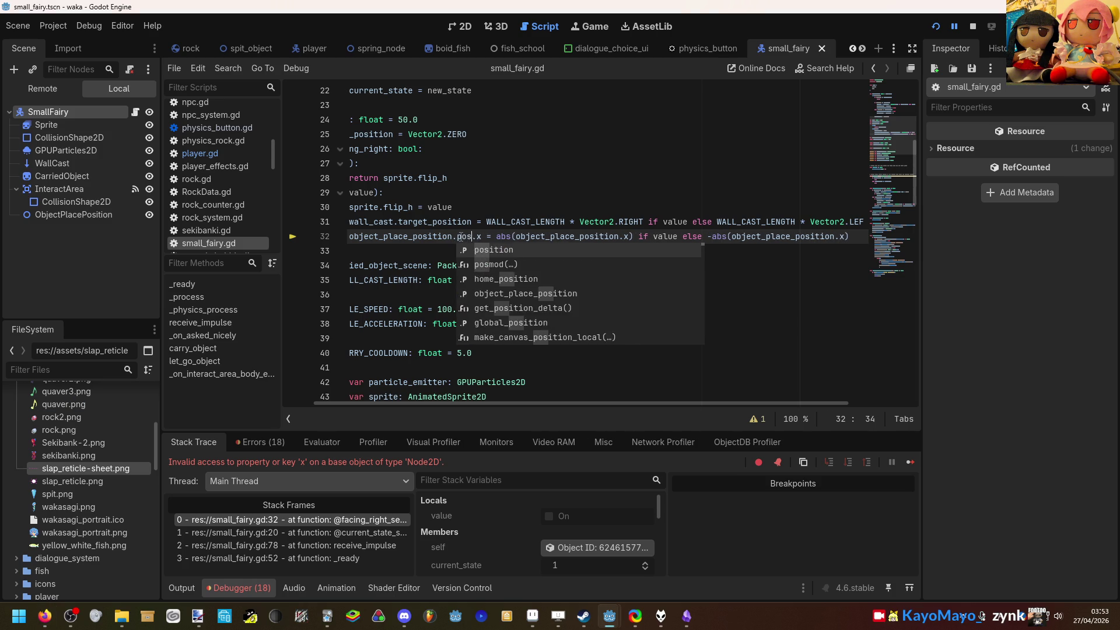
pyautogui.press('Return')
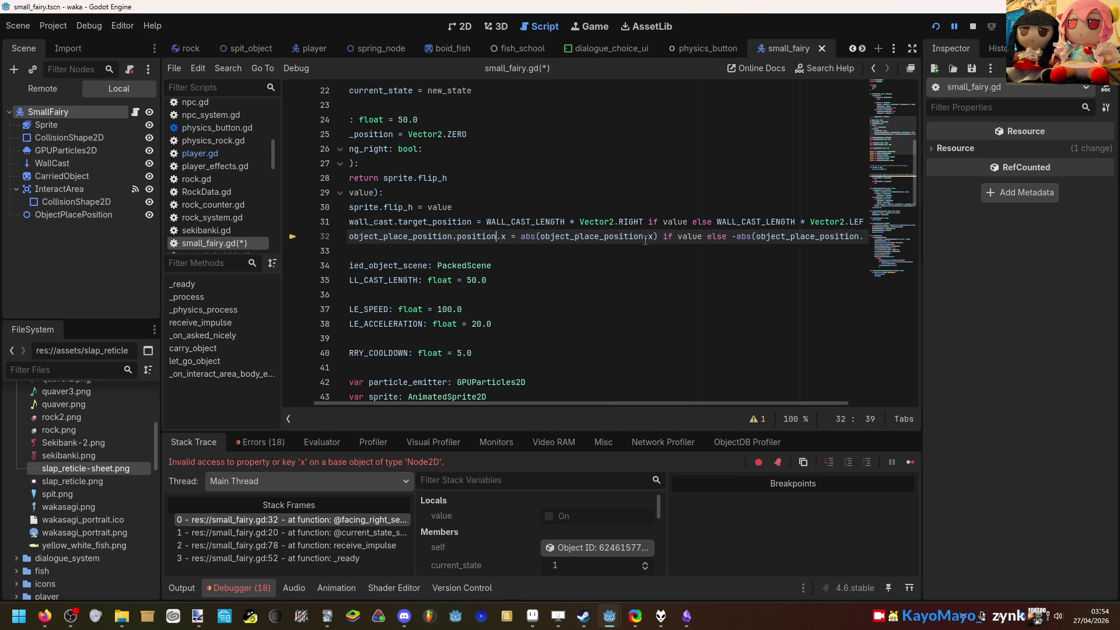
pyautogui.write('.pos')
pyautogui.press('Return')
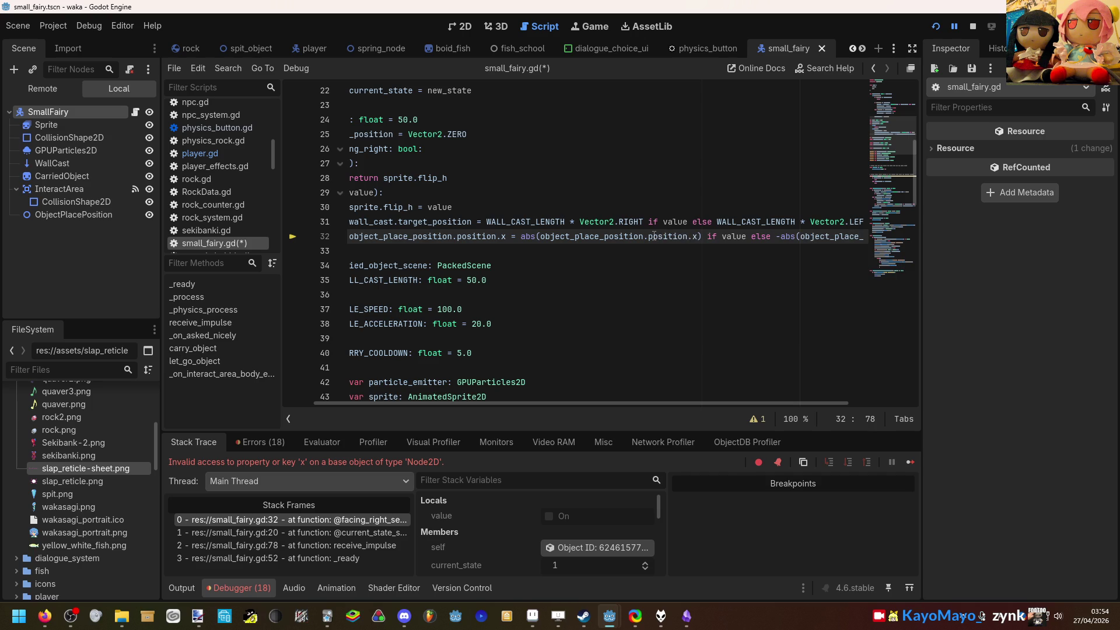
pyautogui.moveTo(645, 402); pyautogui.dragTo(770, 403)
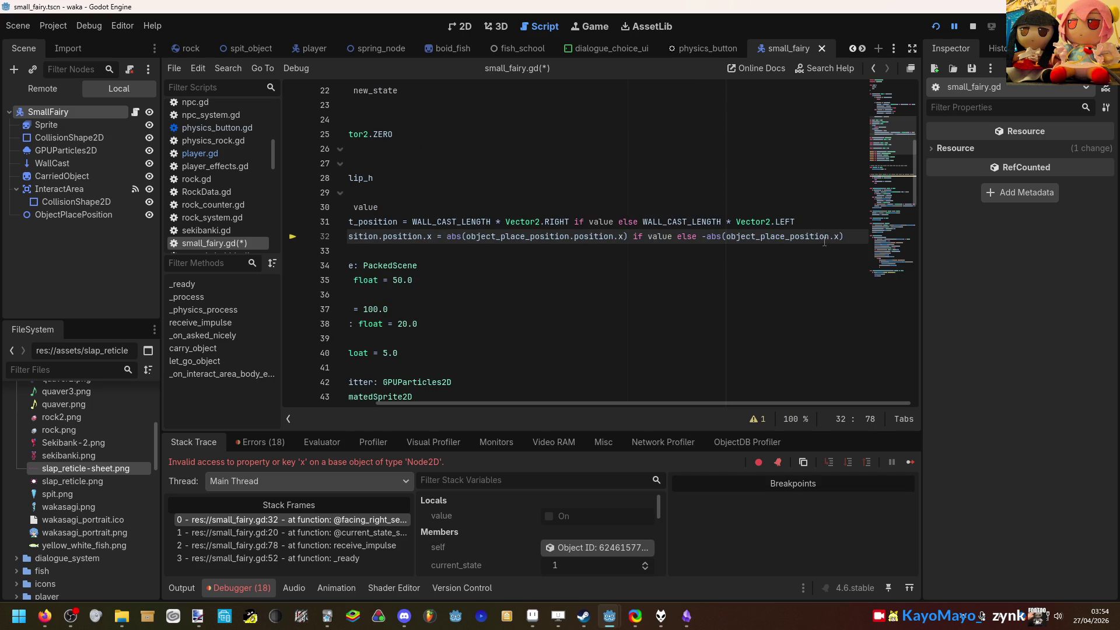
pyautogui.write('.pos')
pyautogui.press('Return')
pyautogui.hotkey('ctrl', 's')
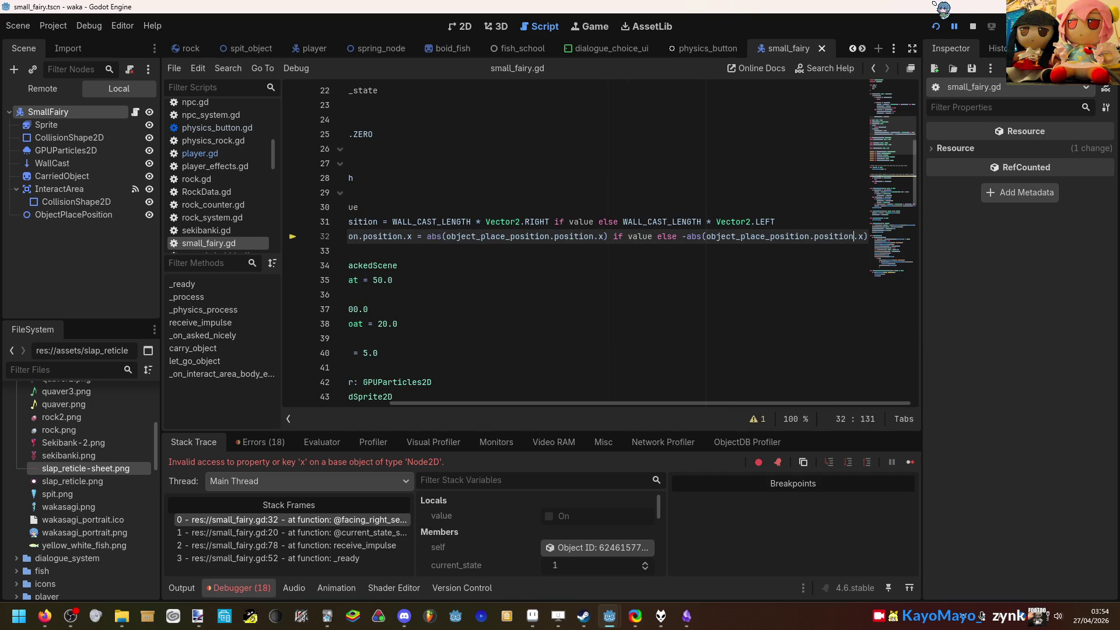
# Step: Run the game, move the character left through the level, then close it
pyautogui.click(936, 27)
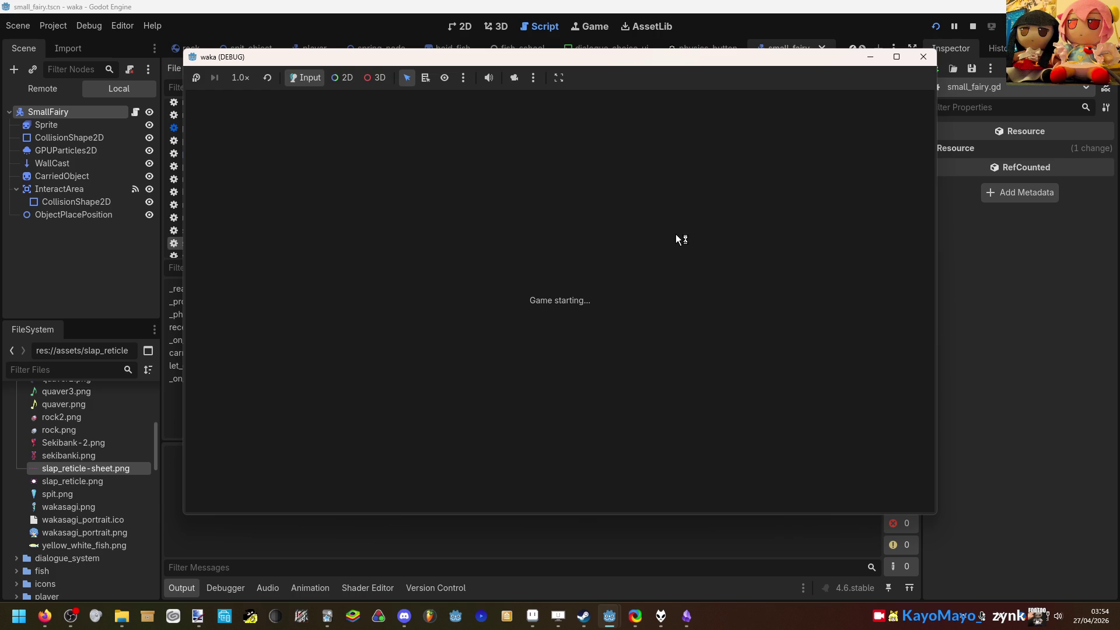
pyautogui.press('Left')
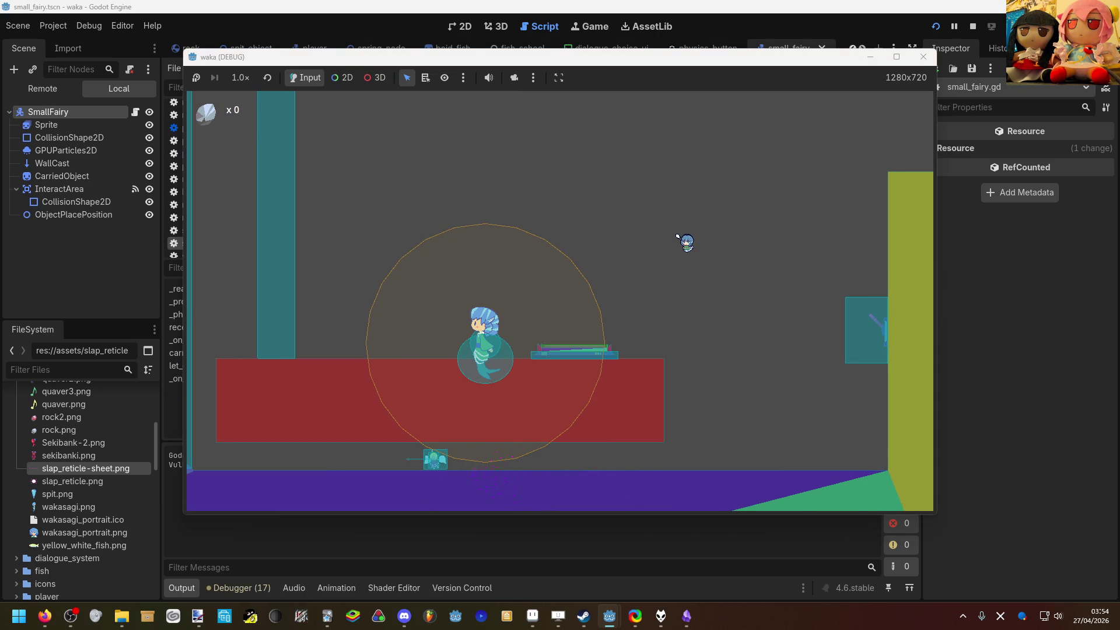
pyautogui.press('Left')
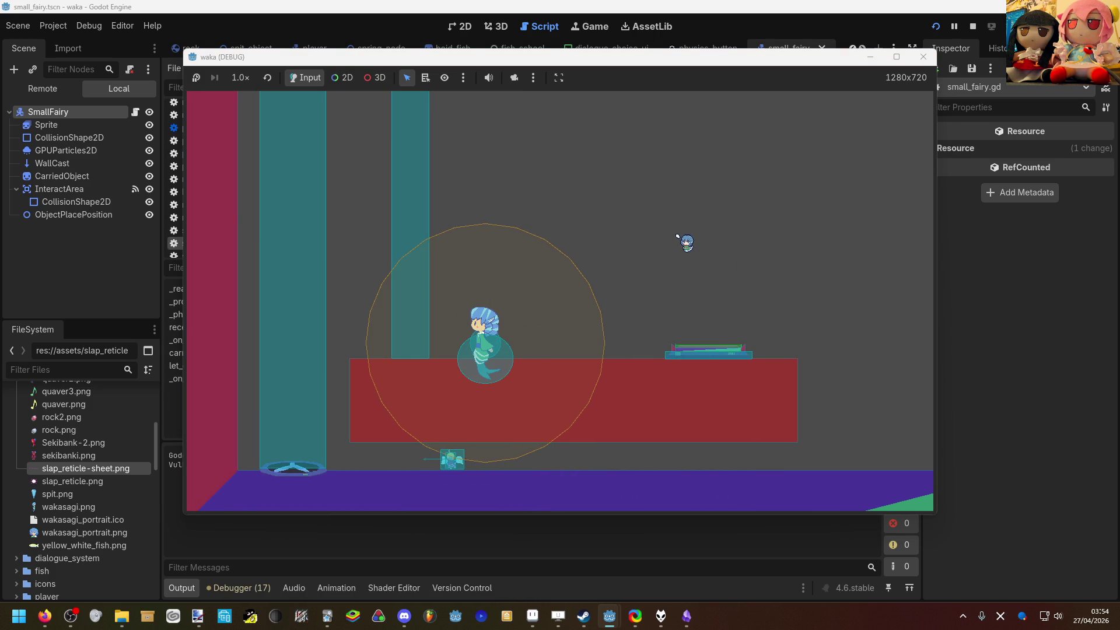
pyautogui.press('F8')
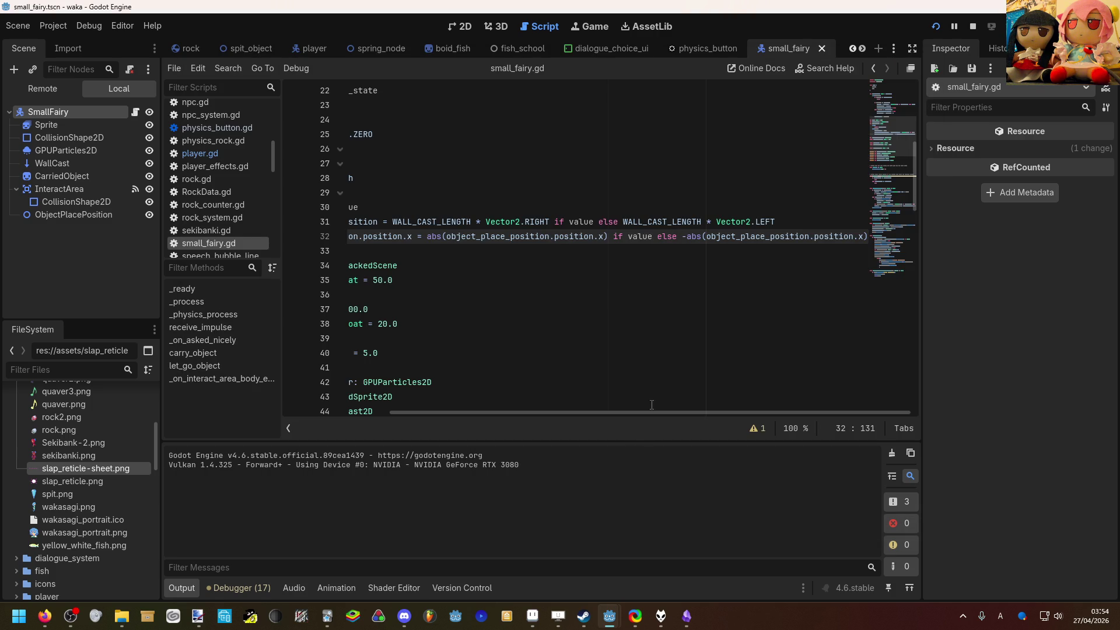
# Step: Declare 'var object_place_x: float = abs(object_place_position.position.x)' above the assignment line
pyautogui.hotkey('ctrl', 'shift', 'Return')
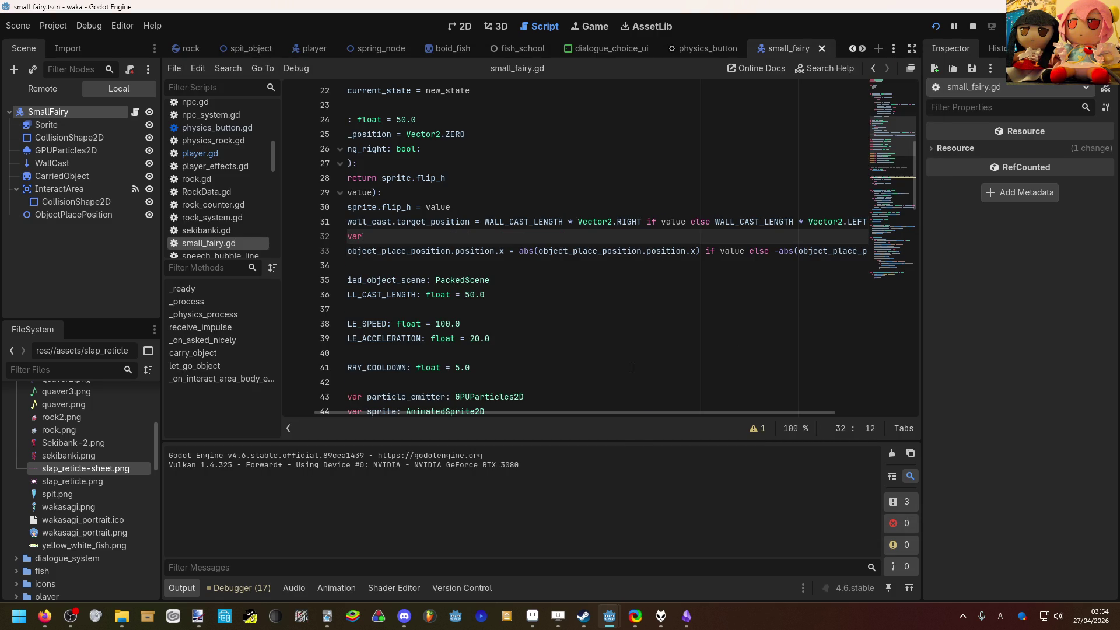
pyautogui.moveTo(630, 413)
pyautogui.mouseDown()
pyautogui.moveTo(598, 416)
pyautogui.moveTo(713, 416)
pyautogui.moveTo(555, 403)
pyautogui.mouseUp()
pyautogui.write('object_place_x: float =')
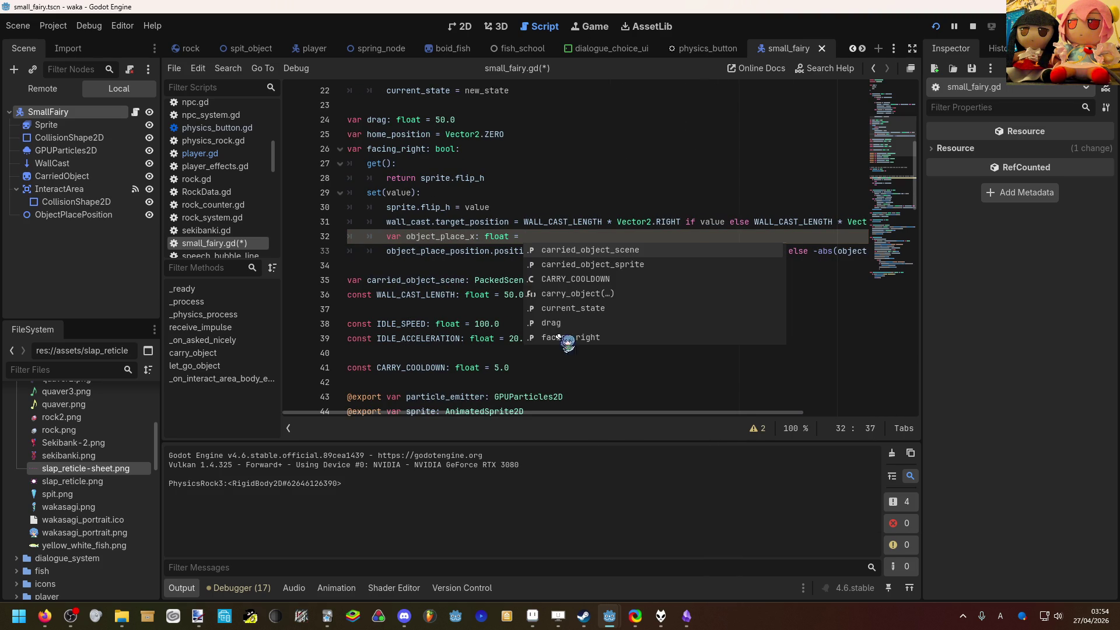
pyautogui.click(484, 295)
pyautogui.moveTo(558, 252)
pyautogui.mouseDown()
pyautogui.moveTo(863, 252)
pyautogui.moveTo(736, 255)
pyautogui.mouseUp()
pyautogui.hotkey('ctrl', 'x')
pyautogui.click(522, 236)
pyautogui.hotkey('ctrl', 'v')
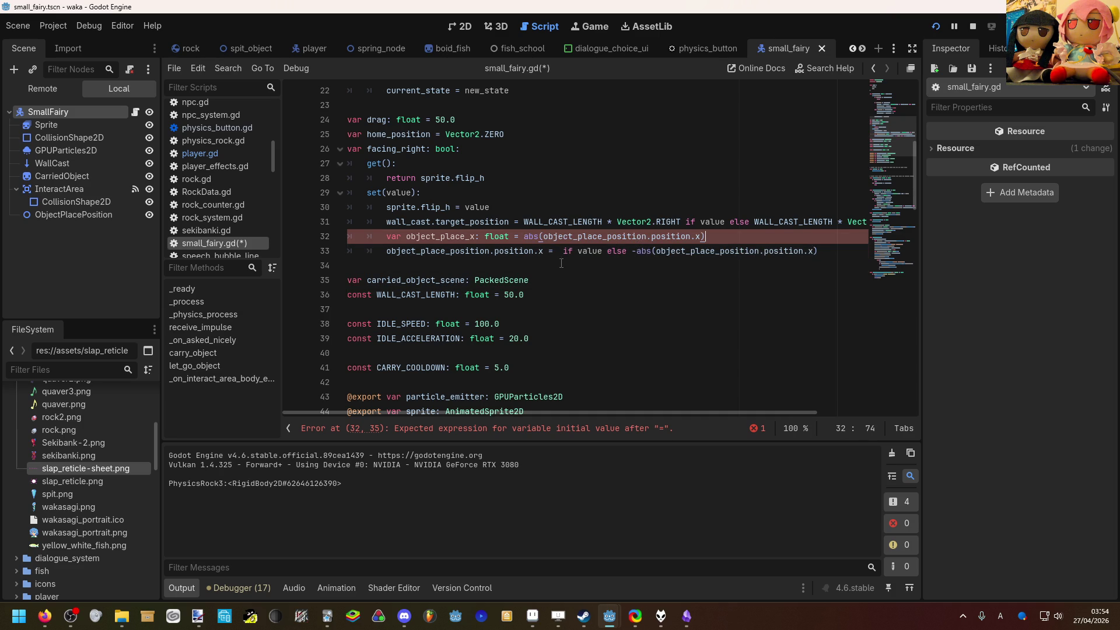
# Step: Replace both abs expressions in the assignment with object_place_x and -object_place_x
pyautogui.click(560, 255)
pyautogui.write('obj')
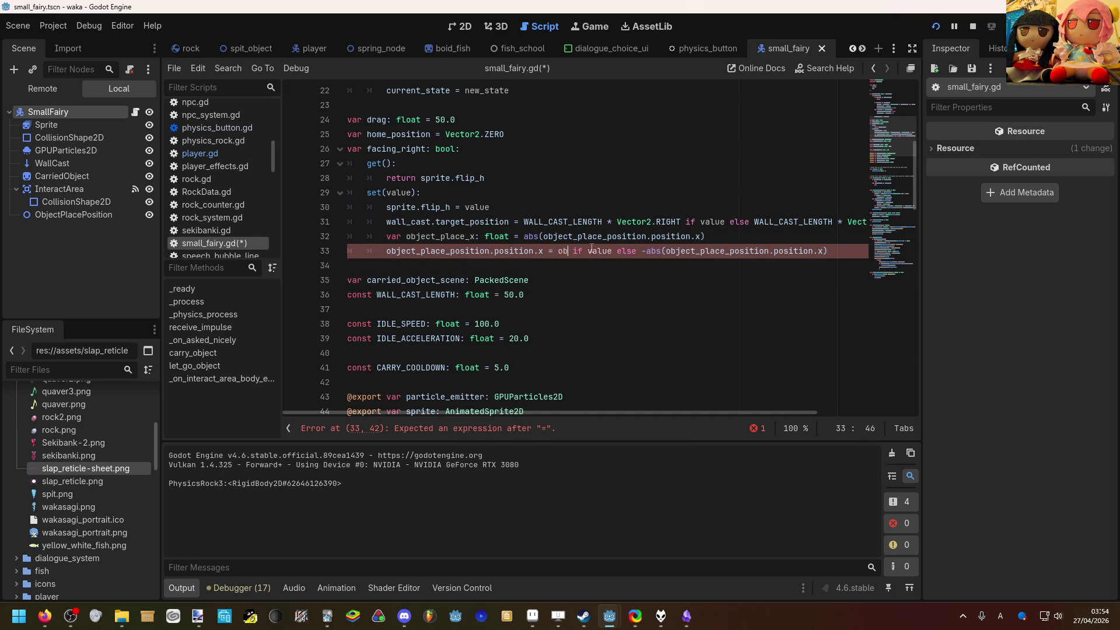
pyautogui.press('Down')
pyautogui.press('Return')
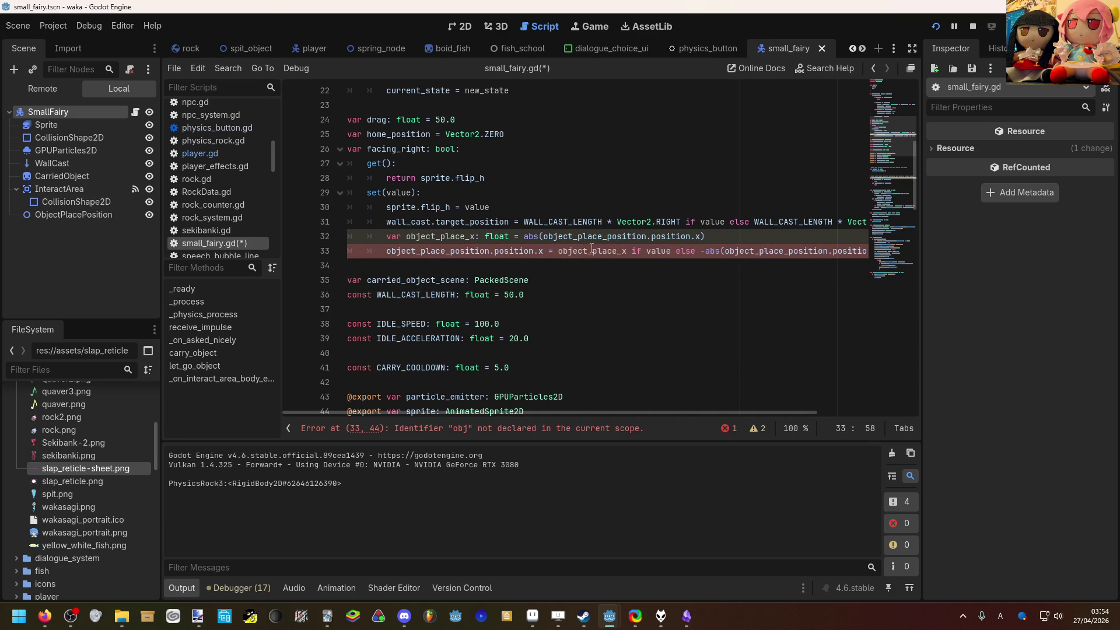
pyautogui.moveTo(685, 412); pyautogui.dragTo(753, 413)
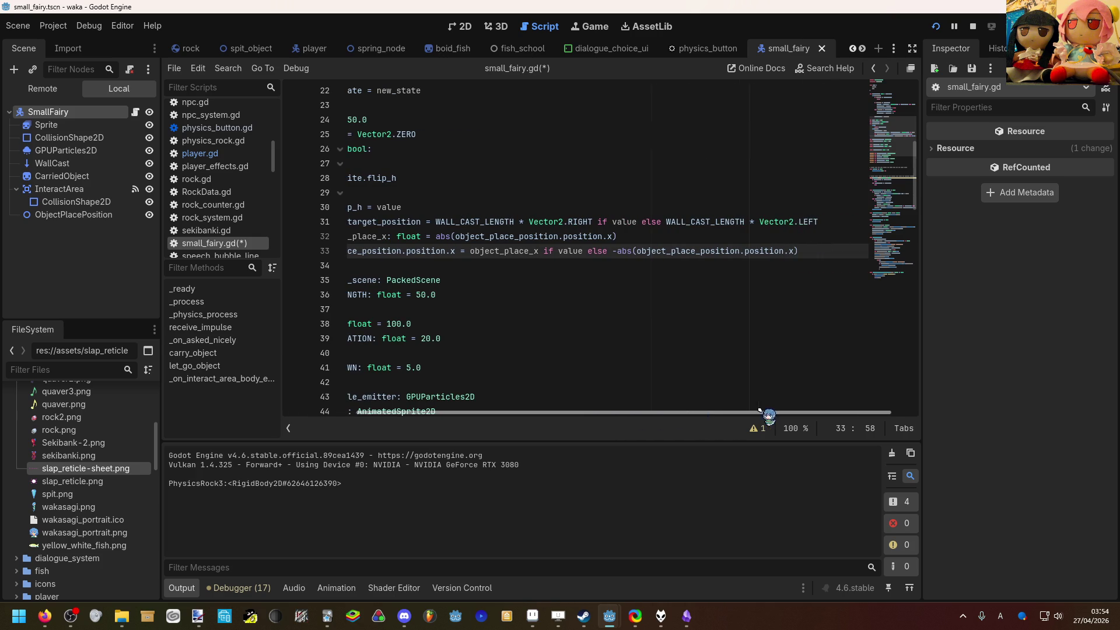
pyautogui.moveTo(613, 251); pyautogui.dragTo(823, 254)
pyautogui.press('BackSpace')
pyautogui.write('o')
pyautogui.press('Down')
pyautogui.press('Return')
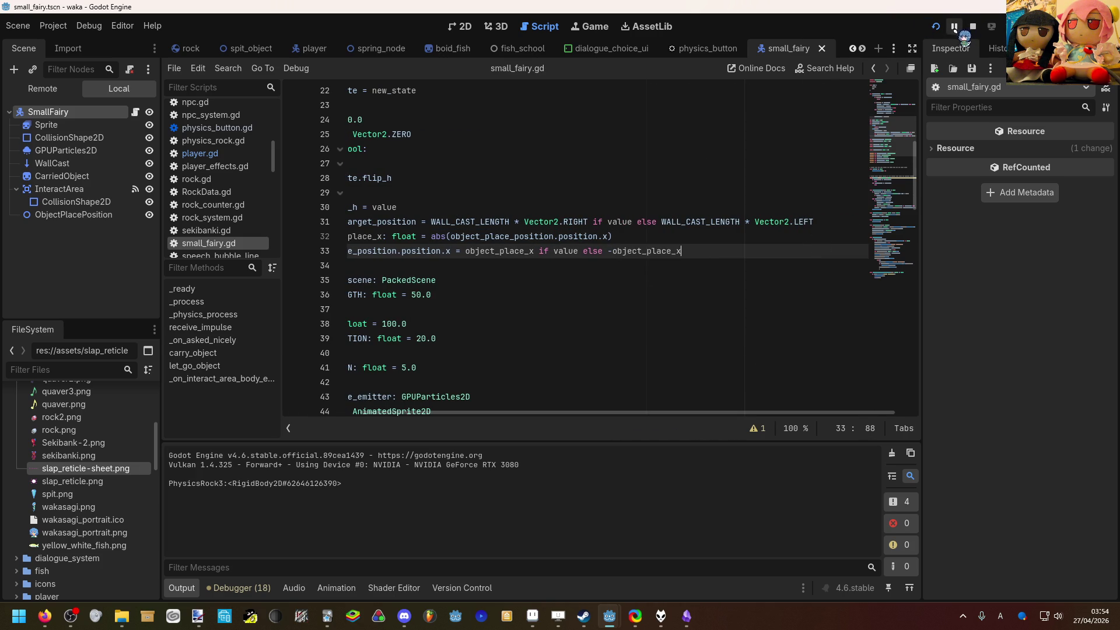
# Step: On line 97 of let_go_object, use object_place_position.global_position as the drop position and save
pyautogui.moveTo(758, 413); pyautogui.dragTo(680, 413)
pyautogui.scroll(-3, 679, 379)
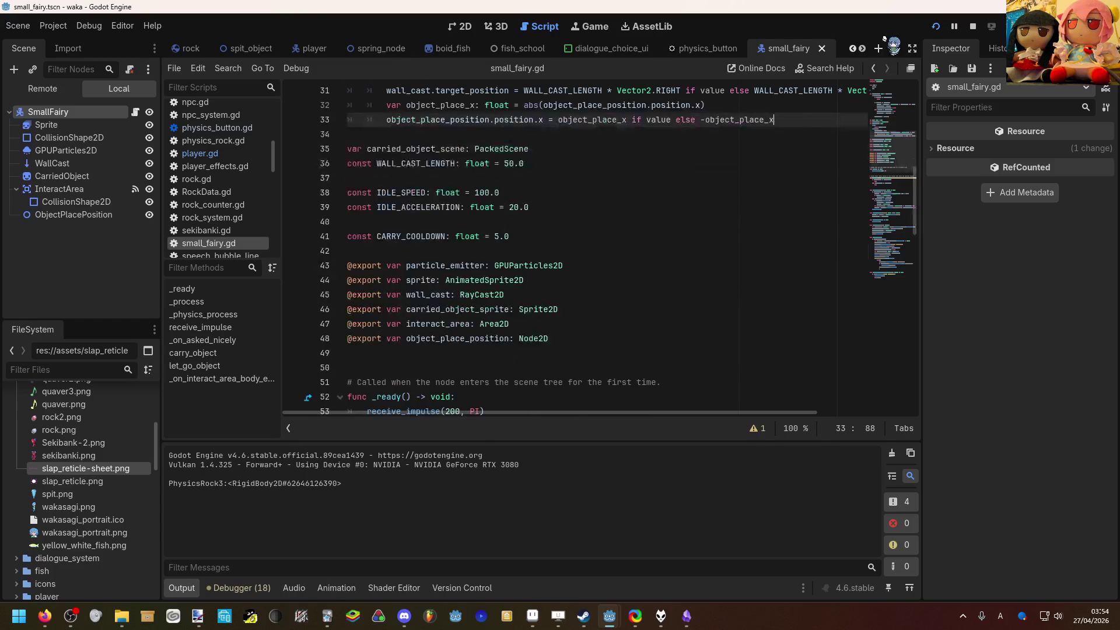
pyautogui.scroll(-9, 721, 223)
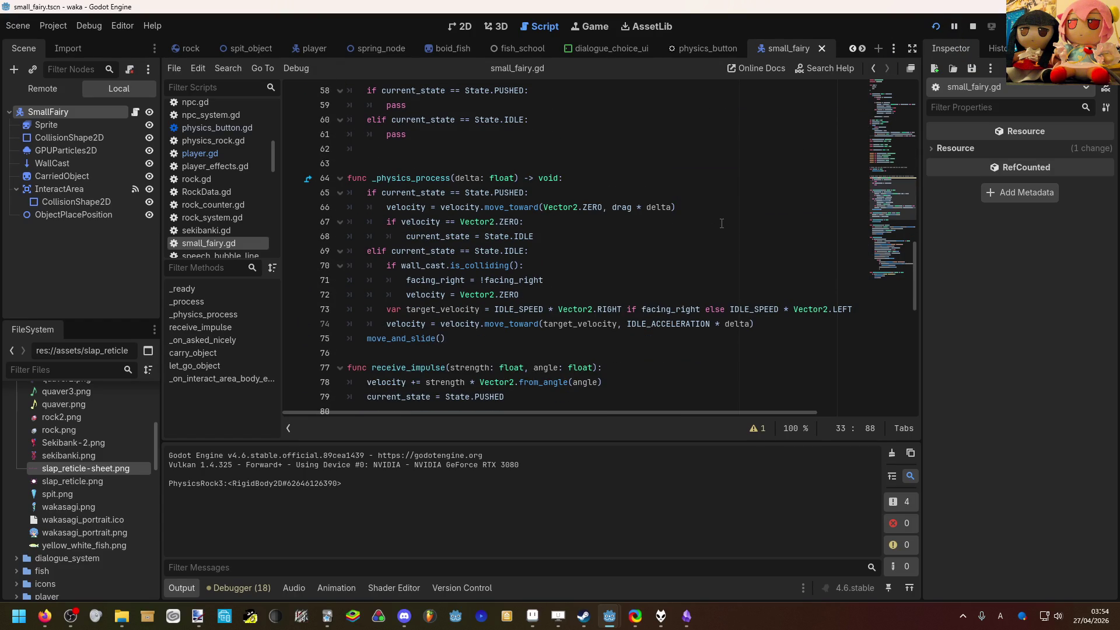
pyautogui.scroll(-3, 722, 223)
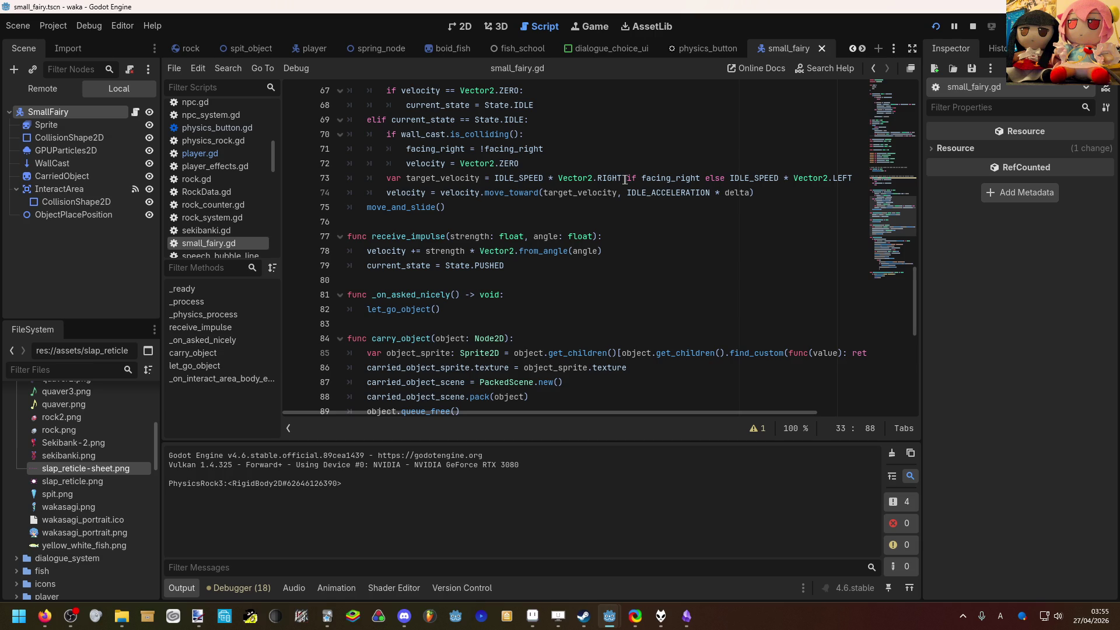
pyautogui.scroll(-2, 565, 204)
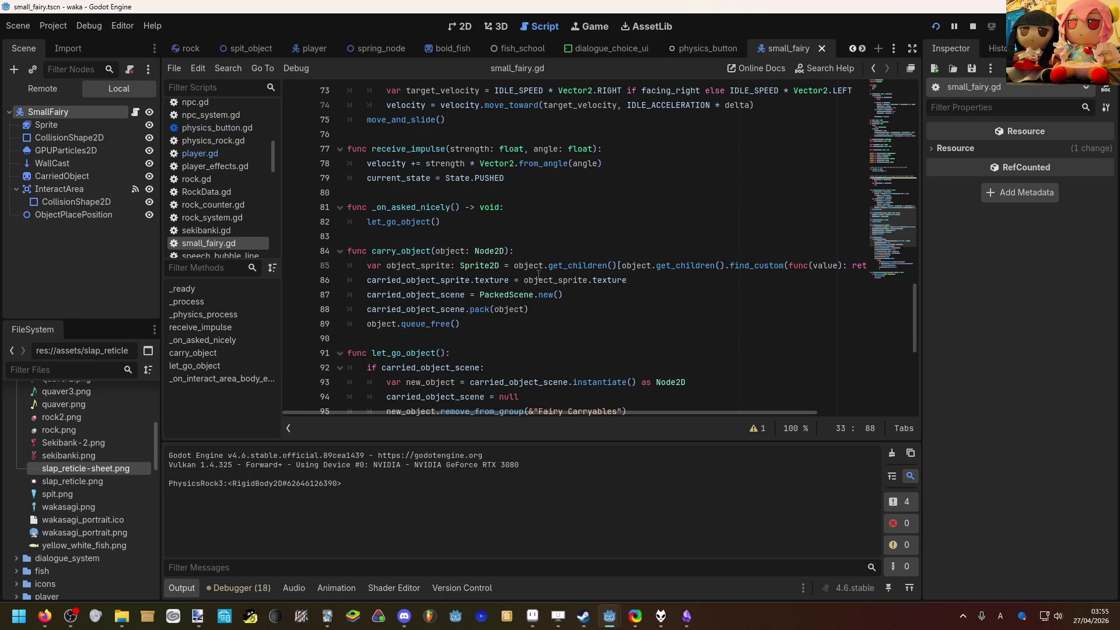
pyautogui.scroll(1, 539, 276)
pyautogui.scroll(-1, 552, 280)
pyautogui.scroll(-5, 560, 283)
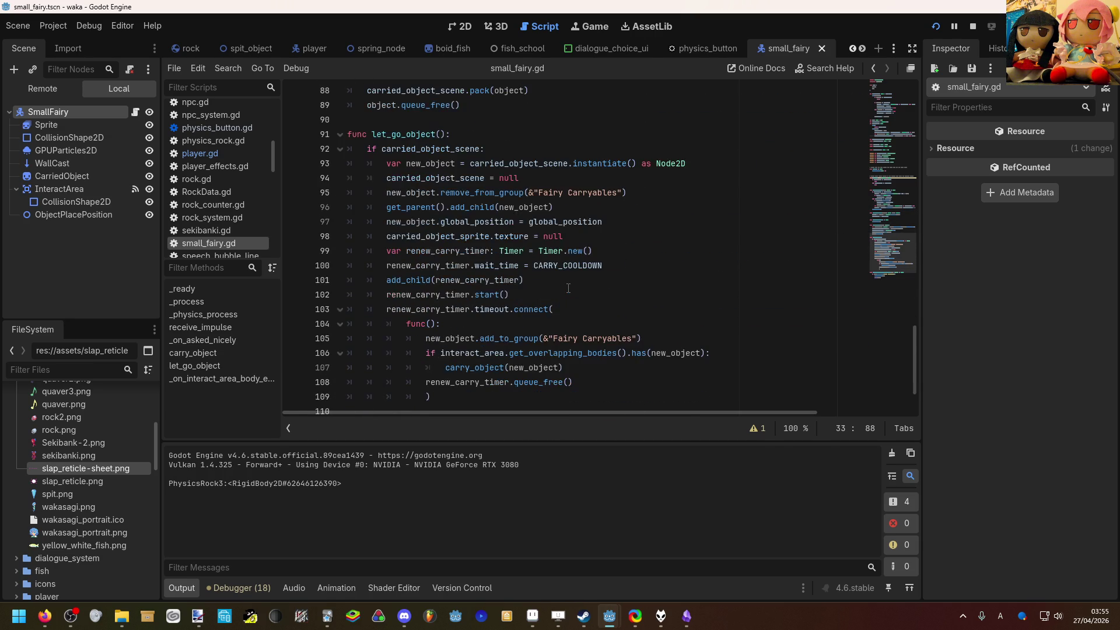
pyautogui.scroll(-1, 568, 287)
pyautogui.moveTo(601, 178); pyautogui.dragTo(529, 178)
pyautogui.press('Left')
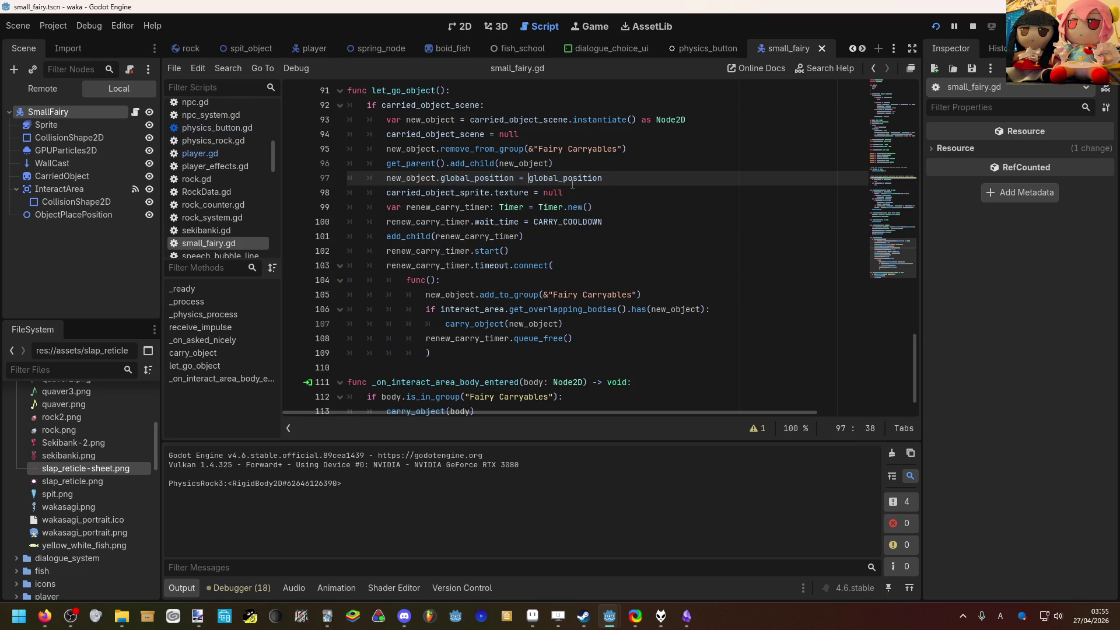
pyautogui.write('pl')
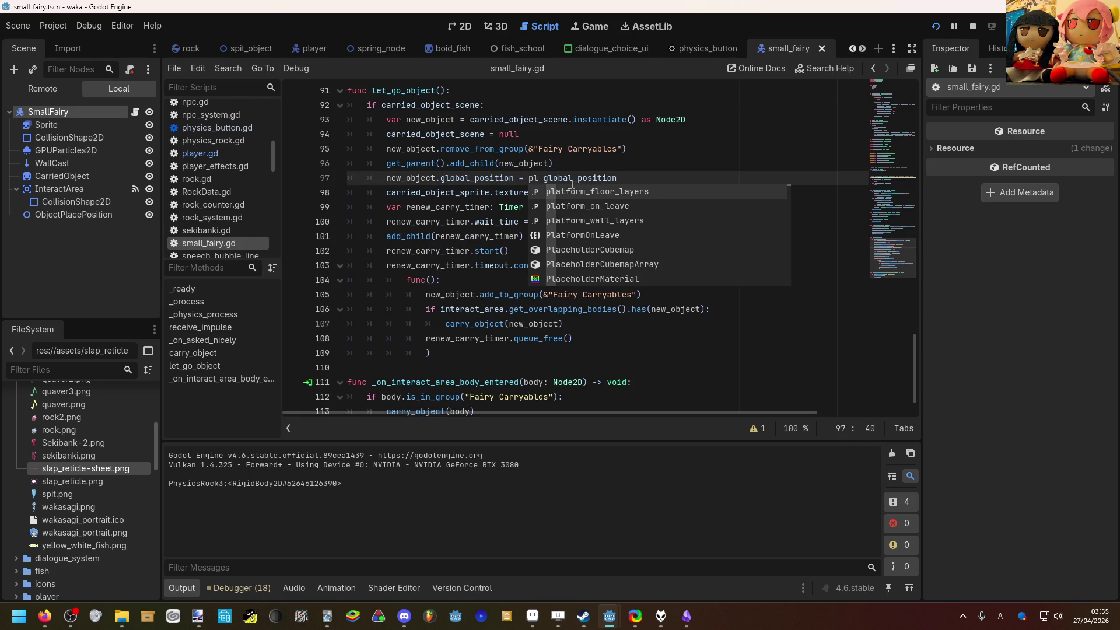
pyautogui.press('BackSpace')
pyautogui.press('BackSpace')
pyautogui.write('ob')
pyautogui.press('Return')
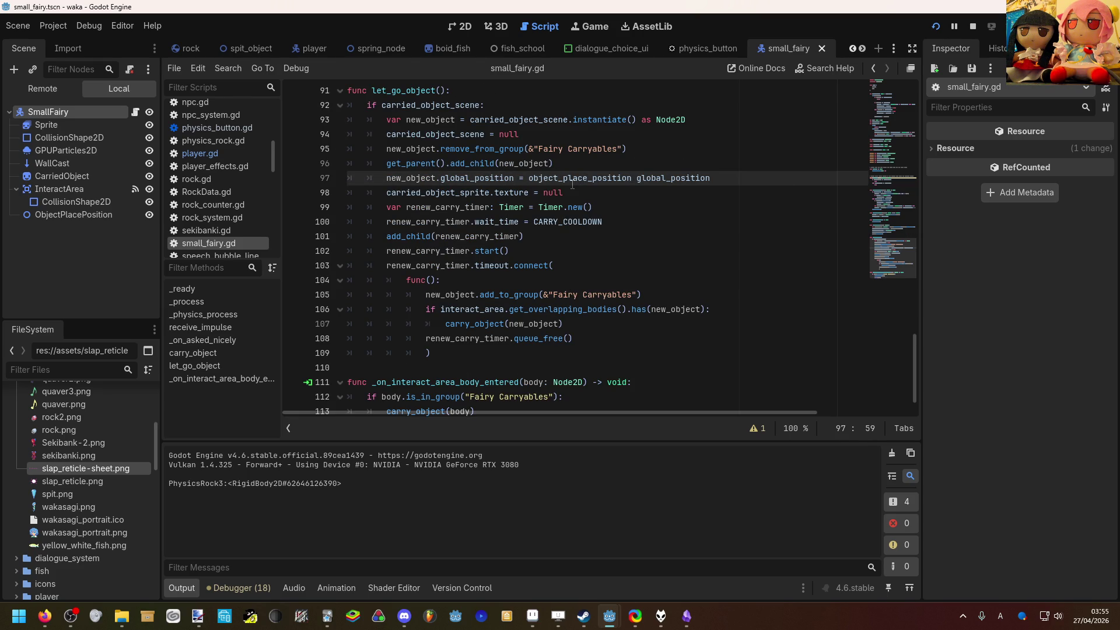
pyautogui.write('.')
pyautogui.hotkey('ctrl', 's')
pyautogui.click(643, 150)
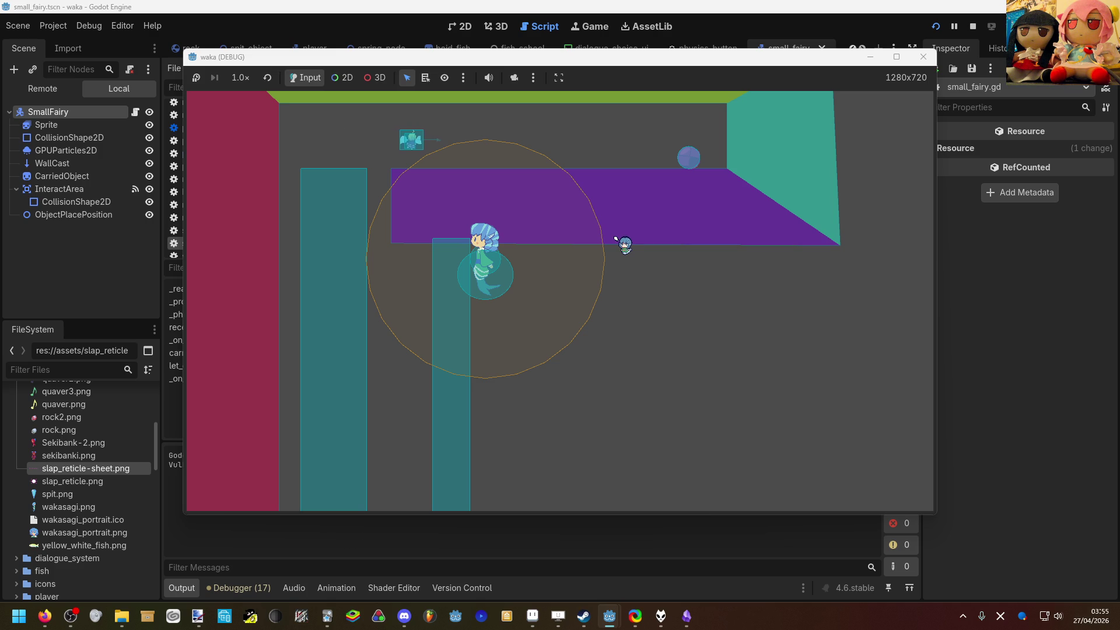
# Step: Playtest by swimming the player right, left toward the wall, and back right
pyautogui.press('Right')
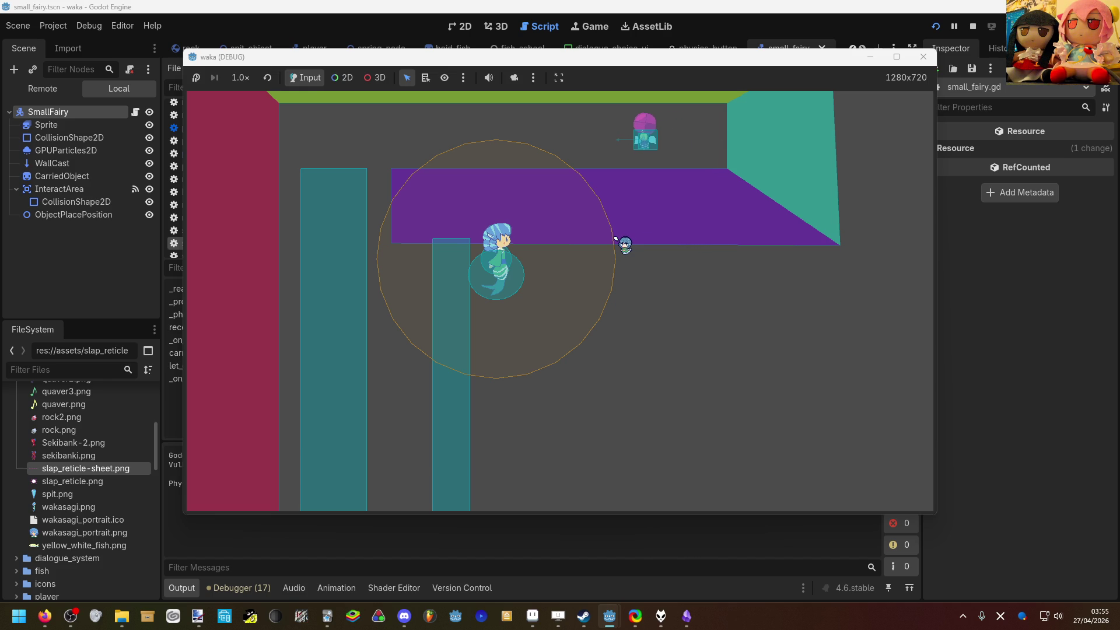
pyautogui.press('Right')
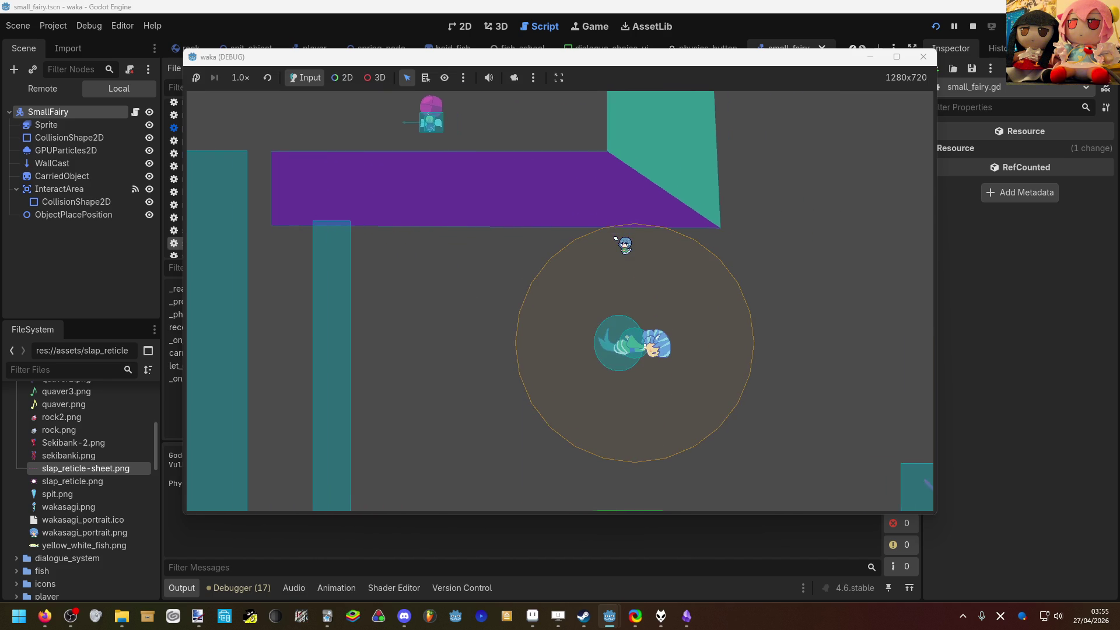
pyautogui.press('Left')
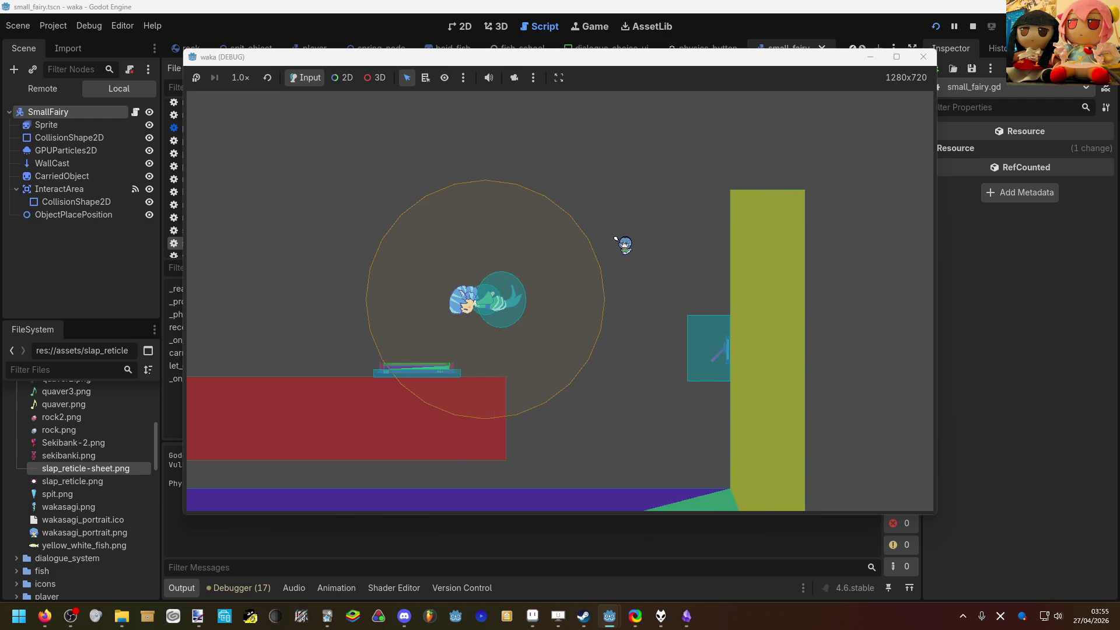
pyautogui.press('Left')
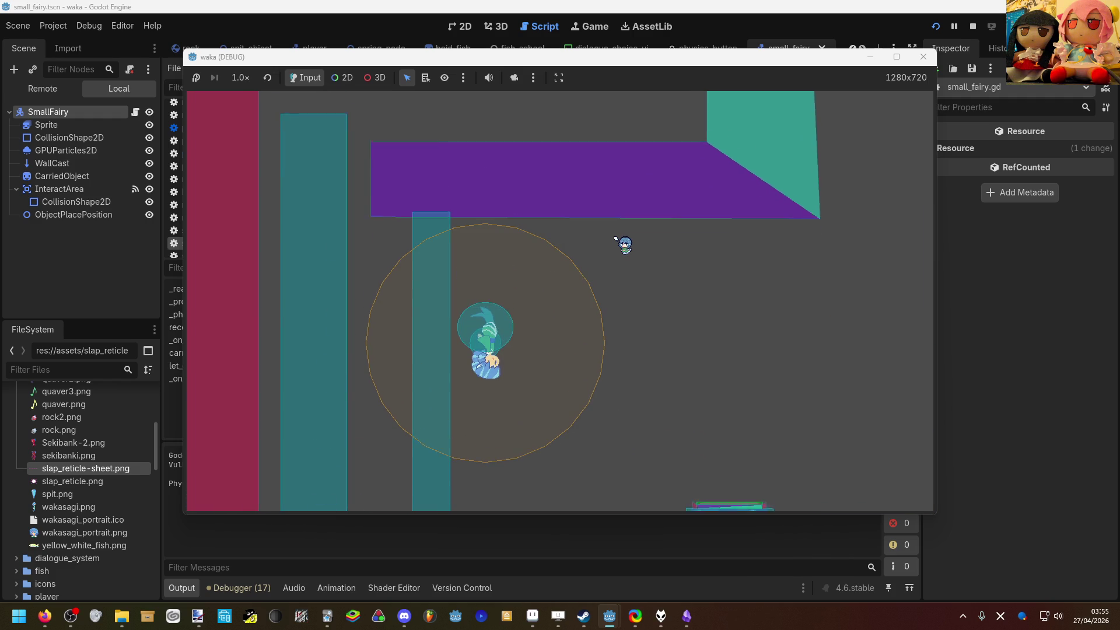
pyautogui.press('Left')
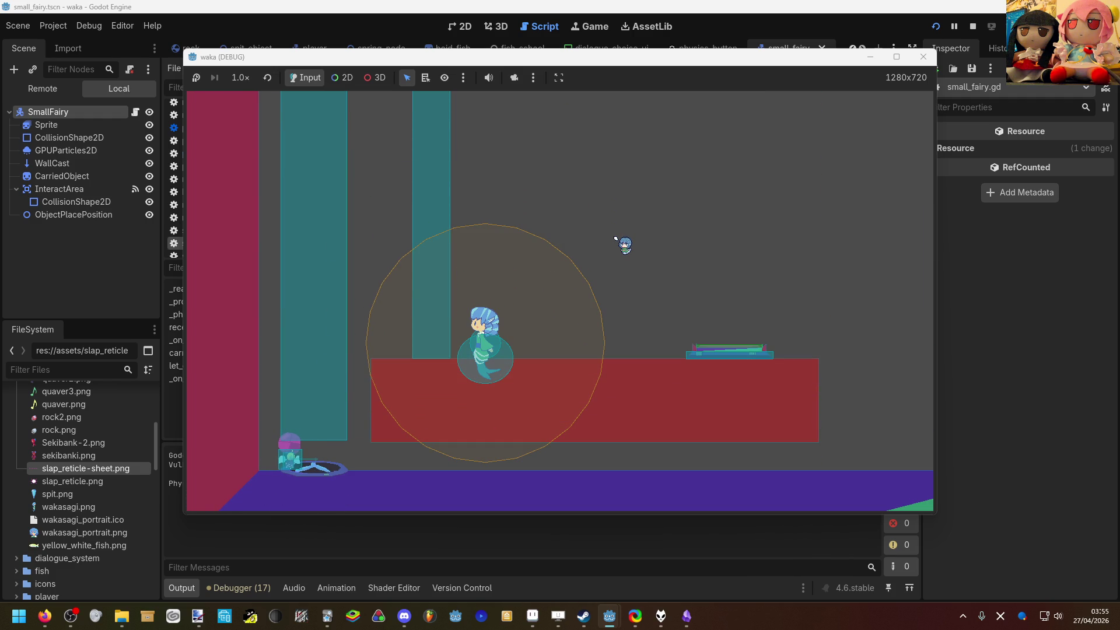
pyautogui.press('Right')
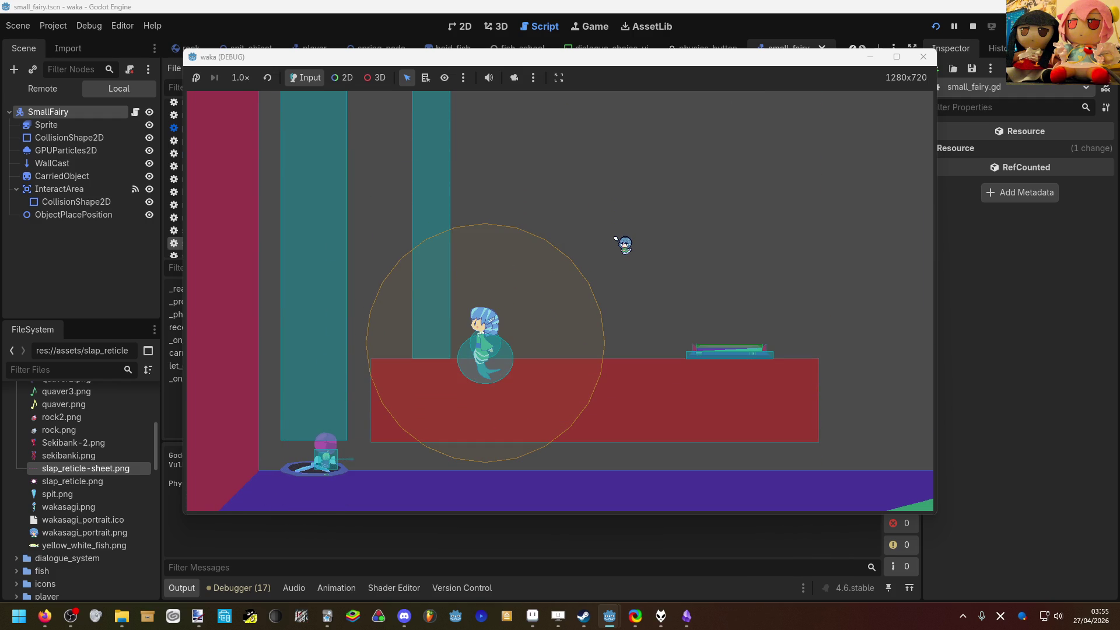
pyautogui.press('Right')
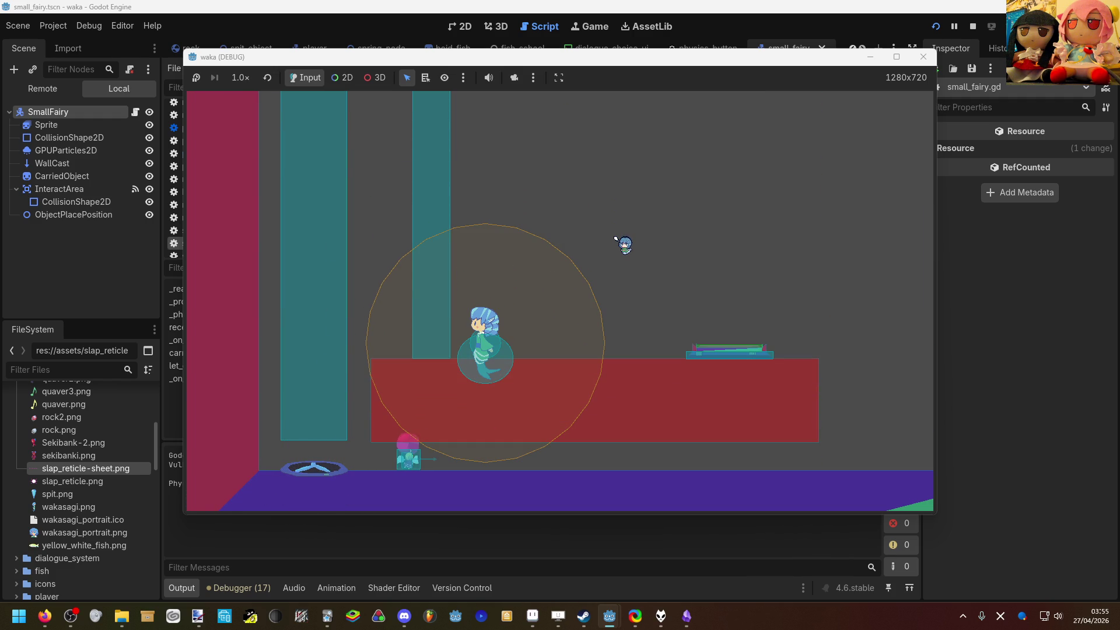
pyautogui.press('Right')
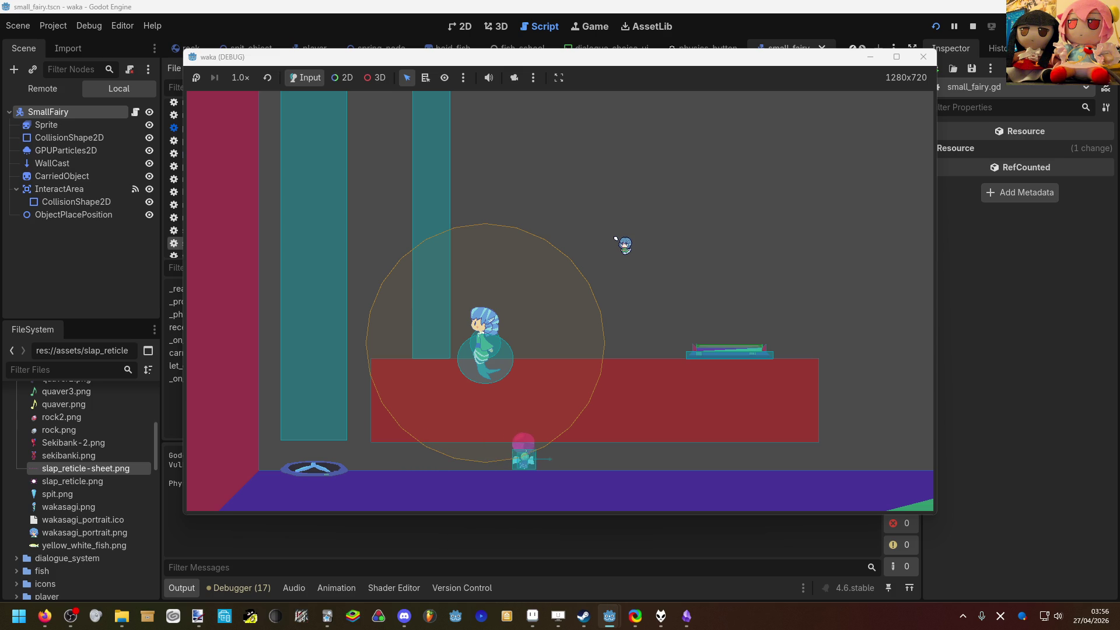
pyautogui.press('Right')
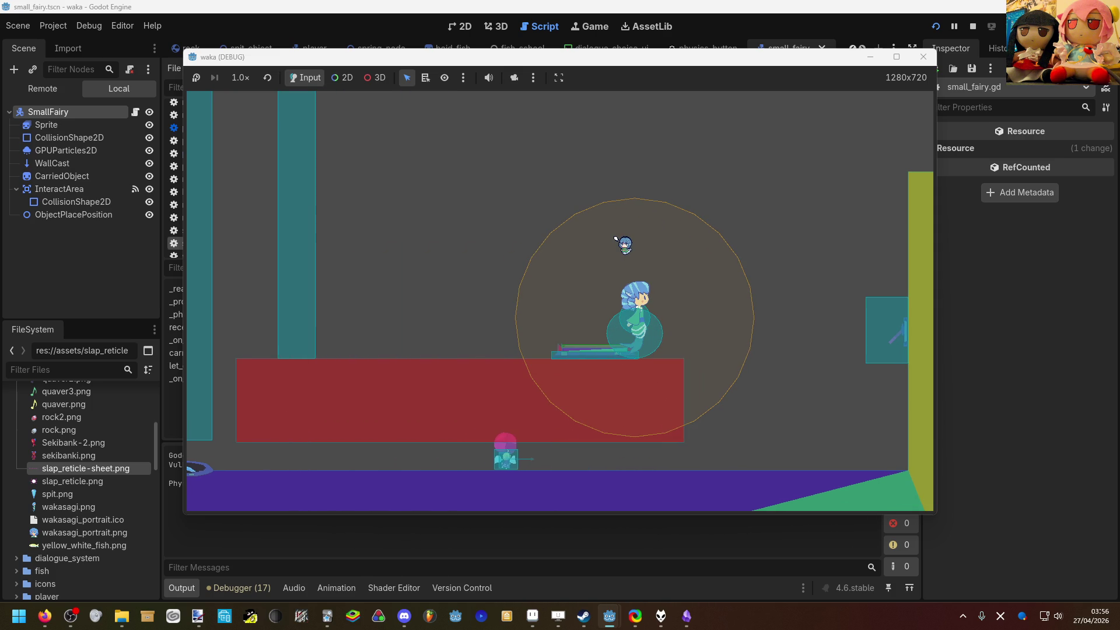
pyautogui.press('Right')
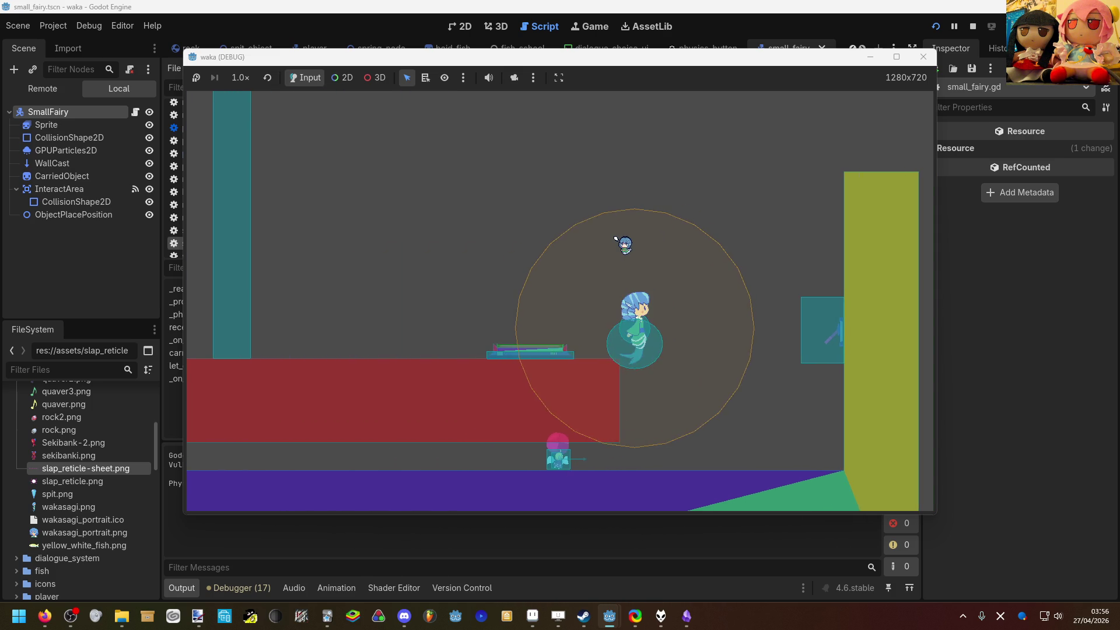
pyautogui.press('Right')
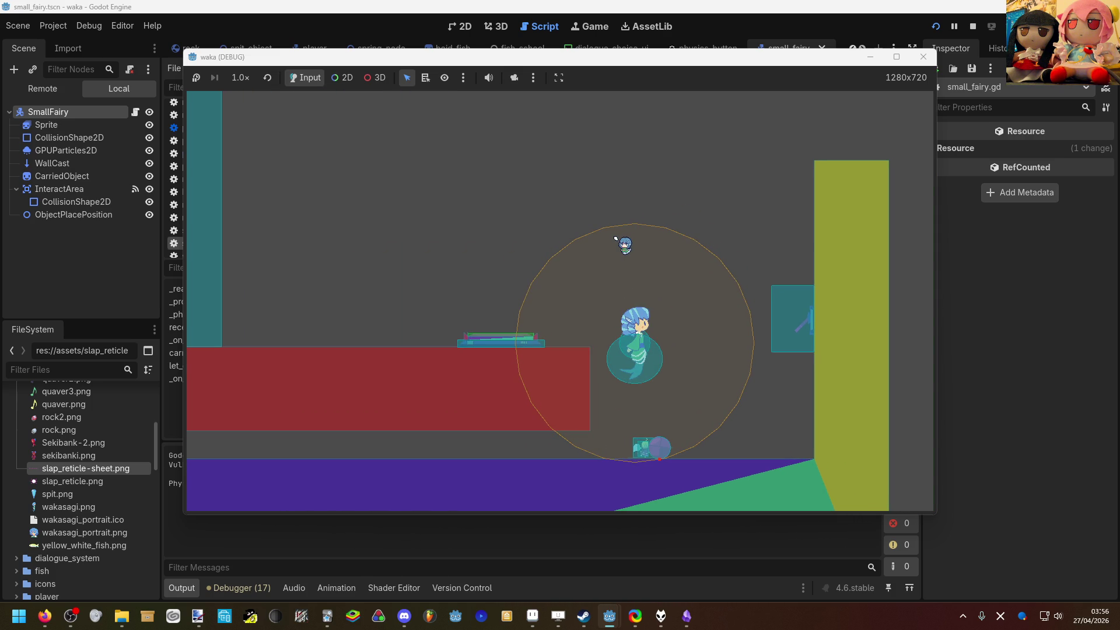
# Step: Test several tail slaps, launching the player up-left, against the wall, and left
pyautogui.press('Right')
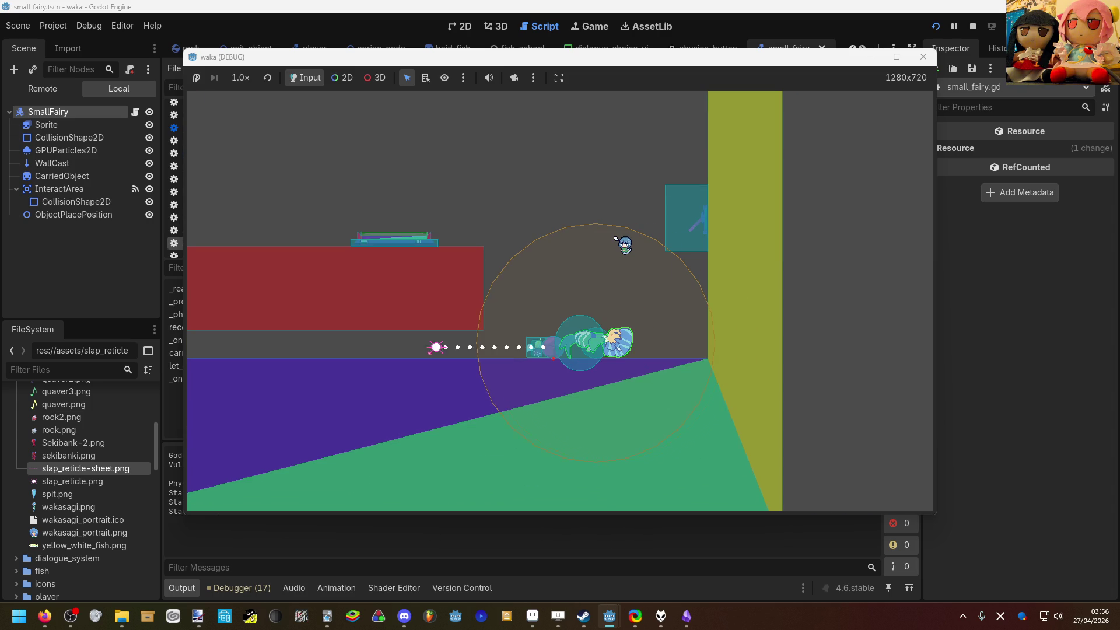
pyautogui.press('space')
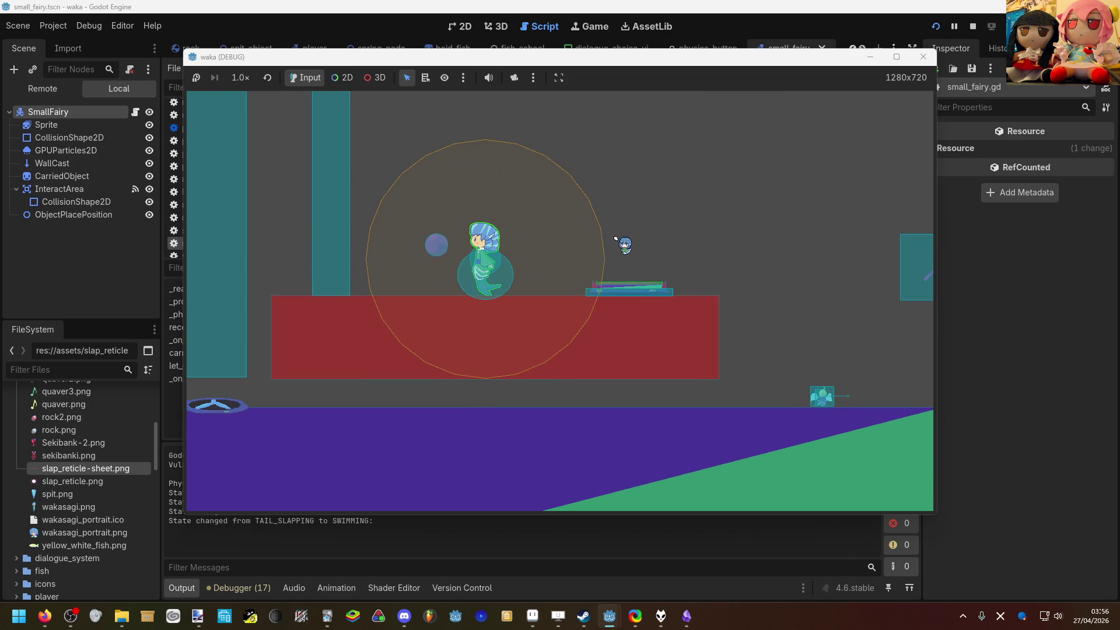
pyautogui.press('Left')
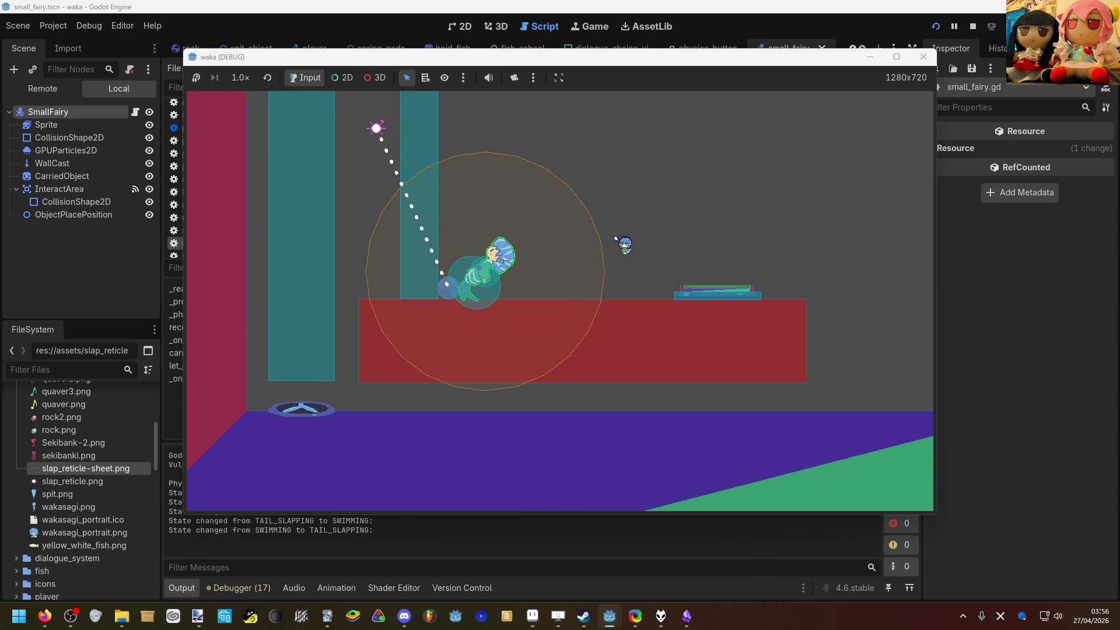
pyautogui.press('space')
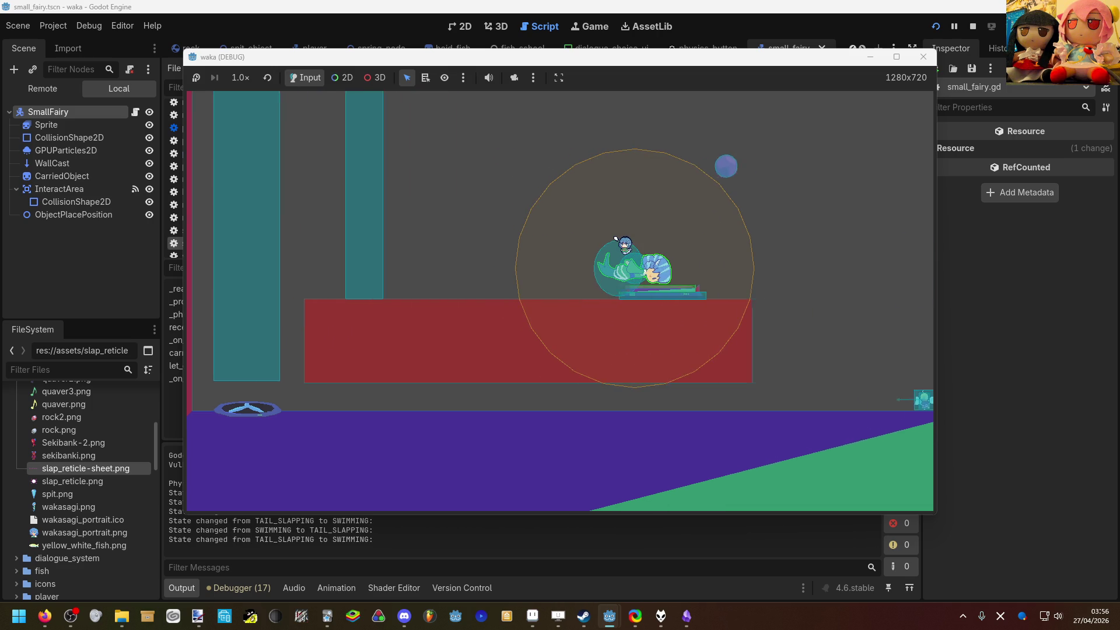
pyautogui.press('space')
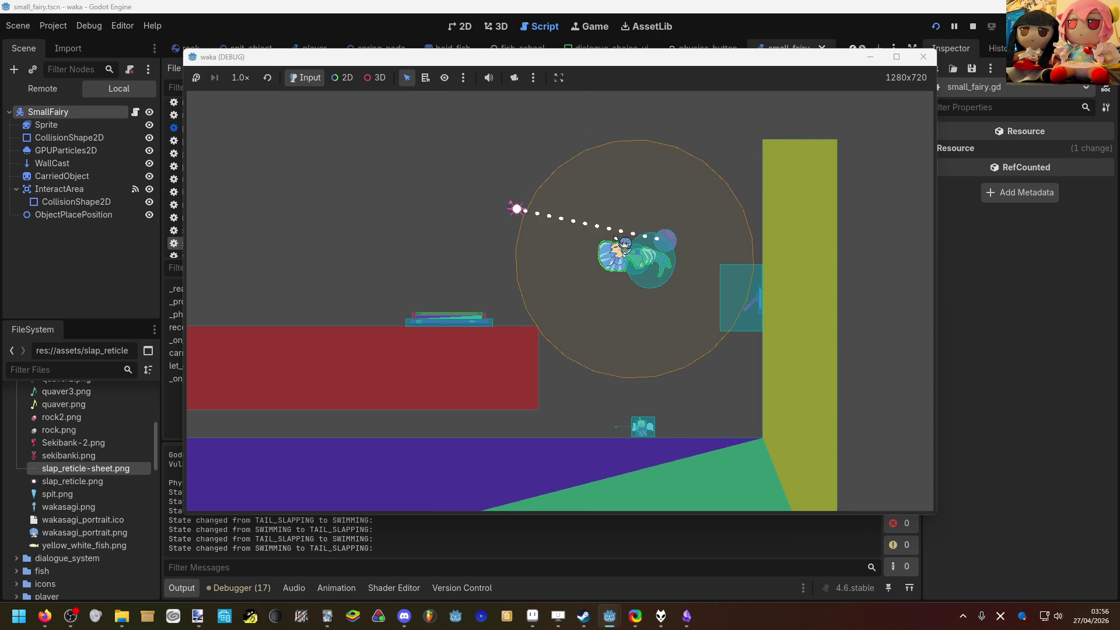
pyautogui.press('space')
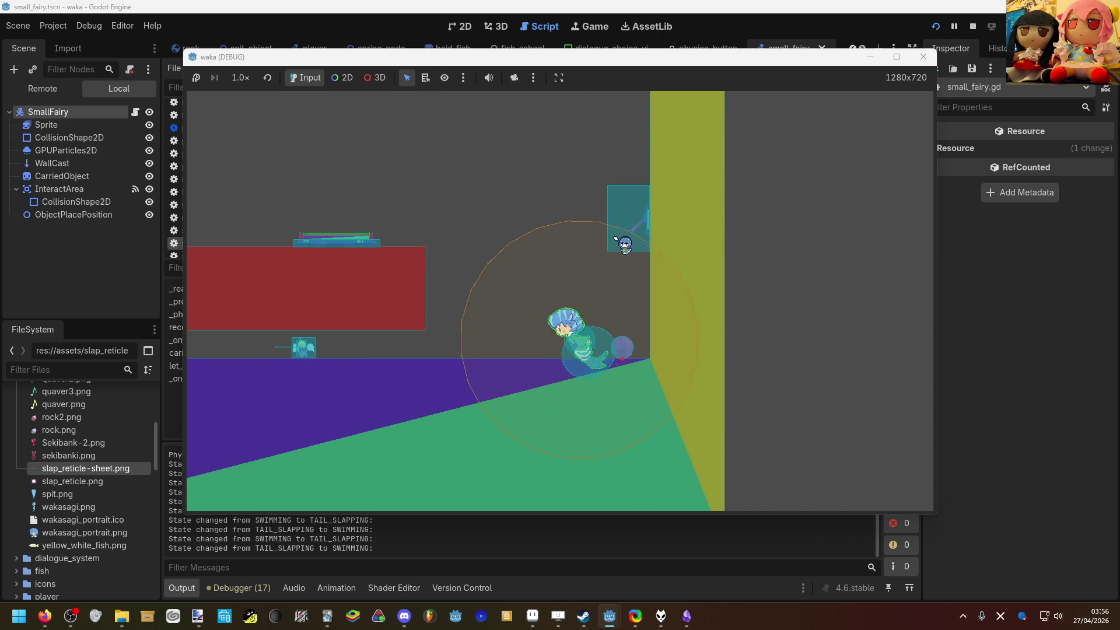
pyautogui.press('space')
pyautogui.press('space')
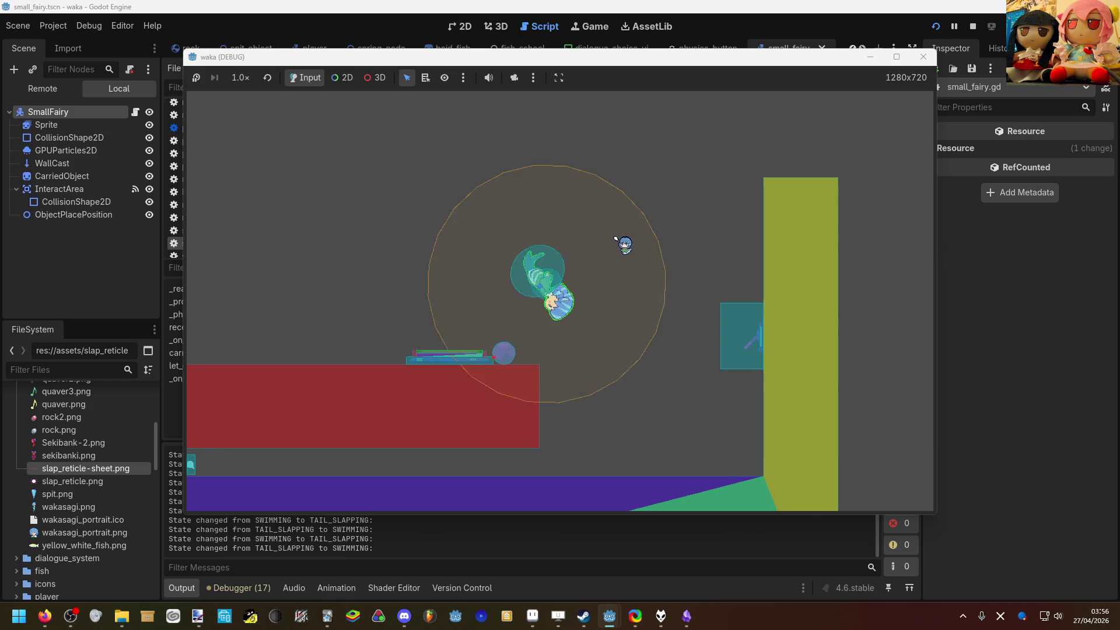
pyautogui.press('space')
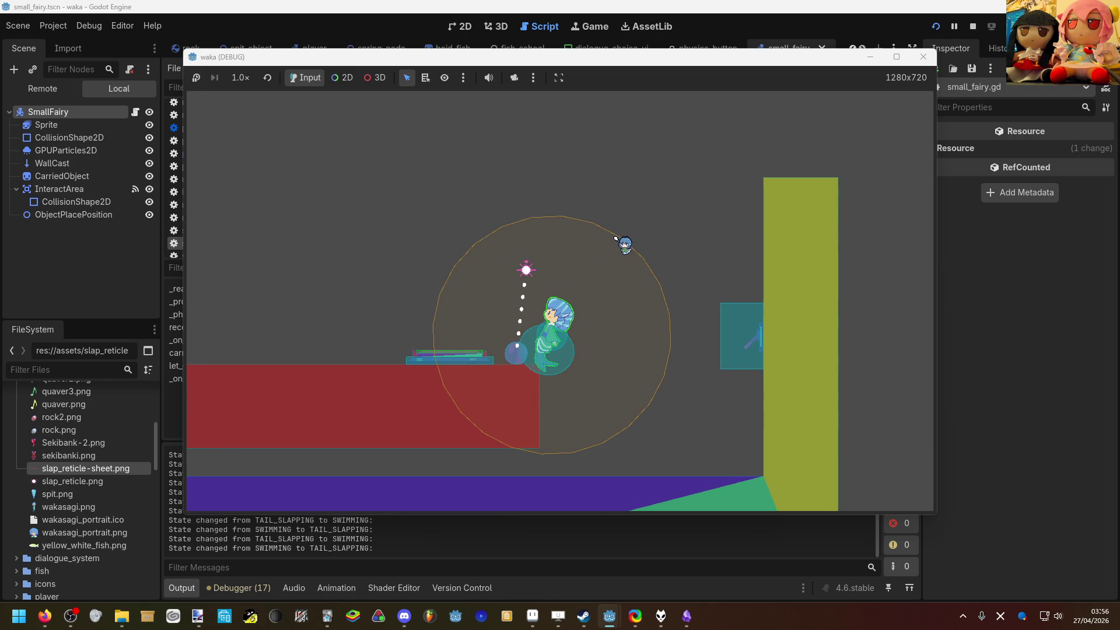
pyautogui.press('space')
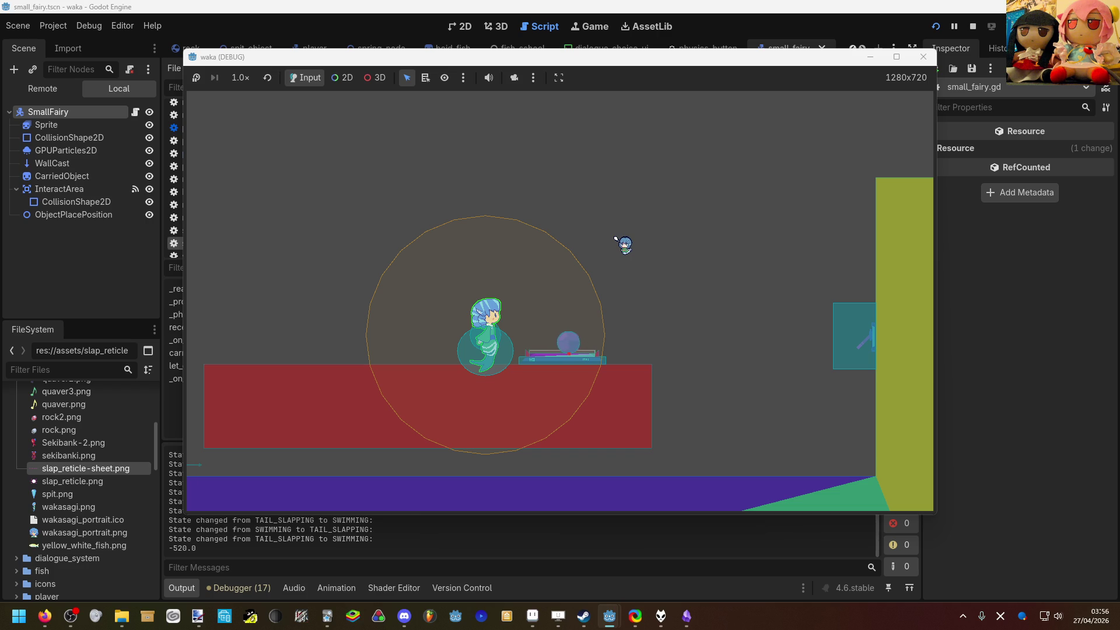
pyautogui.press('Left')
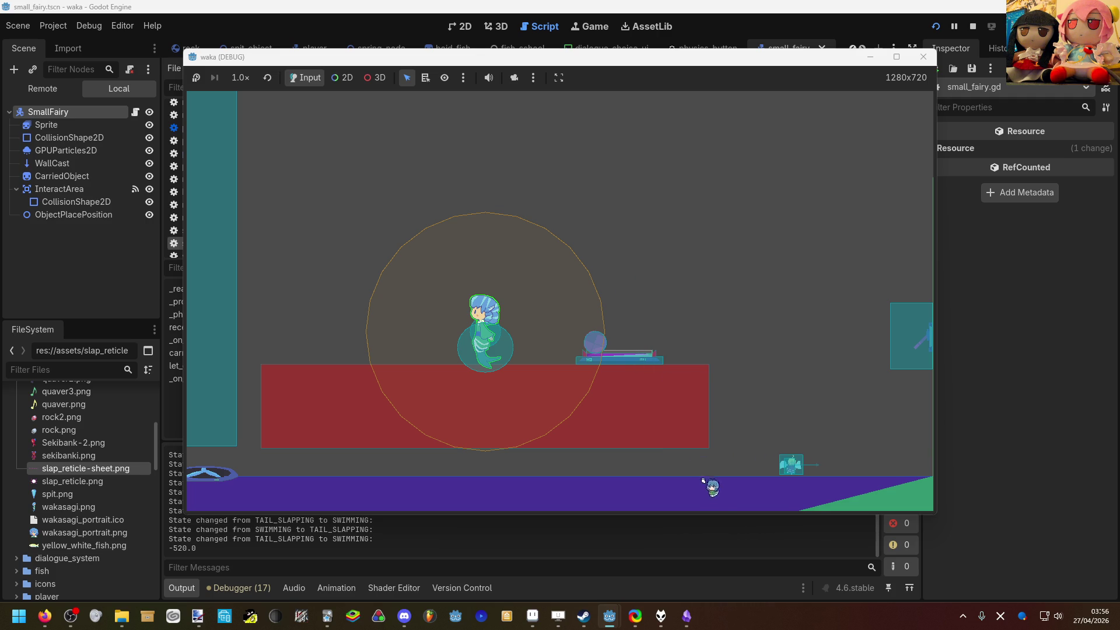
# Step: Return to the editor and show the small_fairy scene in the 2D view
pyautogui.click(712, 526)
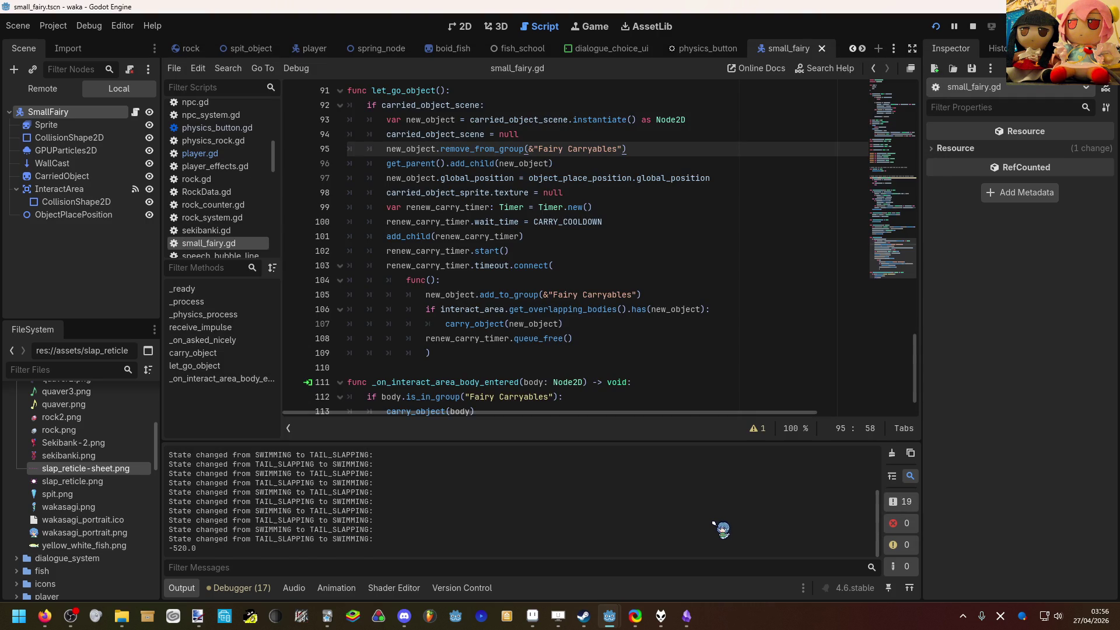
pyautogui.click(459, 26)
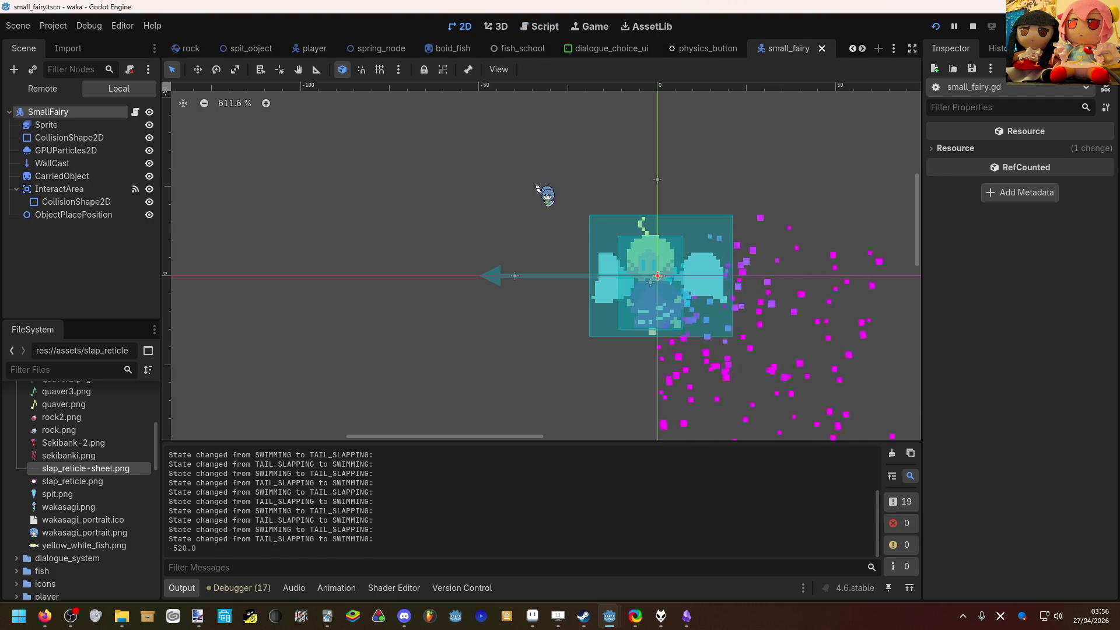
pyautogui.scroll(4, 577, 242)
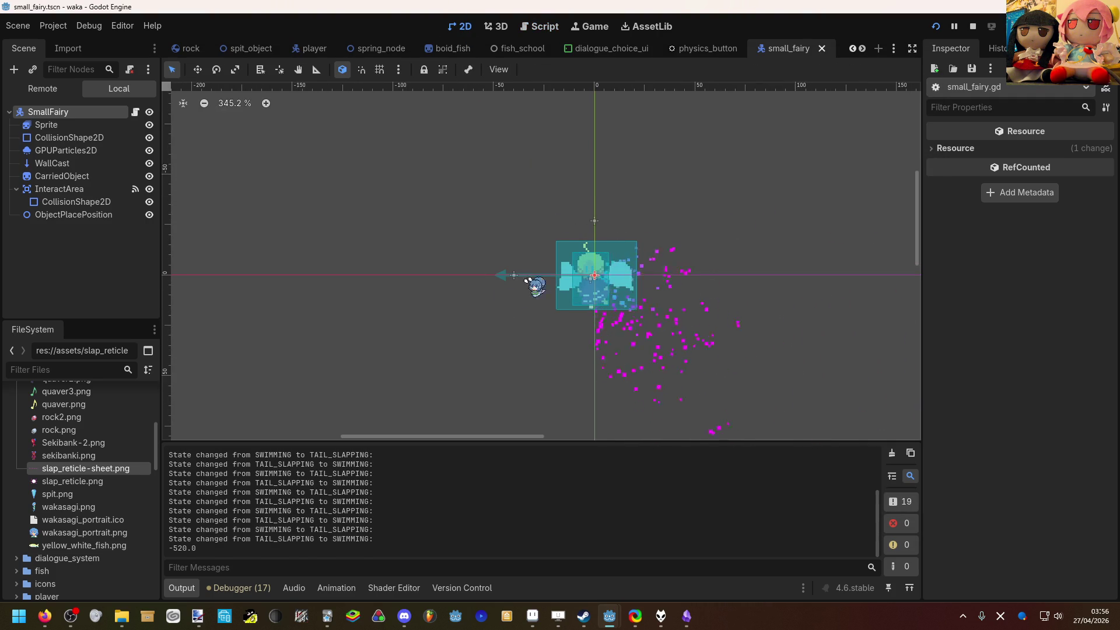
# Step: Move ObjectPlacePosition left to (-59, 0), save the fairy scene, and return to small_fairy.gd
pyautogui.click(516, 272)
pyautogui.press('w')
pyautogui.moveTo(515, 273)
pyautogui.mouseDown()
pyautogui.moveTo(470, 274)
pyautogui.moveTo(476, 283)
pyautogui.mouseUp()
pyautogui.press('q')
pyautogui.hotkey('ctrl', 's')
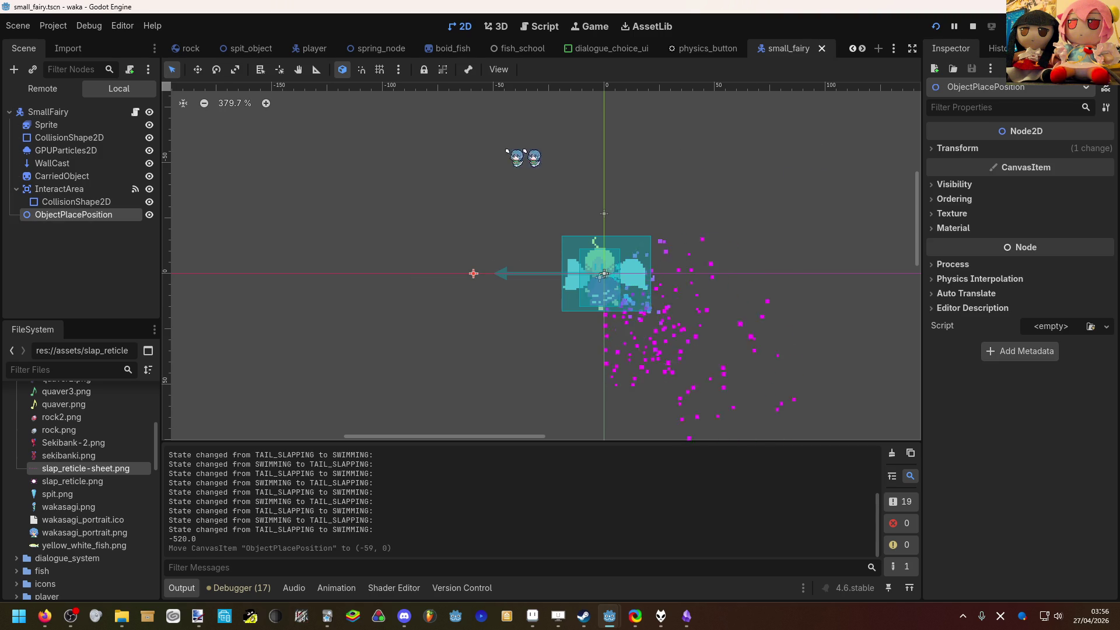
pyautogui.click(136, 112)
pyautogui.scroll(-1, 509, 252)
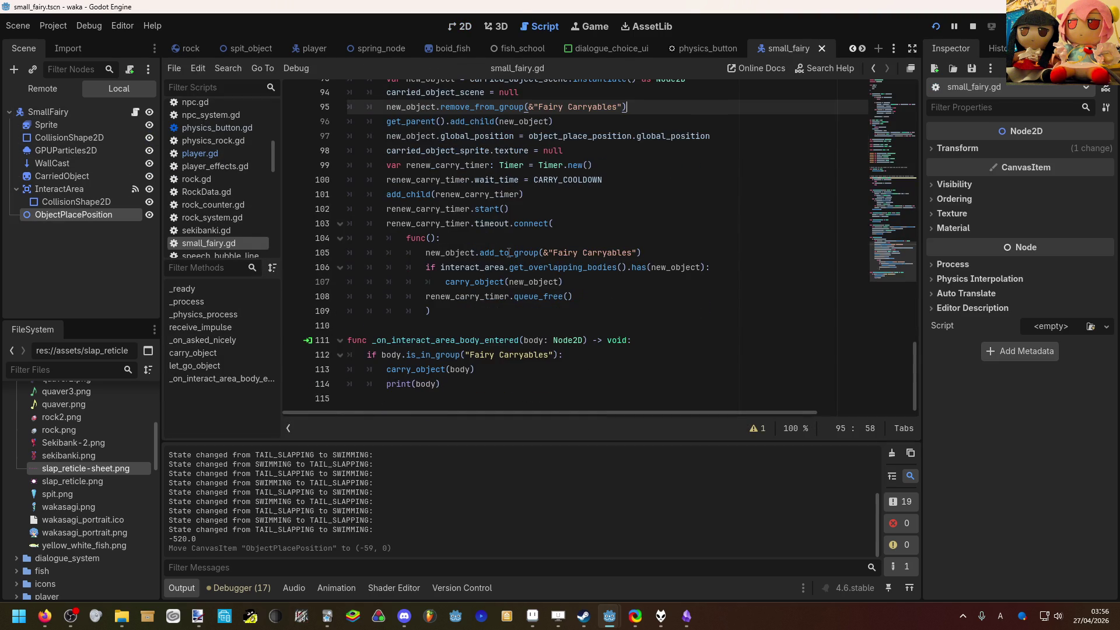
# Step: Scroll to the carry timer callback and put the caret on the queue_free() line
pyautogui.scroll(12, 515, 254)
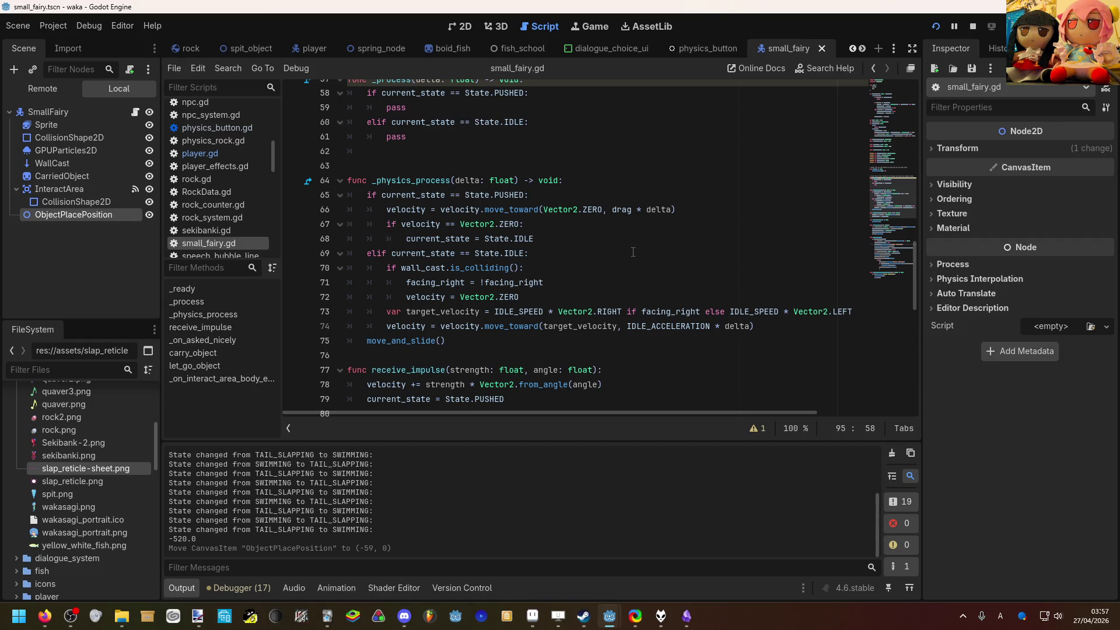
pyautogui.scroll(-1, 685, 296)
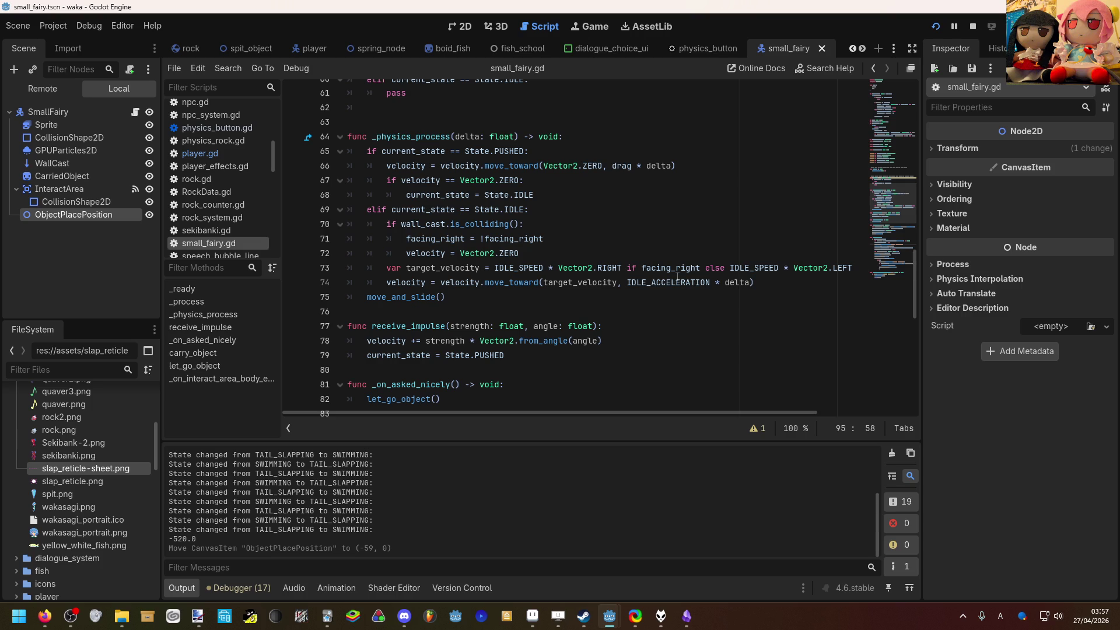
pyautogui.scroll(-6, 677, 270)
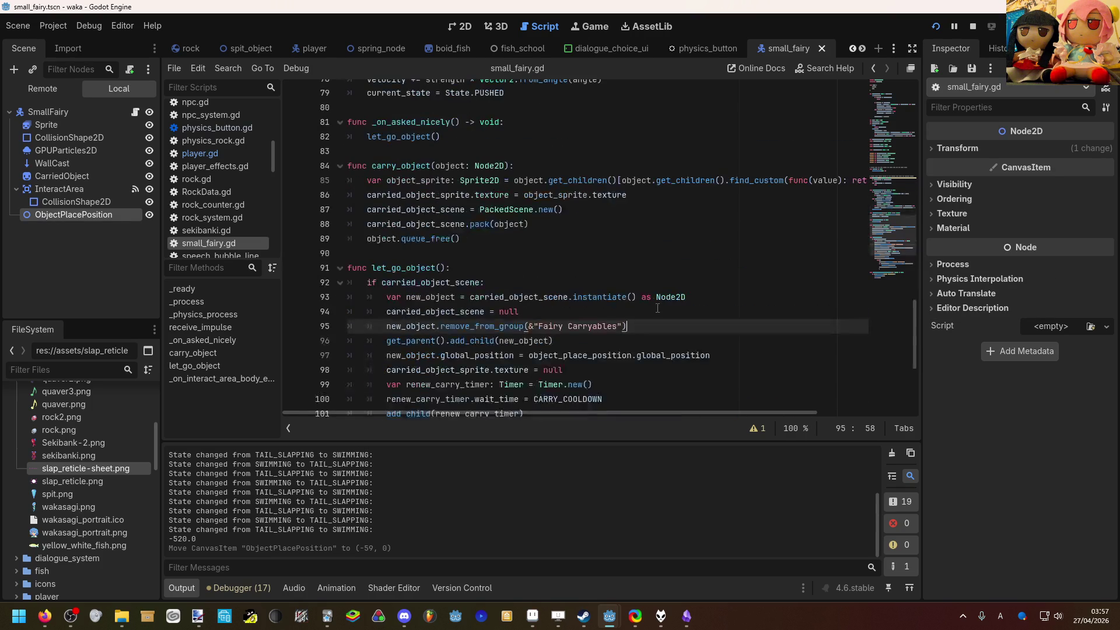
pyautogui.scroll(-5, 657, 308)
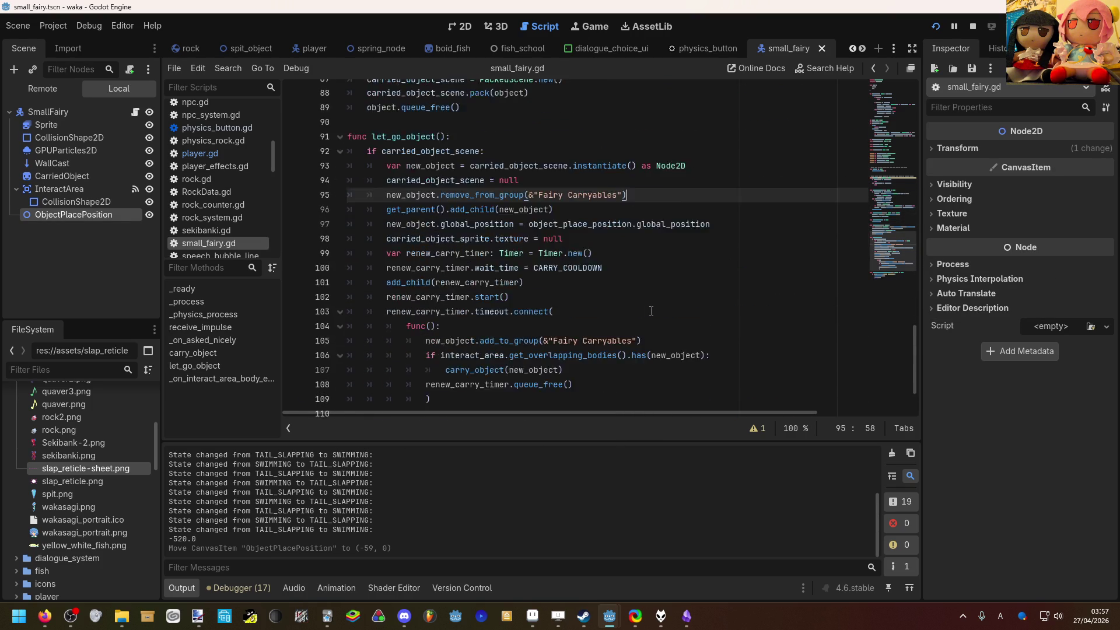
pyautogui.click(640, 297)
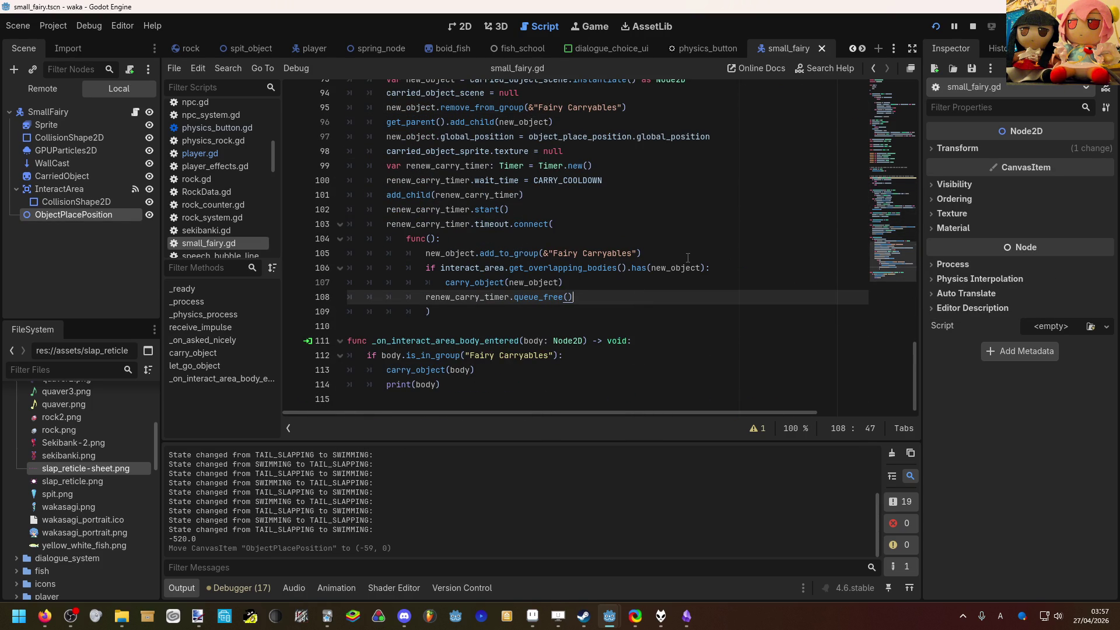
pyautogui.click(704, 268)
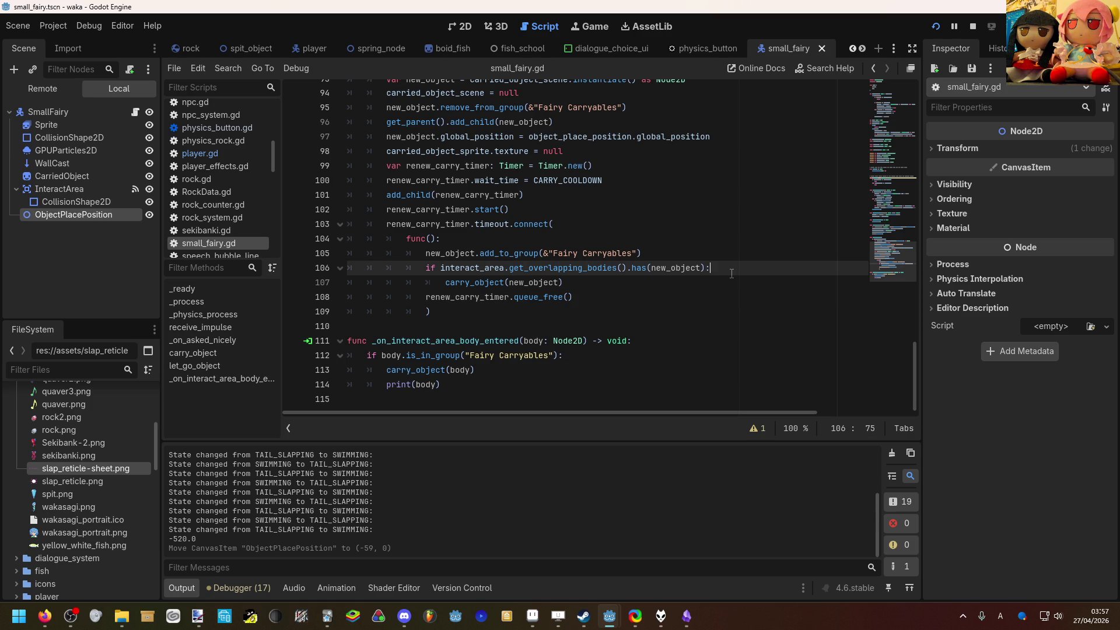
pyautogui.press('Down')
pyautogui.press('Down')
# Step: Add 'facing_right = !facing_right' after renew_carry_timer.queue_free(), save, and run the game
pyautogui.press('Return')
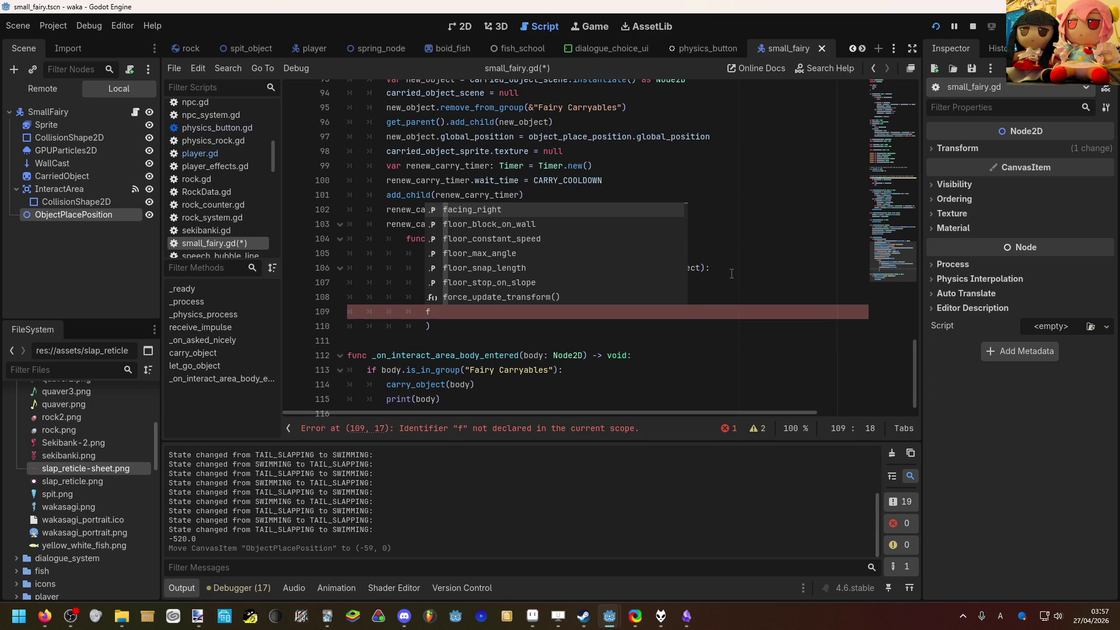
pyautogui.press('BackSpace')
pyautogui.press('BackSpace')
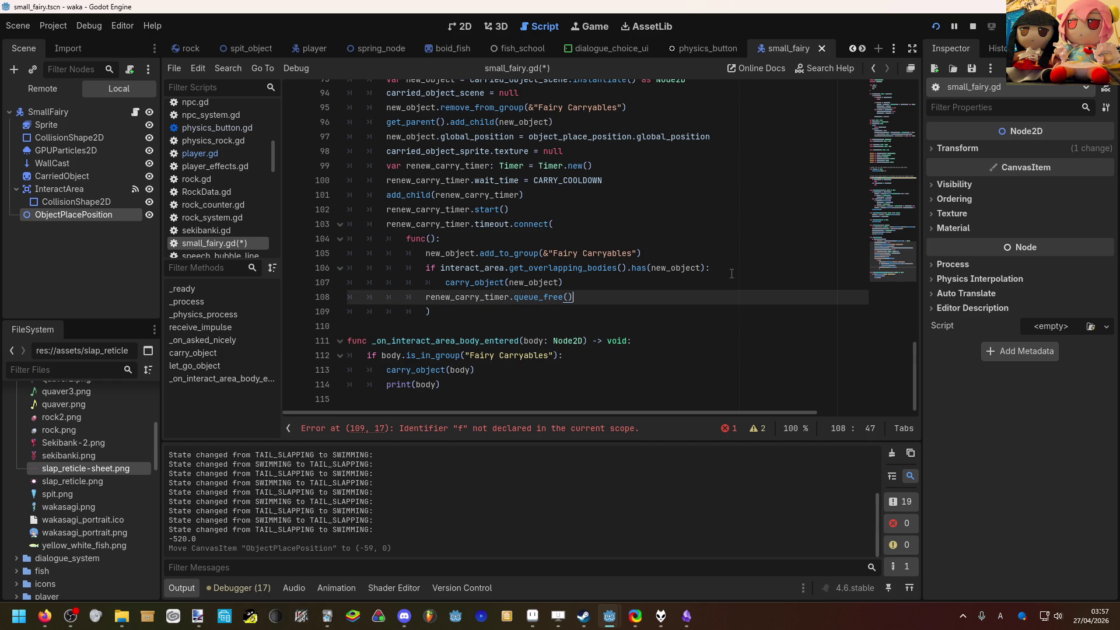
pyautogui.press('Return')
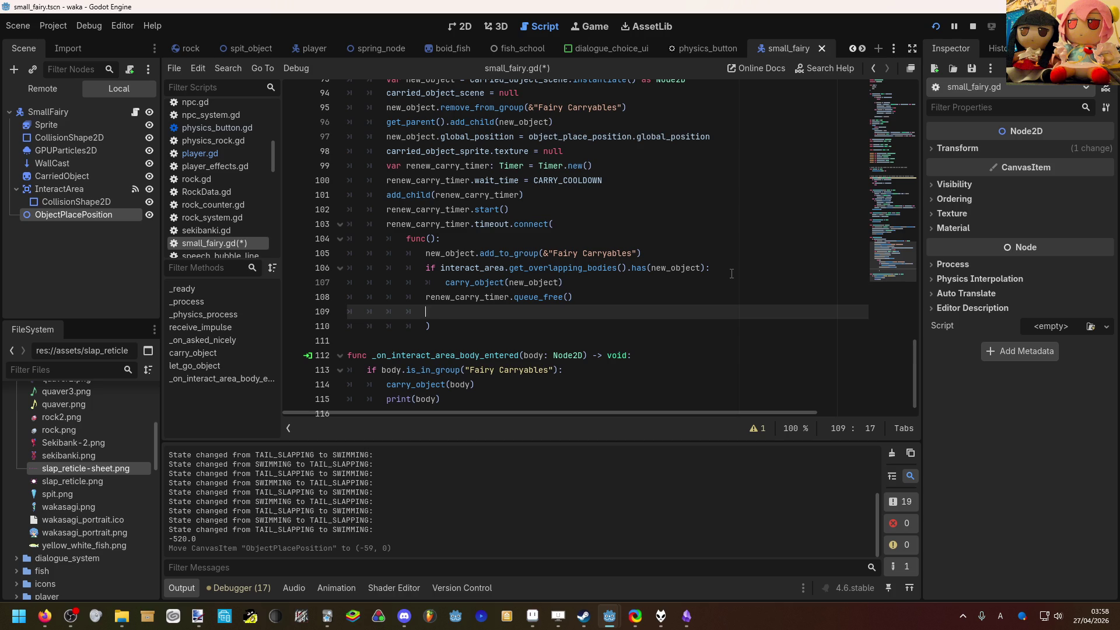
pyautogui.press('Return')
pyautogui.write('facing_right = !f')
pyautogui.press('Return')
pyautogui.hotkey('ctrl', 's')
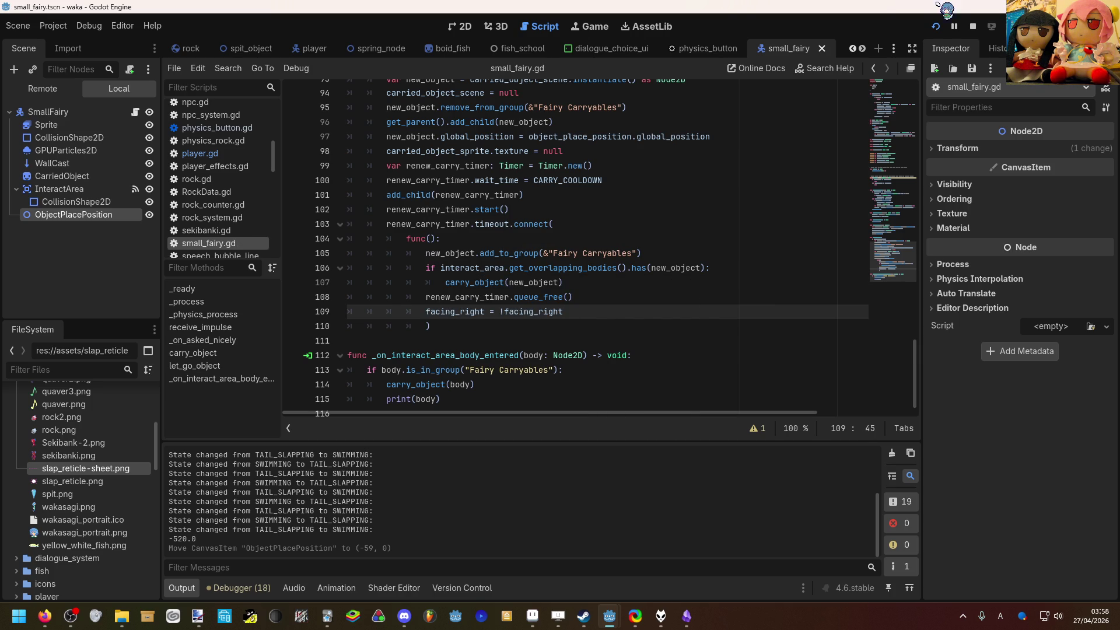
pyautogui.click(944, 26)
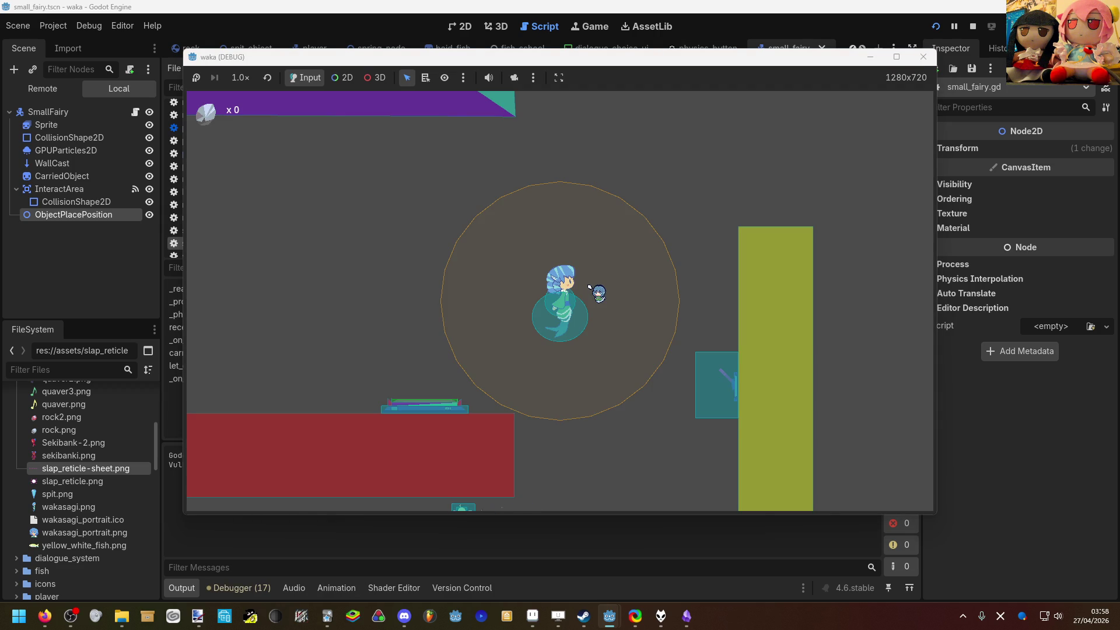
# Step: Fly the fairy left, dash right into the wall, then past the yellow wall and red platform
pyautogui.press('a')
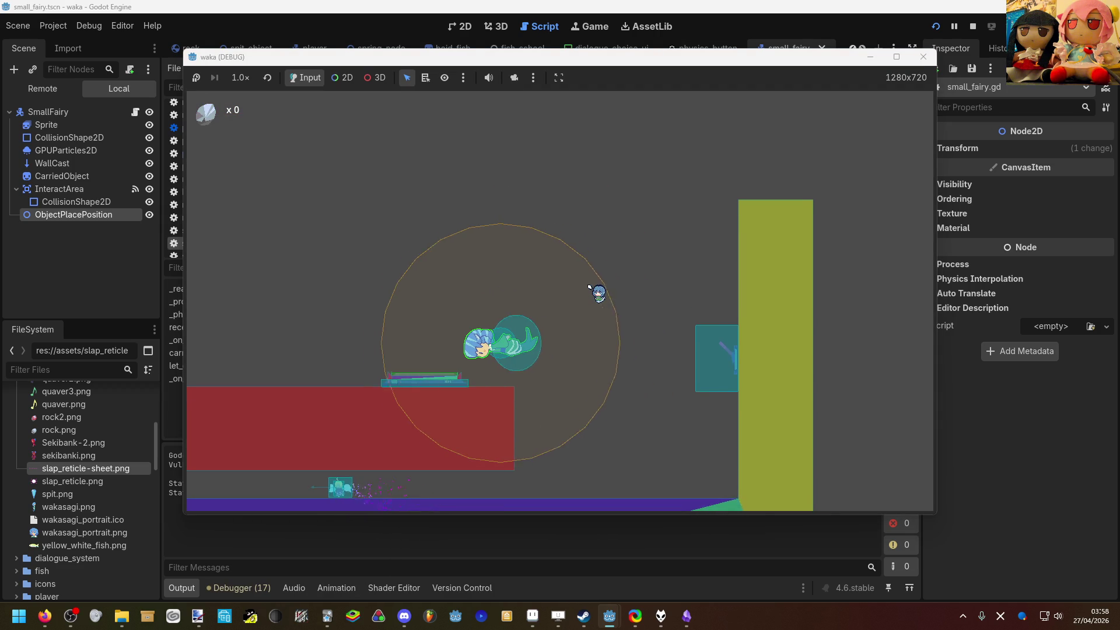
pyautogui.press('a')
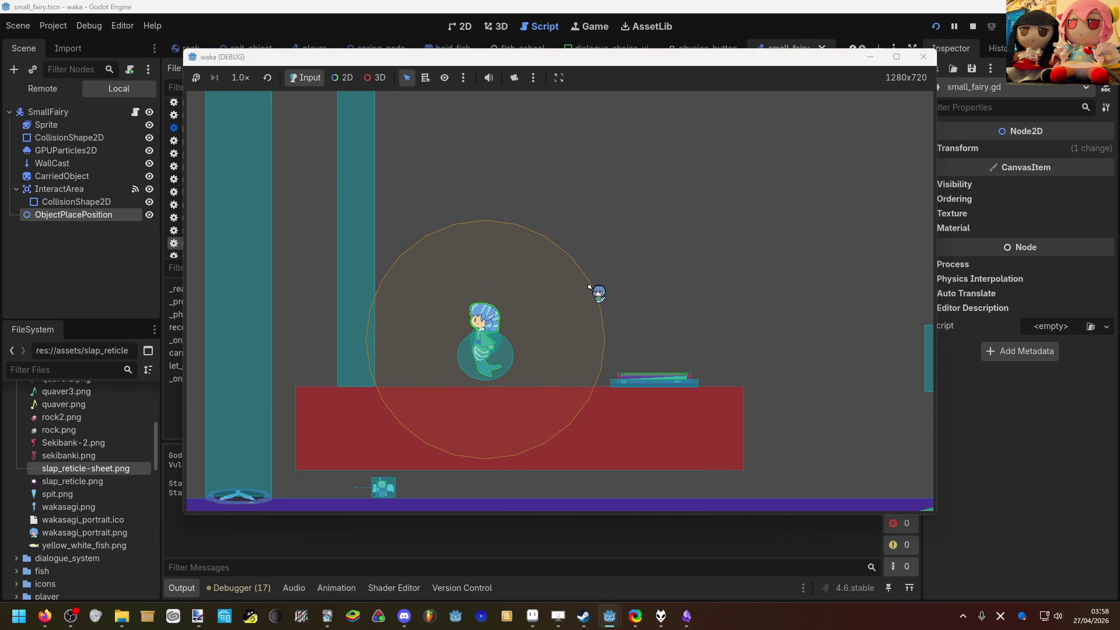
pyautogui.press('d')
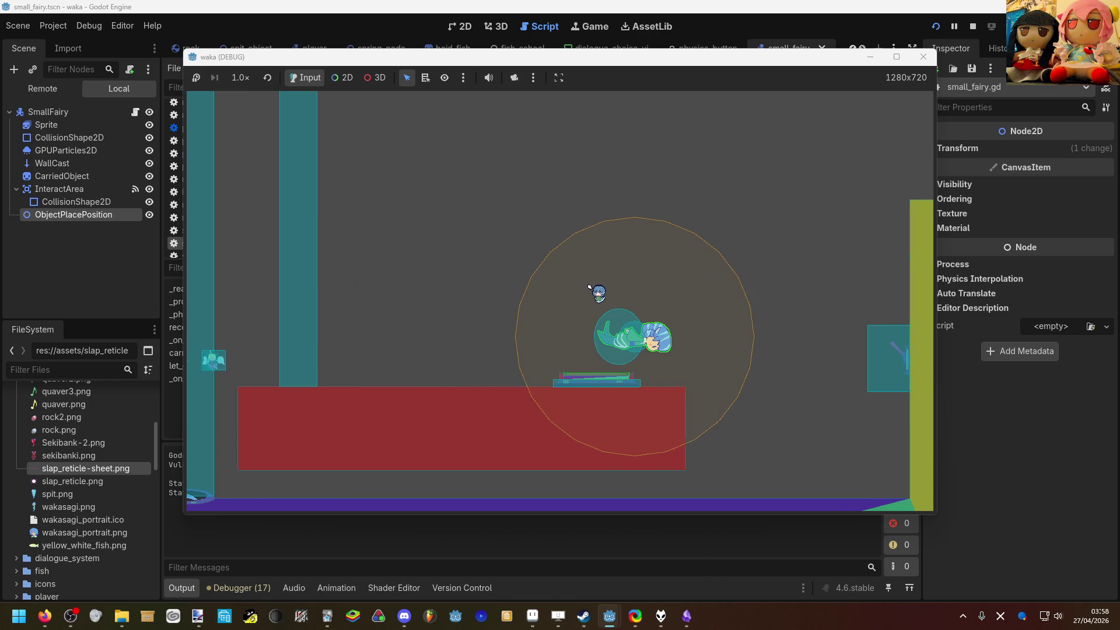
pyautogui.press('a')
pyautogui.press('w')
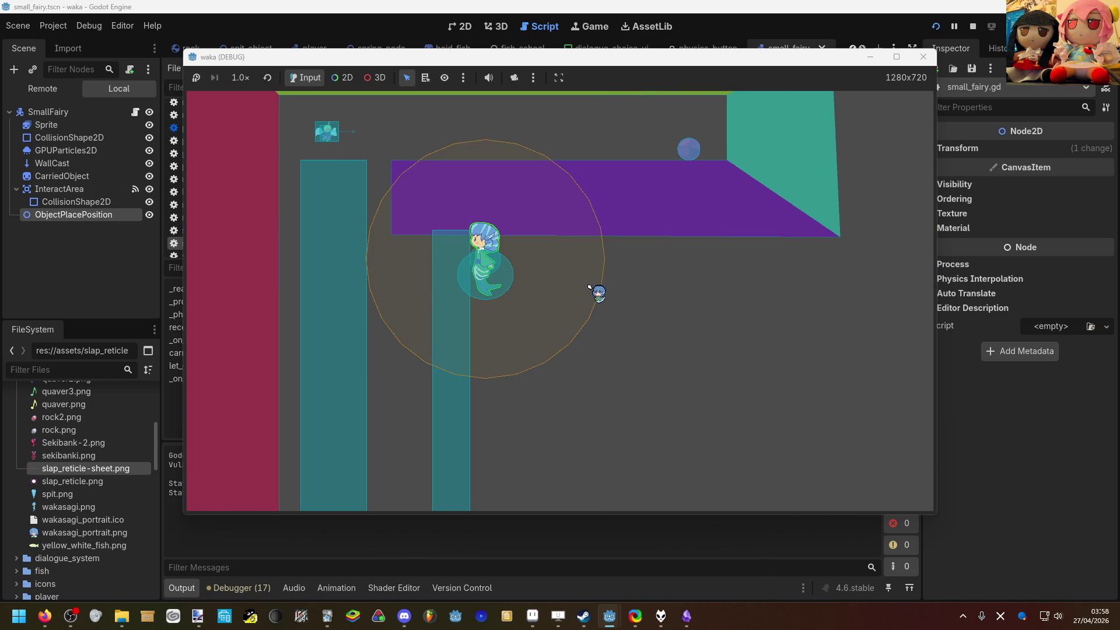
pyautogui.press('s')
pyautogui.press('d')
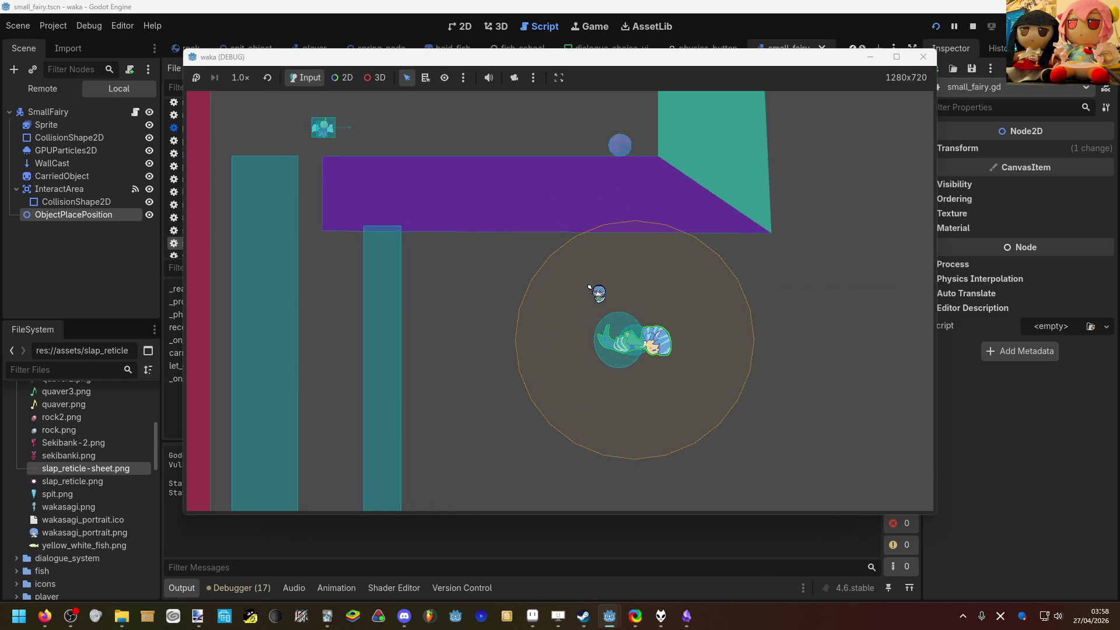
pyautogui.press('s')
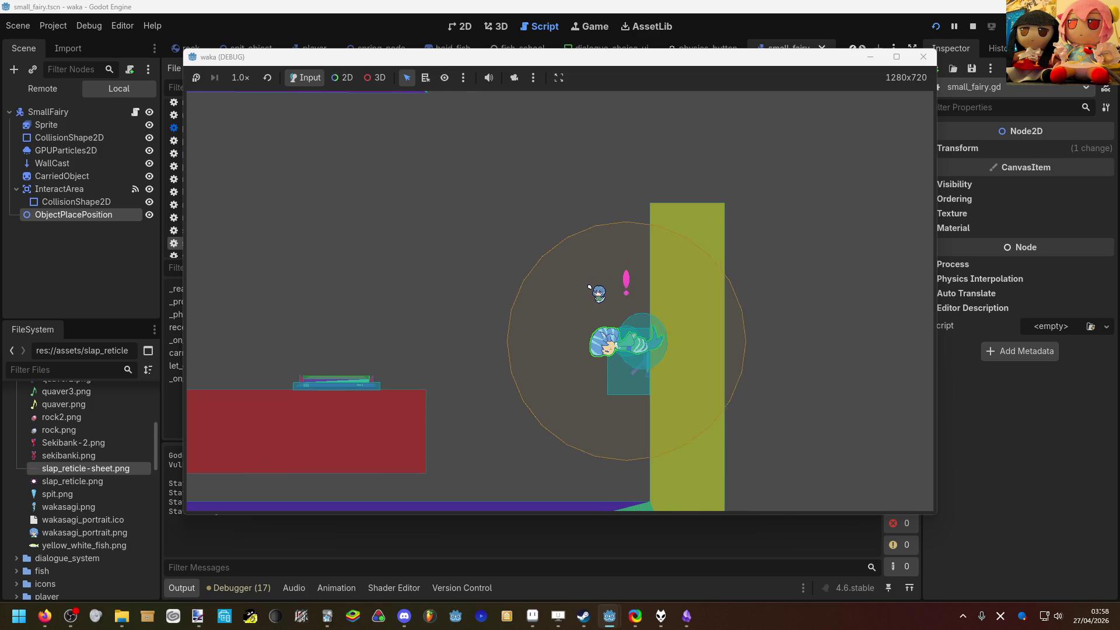
pyautogui.press('a')
pyautogui.press('w')
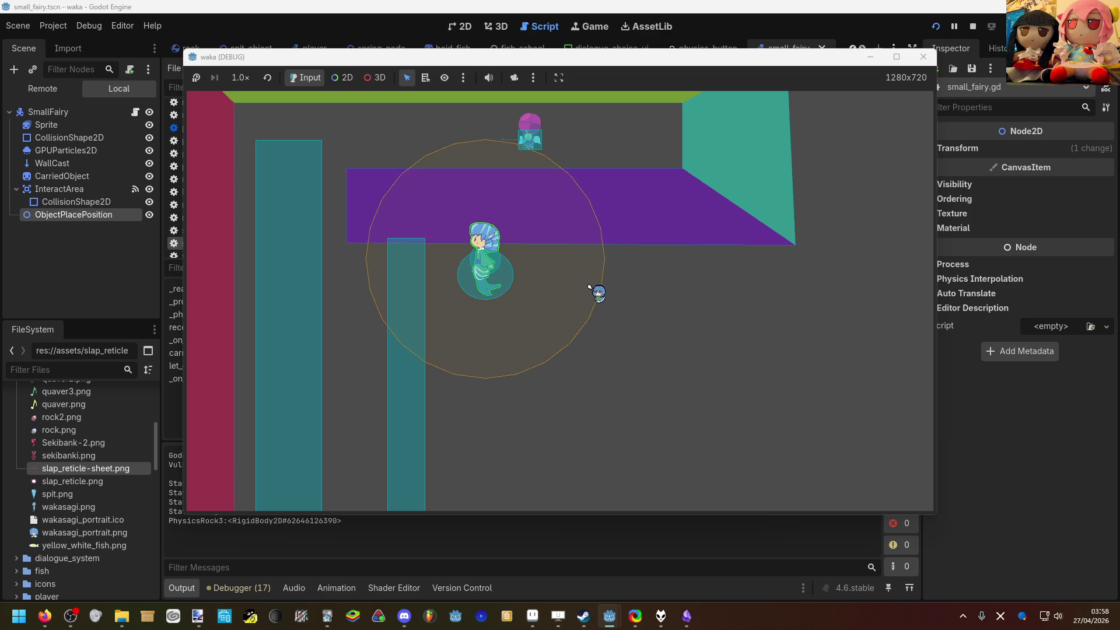
# Step: Land on the red platform, move right, then return to the editor and select the facing_right line
pyautogui.press('d')
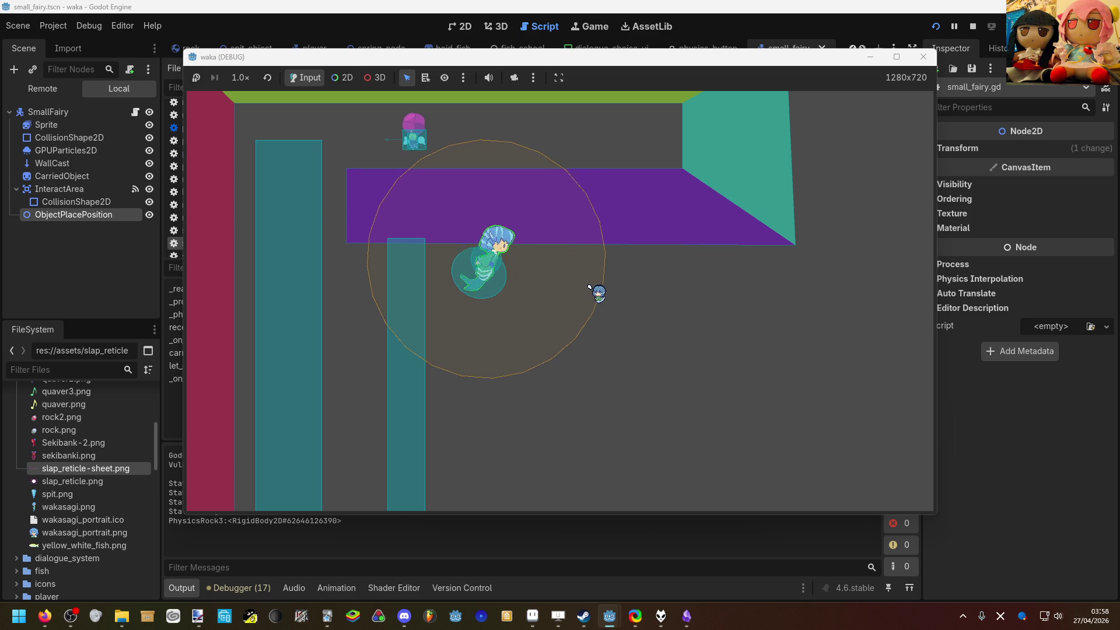
pyautogui.press('s')
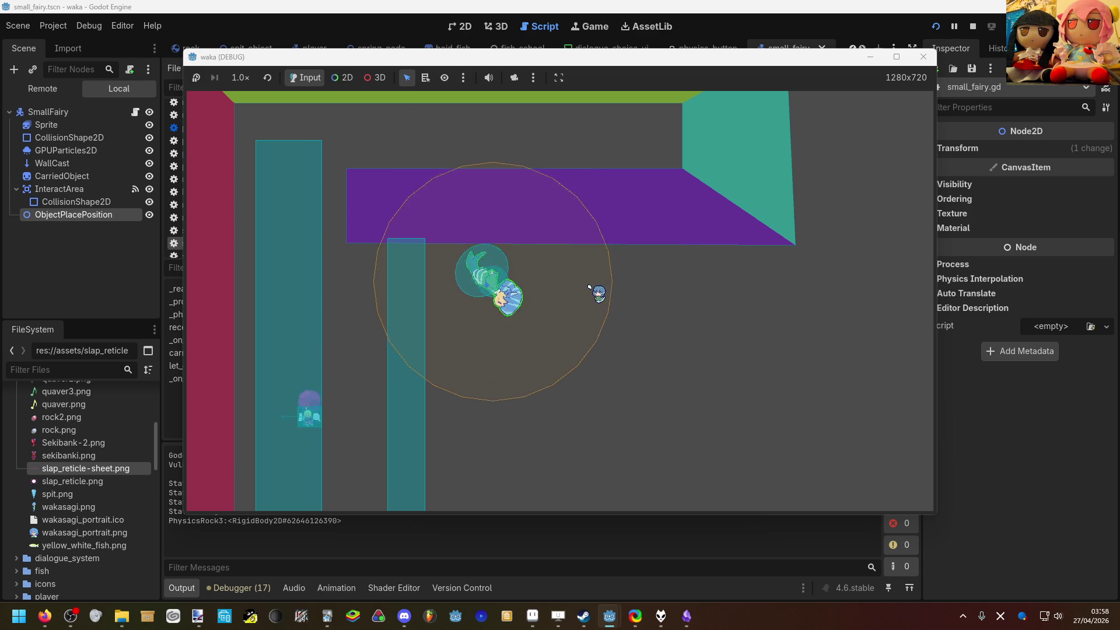
pyautogui.press('a')
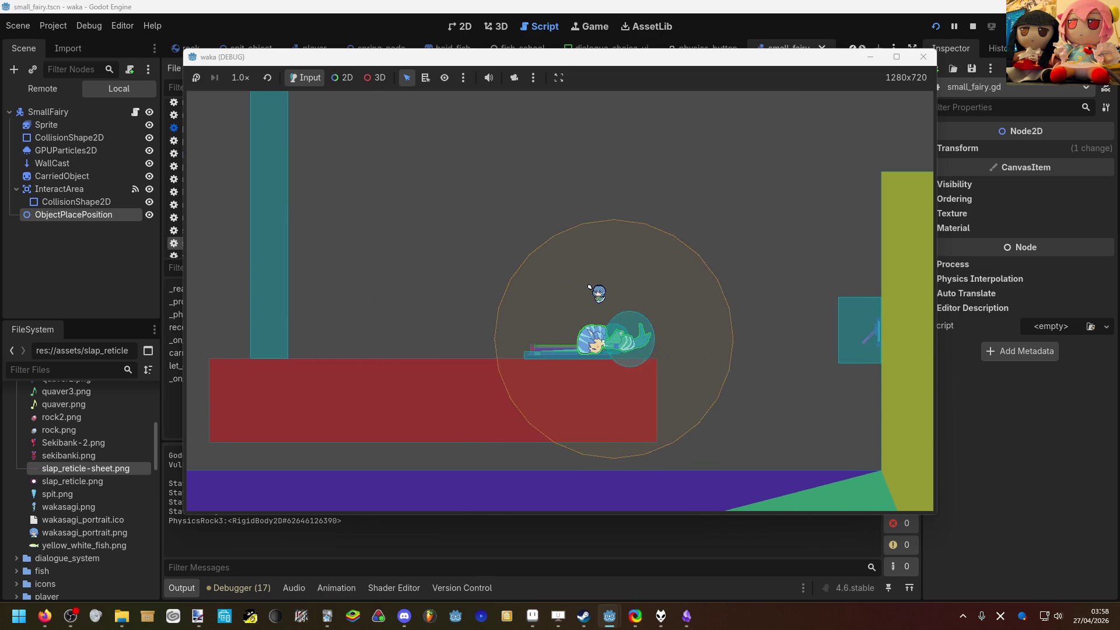
pyautogui.press('w')
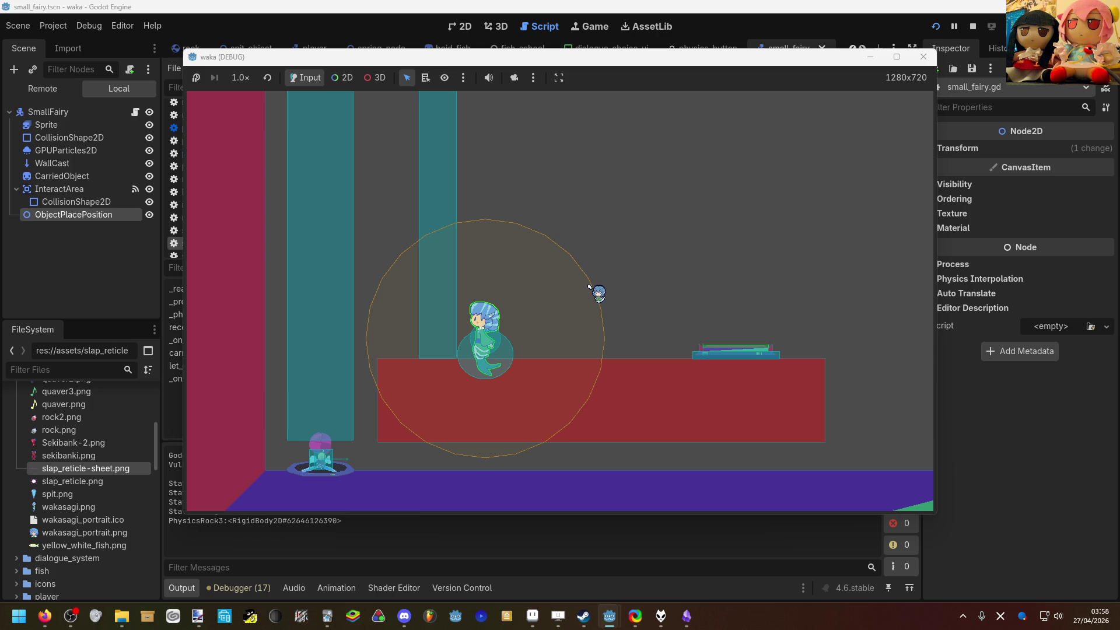
pyautogui.press('d')
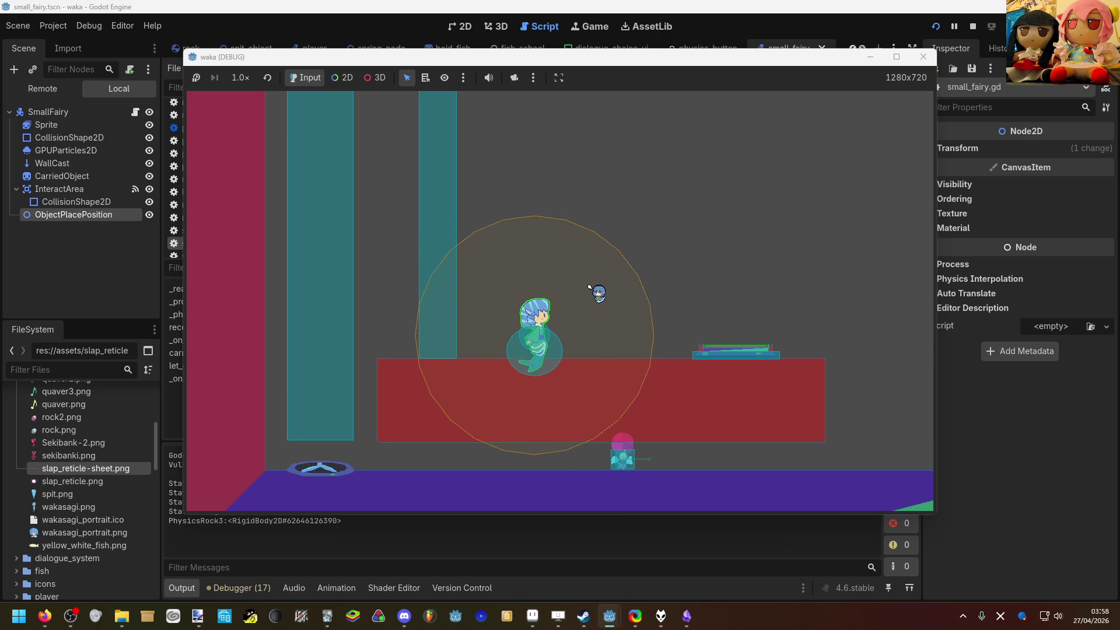
pyautogui.press('d')
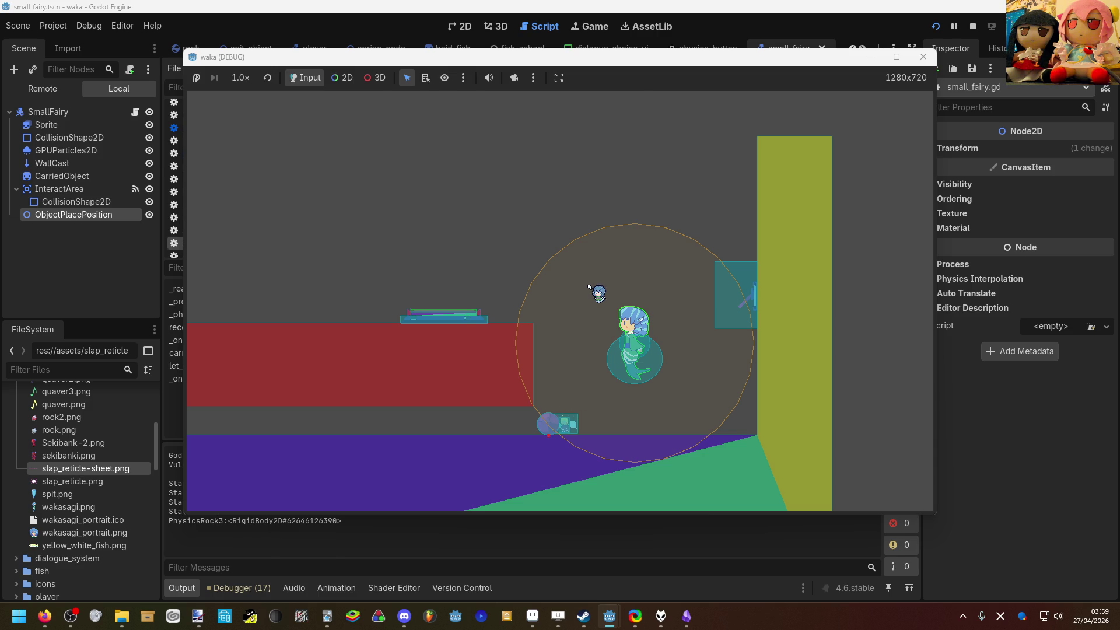
pyautogui.hotkey('alt', 'Tab')
pyautogui.moveTo(571, 312); pyautogui.dragTo(451, 312)
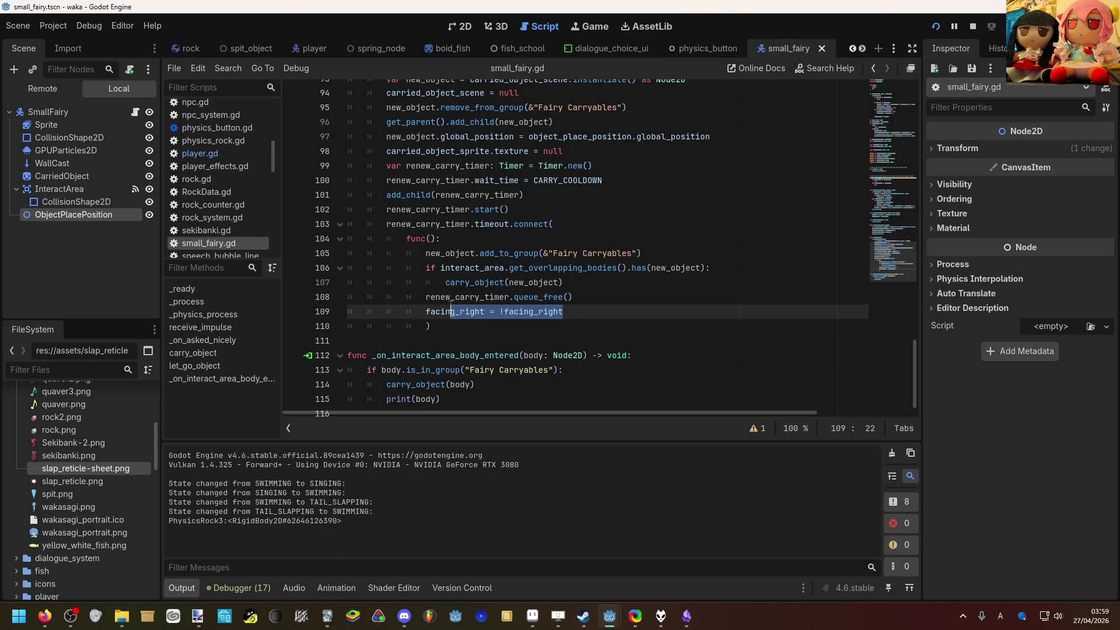
# Step: Remove the facing_right flip line and its empty line from the timer callback
pyautogui.press('BackSpace')
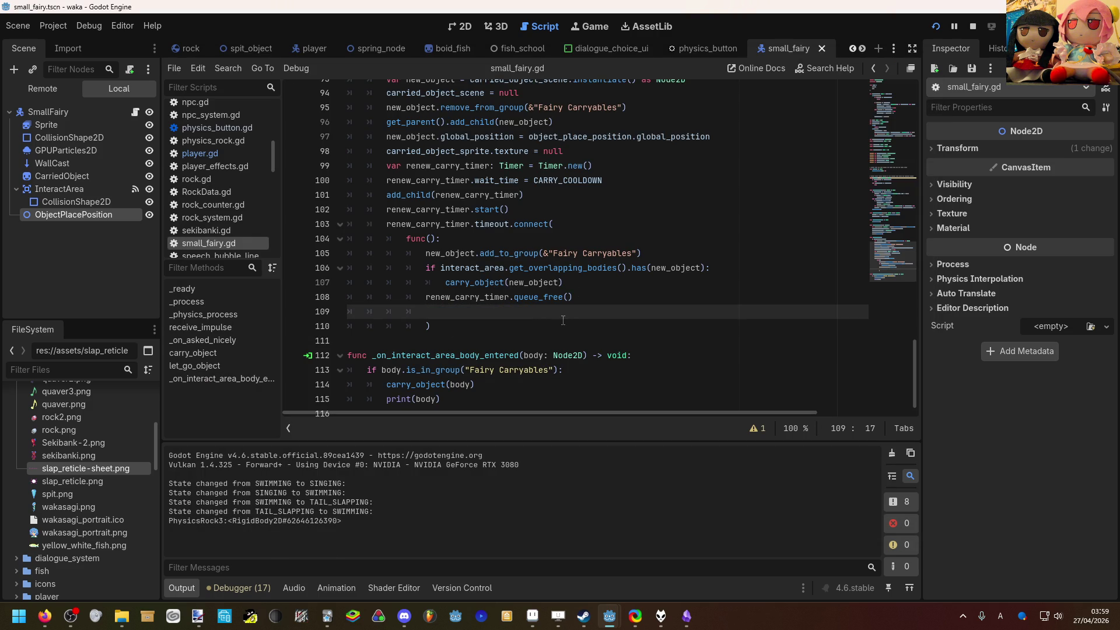
pyautogui.press('BackSpace')
pyautogui.scroll(2, 583, 245)
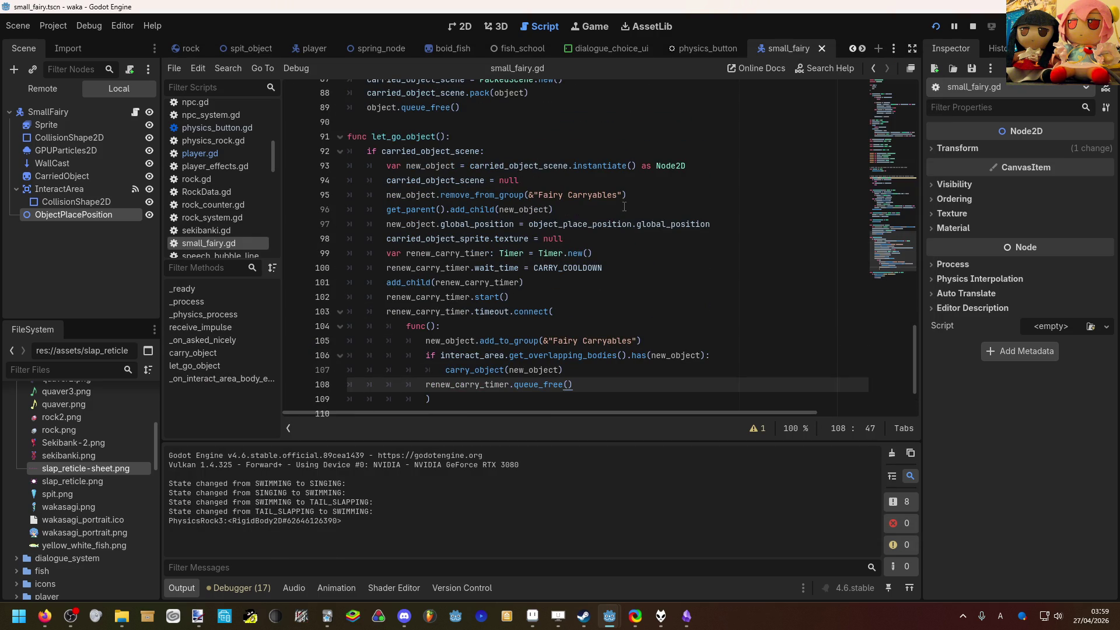
# Step: Paste the facing_right flip after carried_object_sprite.texture = null in let_go_object, save, and restart the game
pyautogui.click(572, 284)
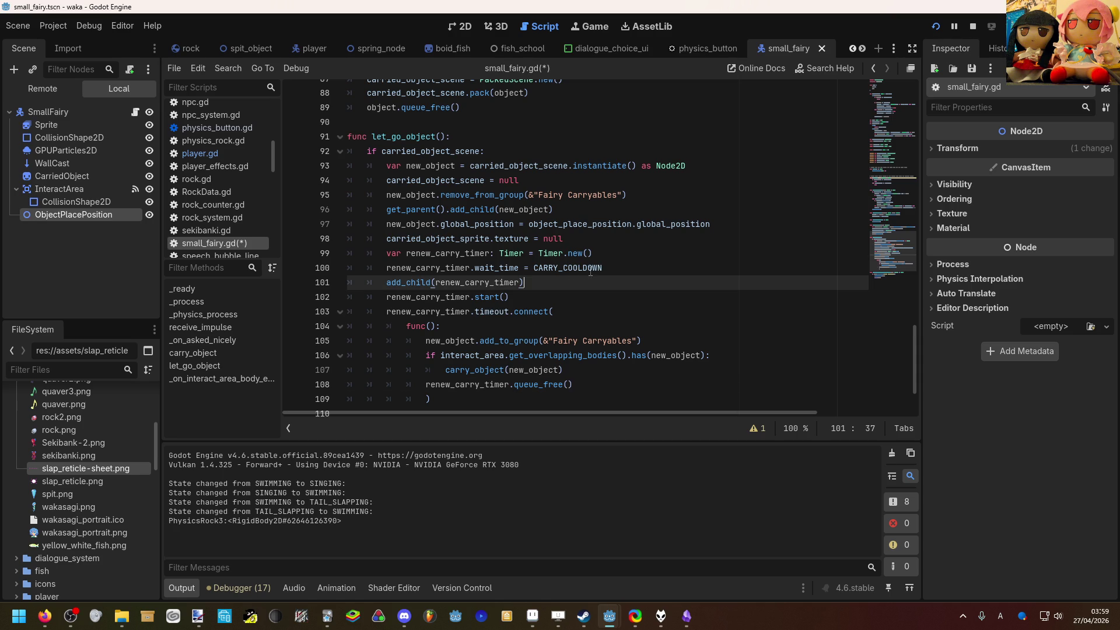
pyautogui.click(630, 237)
pyautogui.press('Return')
pyautogui.write('facing_right = !facing_right')
pyautogui.click(629, 242)
pyautogui.hotkey('ctrl', 's')
pyautogui.click(935, 26)
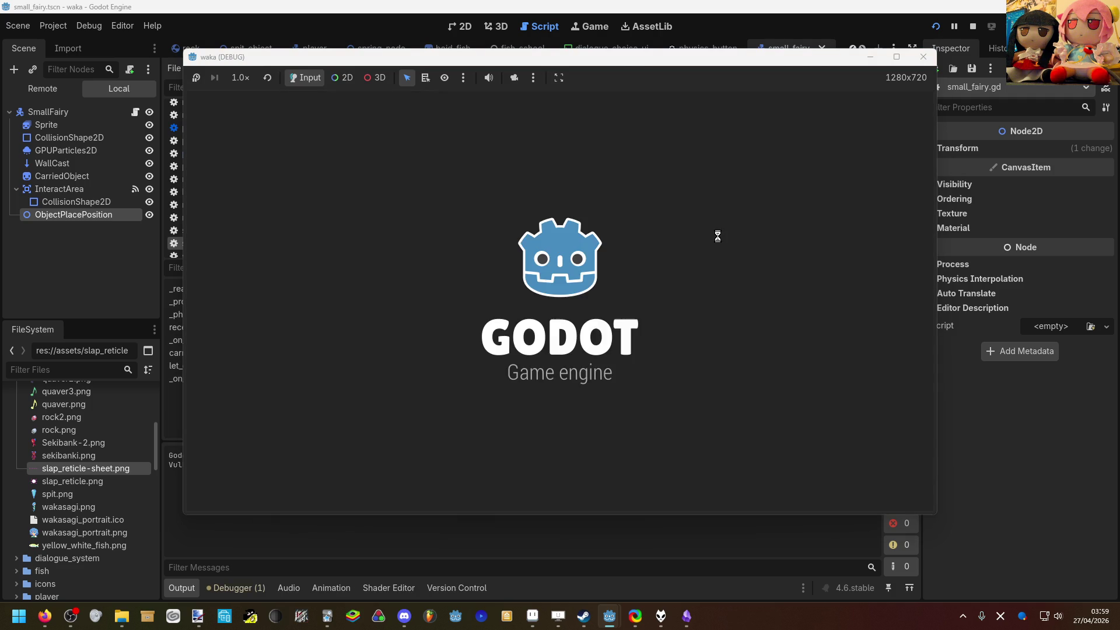
# Step: Swim the player left and right, then rise toward the upper area
pyautogui.press('a')
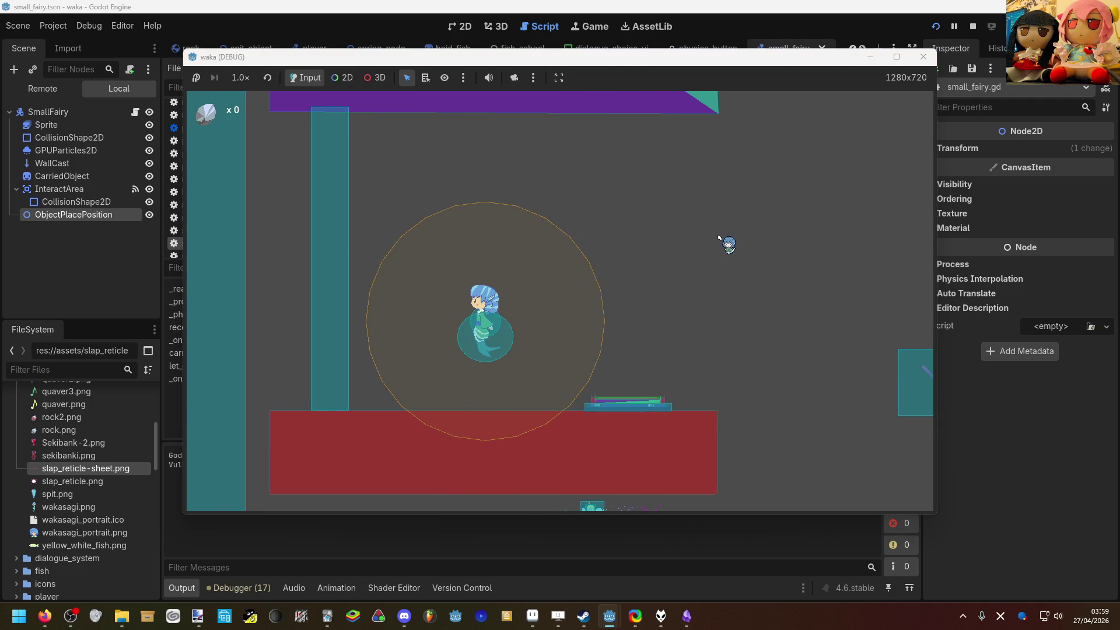
pyautogui.press('d')
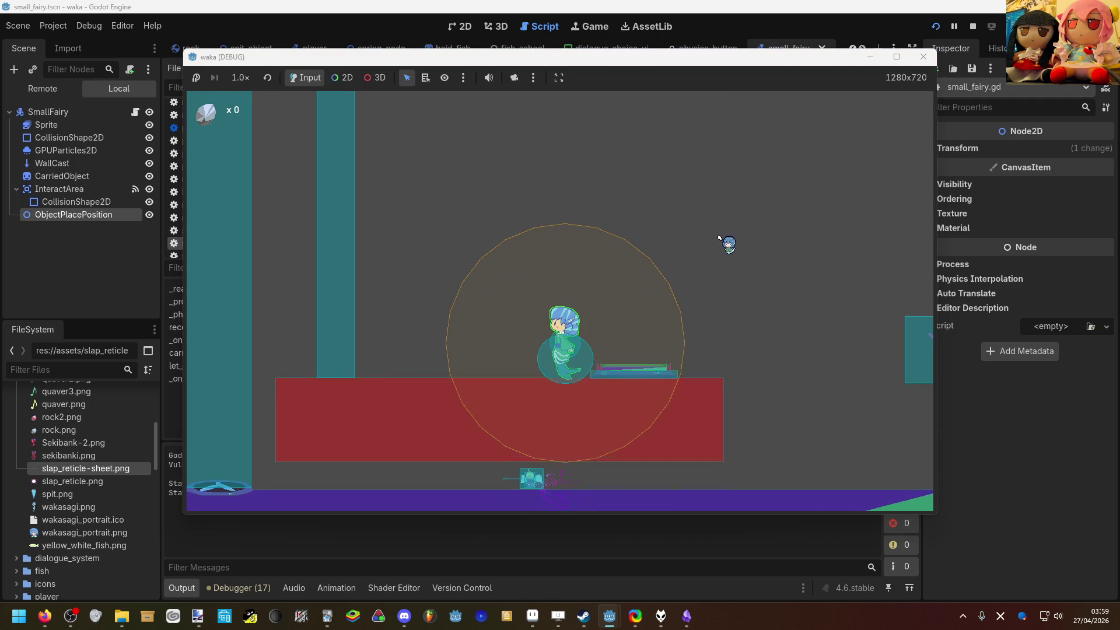
pyautogui.press('a')
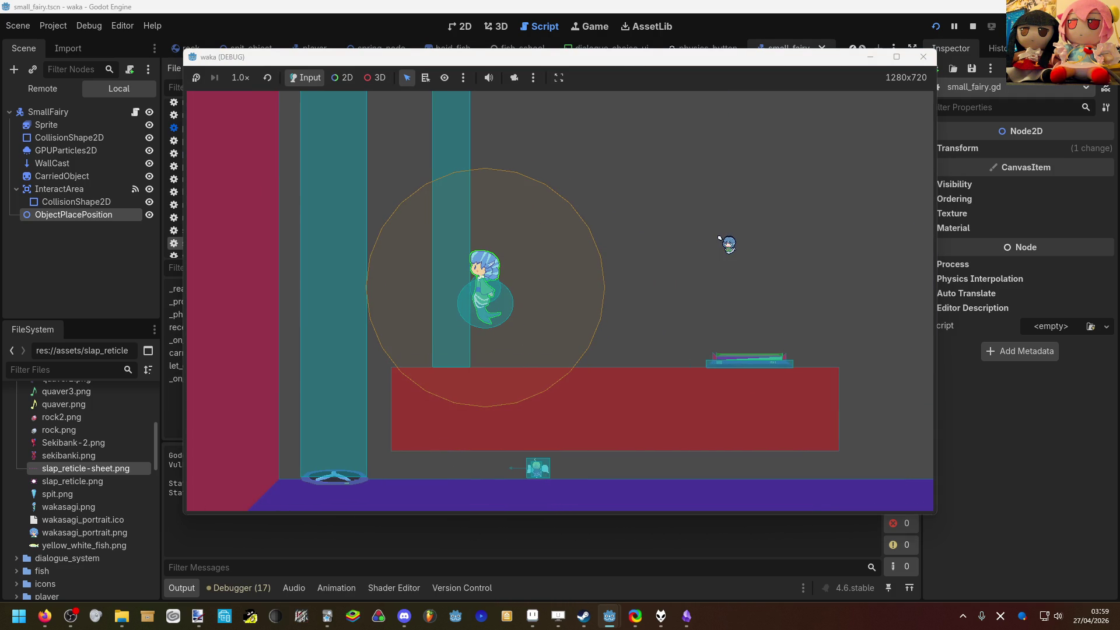
pyautogui.press('a')
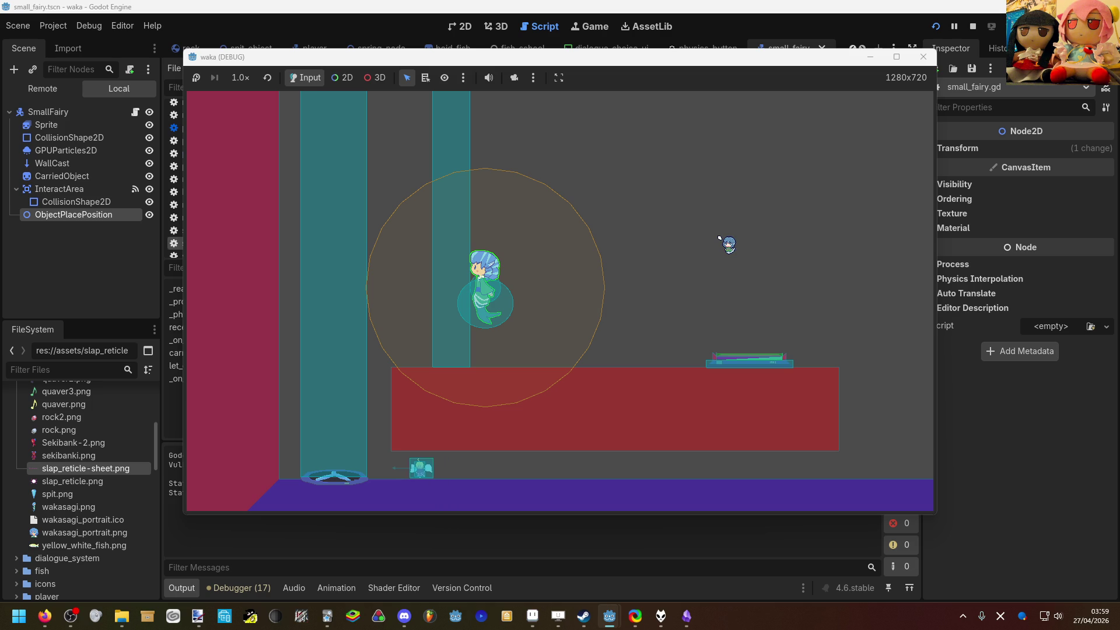
pyautogui.press('space')
pyautogui.press('d')
pyautogui.press('space')
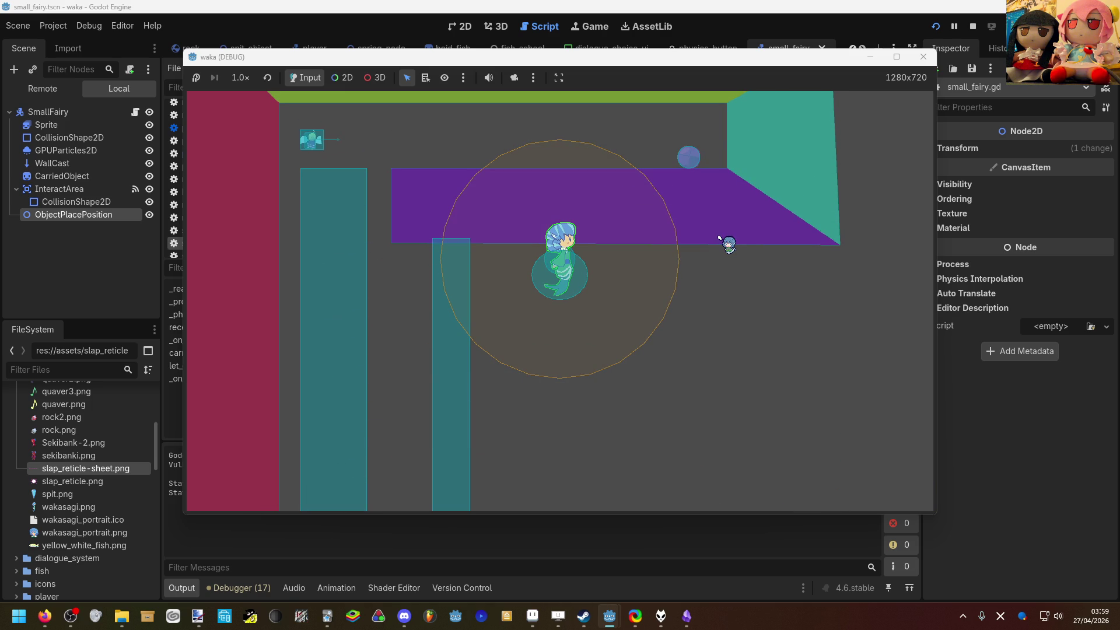
# Step: Let the fairy fly to the purple ball and pick it up
pyautogui.press('d')
pyautogui.press('d')
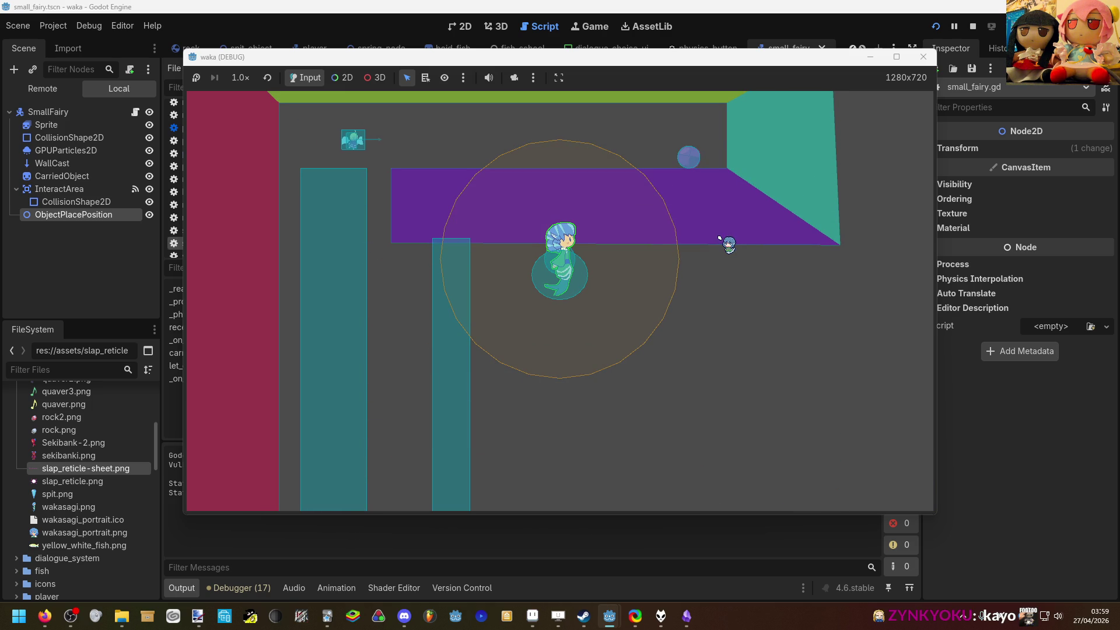
pyautogui.press('d')
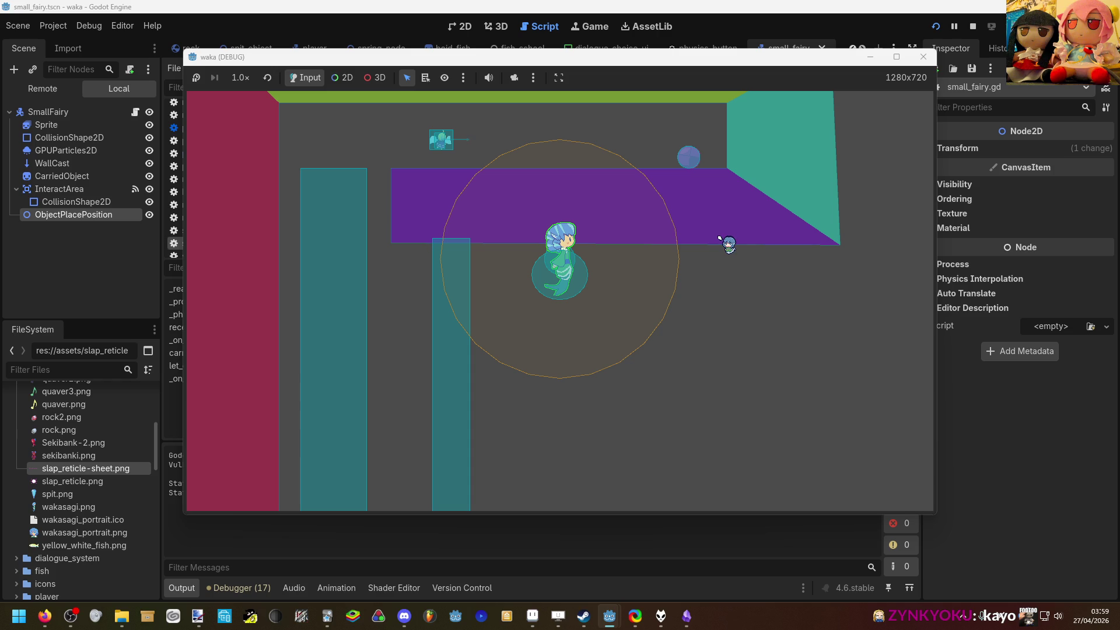
pyautogui.press('d')
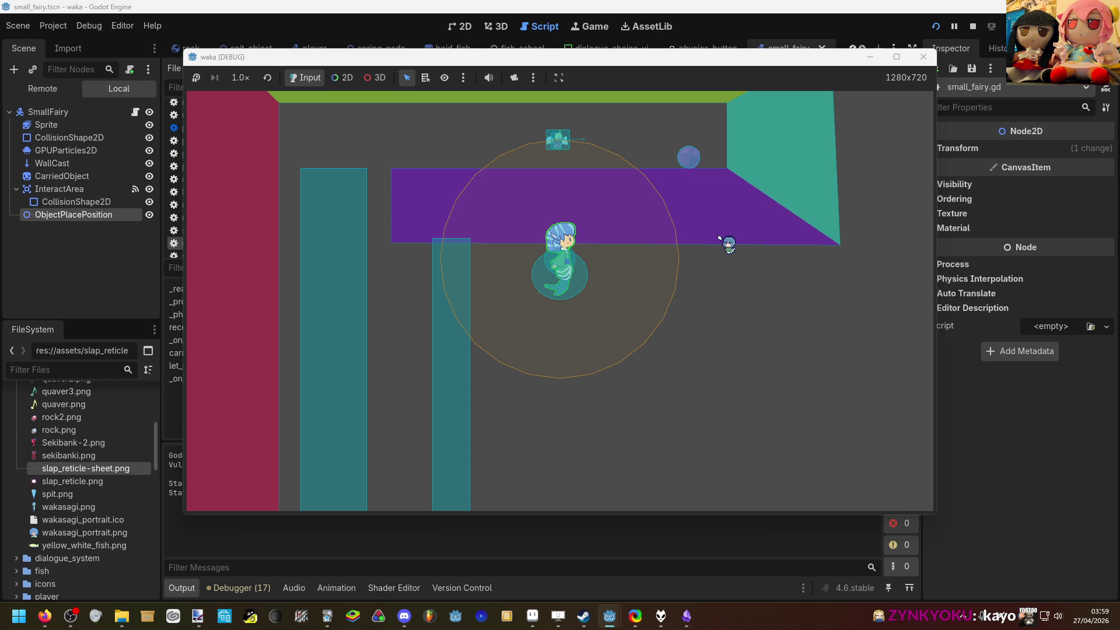
pyautogui.press('d')
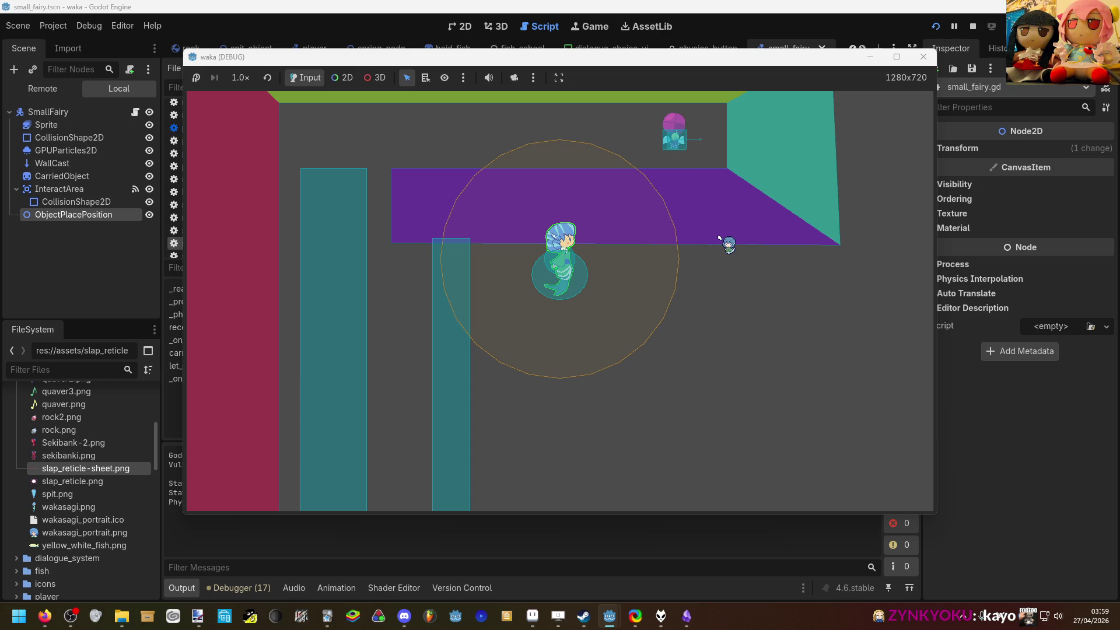
pyautogui.press('d')
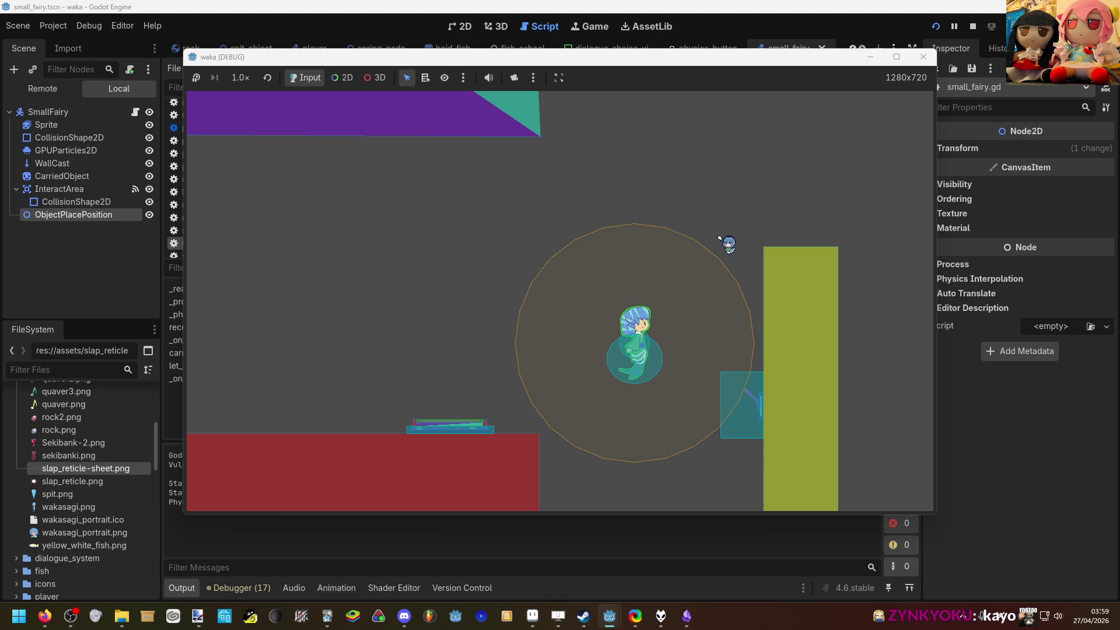
# Step: Swim right, up into the next area, then along the floor leading the fairy
pyautogui.press('d')
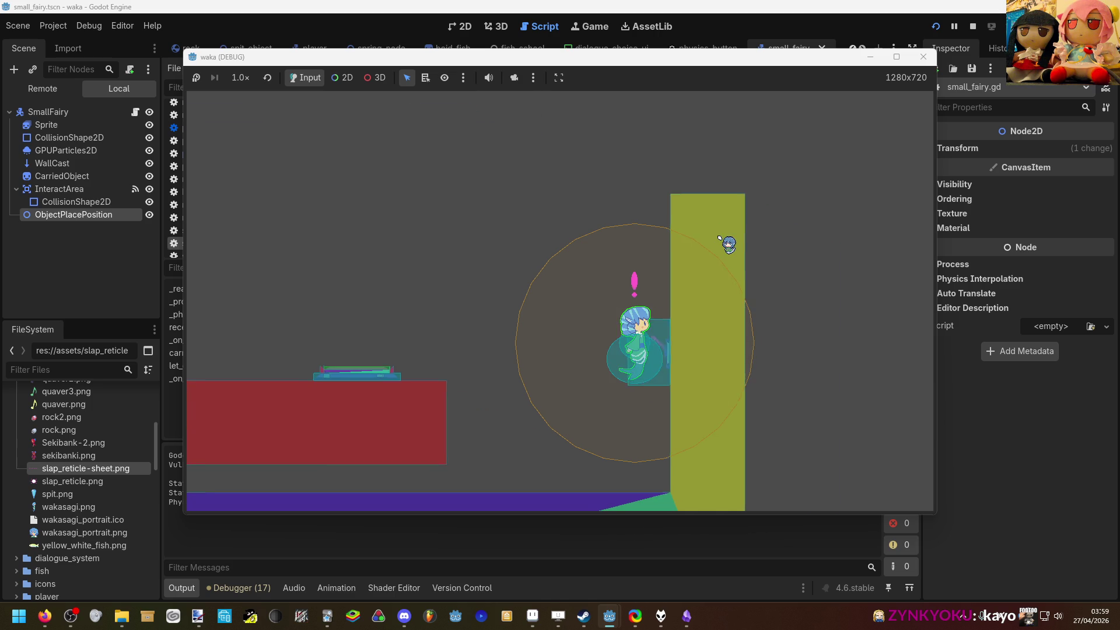
pyautogui.press('a')
pyautogui.press('w')
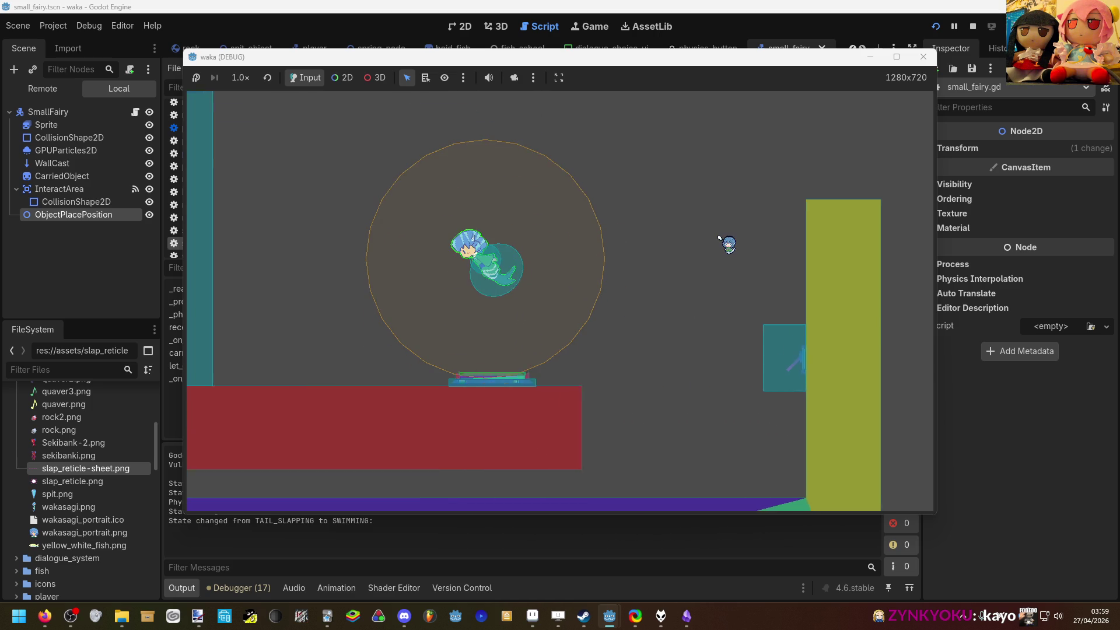
pyautogui.press('s')
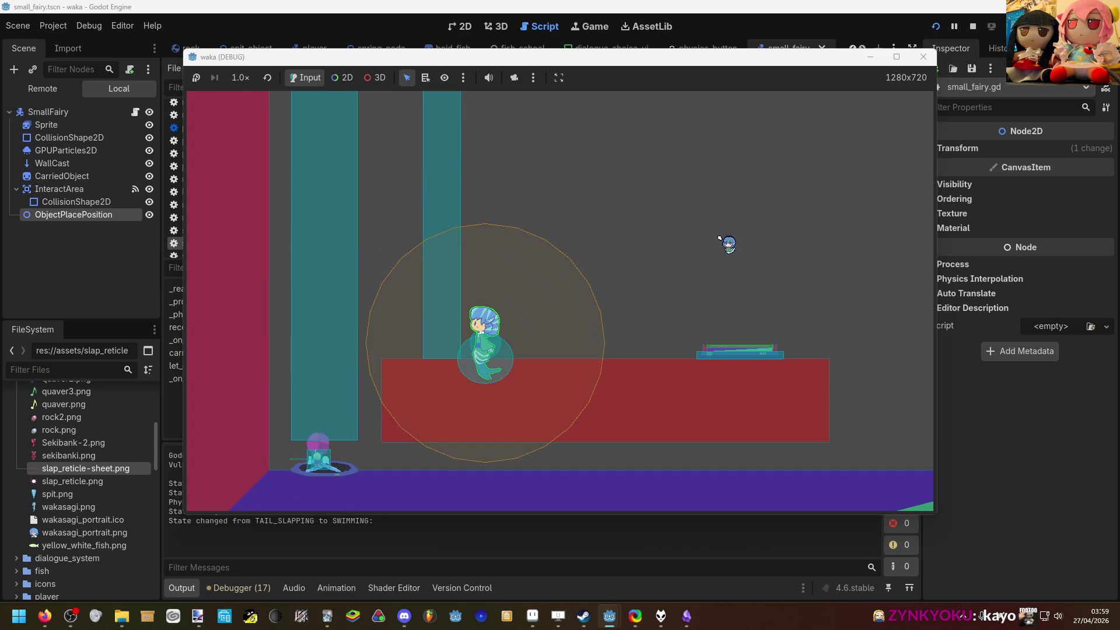
pyautogui.press('d')
pyautogui.press('d')
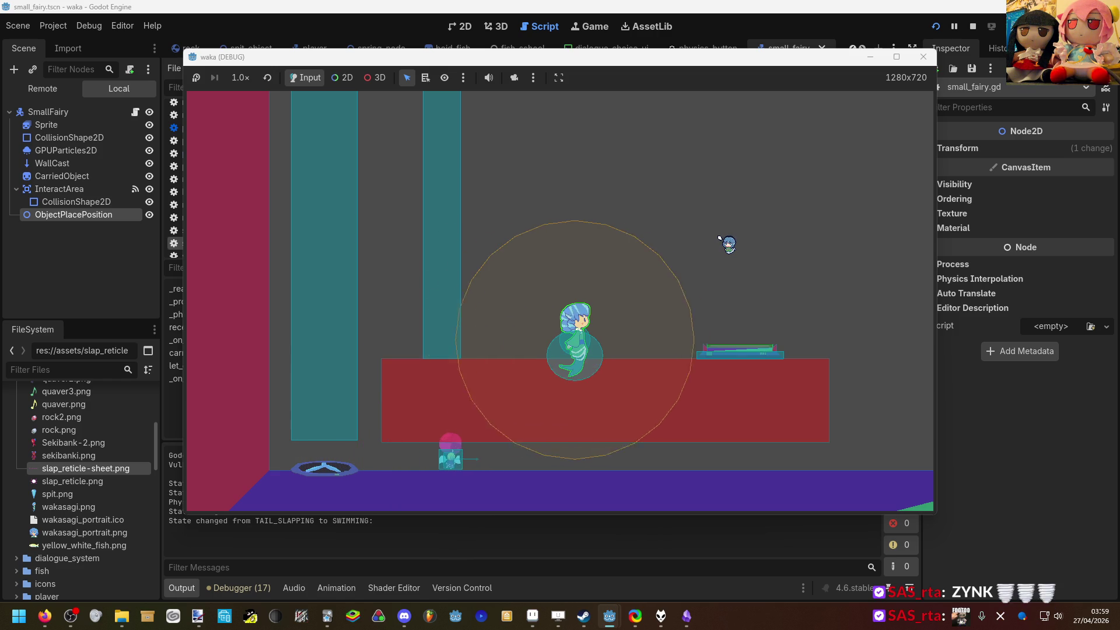
pyautogui.press('d')
pyautogui.press('d')
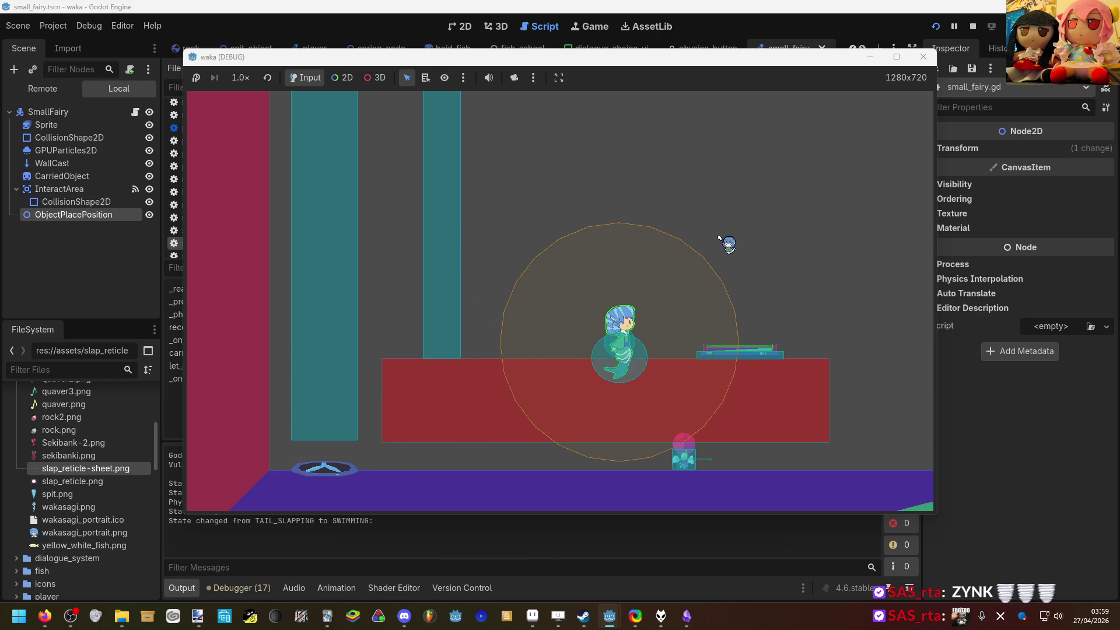
pyautogui.press('d')
pyautogui.press('d')
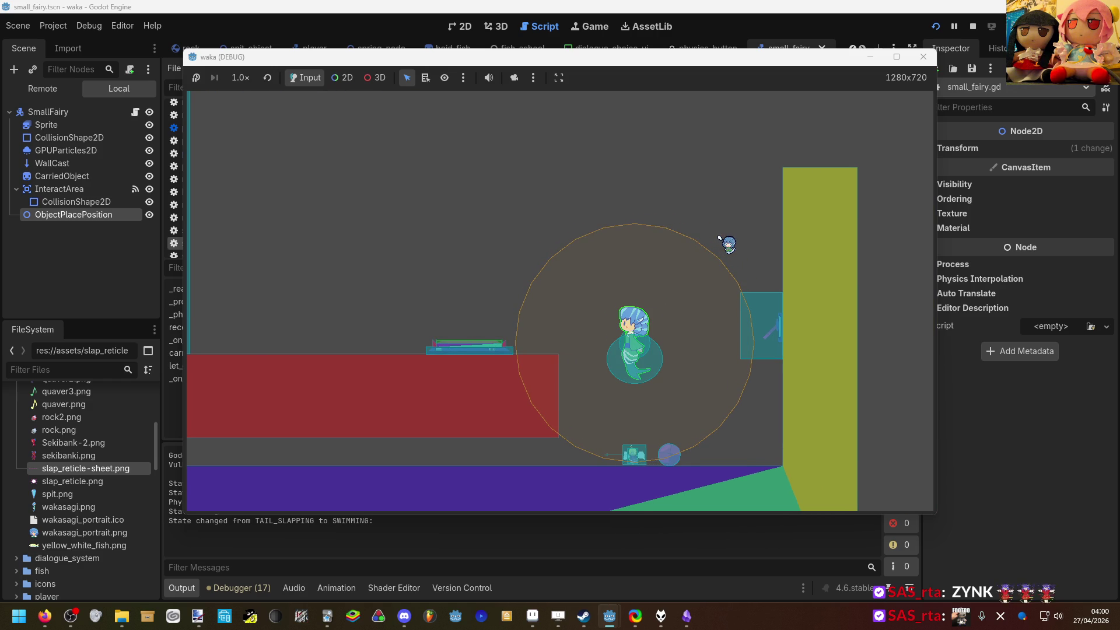
# Step: Test tail slaps, an upward-aimed throw and a left dash, then stop the game with F8
pyautogui.press('a')
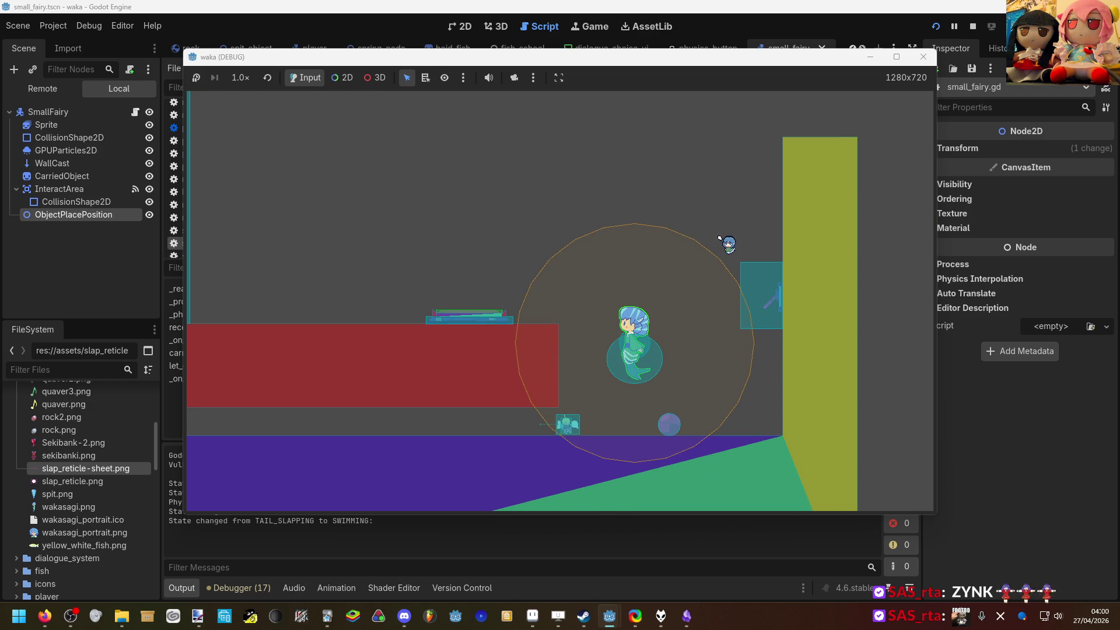
pyautogui.press('s')
pyautogui.press('d')
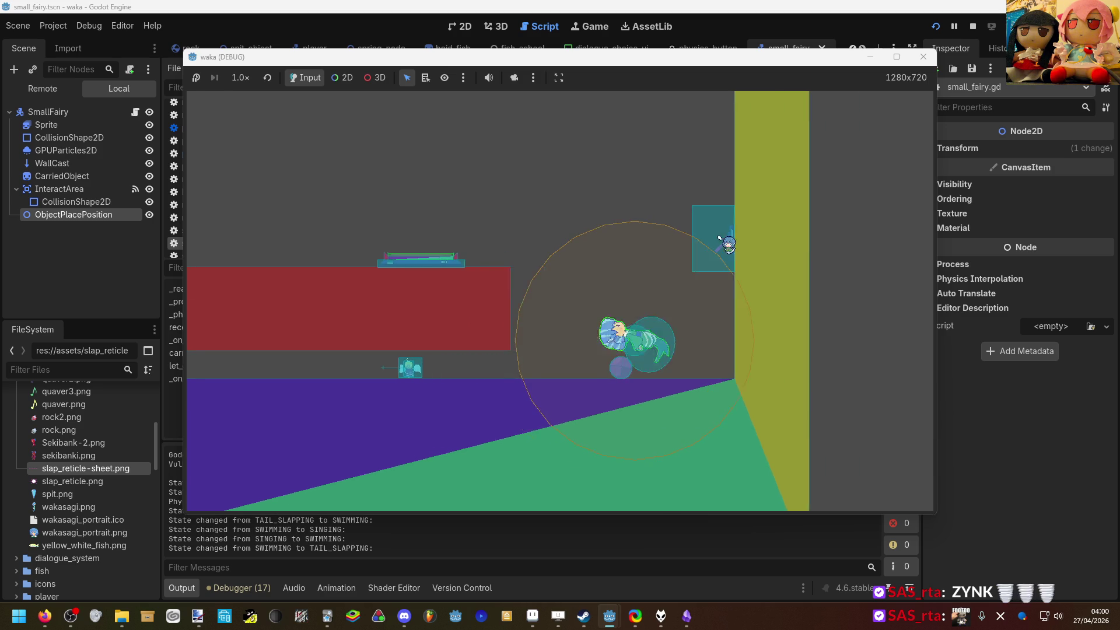
pyautogui.press('w')
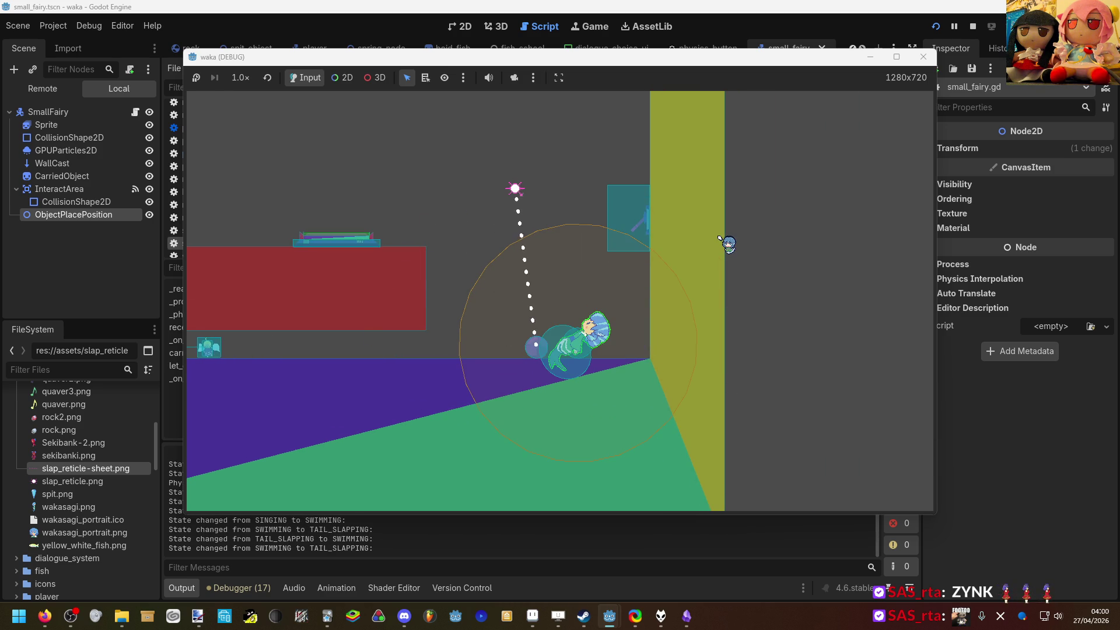
pyautogui.press('a')
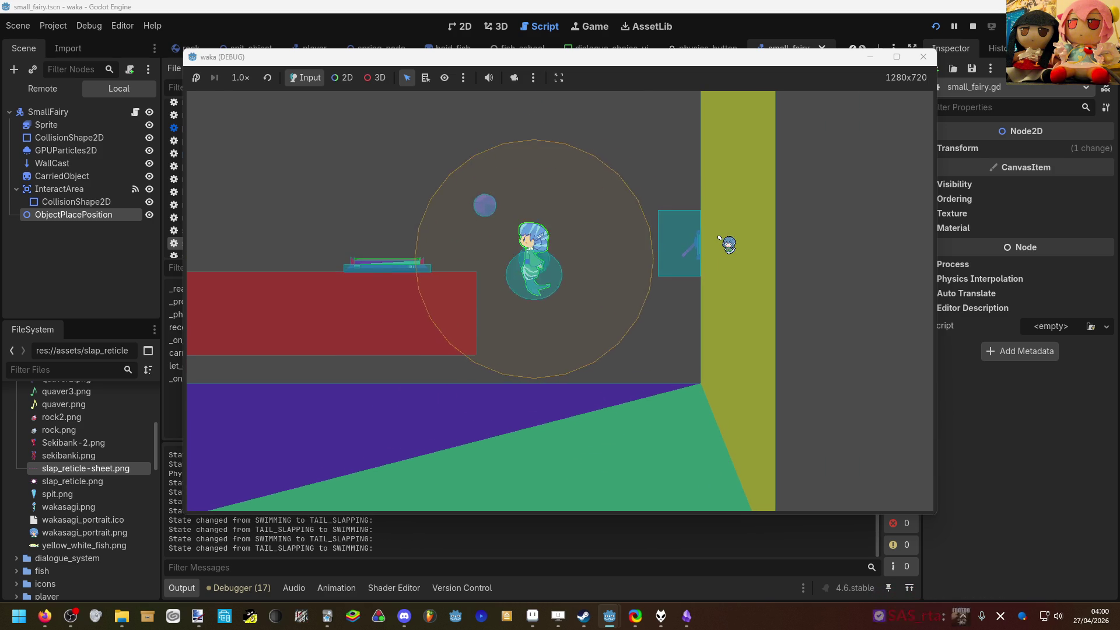
pyautogui.press('Left')
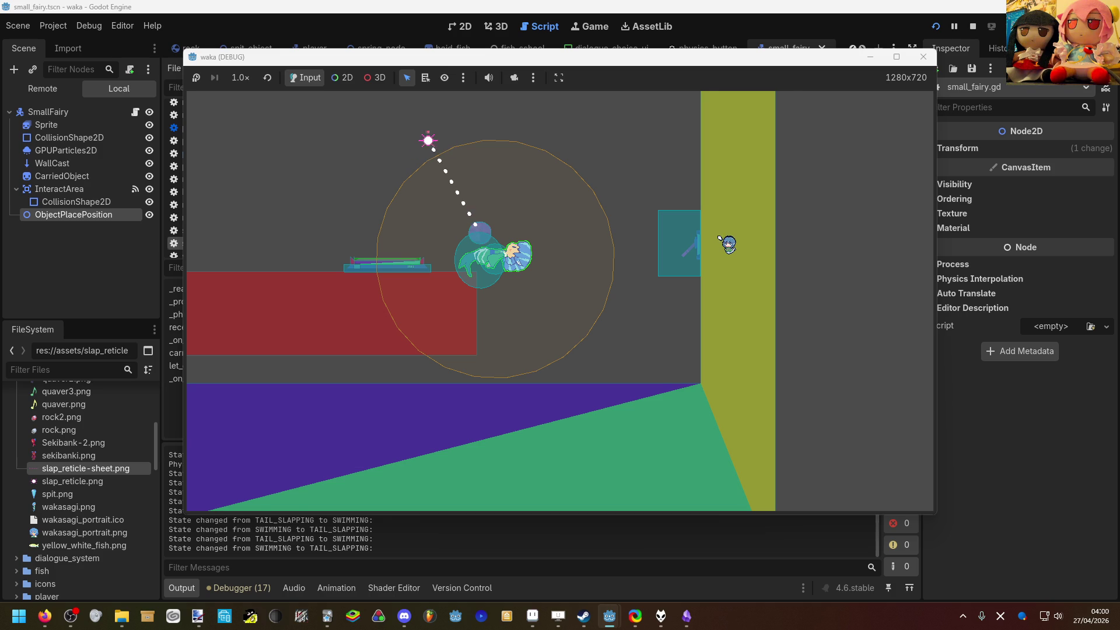
pyautogui.press('Left')
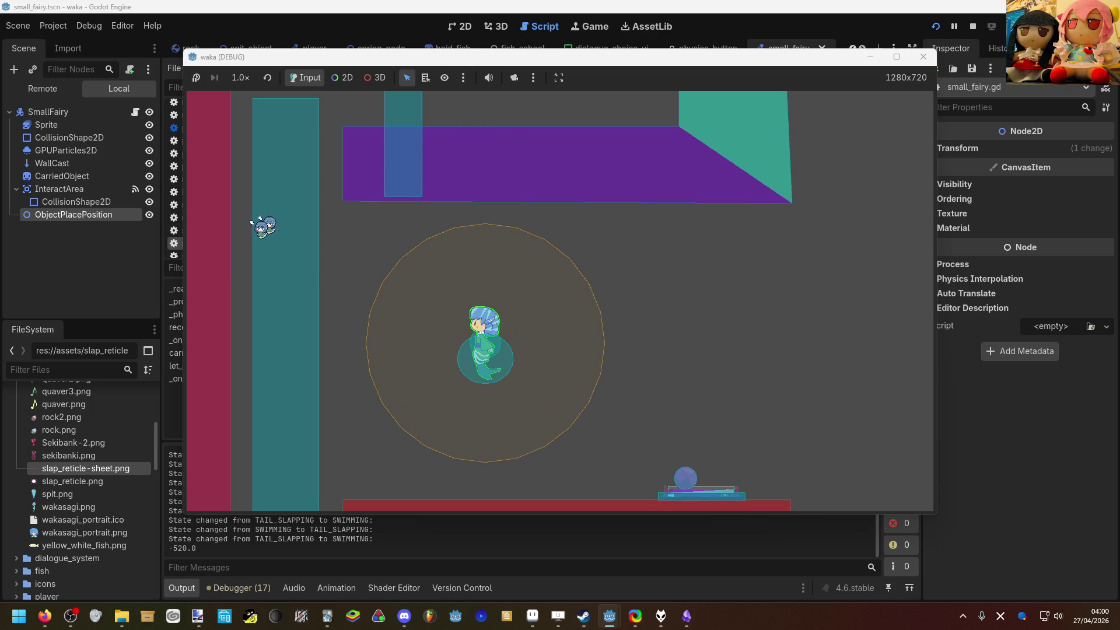
pyautogui.press('F8')
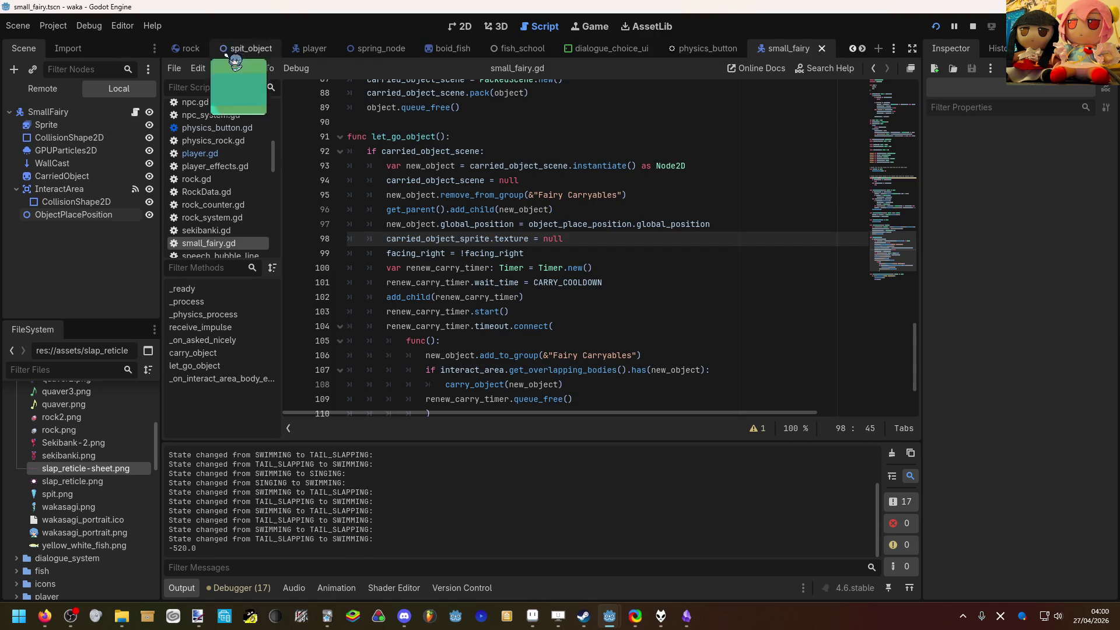
# Step: Open the world scene in the 2D view
pyautogui.click(852, 49)
pyautogui.click(853, 48)
pyautogui.click(853, 48)
pyautogui.click(852, 48)
pyautogui.click(197, 48)
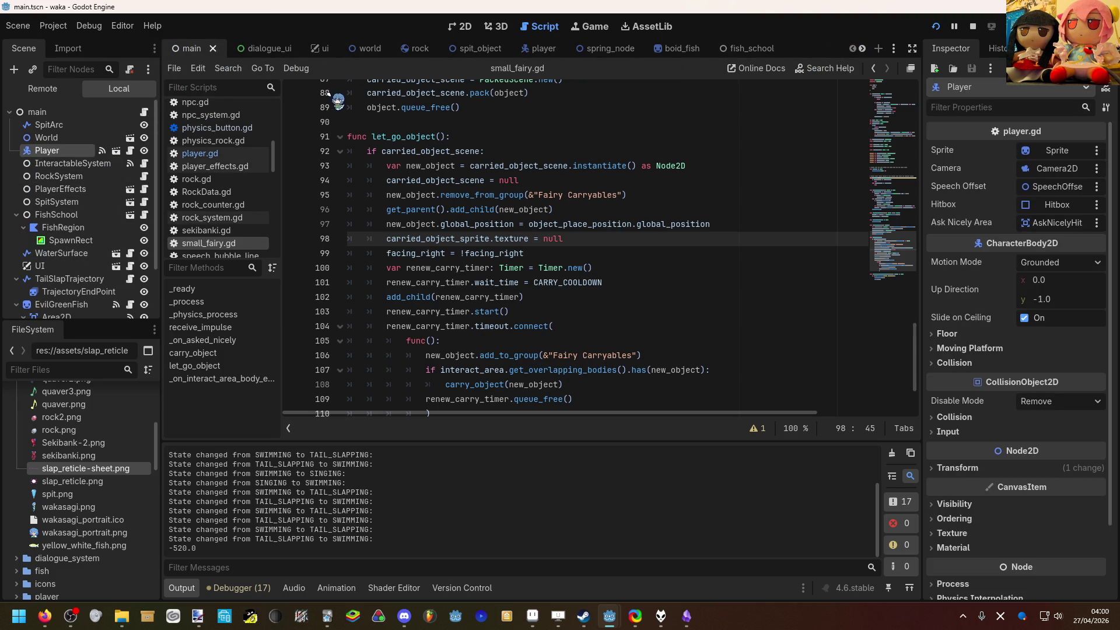
pyautogui.click(374, 50)
pyautogui.scroll(-5, 117, 244)
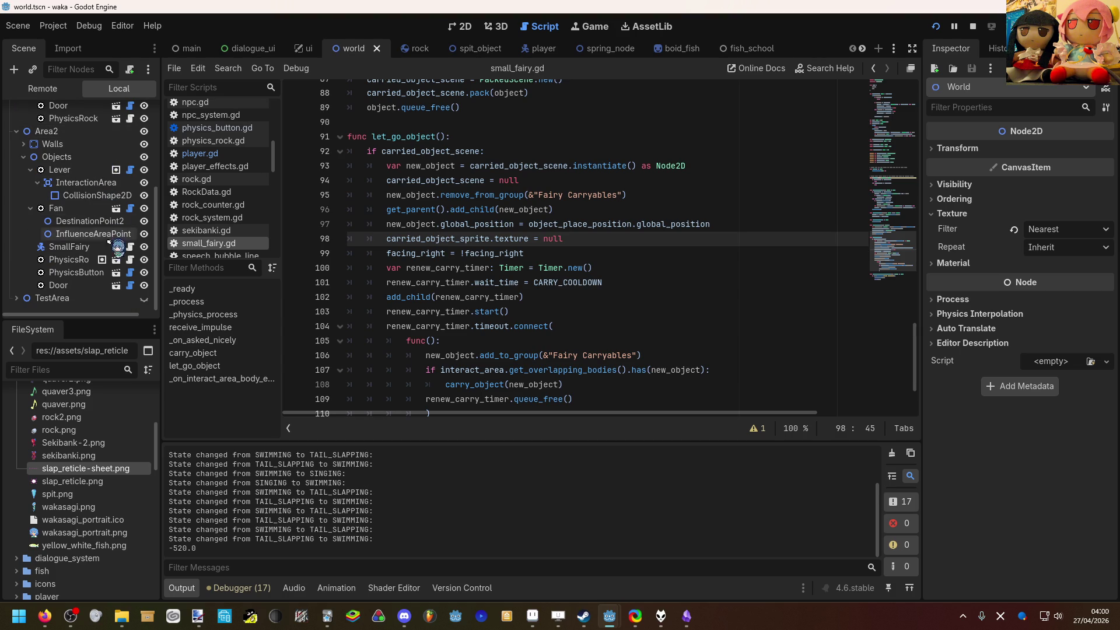
pyautogui.click(461, 26)
pyautogui.scroll(-3, 485, 258)
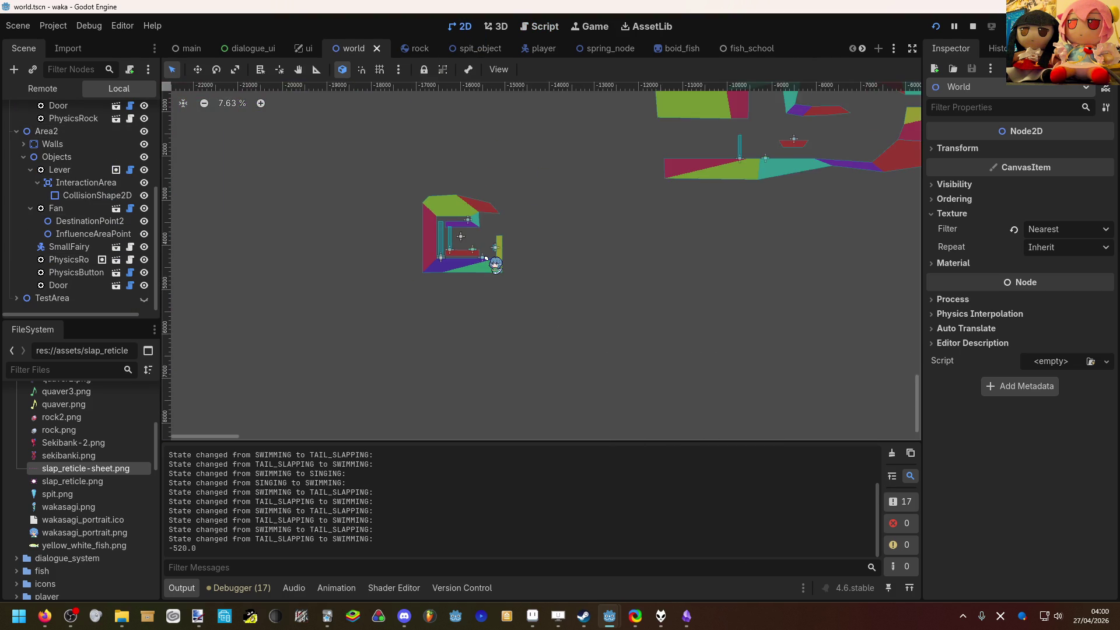
pyautogui.scroll(-4, 486, 258)
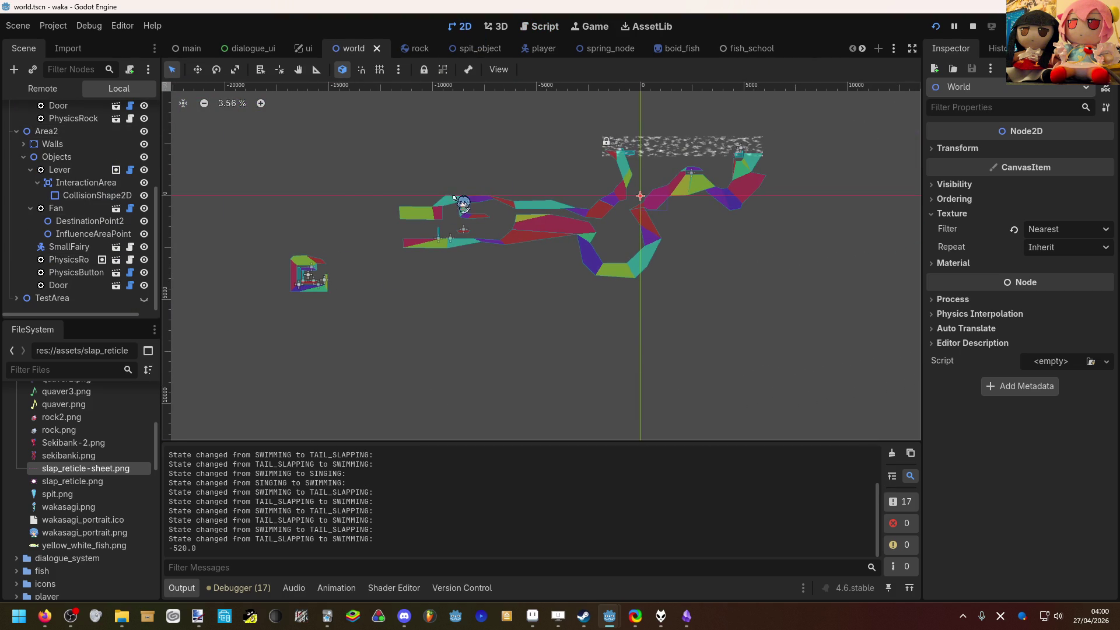
pyautogui.scroll(10, 284, 266)
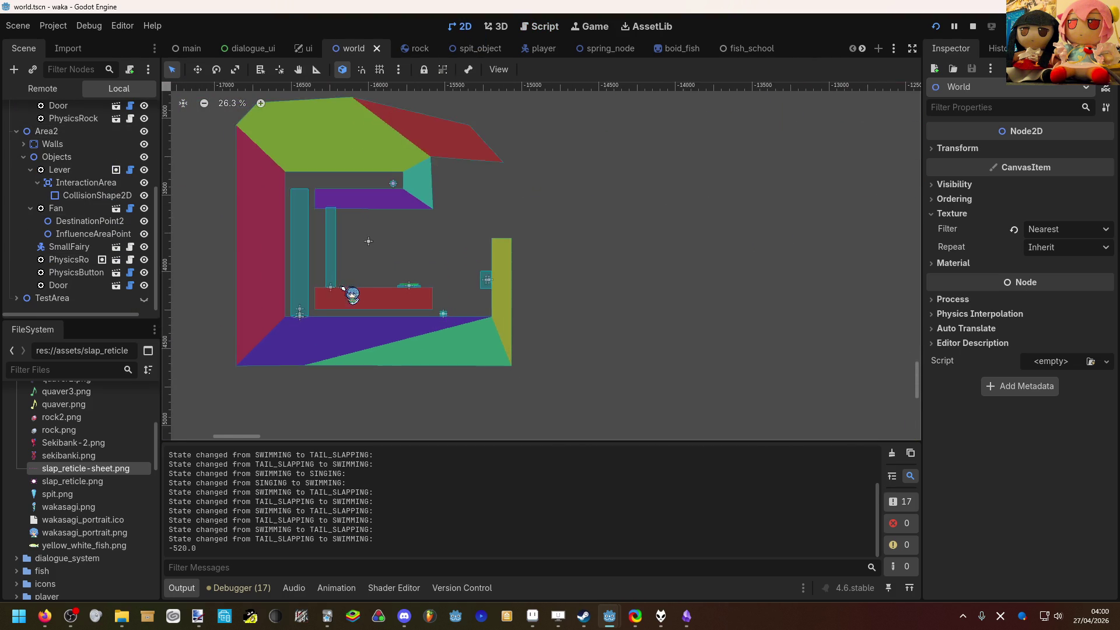
# Step: Select the Lever node and center the view on it
pyautogui.click(596, 275)
pyautogui.scroll(3, 612, 279)
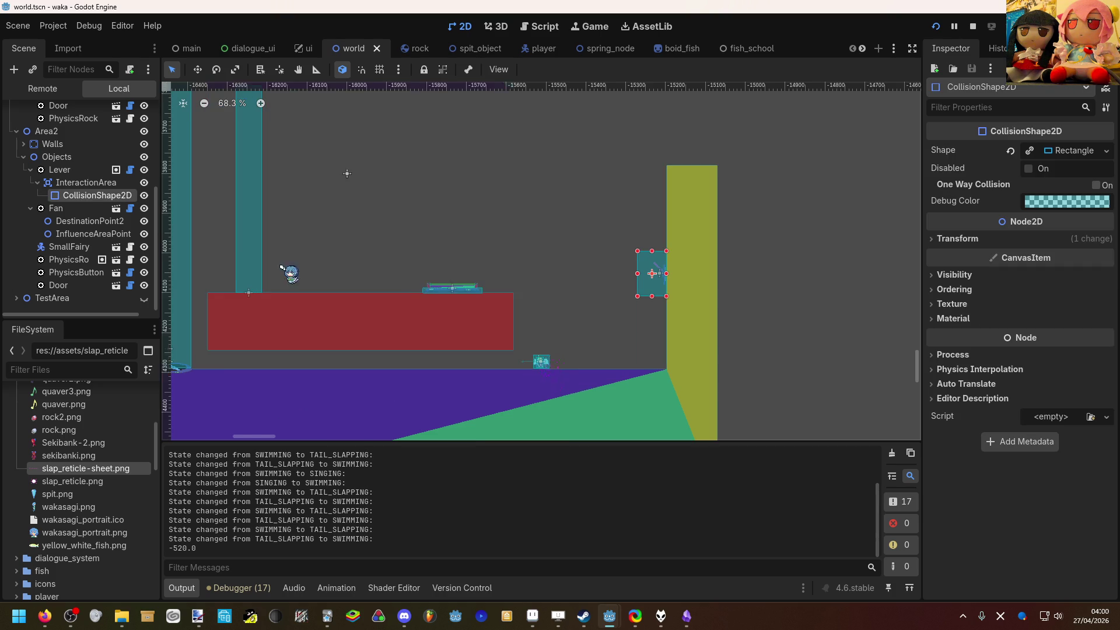
pyautogui.click(78, 209)
pyautogui.click(64, 170)
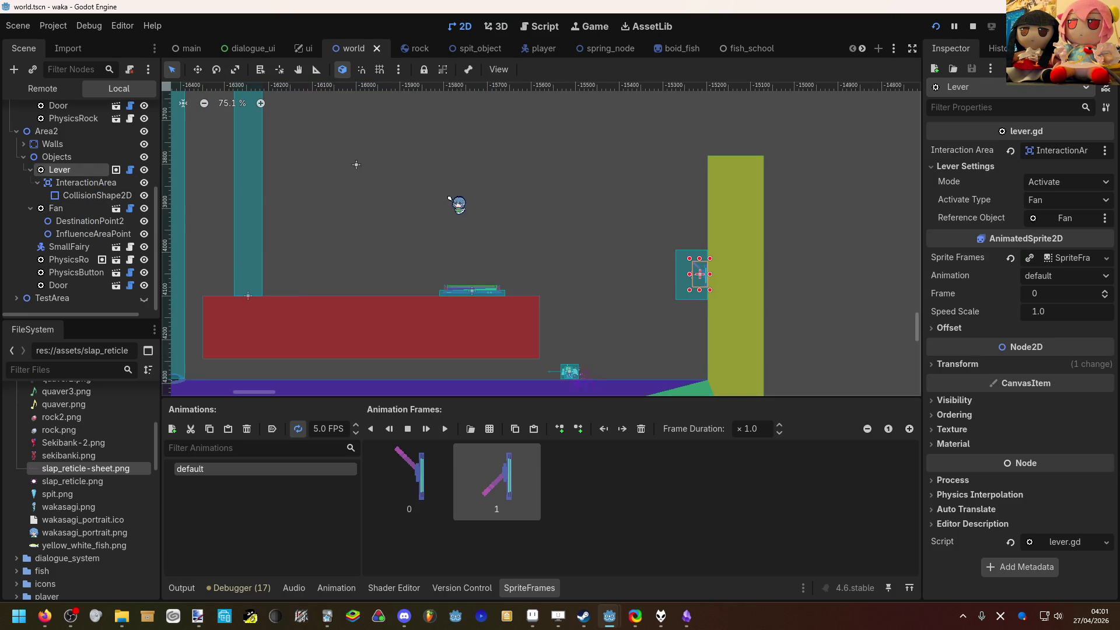
pyautogui.scroll(2, 681, 238)
pyautogui.moveTo(645, 255); pyautogui.dragTo(580, 273)
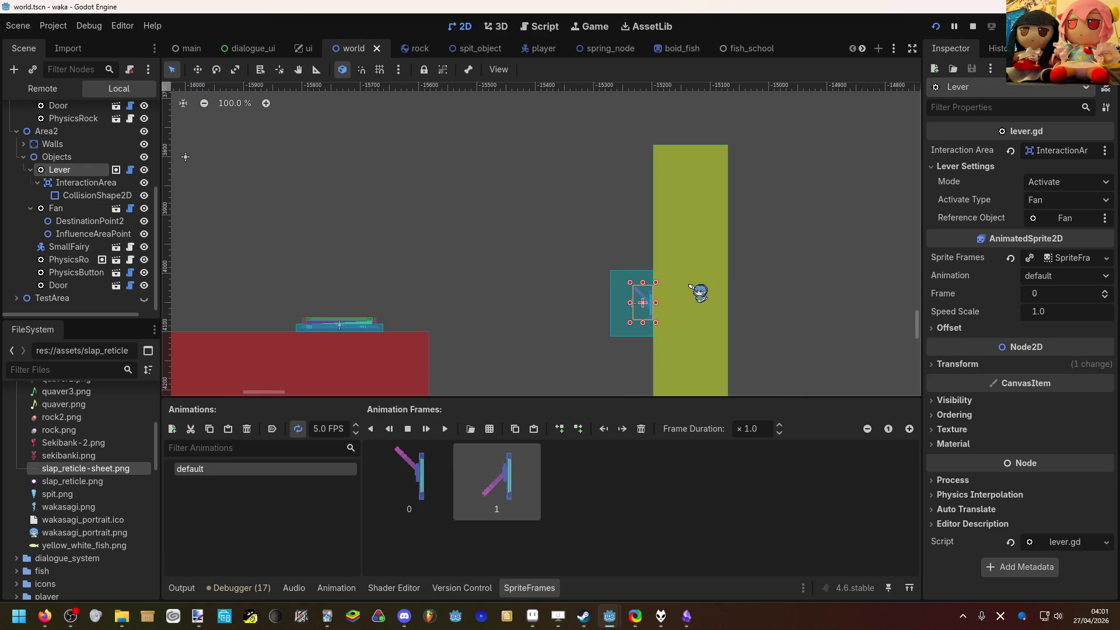
pyautogui.scroll(5, 642, 294)
# Step: Leave both Flip H and Flip V unchecked on the Lever sprite
pyautogui.click(954, 328)
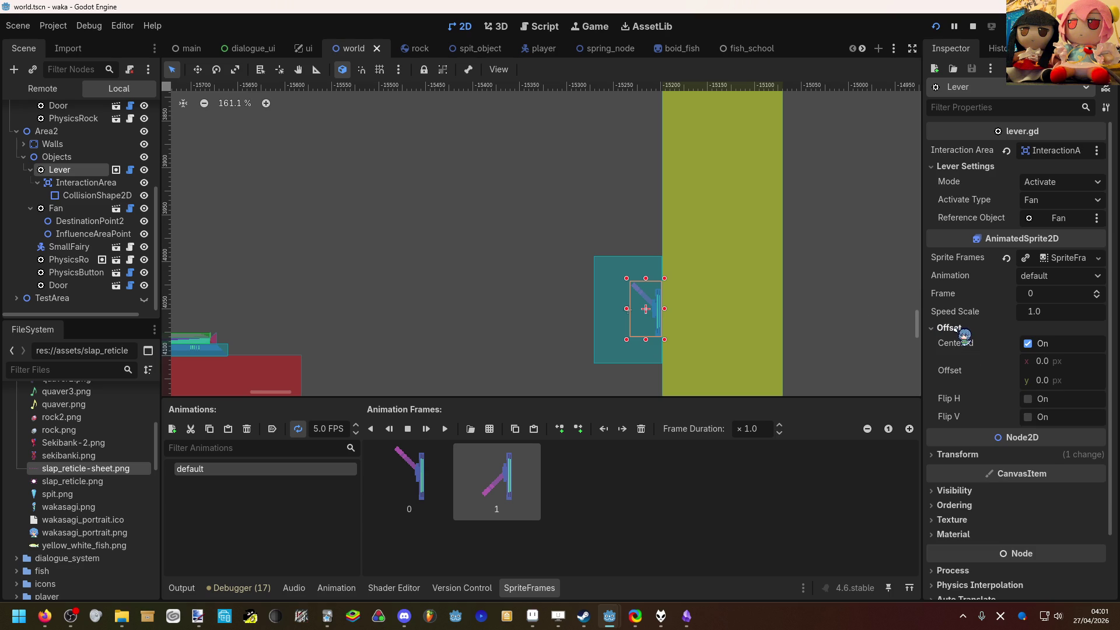
pyautogui.click(1029, 401)
pyautogui.click(1028, 418)
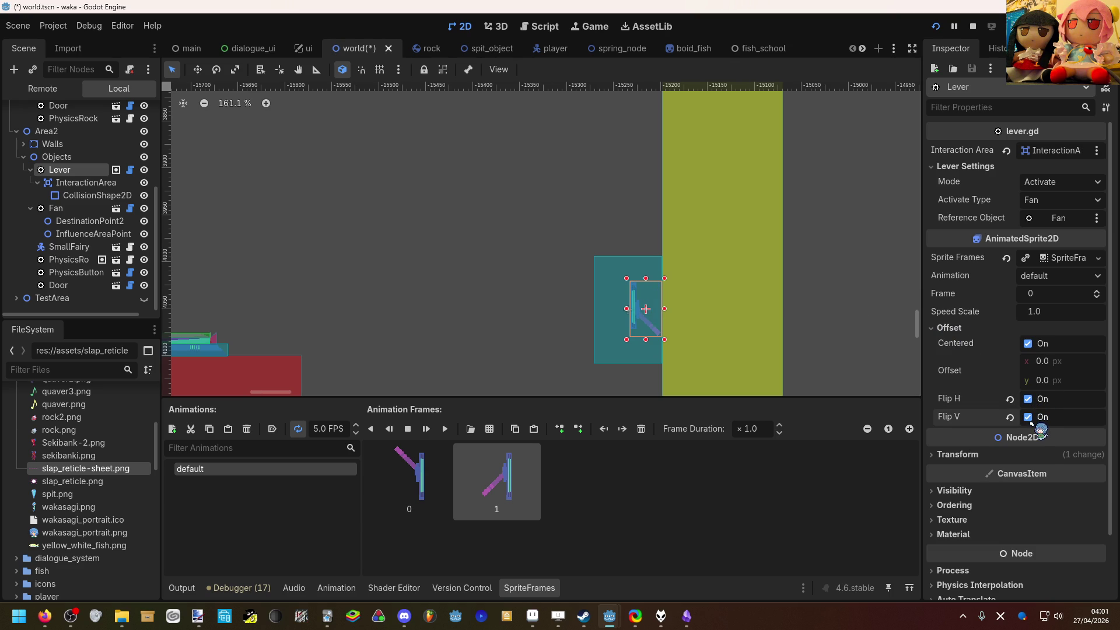
pyautogui.click(1029, 400)
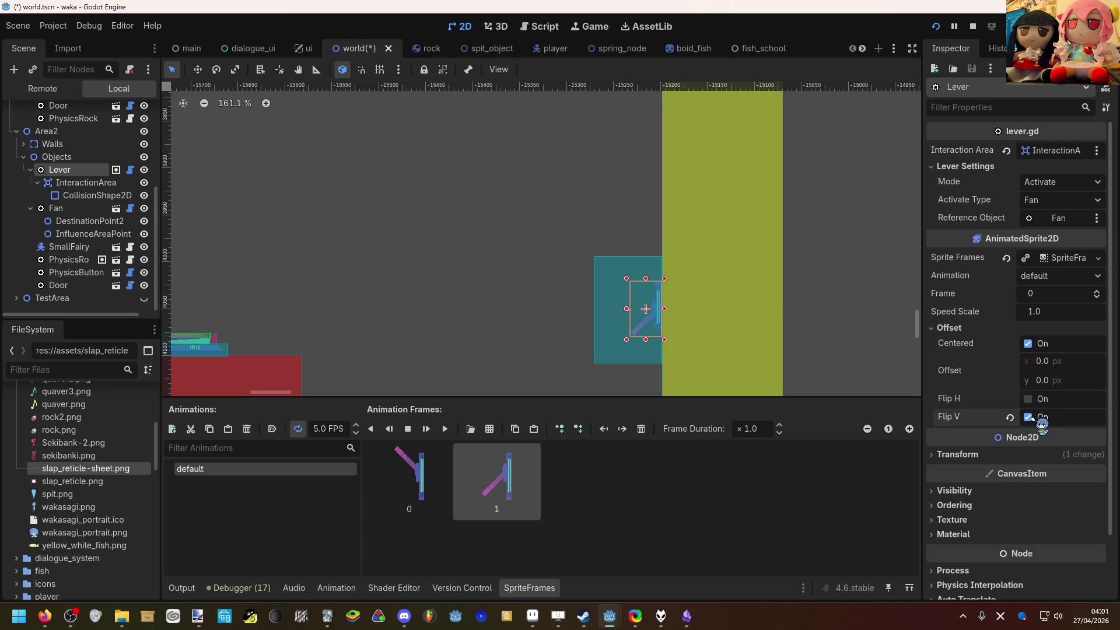
pyautogui.click(1029, 400)
pyautogui.click(1030, 400)
pyautogui.click(1029, 418)
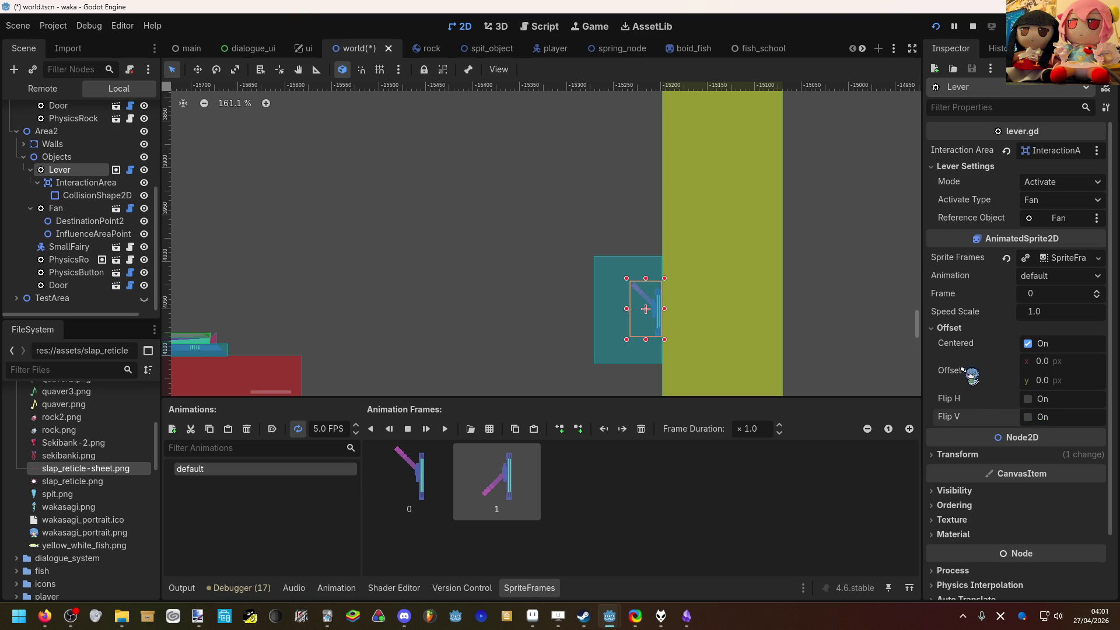
# Step: Set the Lever's Transform rotation to -90°
pyautogui.click(978, 461)
pyautogui.moveTo(1062, 513); pyautogui.dragTo(1053, 514)
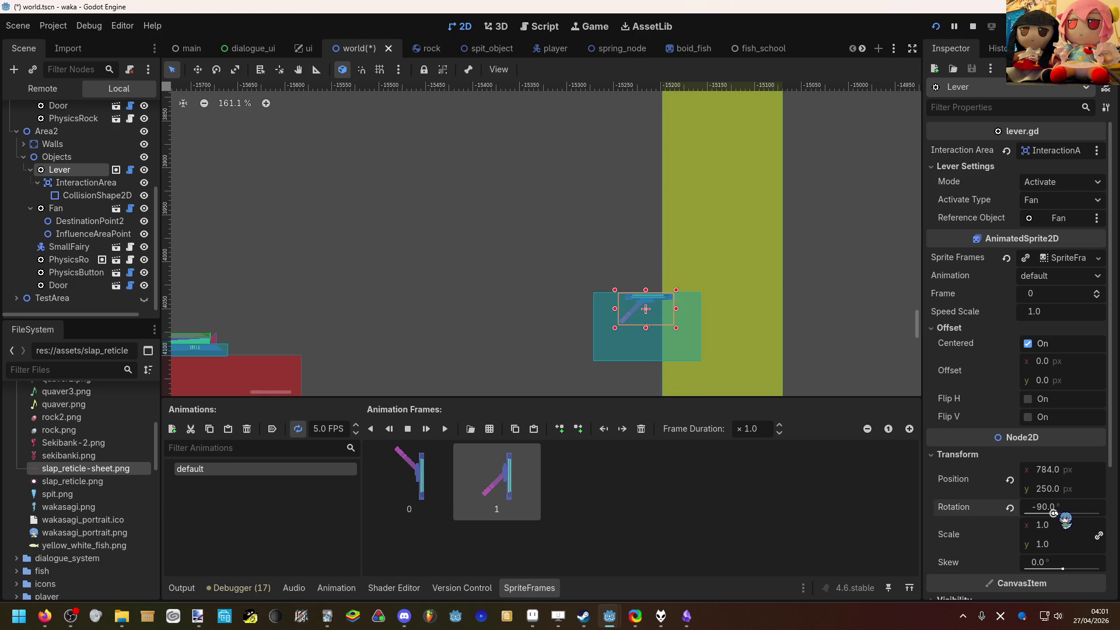
pyautogui.scroll(-2, 788, 351)
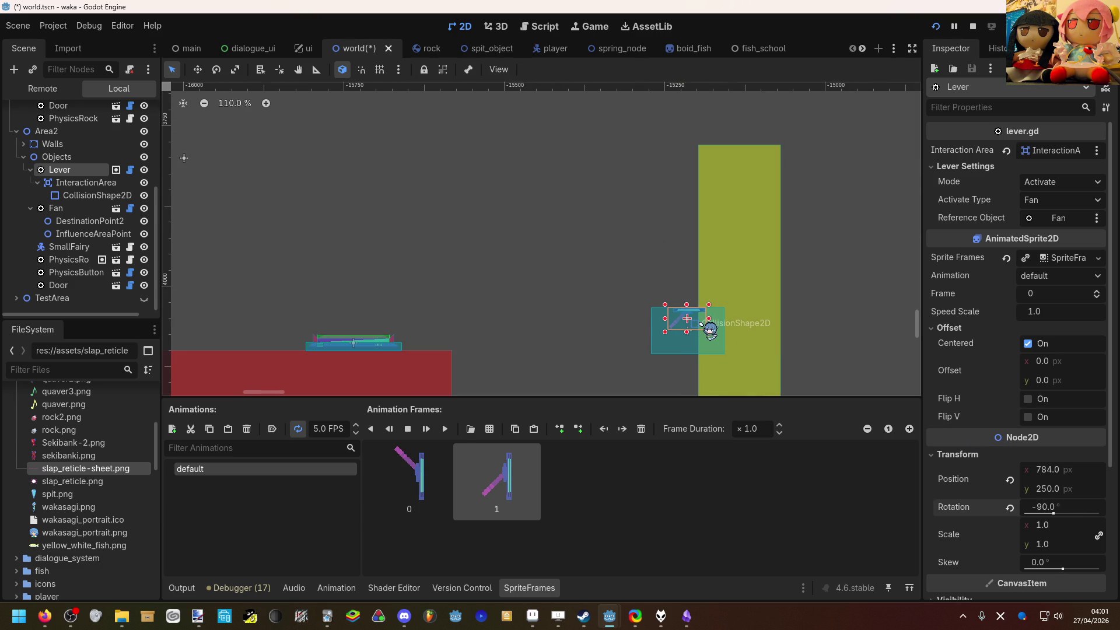
# Step: Move the Lever up under the purple platform to (-99, -194) and run the game
pyautogui.press('w')
pyautogui.moveTo(485, 300)
pyautogui.mouseDown()
pyautogui.moveTo(515, 275)
pyautogui.moveTo(425, 257)
pyautogui.moveTo(468, 230)
pyautogui.moveTo(351, 195)
pyautogui.moveTo(335, 177)
pyautogui.mouseUp()
pyautogui.scroll(-3, 425, 257)
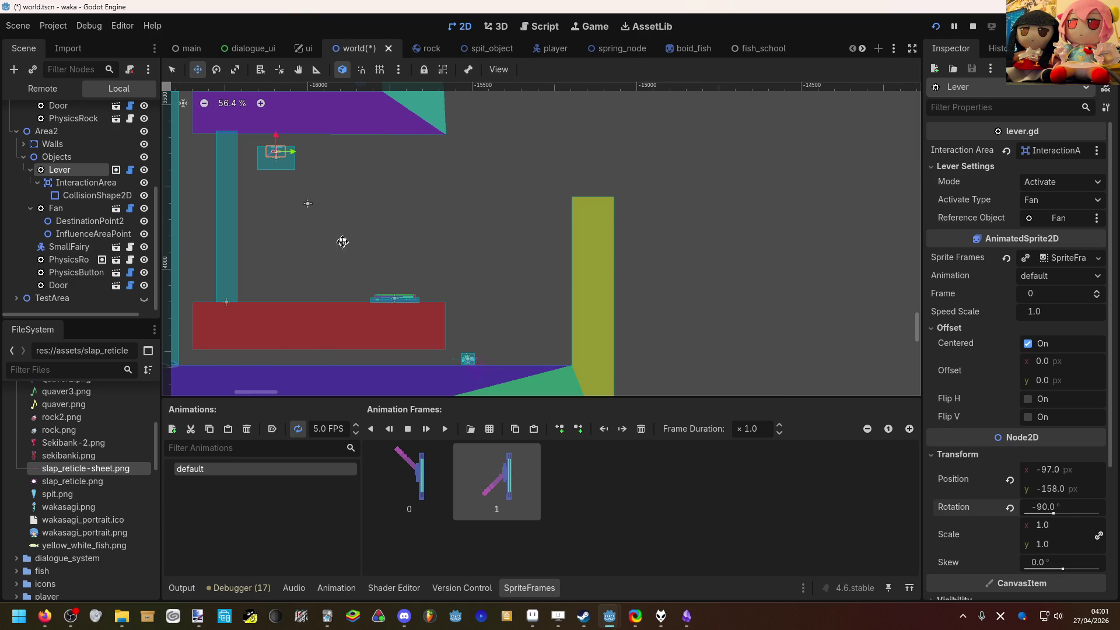
pyautogui.scroll(6, 455, 244)
pyautogui.moveTo(425, 212); pyautogui.dragTo(431, 175)
pyautogui.scroll(5, 454, 169)
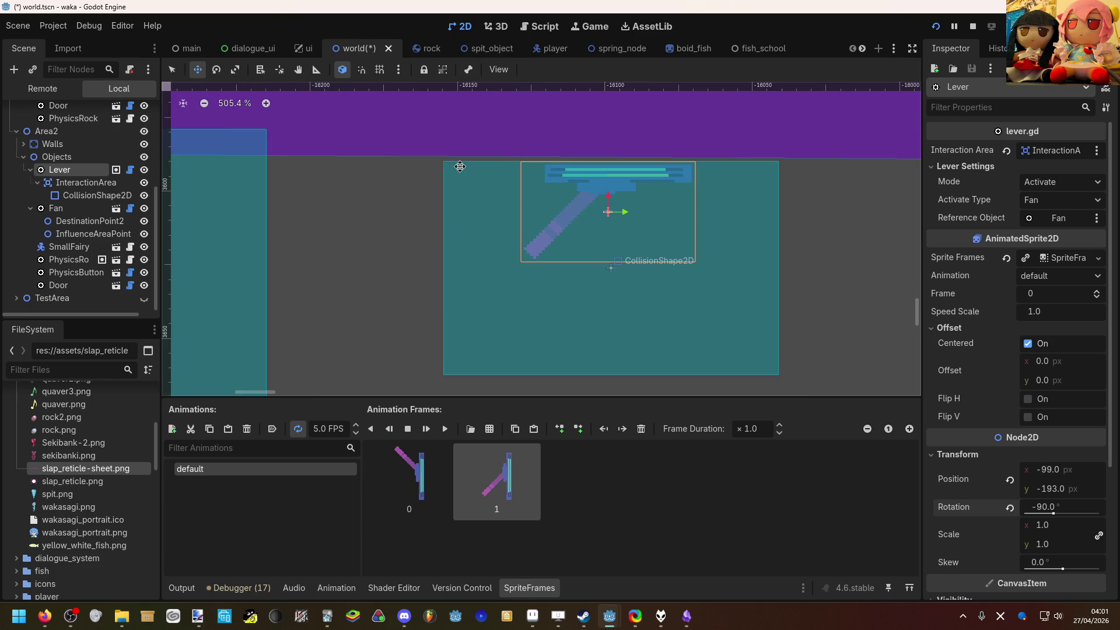
pyautogui.press('Up')
pyautogui.click(936, 26)
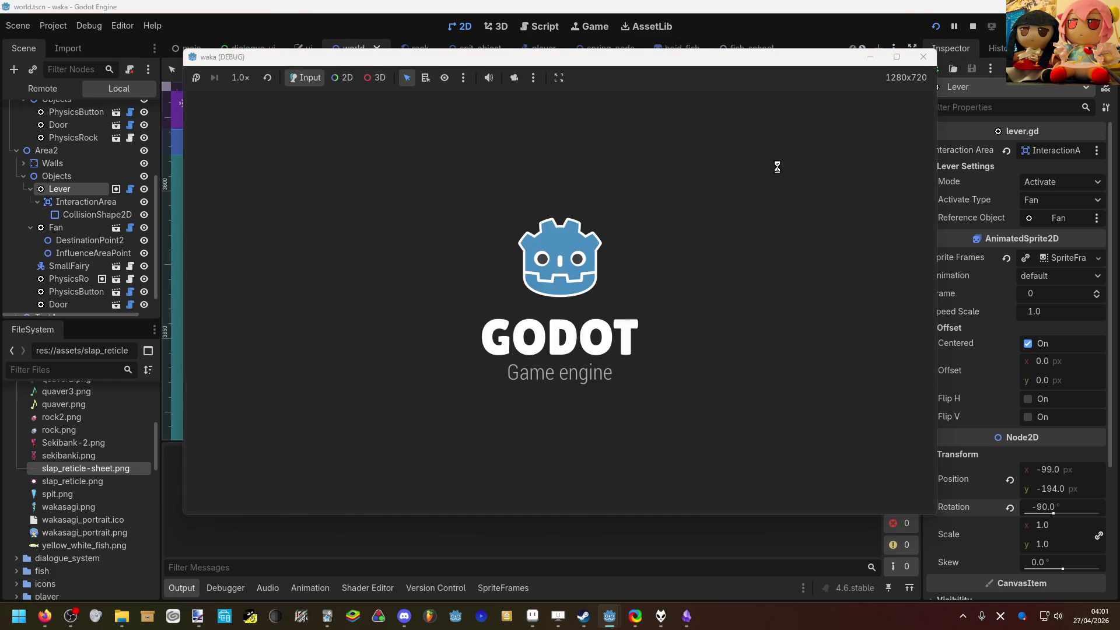
# Step: Swim the fish up to the repositioned lever and away, then return to the editor
pyautogui.press('a')
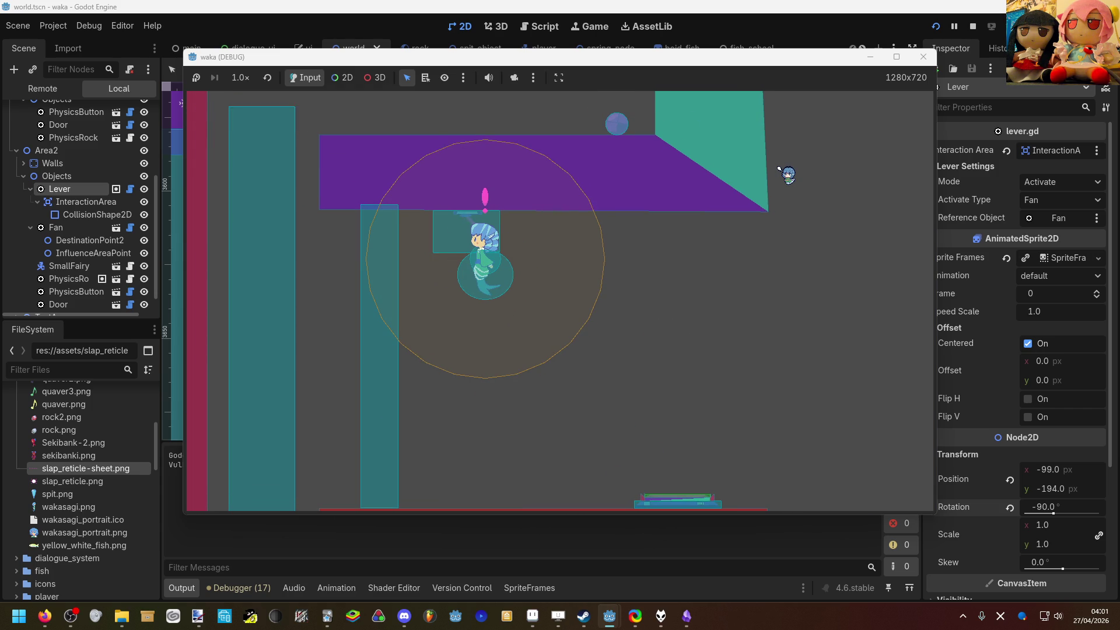
pyautogui.press('s')
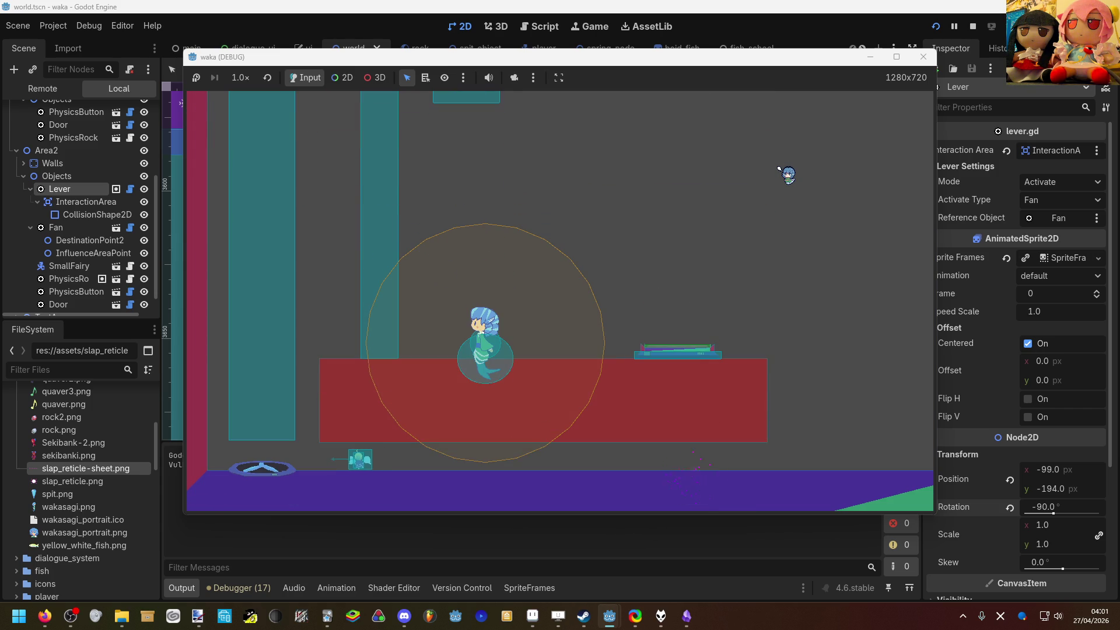
pyautogui.press('w')
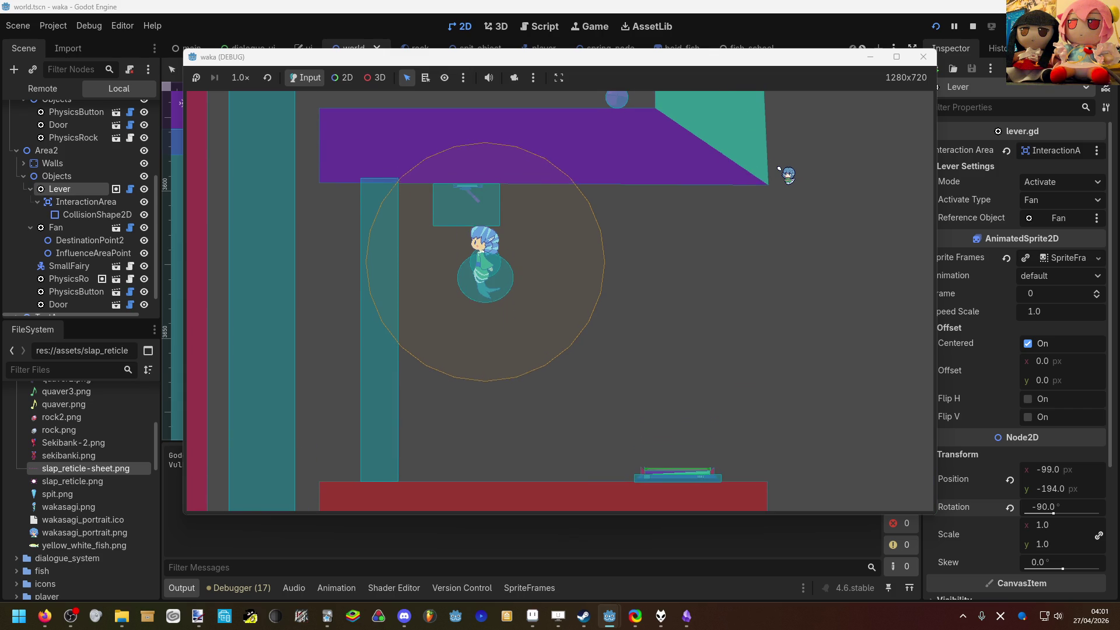
pyautogui.press('s')
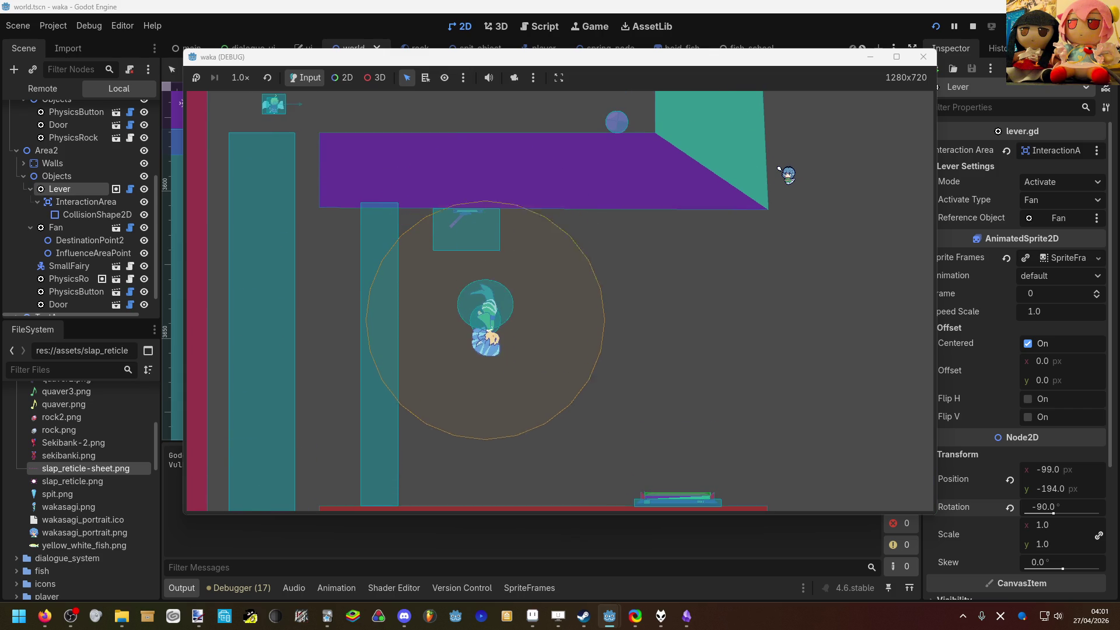
pyautogui.hotkey('alt', 'Tab')
pyautogui.scroll(-10, 723, 191)
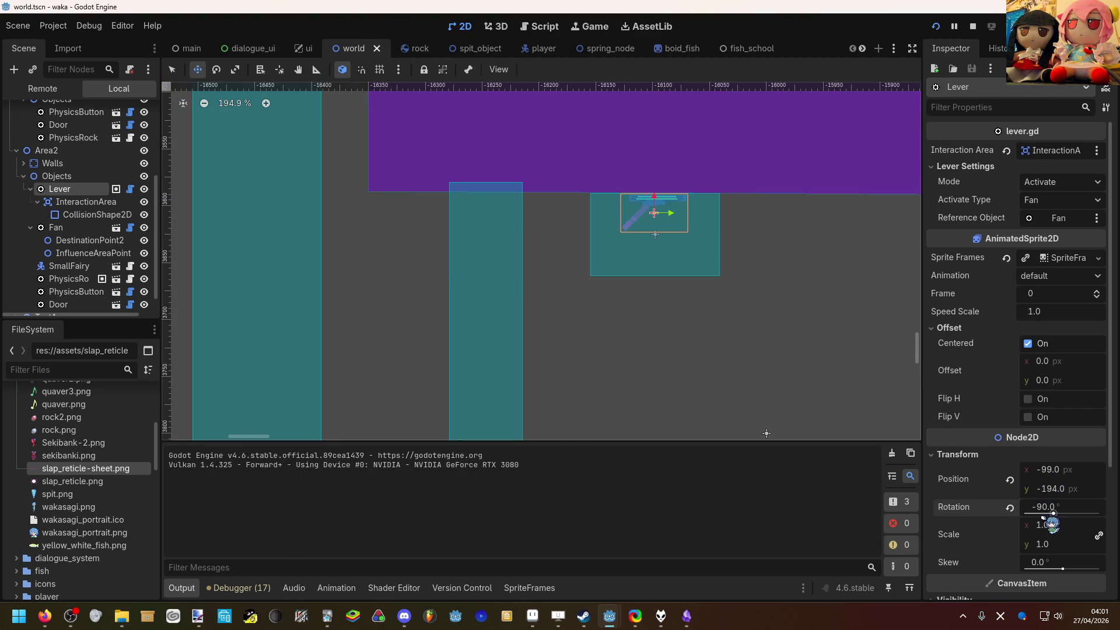
# Step: Rotate the Lever to 90°, drop it onto the red floor block at (-139, 282), and run
pyautogui.moveTo(1071, 511); pyautogui.dragTo(1073, 516)
pyautogui.scroll(-5, 670, 252)
pyautogui.moveTo(694, 215); pyautogui.dragTo(648, 357)
pyautogui.scroll(-7, 709, 251)
pyautogui.scroll(3, 724, 375)
pyautogui.scroll(14, 648, 356)
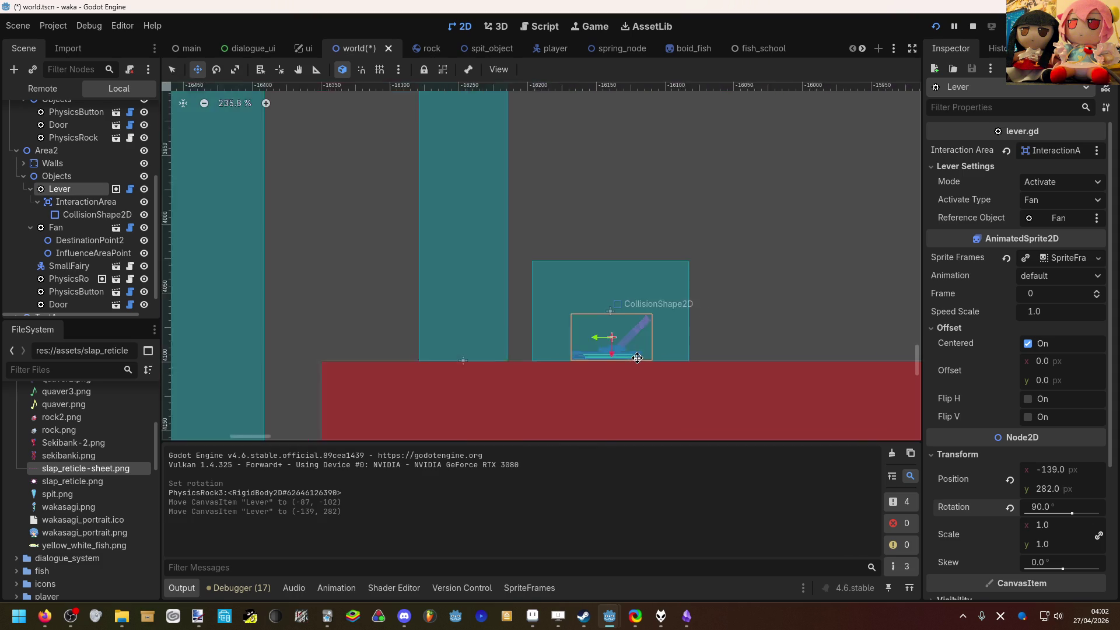
pyautogui.scroll(-5, 621, 312)
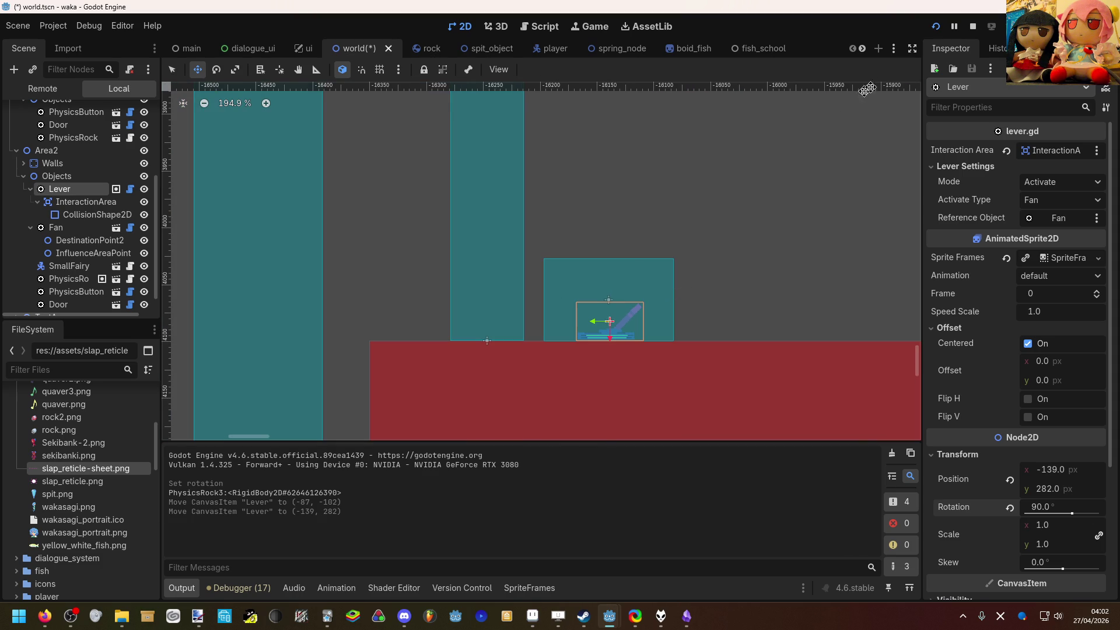
pyautogui.click(935, 27)
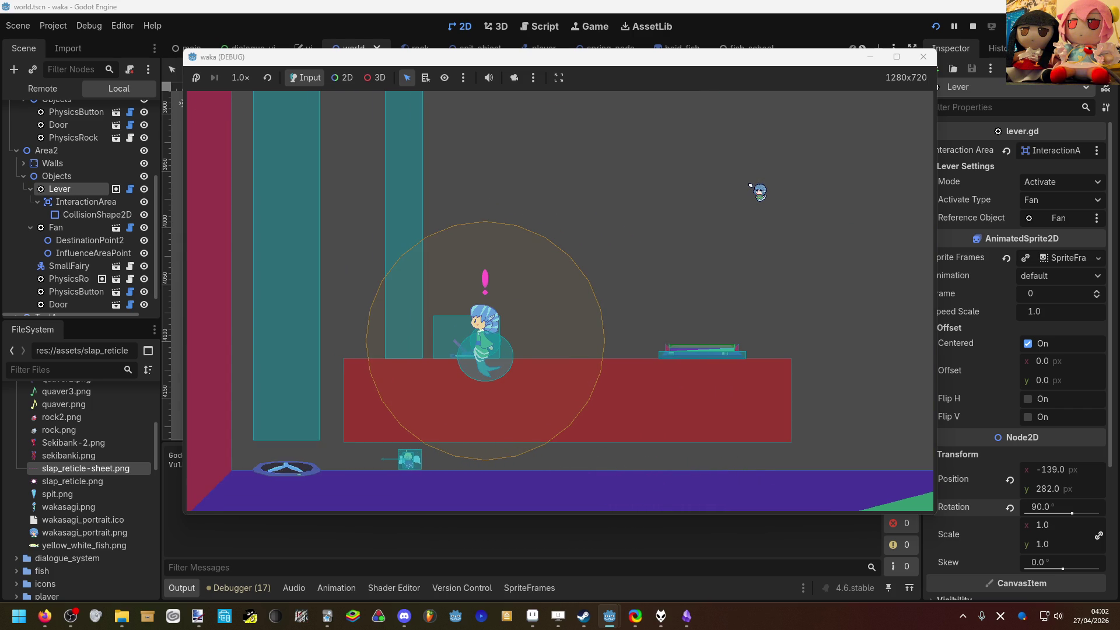
# Step: Swim the fish up off the red floor, back down, then right into the fan bubble
pyautogui.press('space')
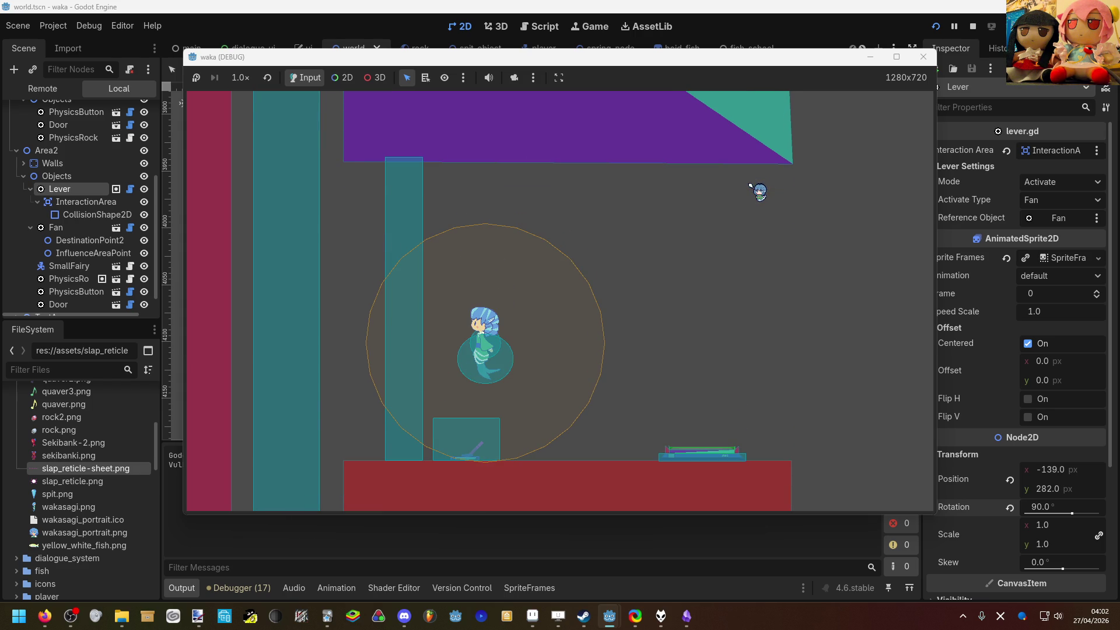
pyautogui.press('space')
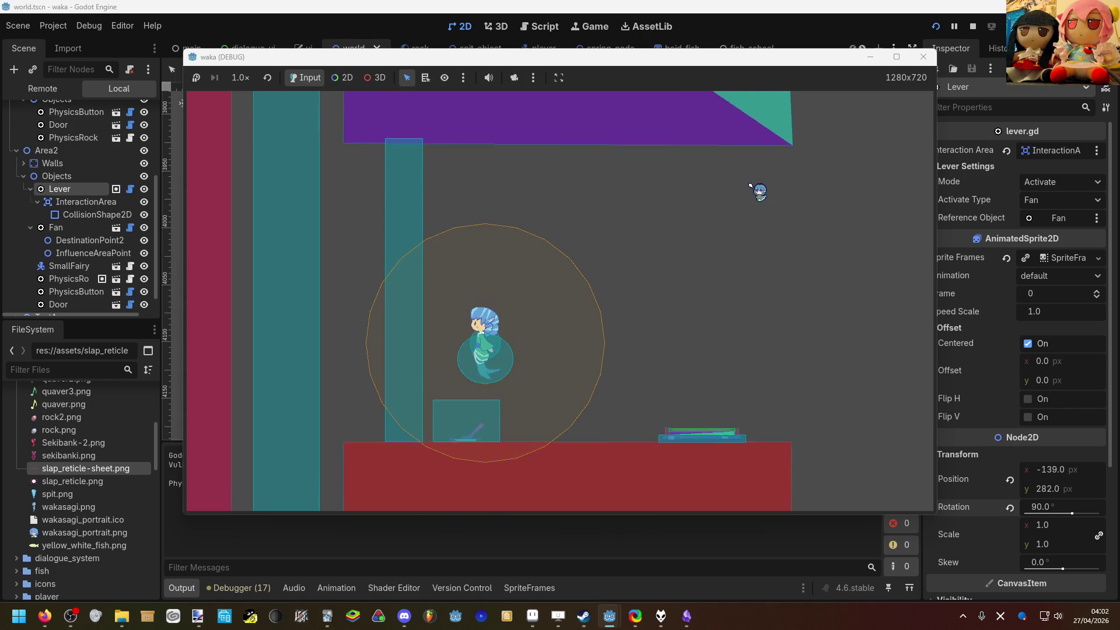
pyautogui.press('space')
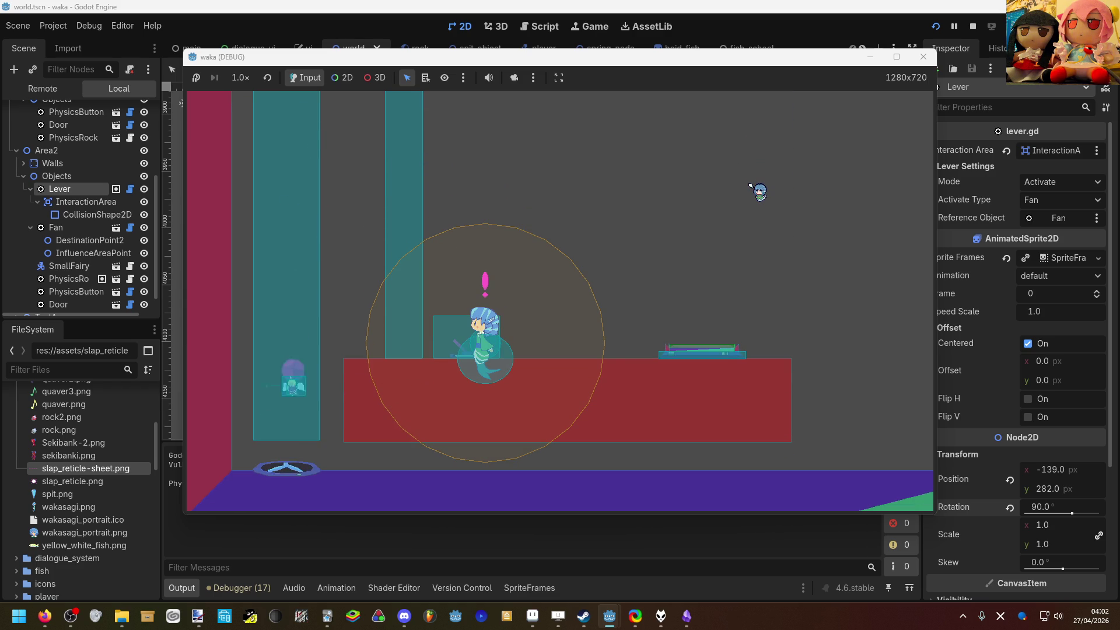
pyautogui.press('Right')
pyautogui.press('Right')
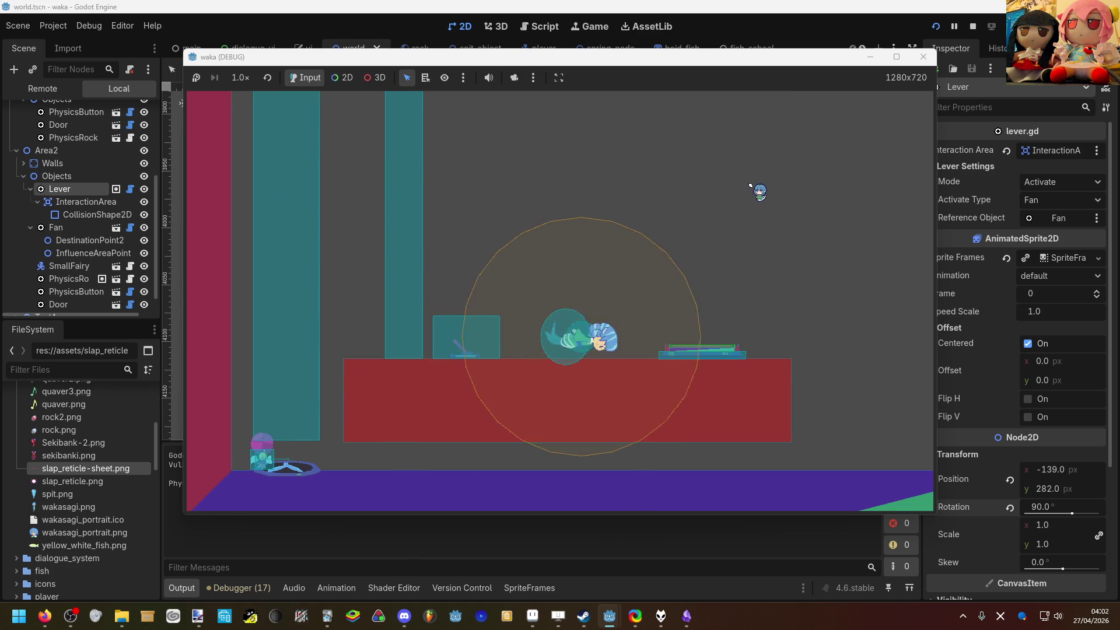
pyautogui.press('Up')
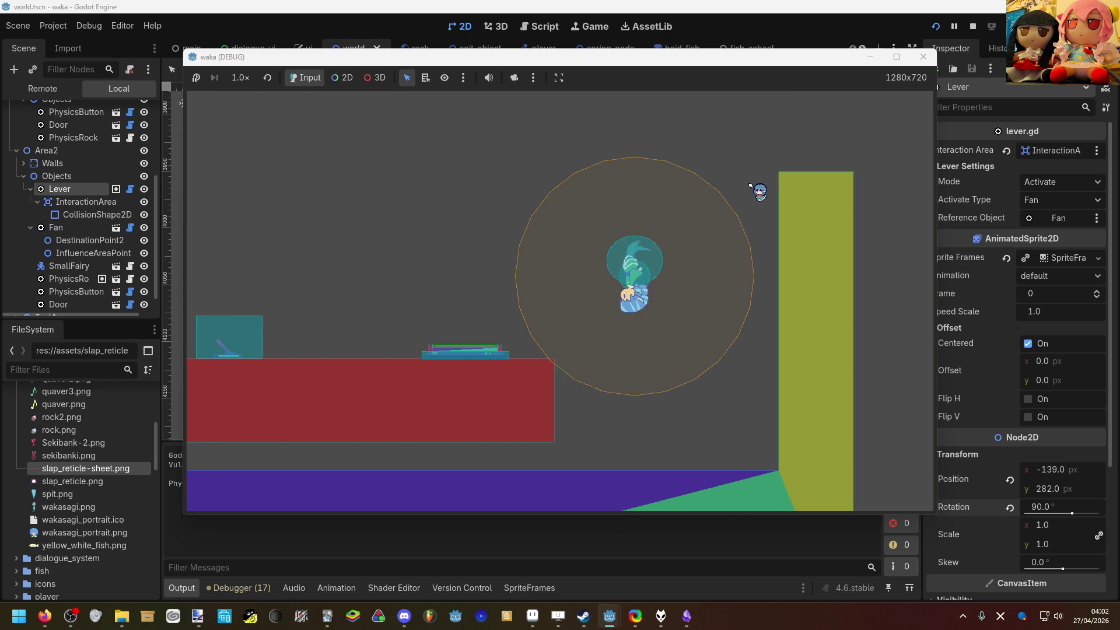
# Step: Steer inside the fan bubble and launch the fish out with repeated aimed tail slaps
pyautogui.press('Left')
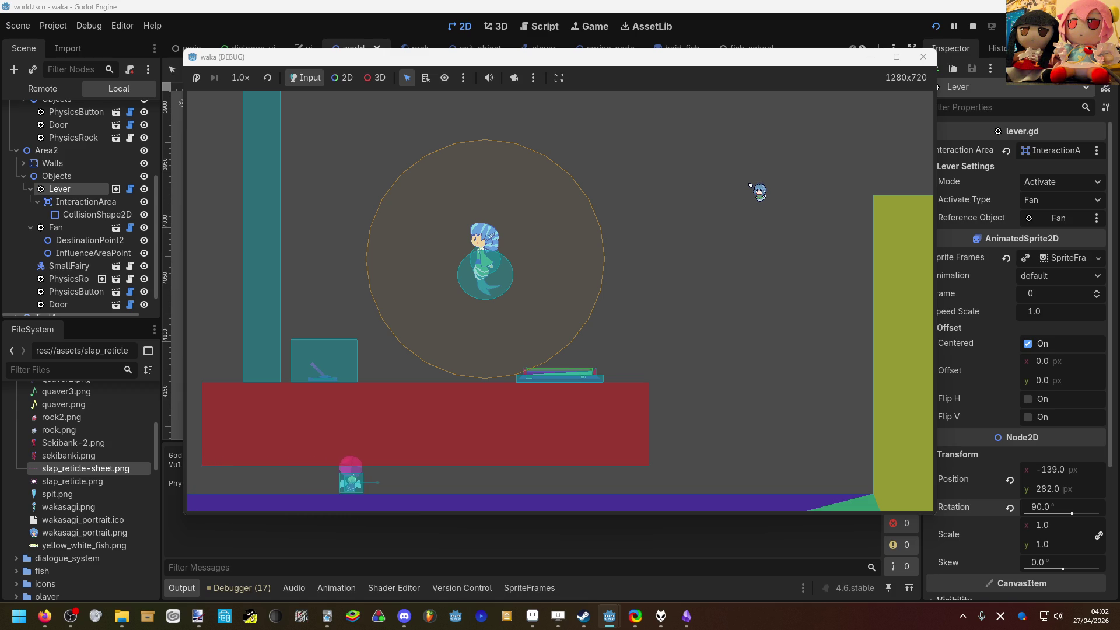
pyautogui.press('Right')
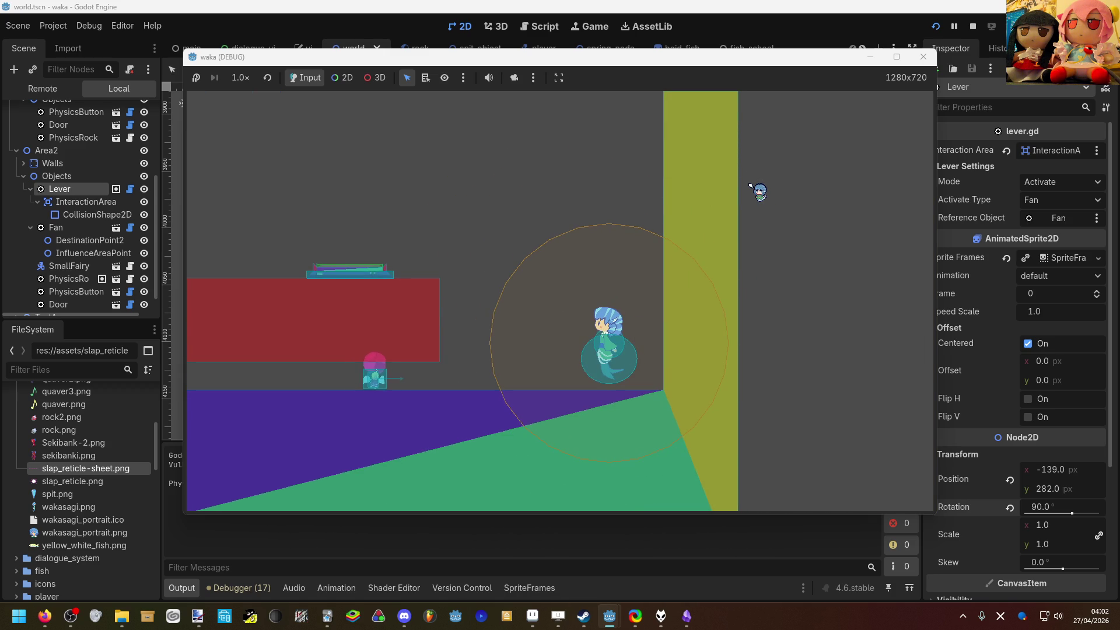
pyautogui.press('Left')
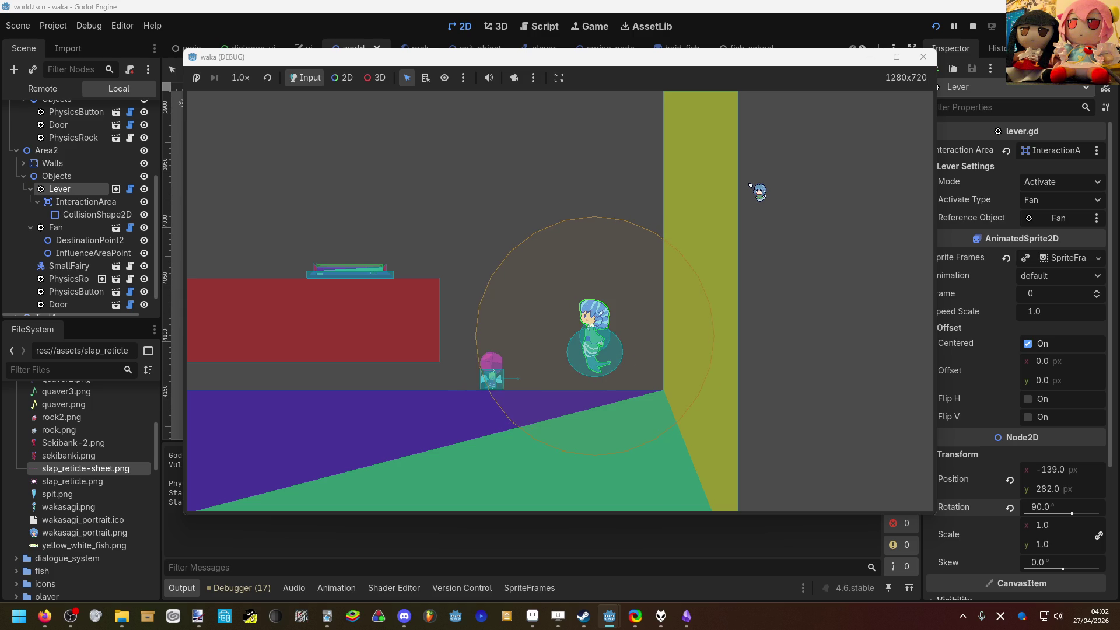
pyautogui.press('Left')
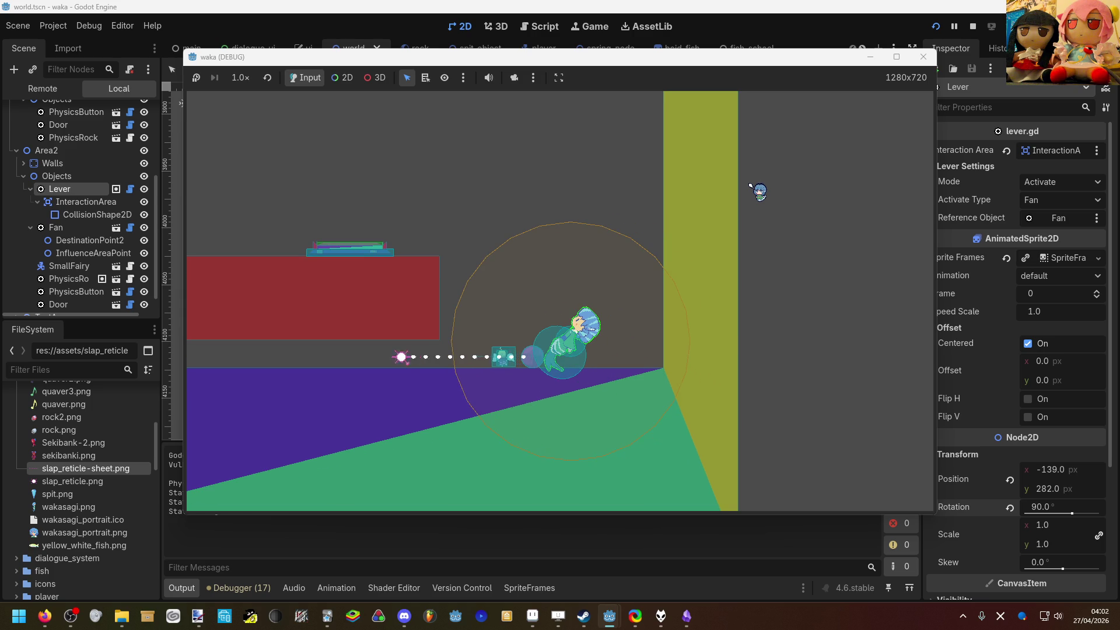
pyautogui.press('space')
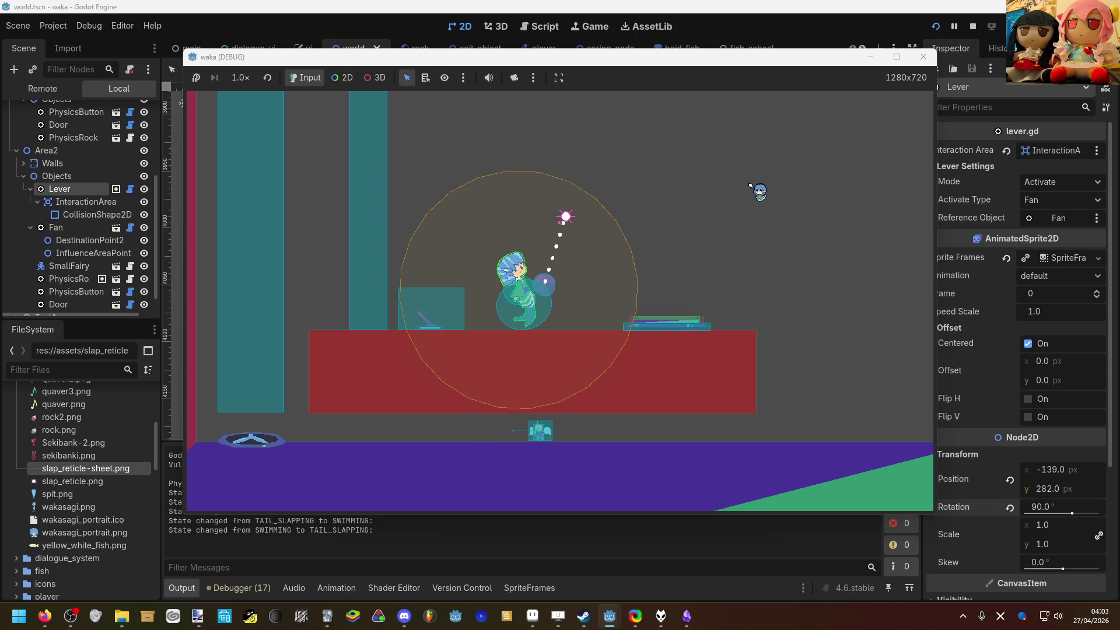
pyautogui.press('space')
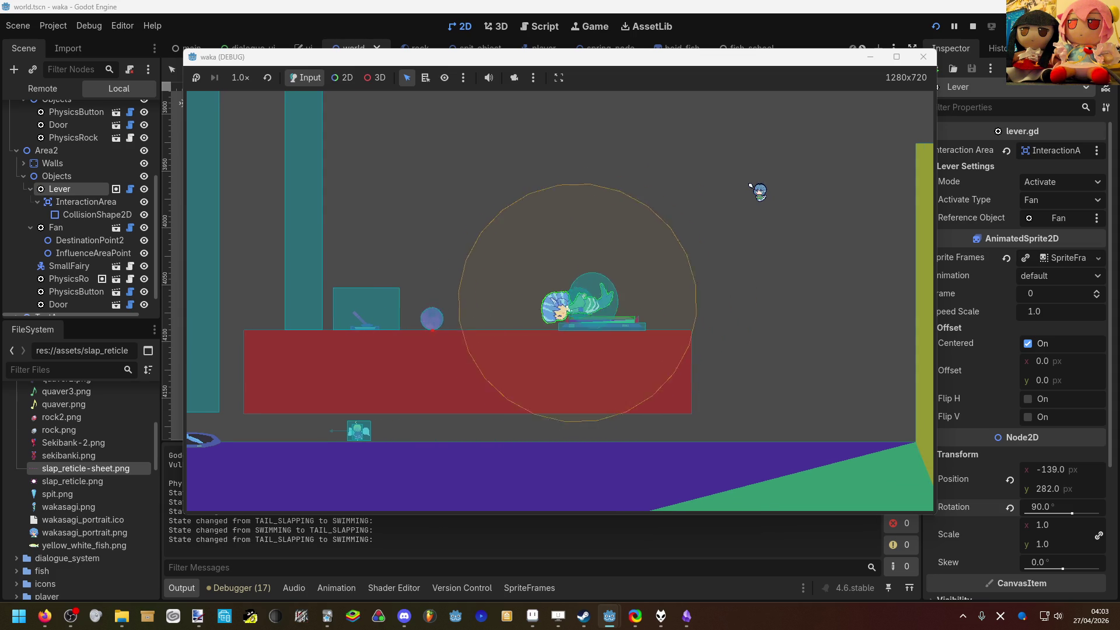
pyautogui.press('space')
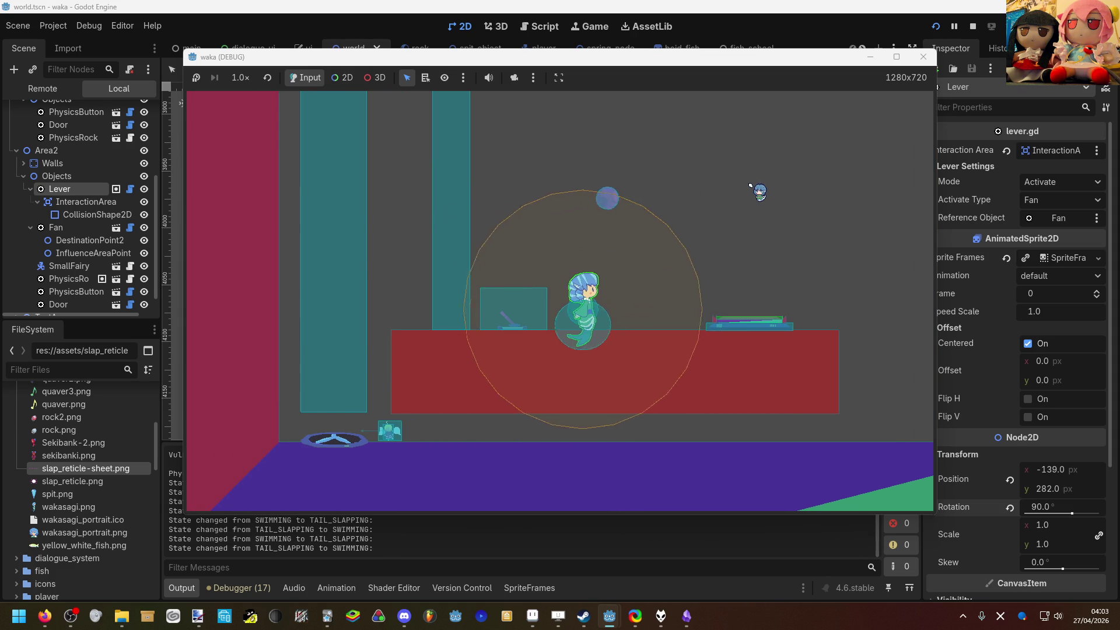
pyautogui.press('space')
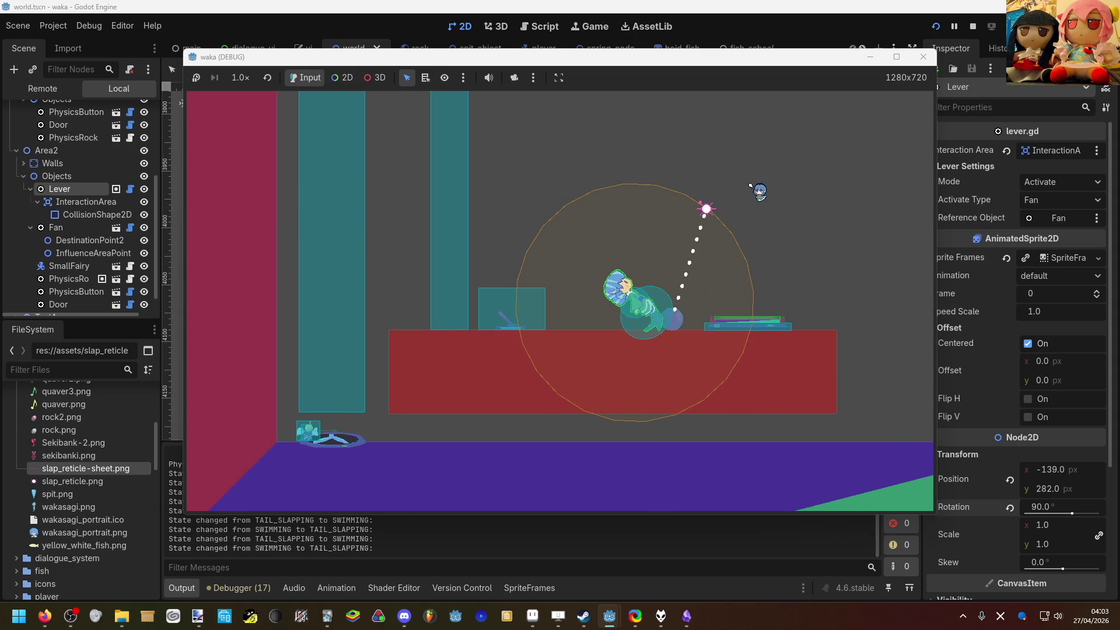
pyautogui.press('space')
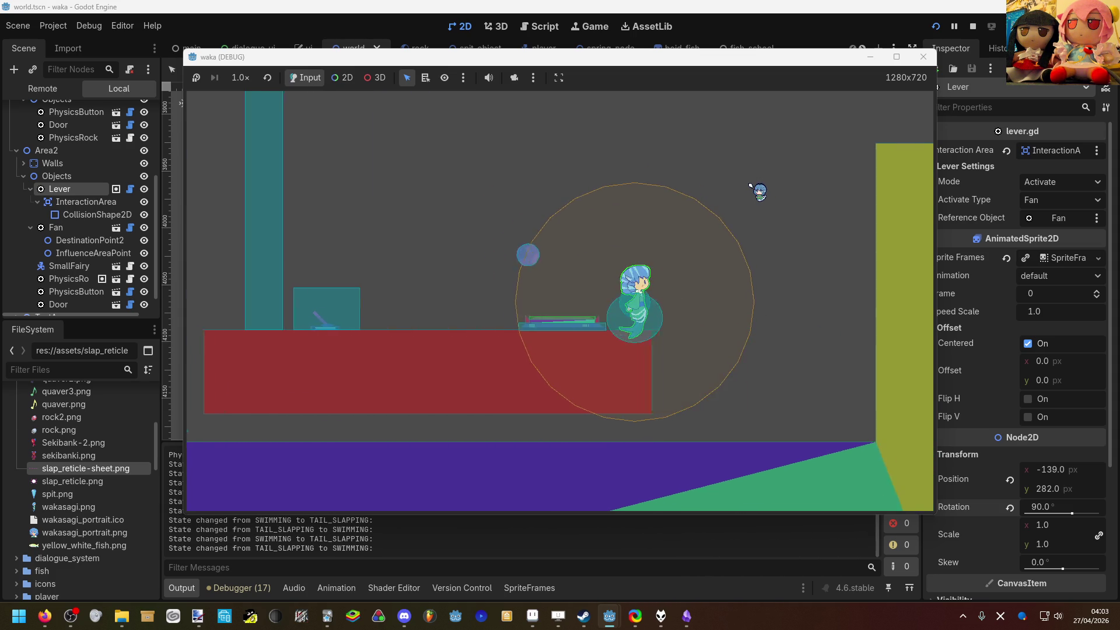
pyautogui.press('space')
pyautogui.press('space')
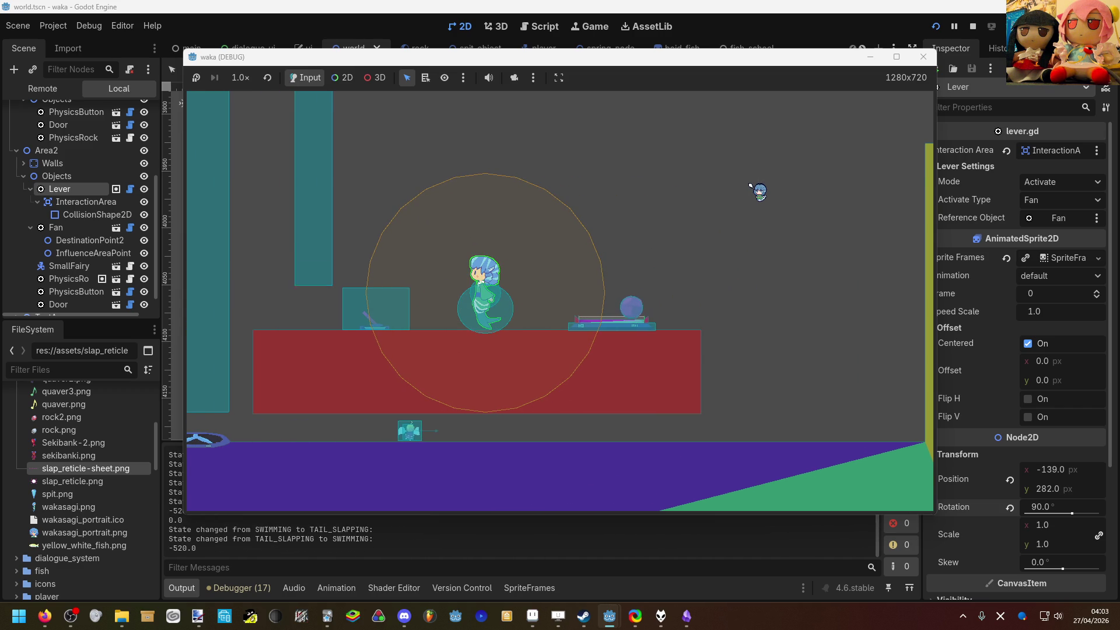
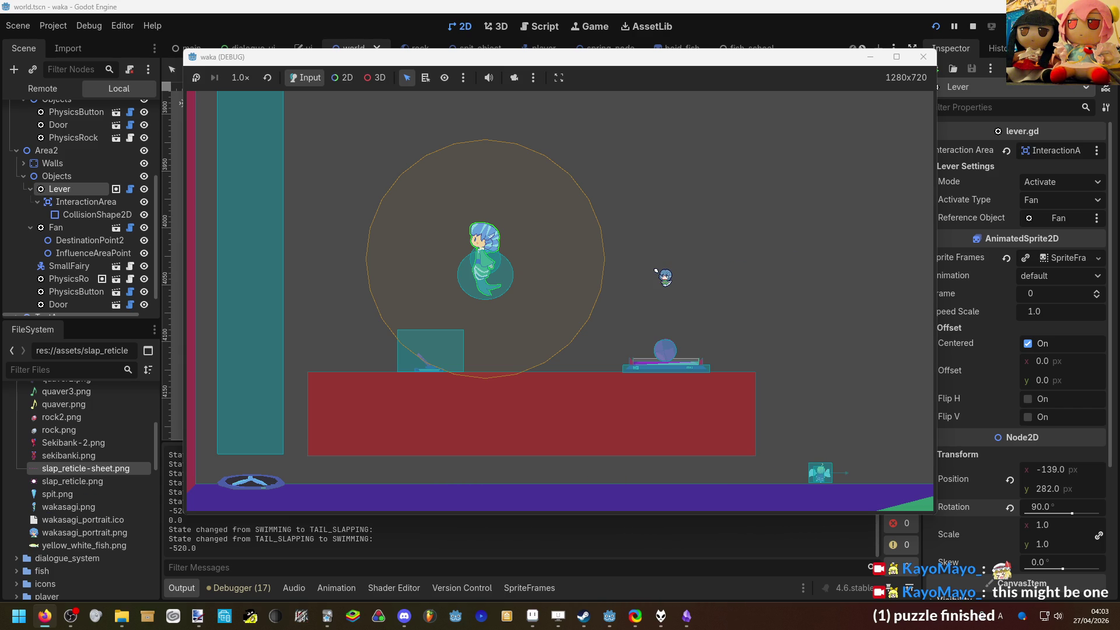
# Step: Swim the mermaid left and up, down onto the lever box, then away toward the floor
pyautogui.press('a')
pyautogui.press('w')
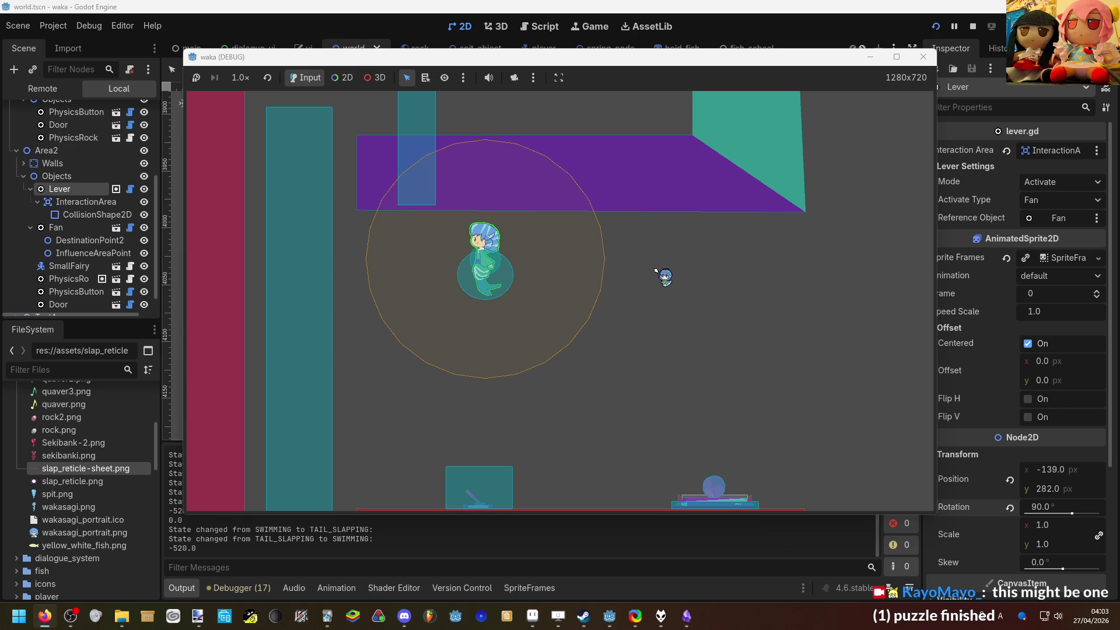
pyautogui.press('s')
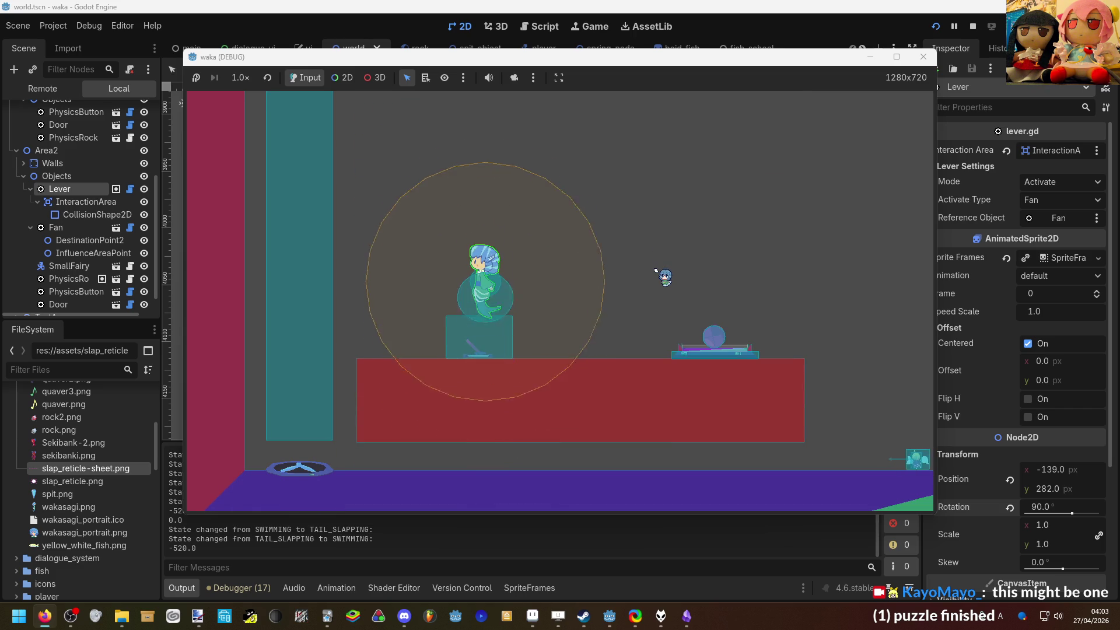
pyautogui.press('w')
pyautogui.press('d')
pyautogui.press('s')
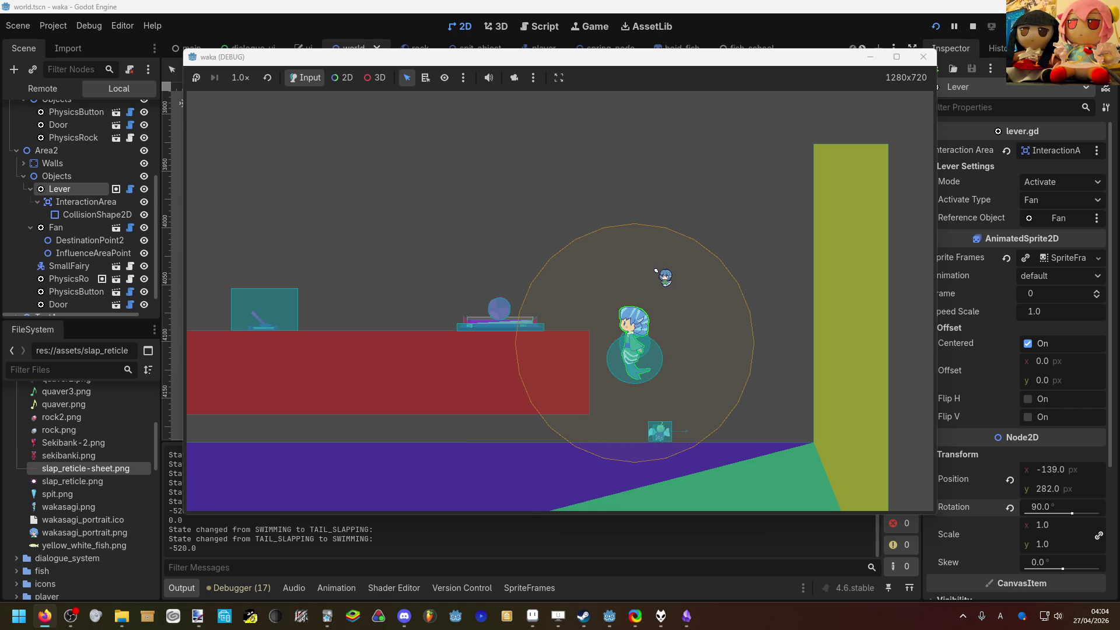
# Step: Swim the mermaid up-left and back right through the fan's circular influence area
pyautogui.press('w')
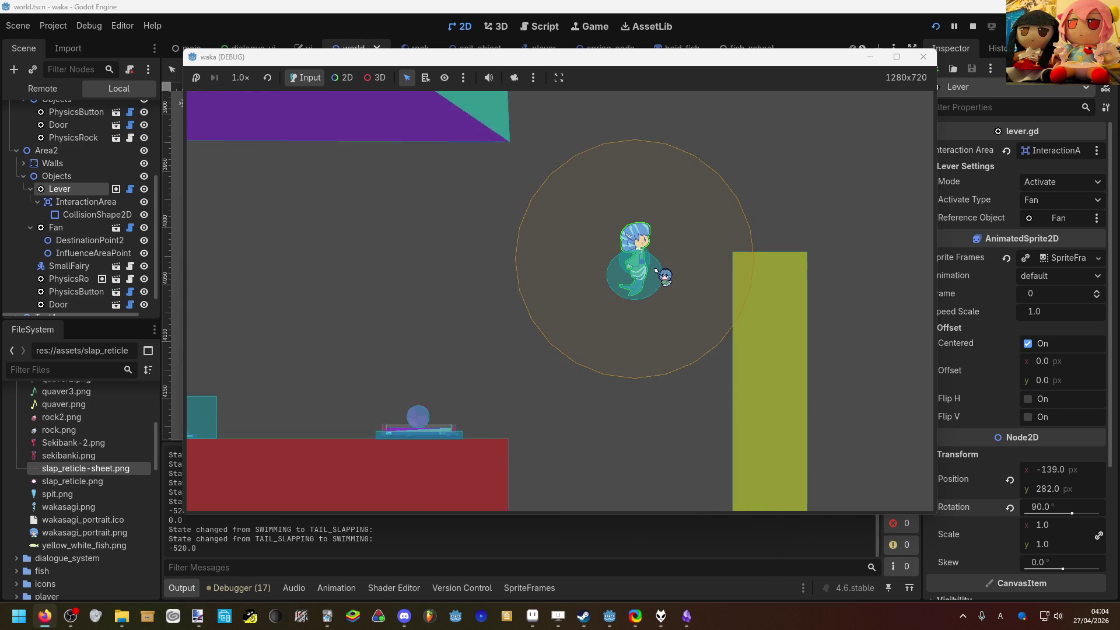
pyautogui.press('a')
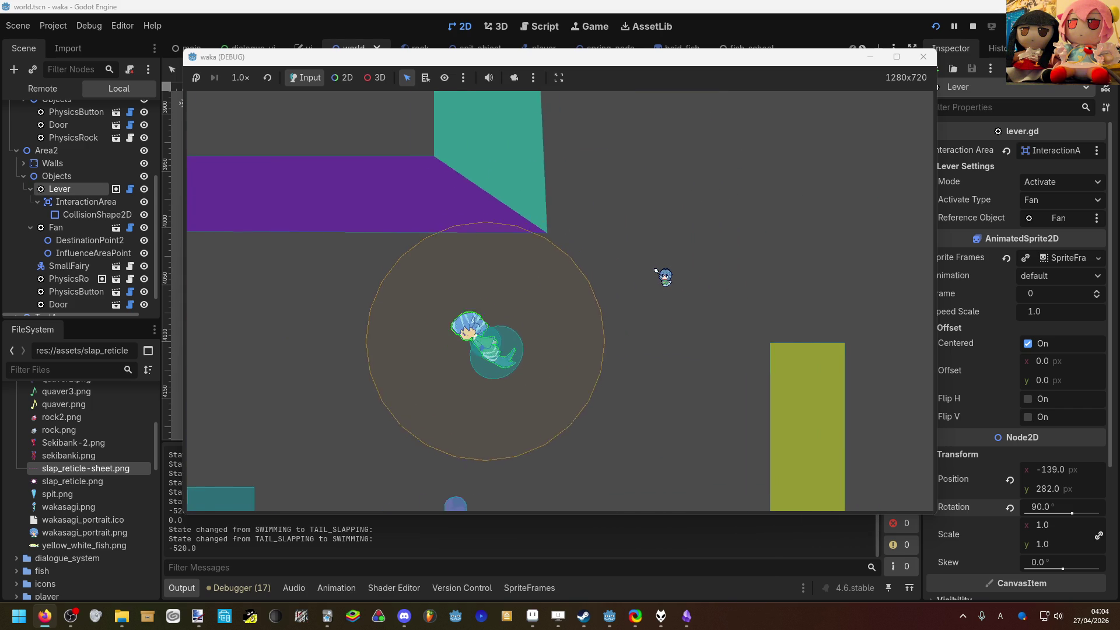
pyautogui.press('a')
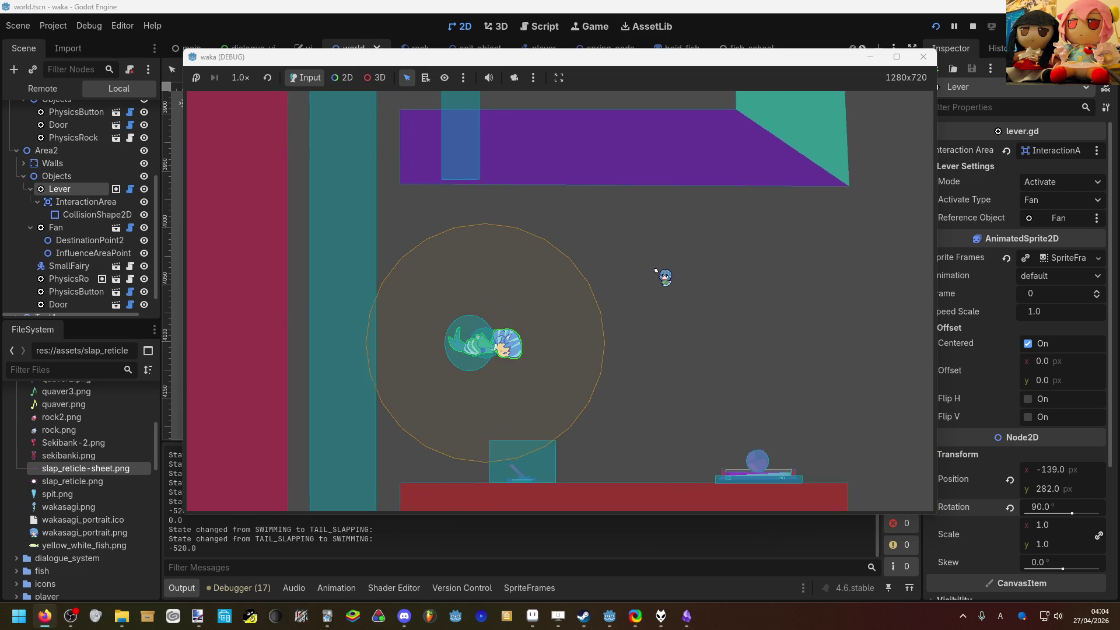
pyautogui.press('d')
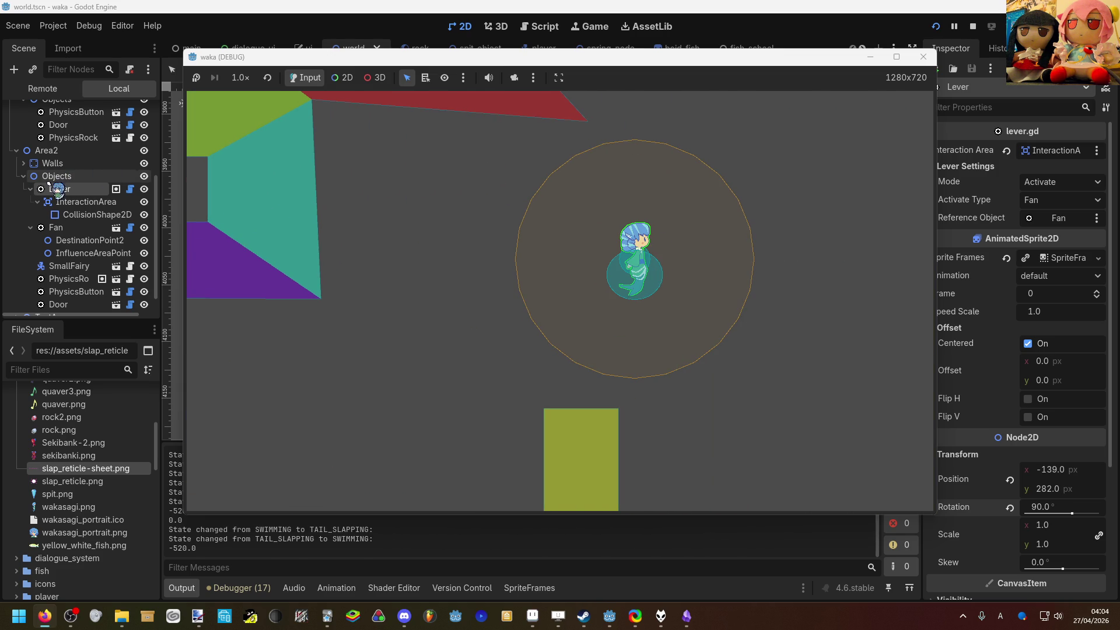
# Step: Back in the editor, select the Fan node to check it, then collapse its children
pyautogui.click(31, 188)
pyautogui.click(56, 207)
pyautogui.scroll(-2, 421, 235)
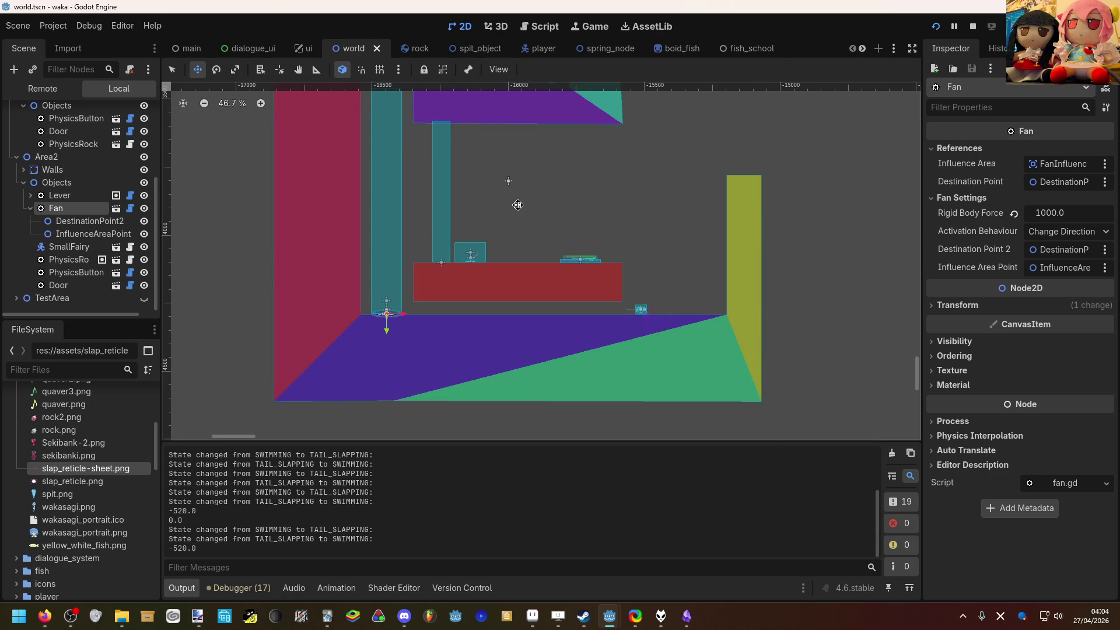
pyautogui.scroll(-2, 528, 207)
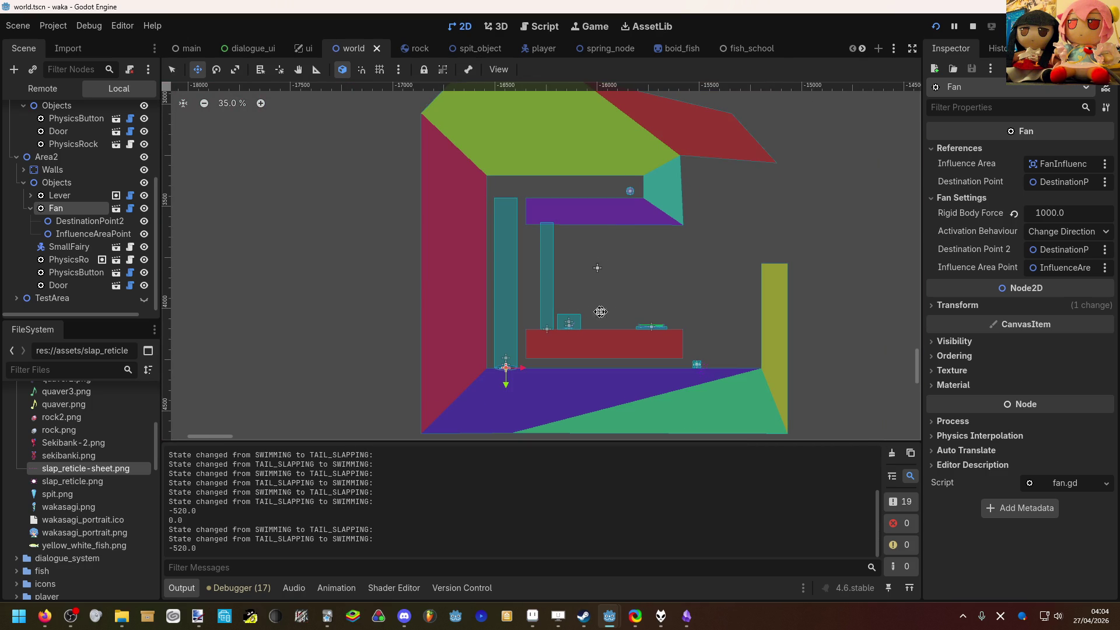
pyautogui.click(31, 208)
pyautogui.scroll(-1, 307, 260)
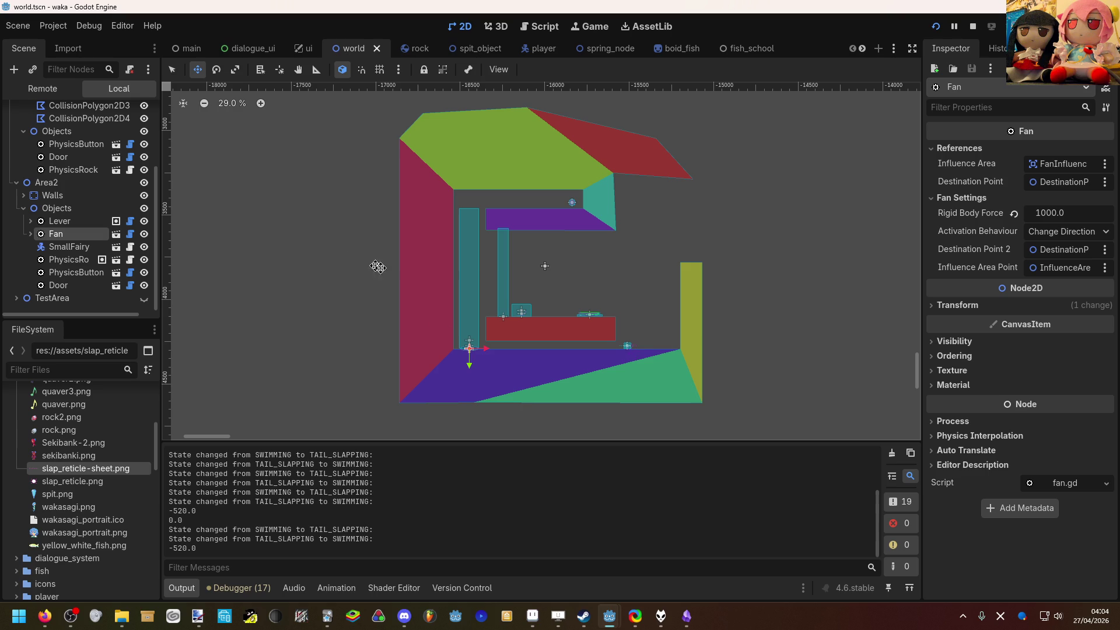
pyautogui.scroll(3, 87, 265)
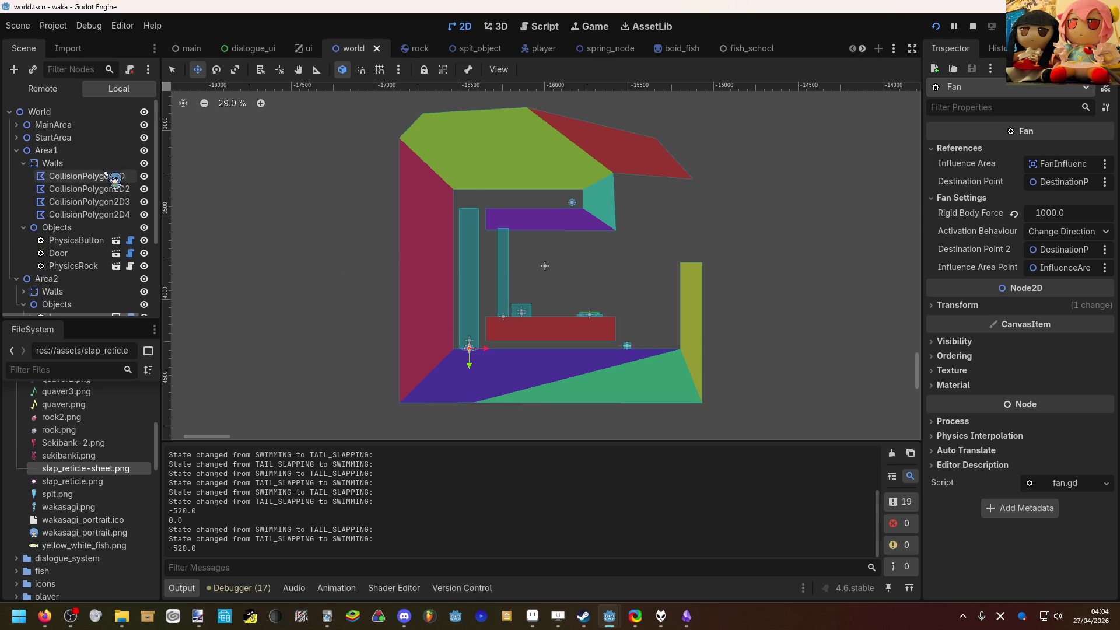
pyautogui.scroll(-3, 500, 259)
pyautogui.scroll(-2, 500, 259)
pyautogui.scroll(3, 508, 267)
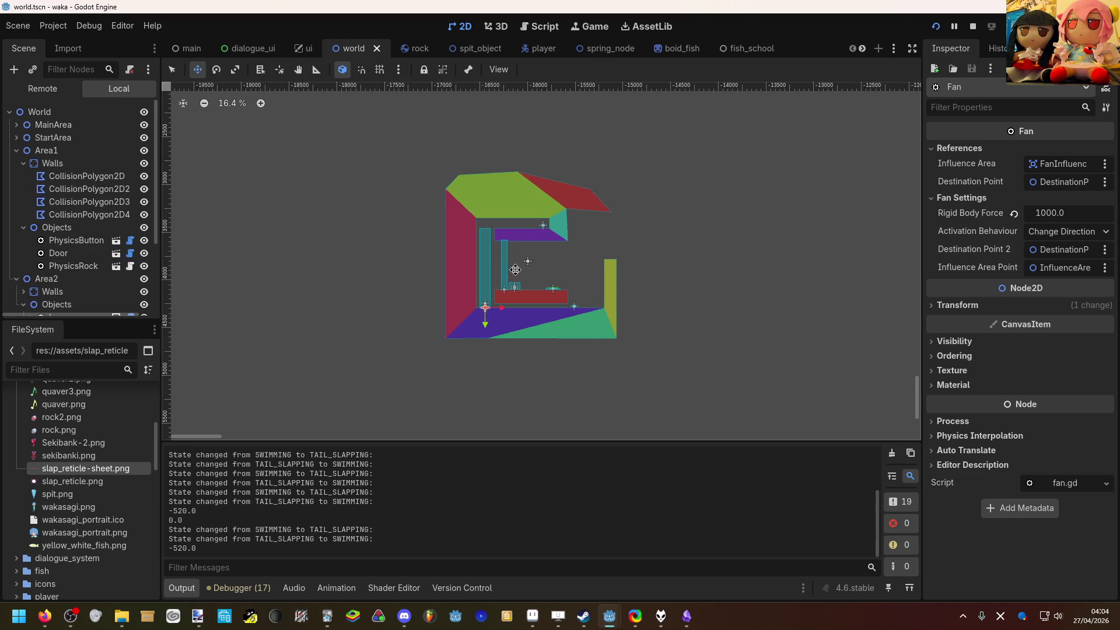
# Step: Return to selection mode, clear the selection, and pan and zoom to frame the puzzle room
pyautogui.press('q')
pyautogui.click(528, 276)
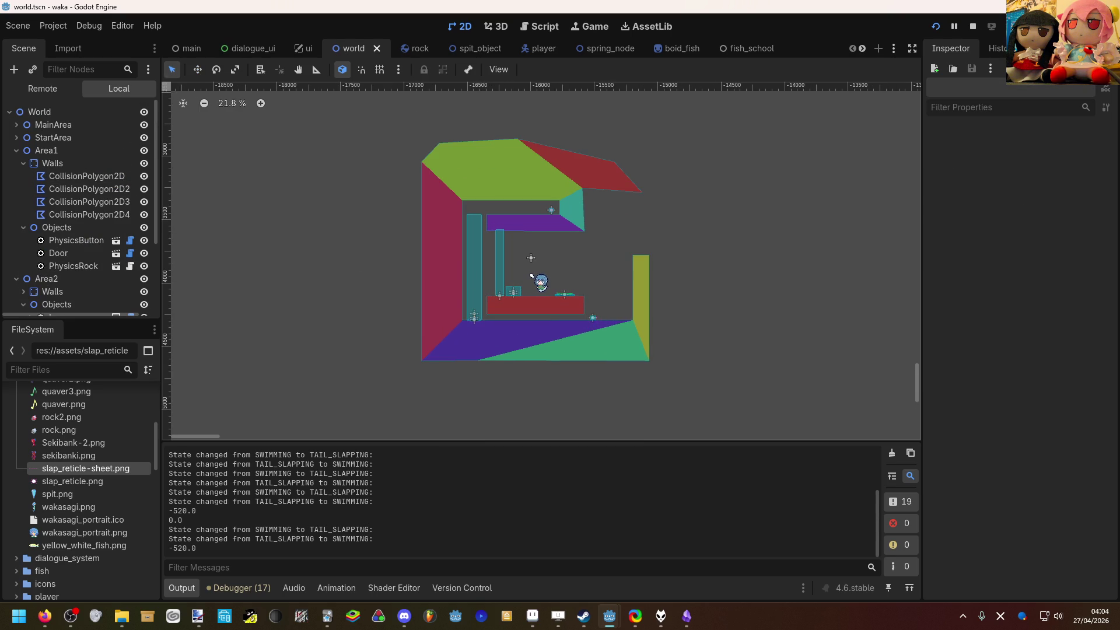
pyautogui.moveTo(530, 276); pyautogui.dragTo(472, 257)
pyautogui.moveTo(534, 241); pyautogui.dragTo(435, 270)
pyautogui.scroll(-8, 435, 270)
pyautogui.moveTo(466, 191)
pyautogui.mouseDown()
pyautogui.moveTo(292, 250)
pyautogui.moveTo(427, 250)
pyautogui.mouseUp()
pyautogui.scroll(6, 430, 254)
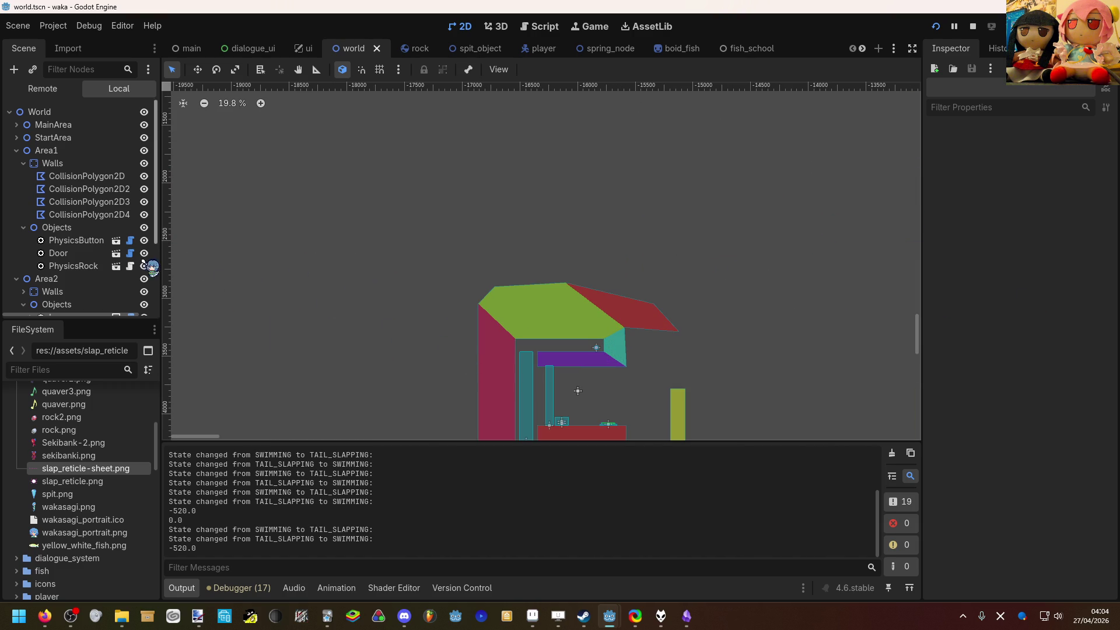
pyautogui.scroll(-3, 149, 257)
pyautogui.moveTo(418, 270); pyautogui.dragTo(405, 220)
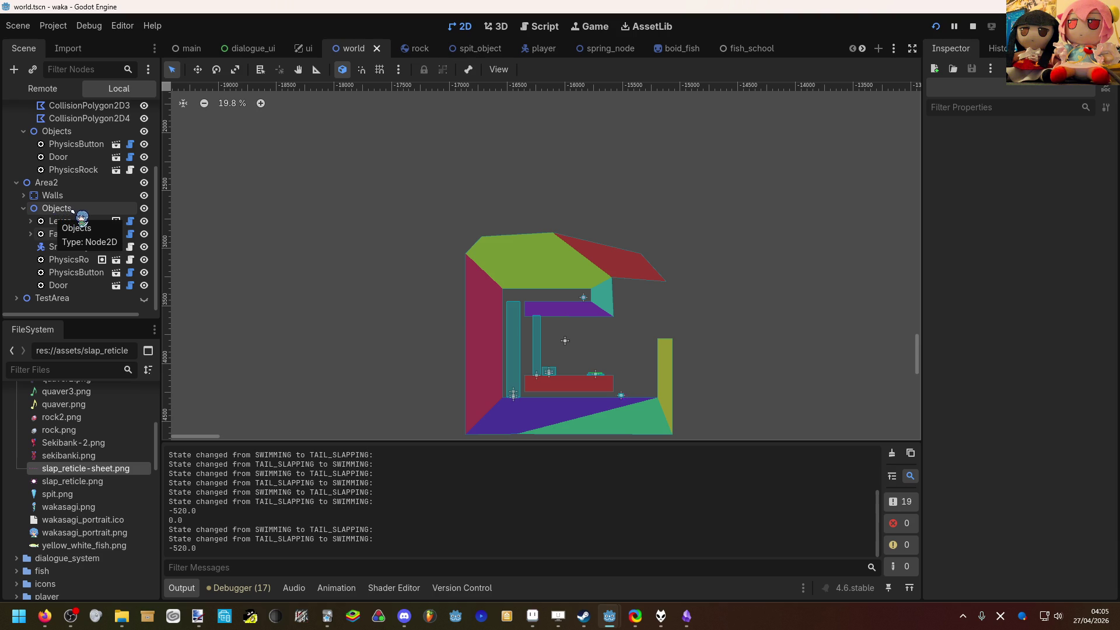
# Step: Select Area2's Objects group, then deselect and zoom around the level layout
pyautogui.click(84, 209)
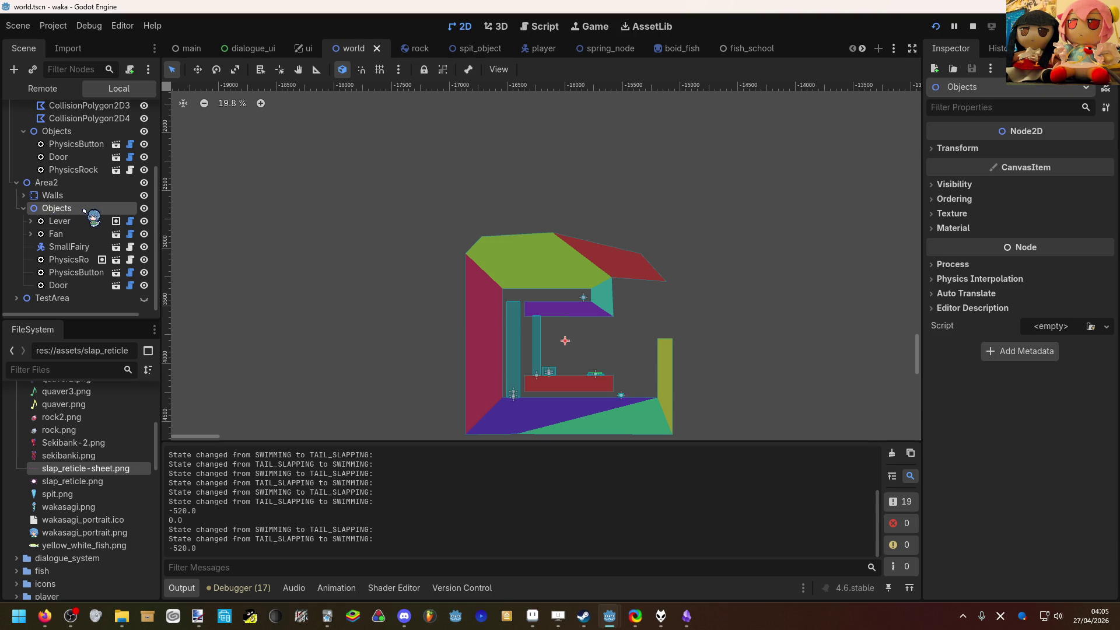
pyautogui.click(207, 224)
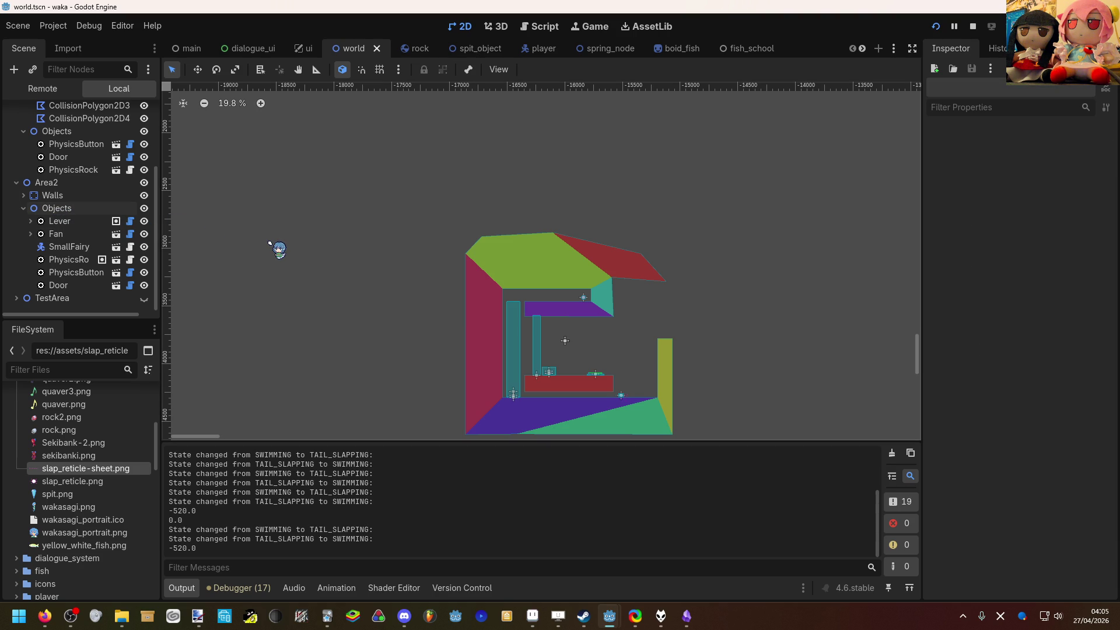
pyautogui.scroll(-2, 222, 242)
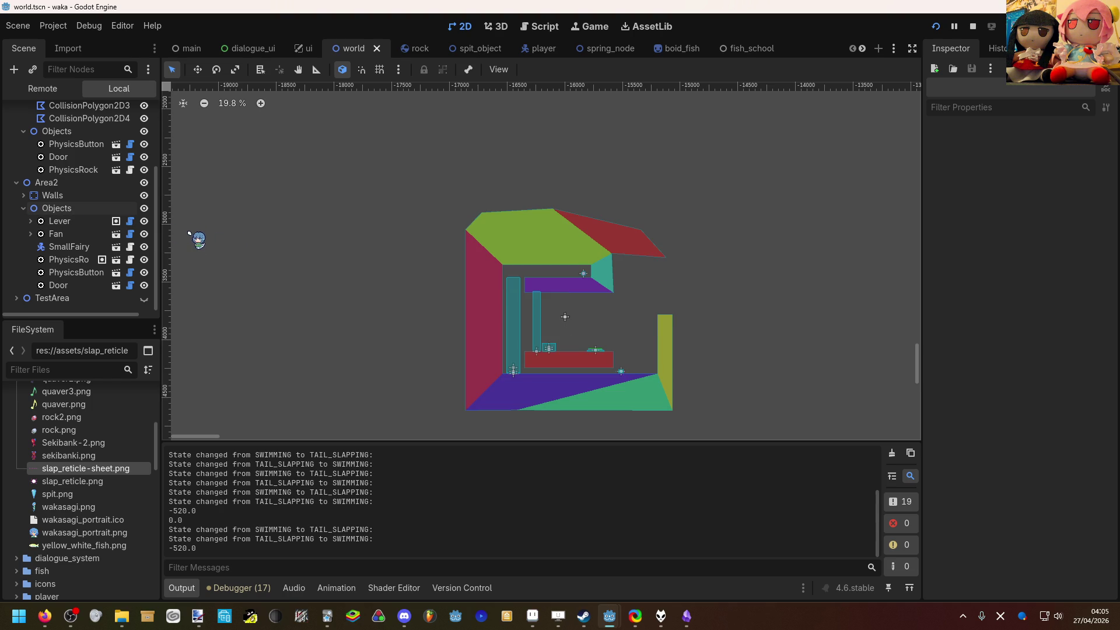
pyautogui.scroll(1, 189, 236)
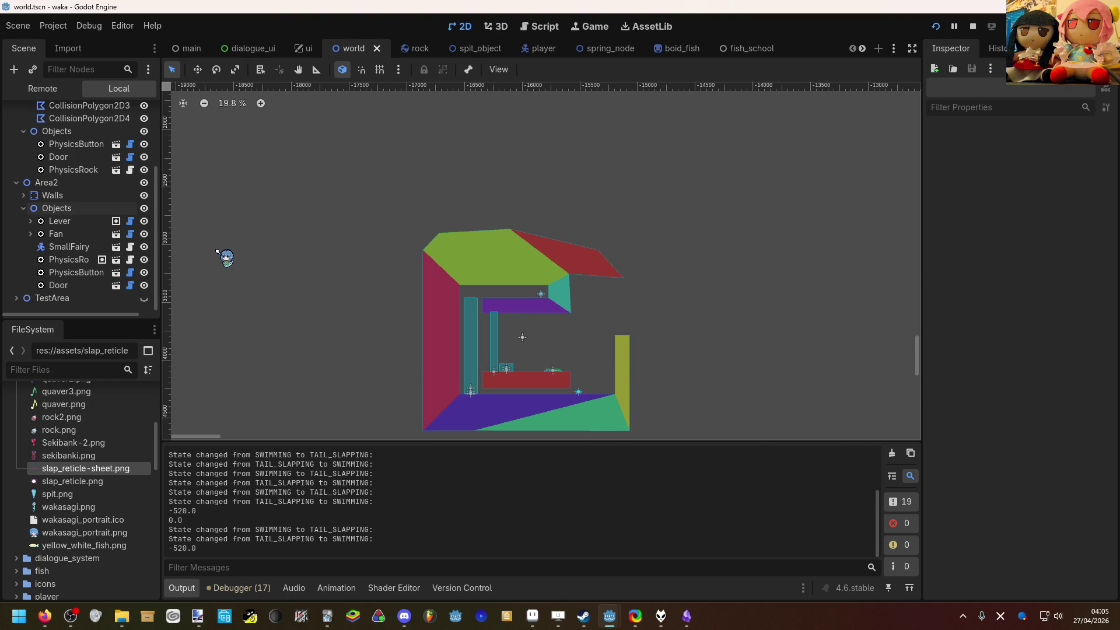
pyautogui.scroll(-1, 257, 263)
pyautogui.scroll(5, 461, 377)
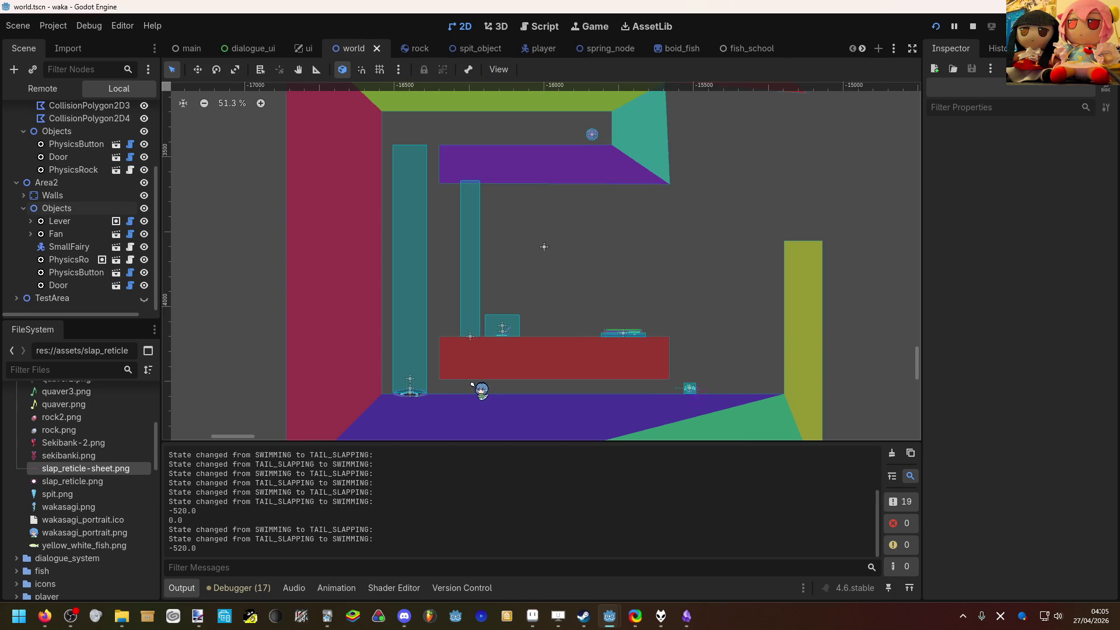
# Step: In the running game, swim the mermaid down and left
pyautogui.moveTo(620, 623)
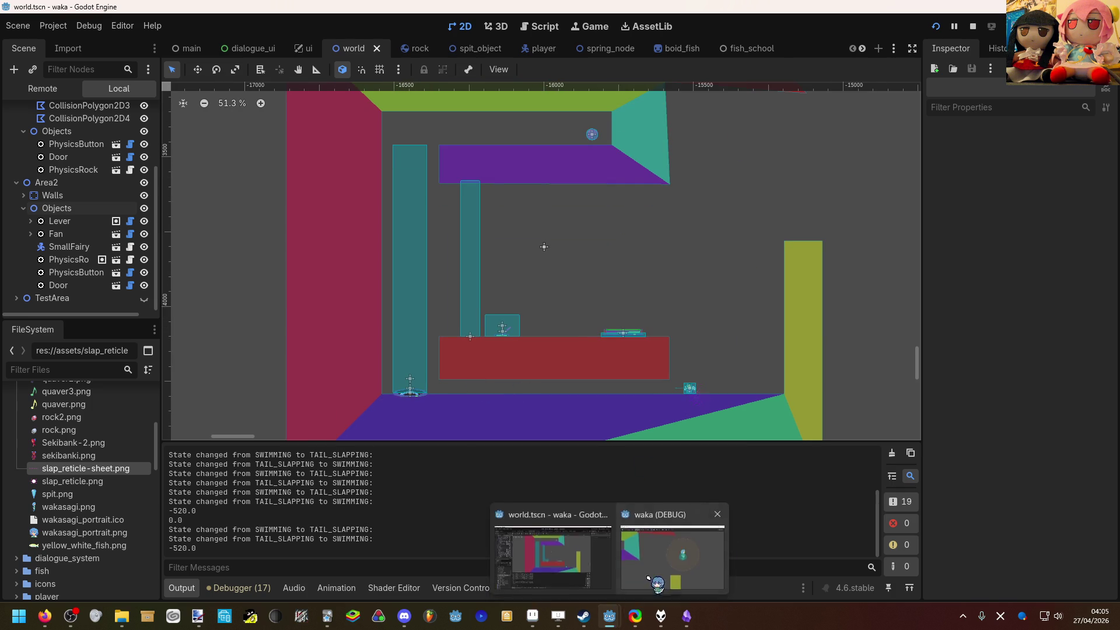
pyautogui.click(654, 542)
pyautogui.press('Down')
pyautogui.press('Left')
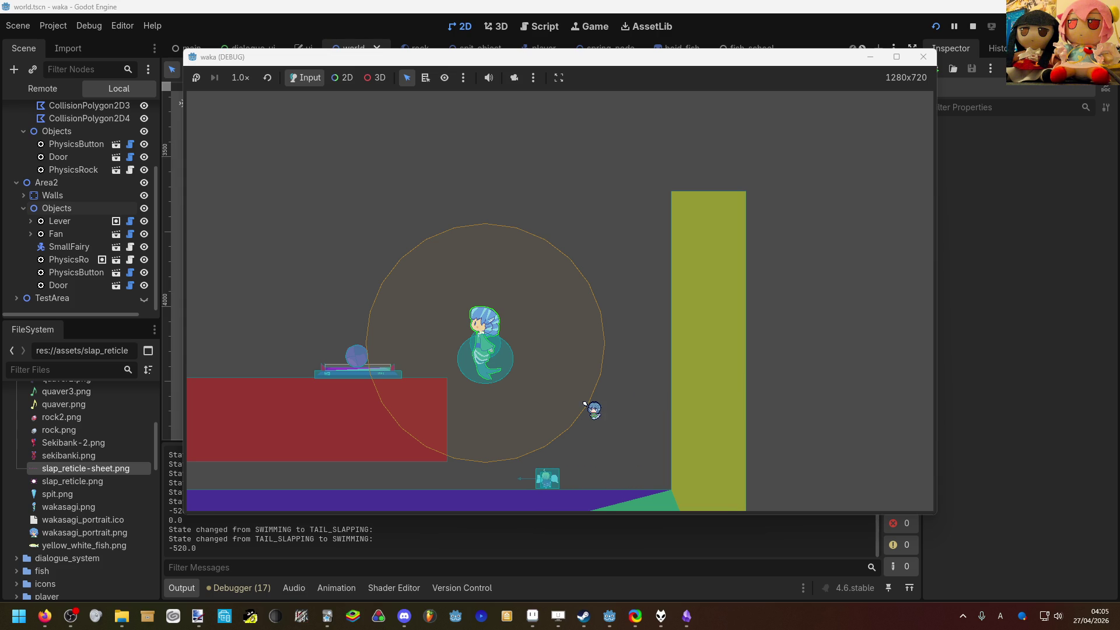
# Step: Back in the editor's FileSystem, expand the sounds folder and collapse the assets folder
pyautogui.click(120, 484)
pyautogui.scroll(10, 120, 485)
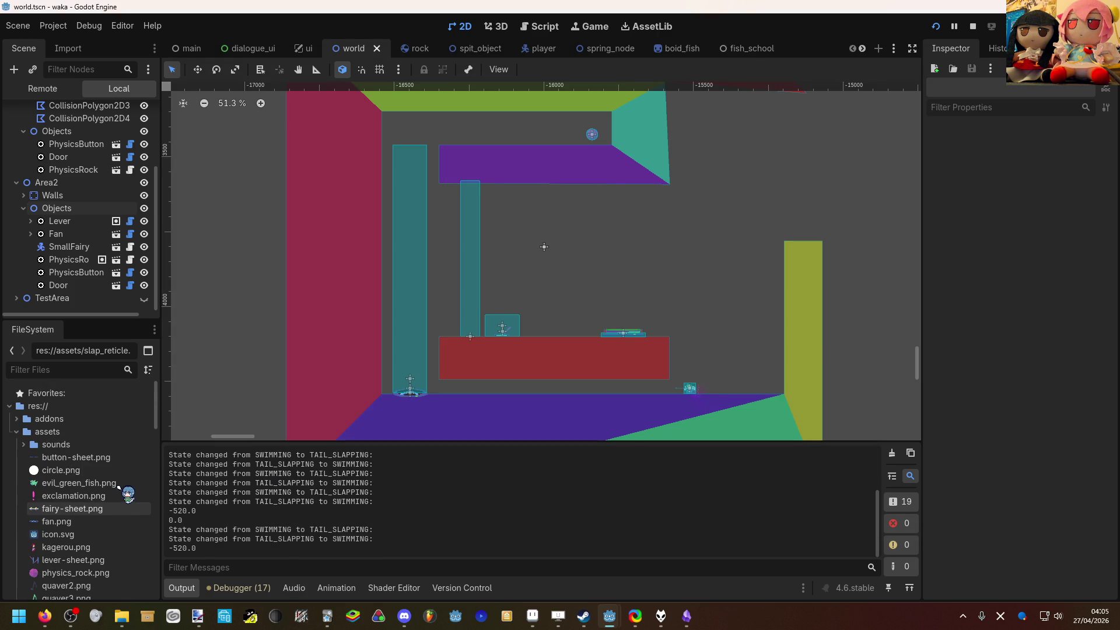
pyautogui.click(35, 444)
pyautogui.click(23, 444)
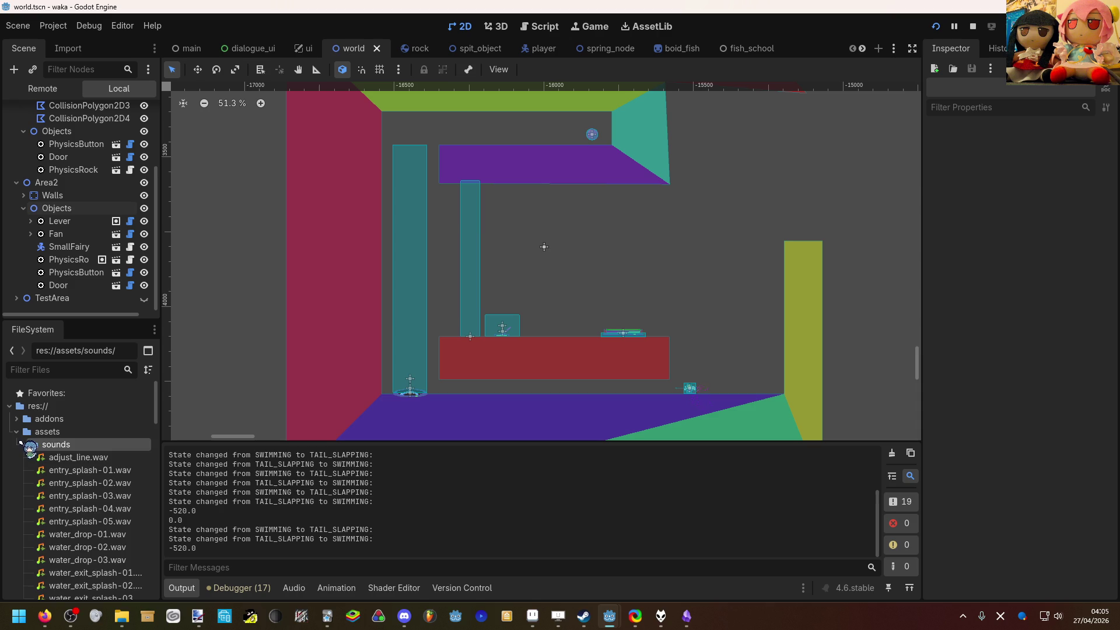
pyautogui.click(16, 432)
# Step: Alt+Tab away, then scroll down to the world/objects folder listing door.tscn and fan.tscn
pyautogui.hotkey('alt', 'Tab')
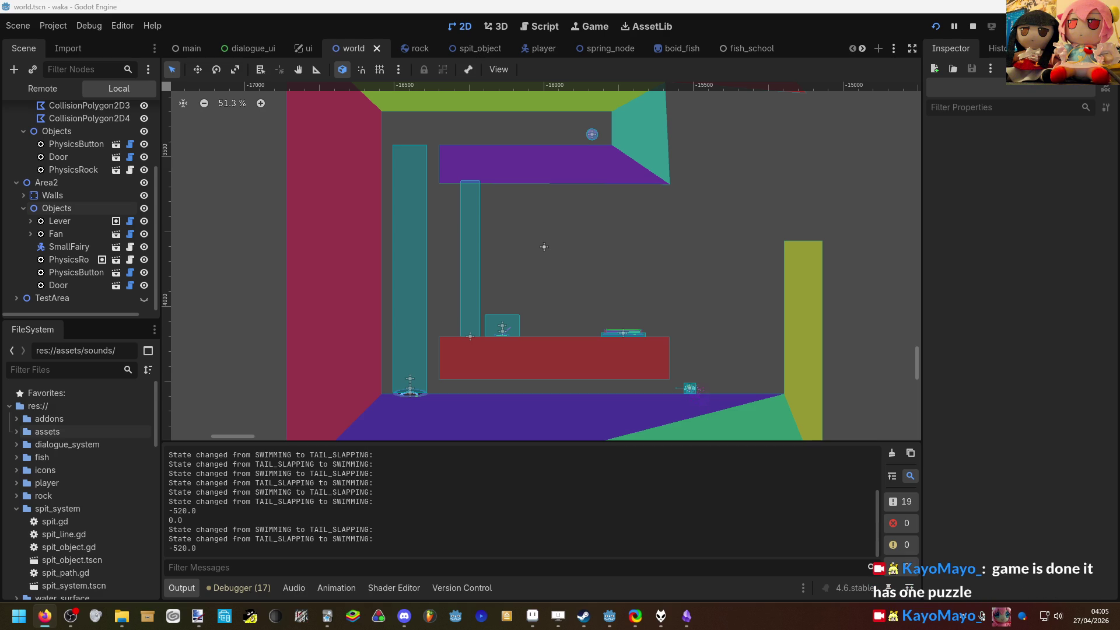
pyautogui.scroll(-3, 323, 277)
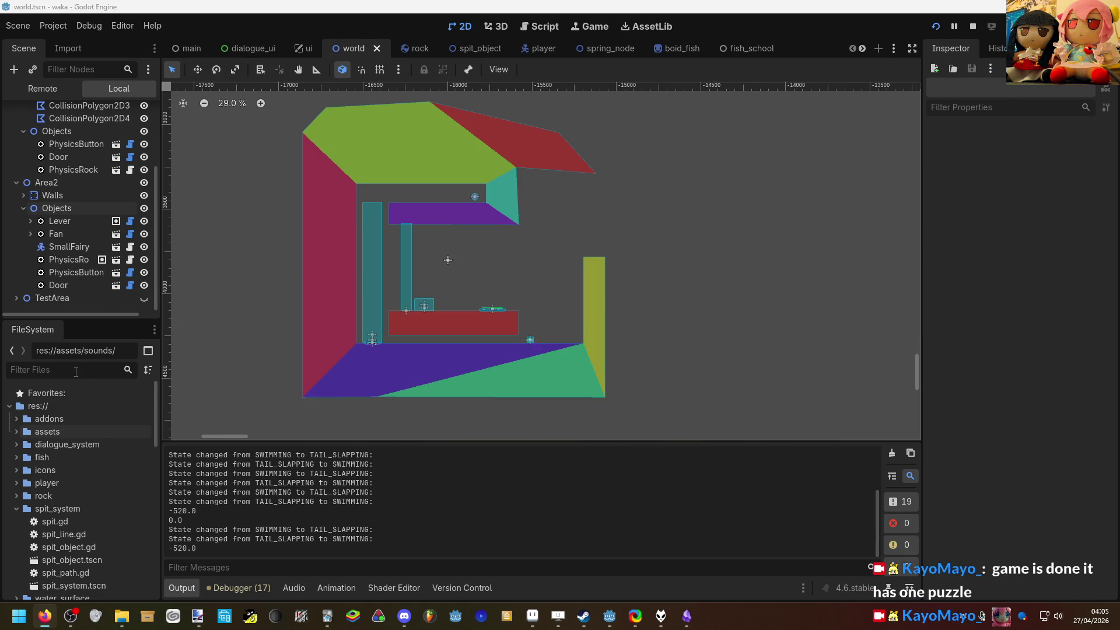
pyautogui.scroll(-5, 76, 461)
pyautogui.scroll(-3, 73, 469)
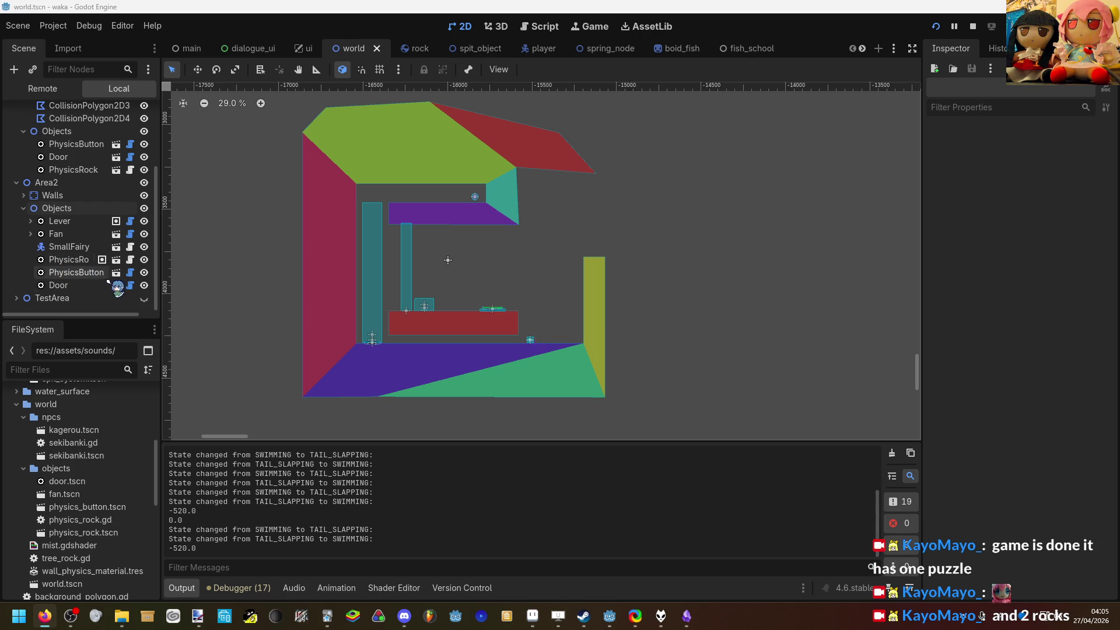
pyautogui.scroll(-3, 100, 443)
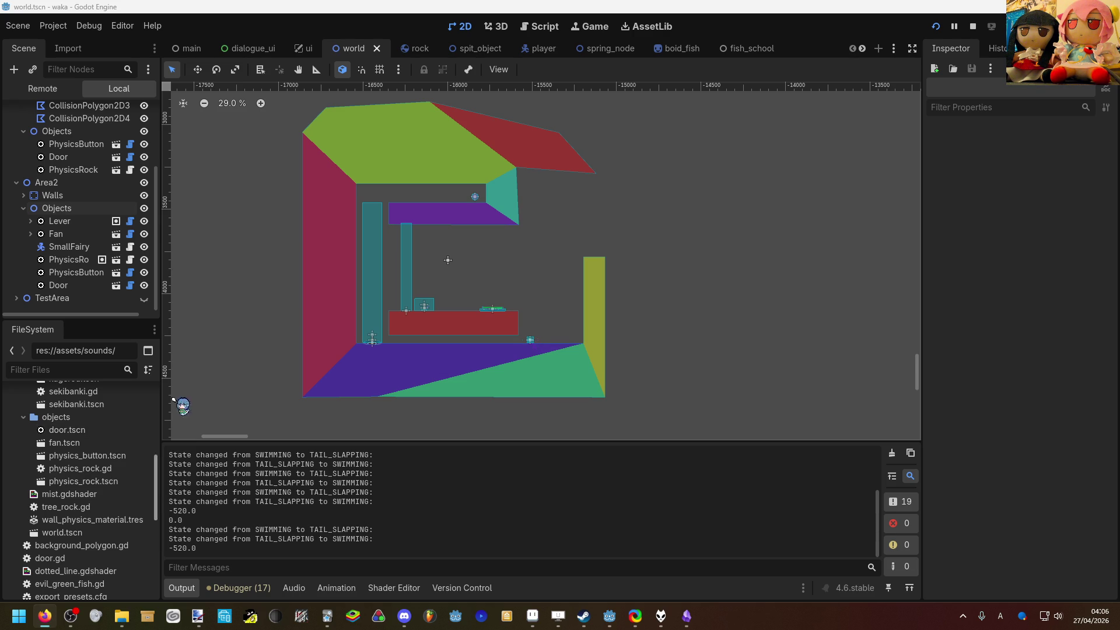
pyautogui.scroll(-6, 356, 328)
pyautogui.scroll(-4, 418, 309)
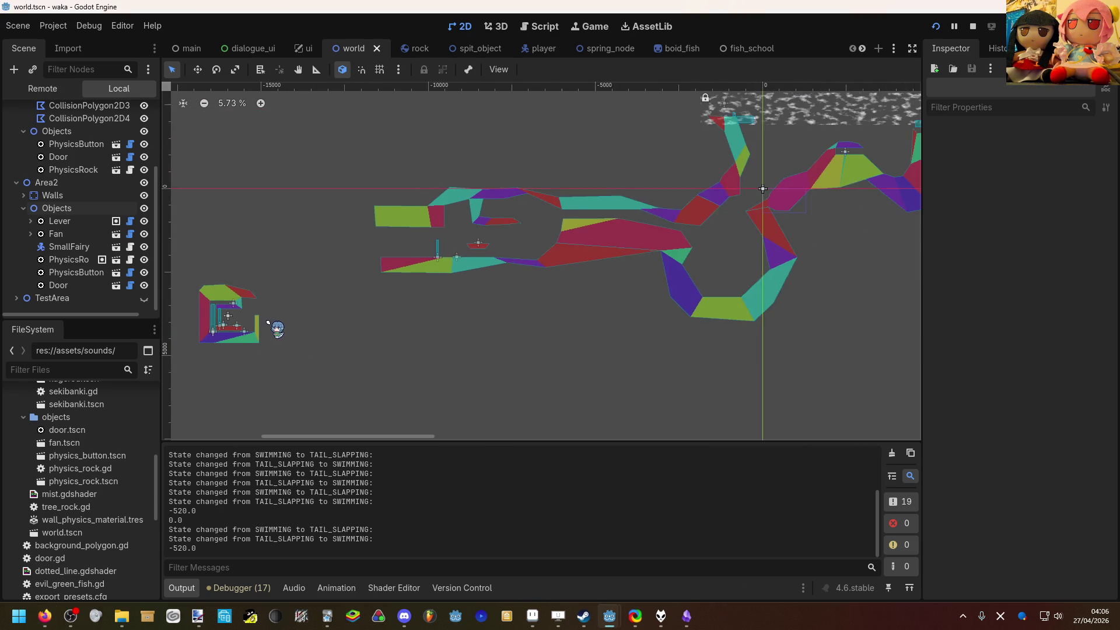
pyautogui.scroll(10, 670, 187)
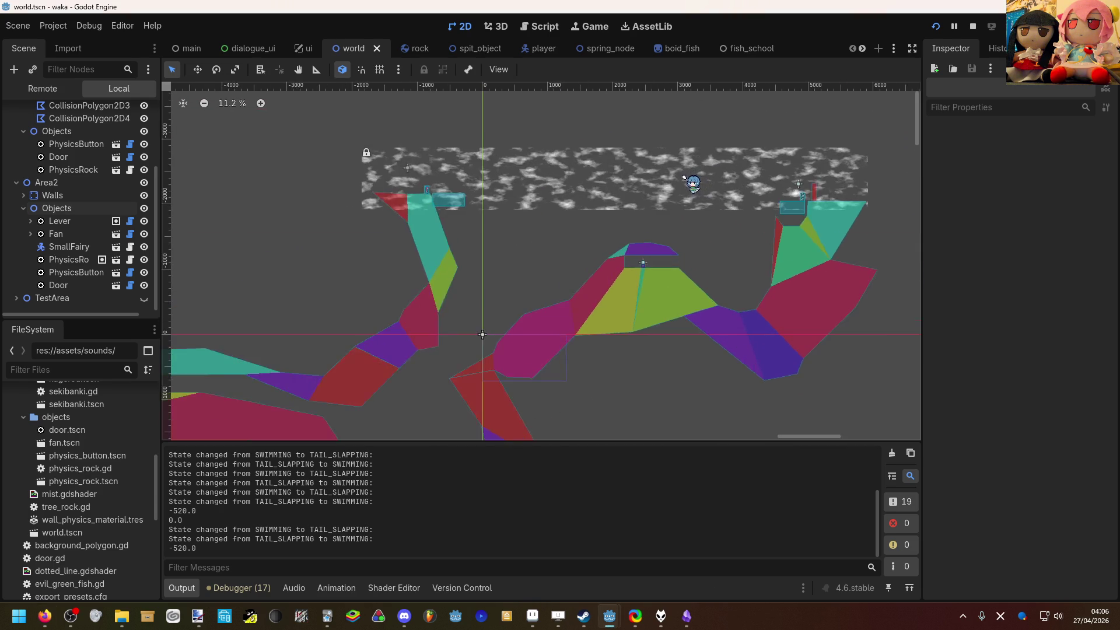
pyautogui.scroll(-1, 653, 213)
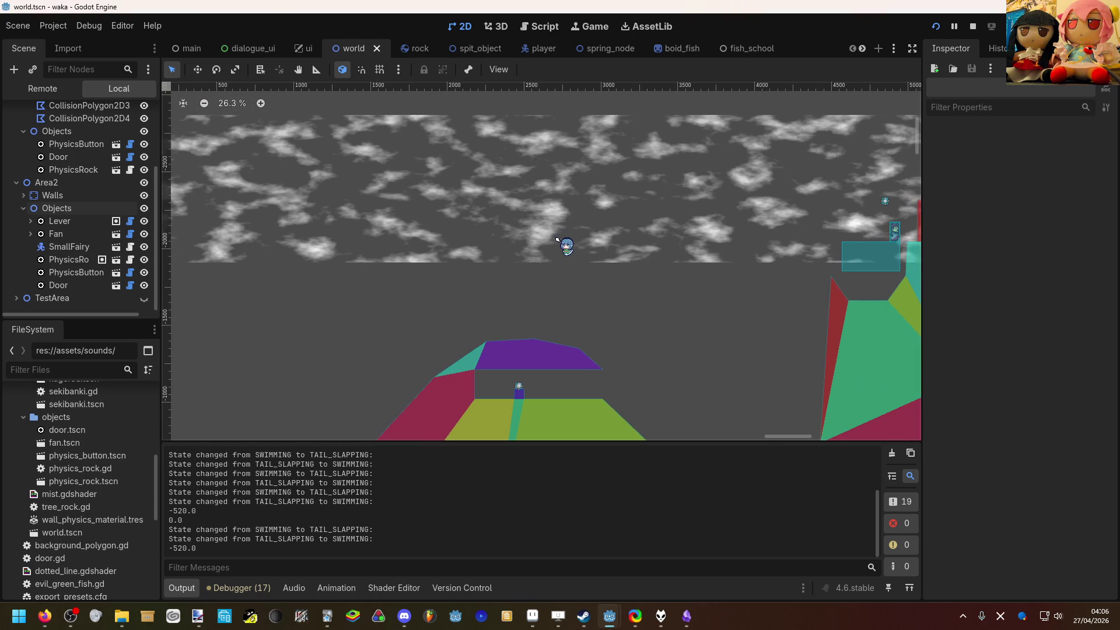
pyautogui.scroll(-5, 626, 254)
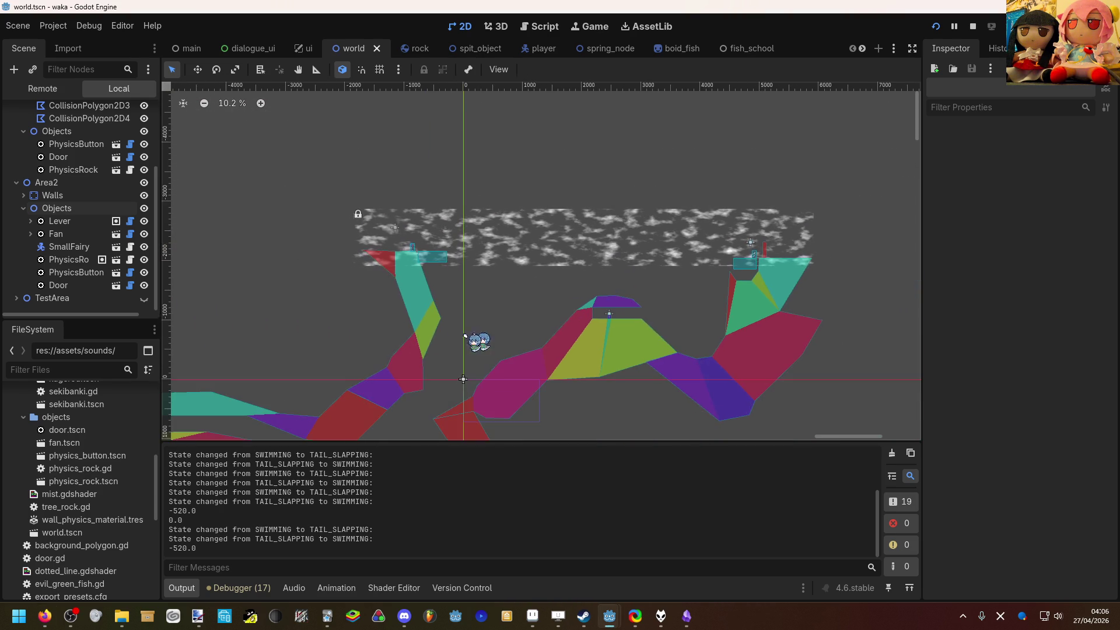
pyautogui.scroll(-2, 251, 396)
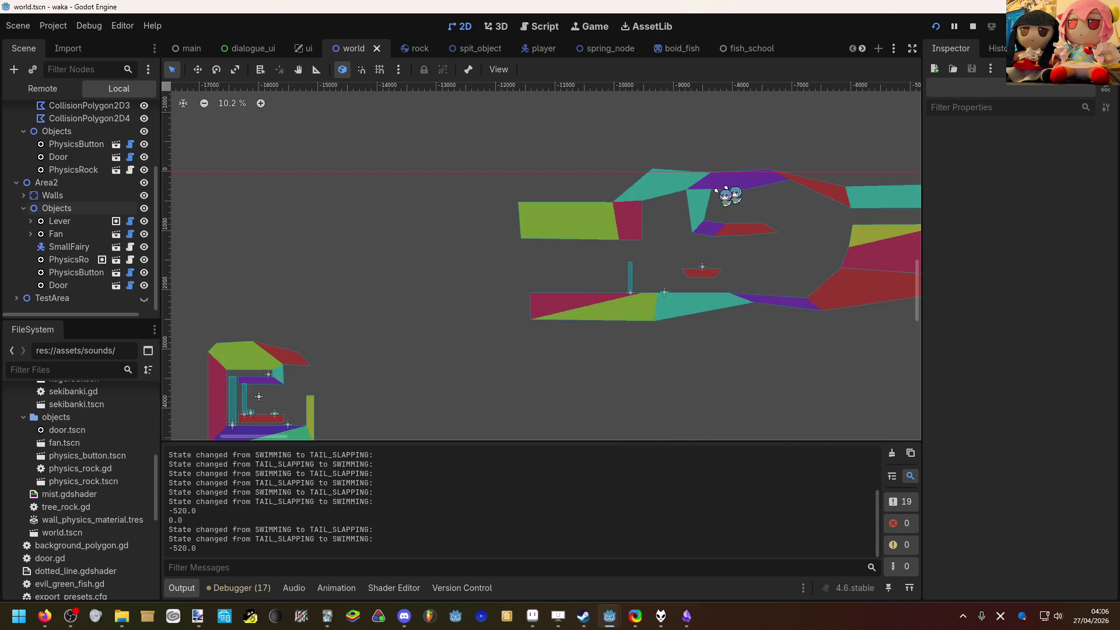
pyautogui.scroll(4, 410, 358)
pyautogui.scroll(11, 410, 359)
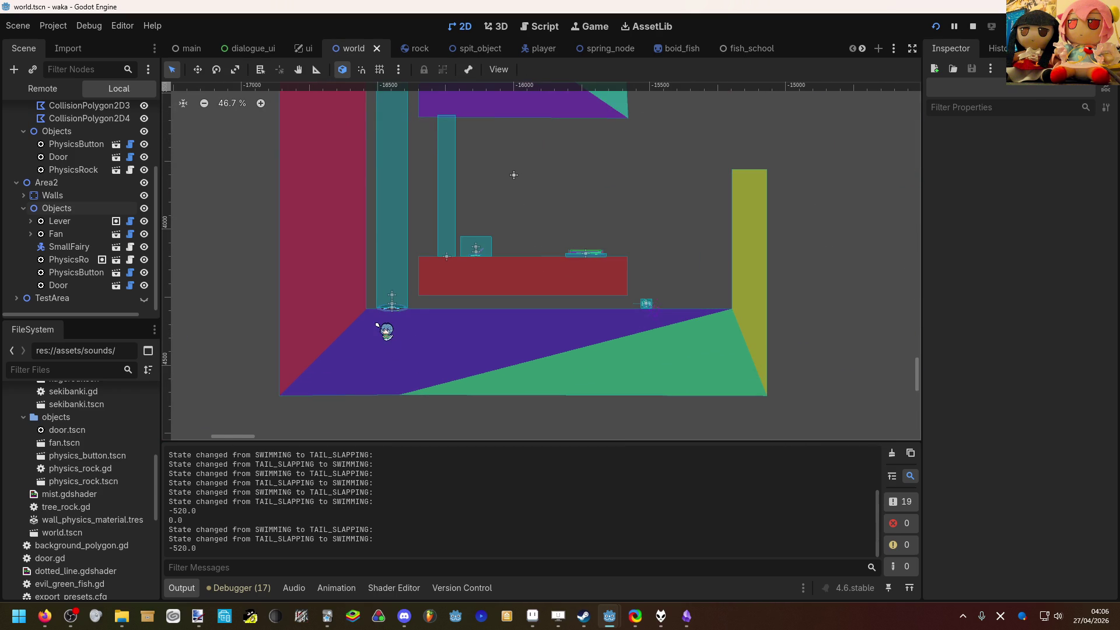
pyautogui.scroll(5, 368, 224)
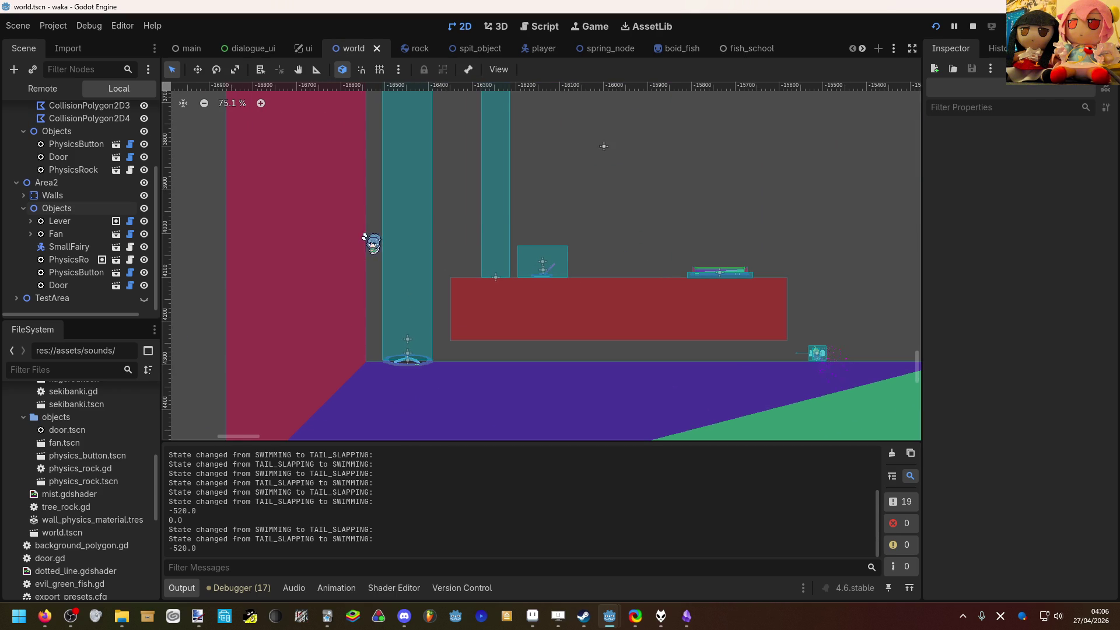
pyautogui.moveTo(364, 237); pyautogui.dragTo(356, 265)
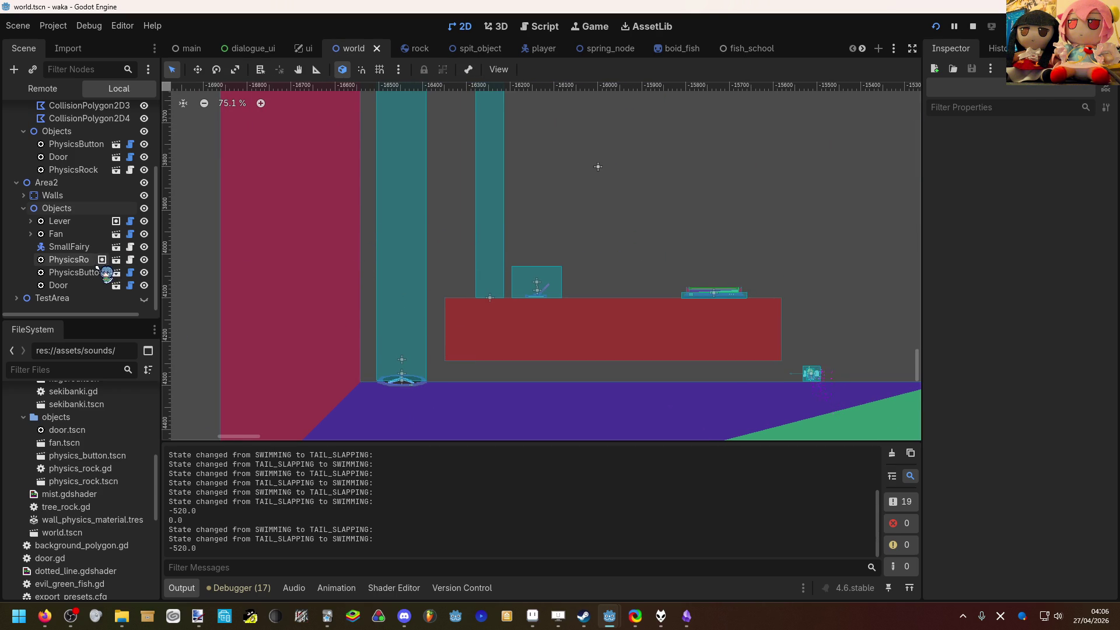
pyautogui.scroll(-2, 295, 292)
pyautogui.scroll(3, 307, 337)
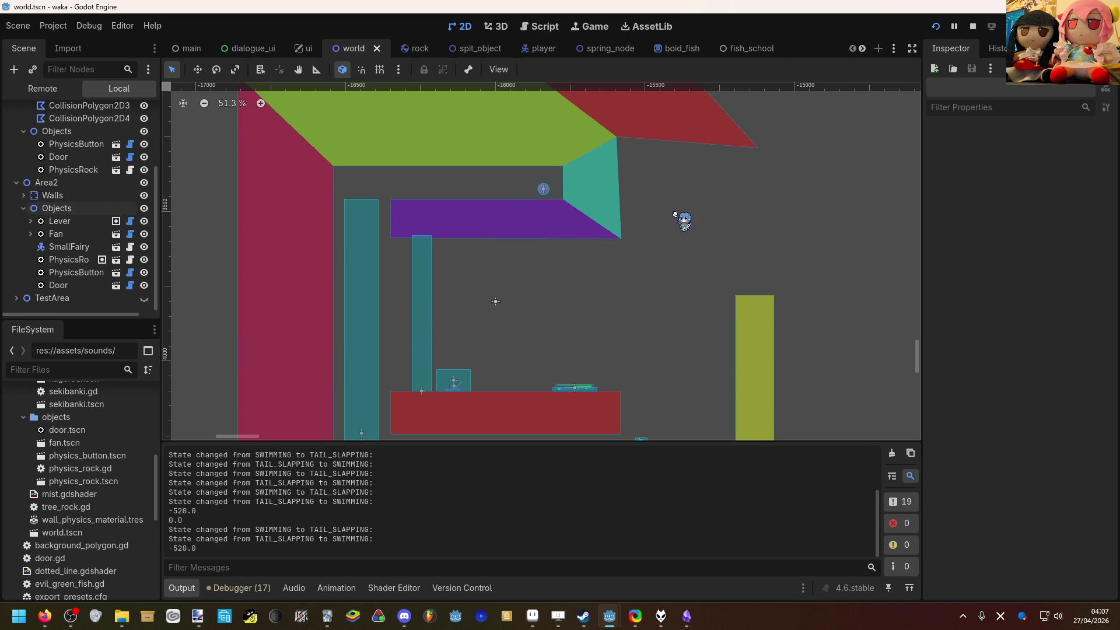
# Step: Insert a new corner on the wall polygon edge and turn on grid snapping
pyautogui.scroll(1, 536, 197)
pyautogui.moveTo(534, 198)
pyautogui.mouseDown()
pyautogui.moveTo(558, 217)
pyautogui.moveTo(535, 202)
pyautogui.moveTo(522, 221)
pyautogui.moveTo(526, 207)
pyautogui.moveTo(507, 214)
pyautogui.mouseUp()
pyautogui.scroll(-4, 506, 214)
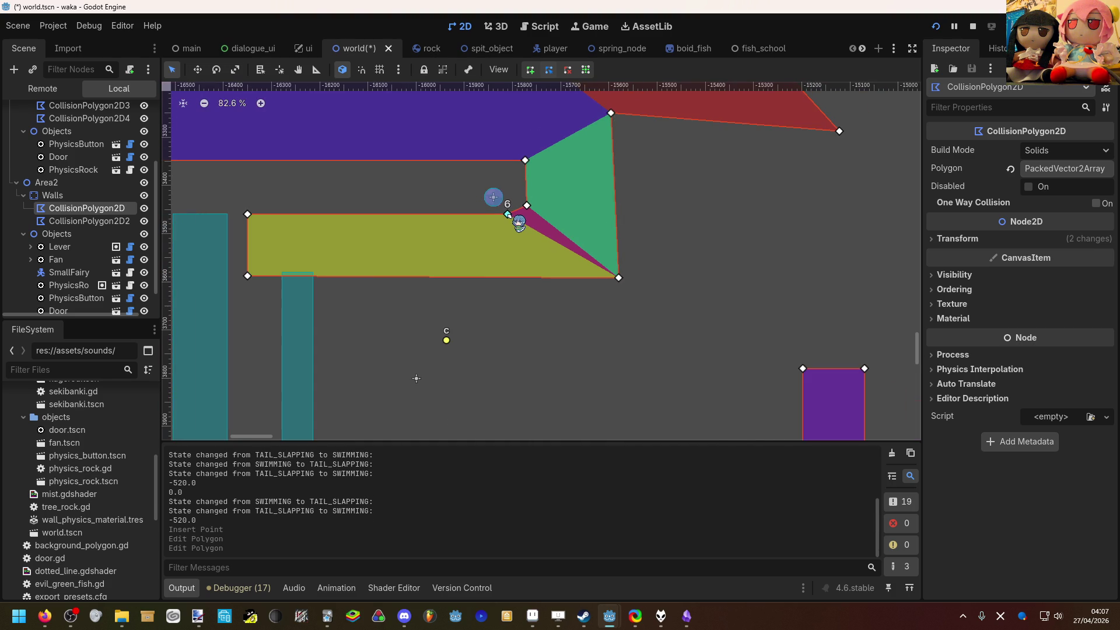
pyautogui.click(380, 69)
pyautogui.scroll(7, 312, 250)
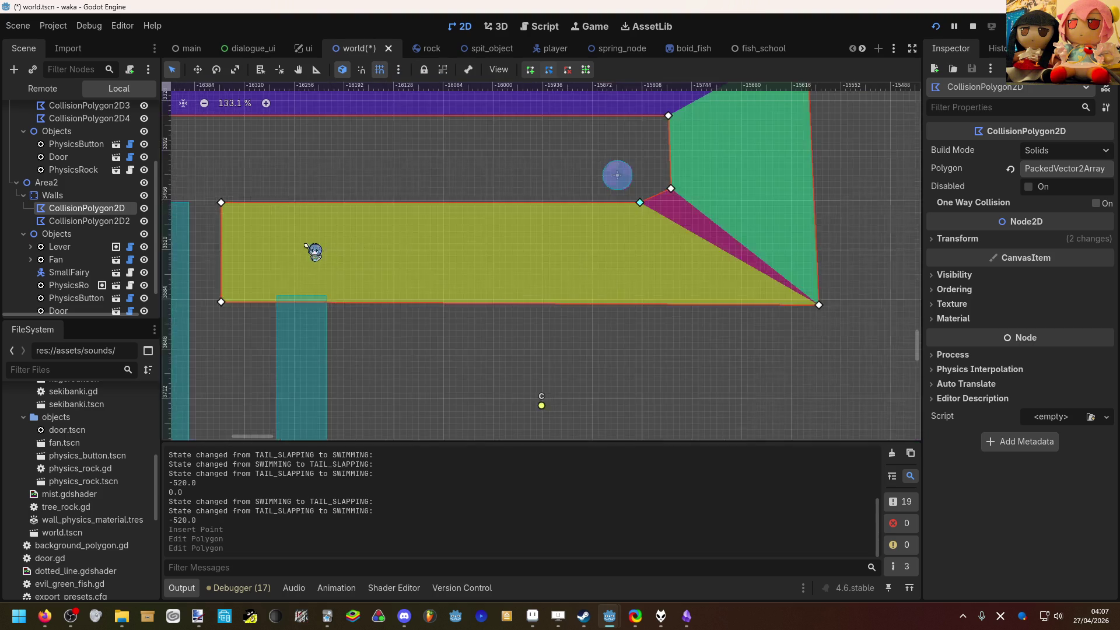
pyautogui.scroll(6, 382, 223)
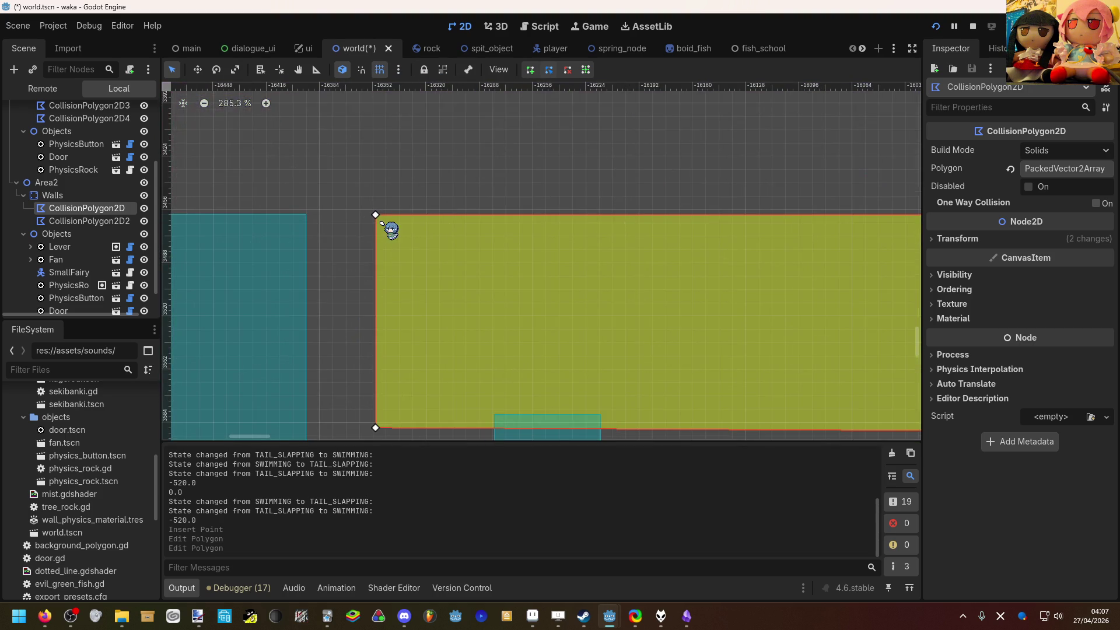
# Step: Snap the ledge's top-left, bottom-left and bottom-right corners to the grid and nudge its inner corner
pyautogui.click(376, 215)
pyautogui.scroll(-3, 384, 204)
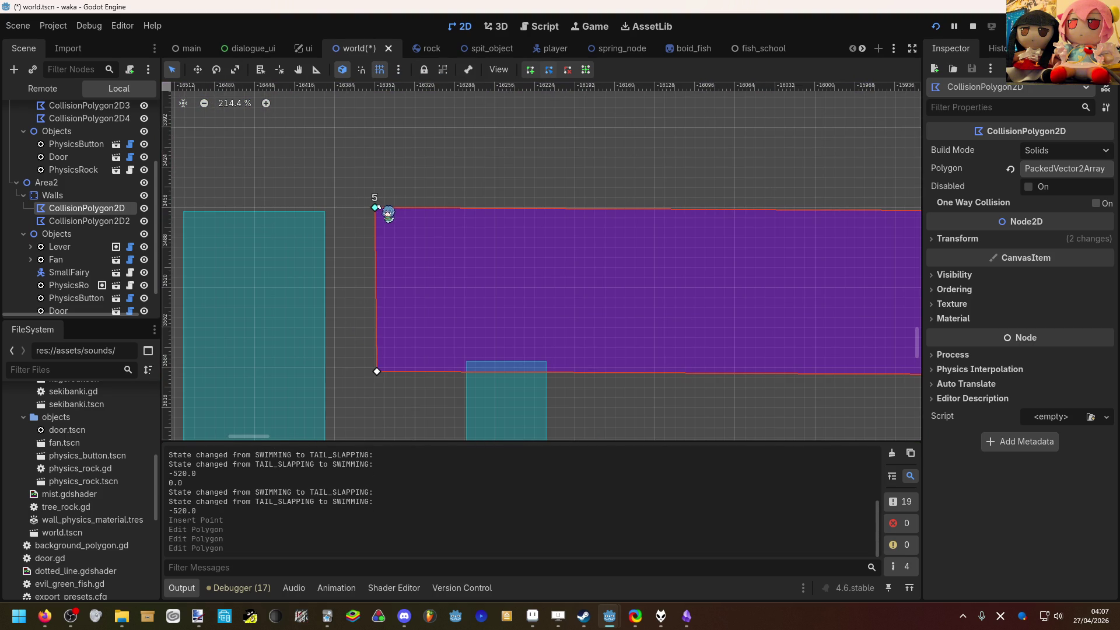
pyautogui.moveTo(379, 373); pyautogui.dragTo(378, 370)
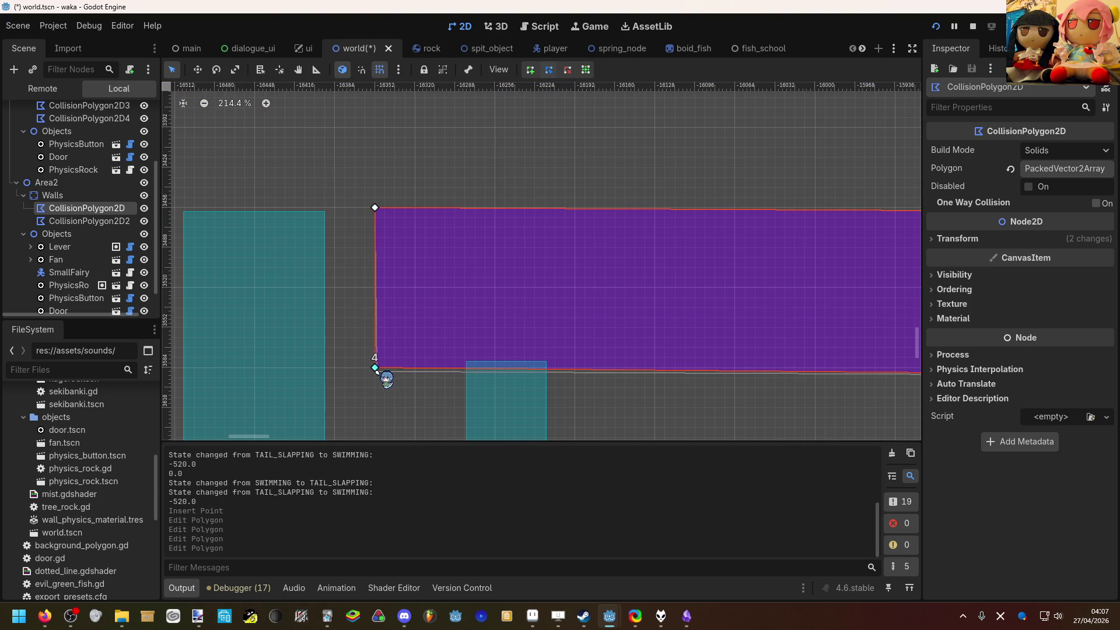
pyautogui.scroll(-7, 386, 378)
pyautogui.scroll(-2, 592, 270)
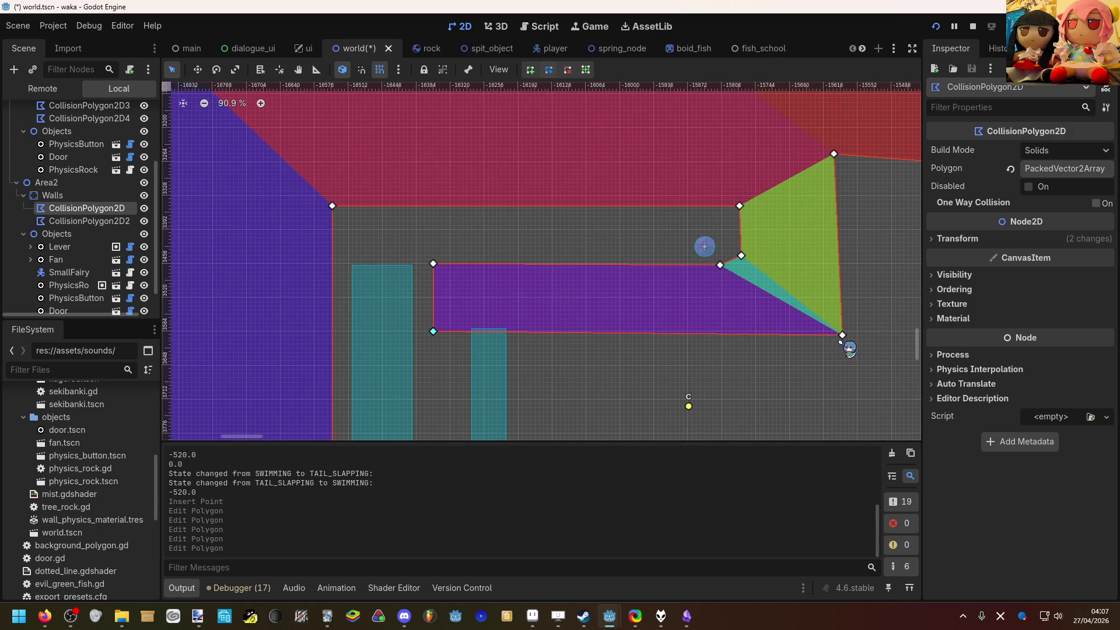
pyautogui.moveTo(843, 336); pyautogui.dragTo(839, 332)
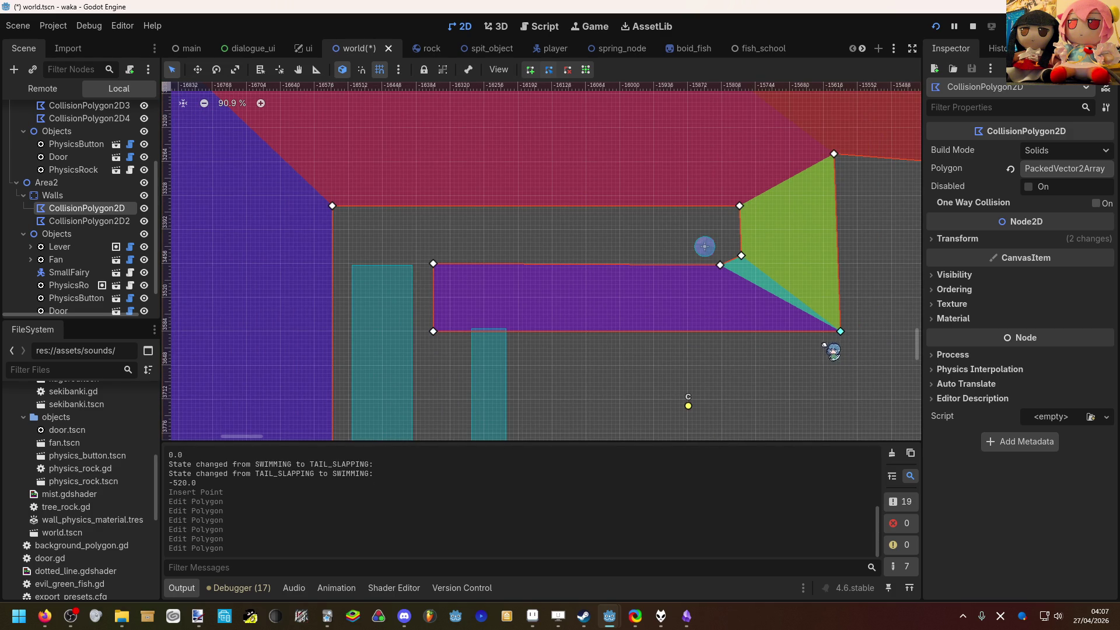
pyautogui.scroll(13, 840, 337)
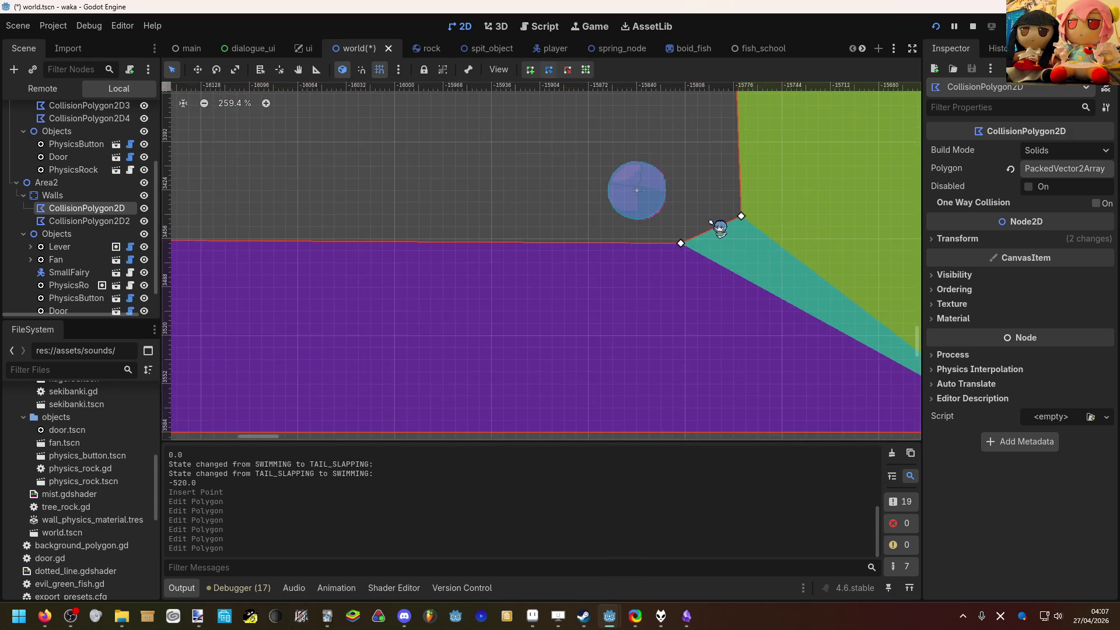
pyautogui.scroll(-4, 533, 232)
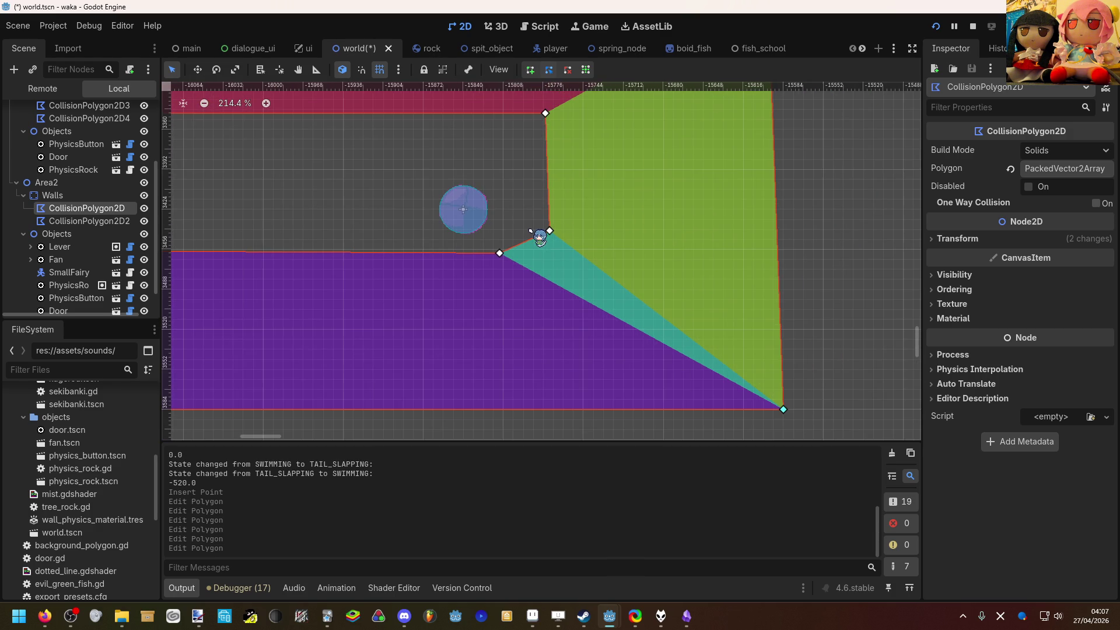
pyautogui.moveTo(499, 253); pyautogui.dragTo(561, 235)
# Step: Reshape the slanted block: shift its corners onto the ledge, add one corner, remove an extra one
pyautogui.scroll(-1, 533, 210)
pyautogui.moveTo(524, 153); pyautogui.dragTo(559, 150)
pyautogui.moveTo(541, 259); pyautogui.dragTo(558, 277)
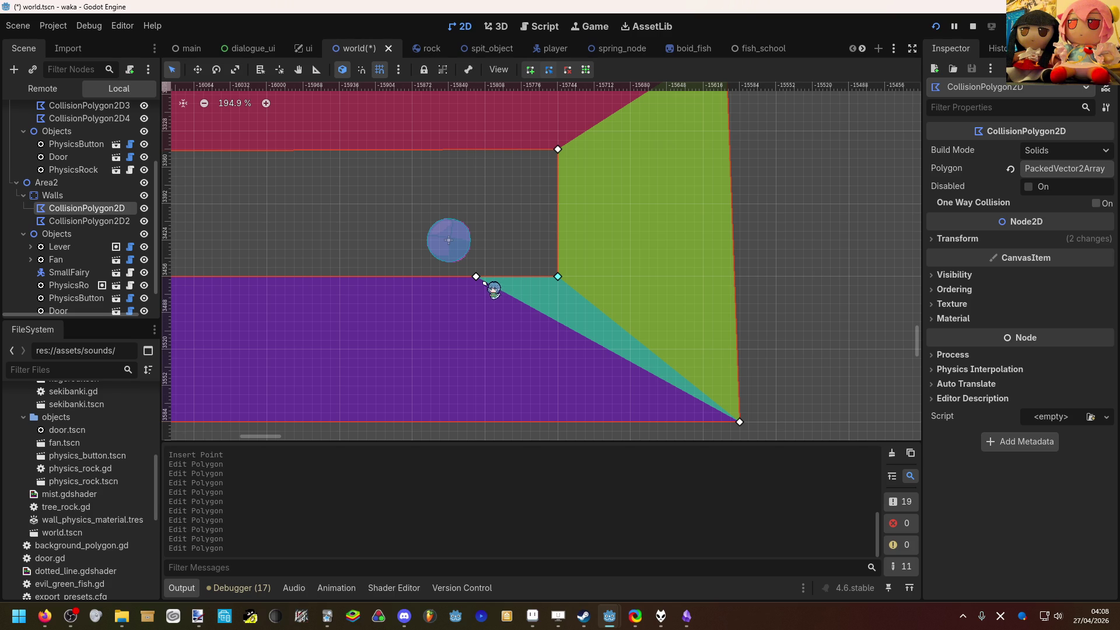
pyautogui.moveTo(489, 278)
pyautogui.mouseDown()
pyautogui.moveTo(493, 325)
pyautogui.moveTo(475, 349)
pyautogui.mouseUp()
pyautogui.hscroll(-1, 501, 315)
pyautogui.scroll(1, 502, 315)
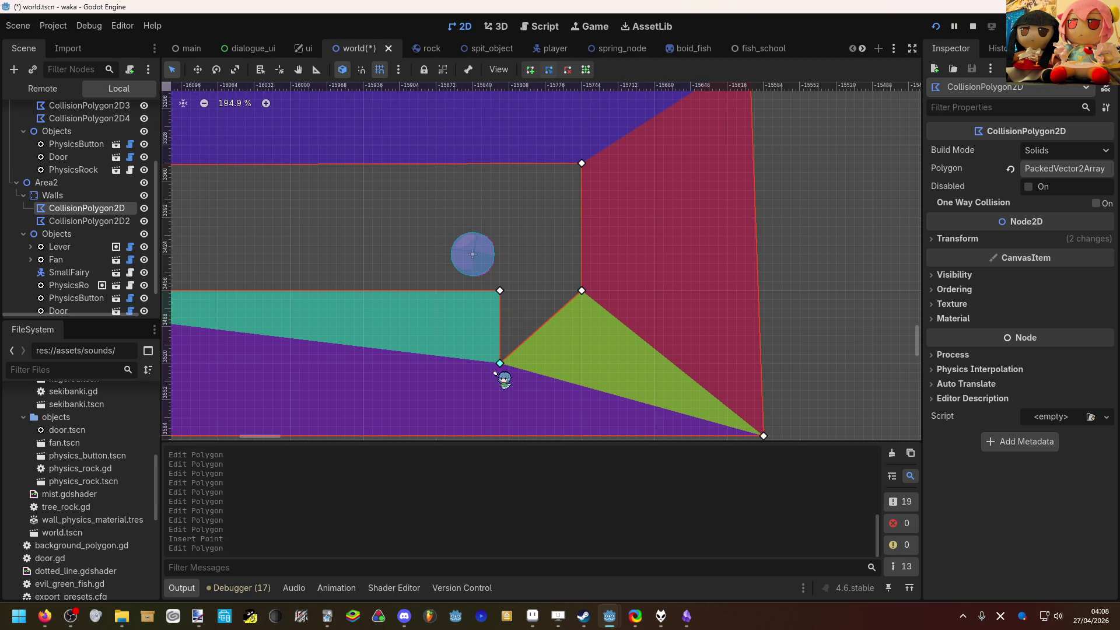
pyautogui.rightClick(499, 365)
pyautogui.scroll(6, 513, 315)
pyautogui.scroll(-2, 514, 258)
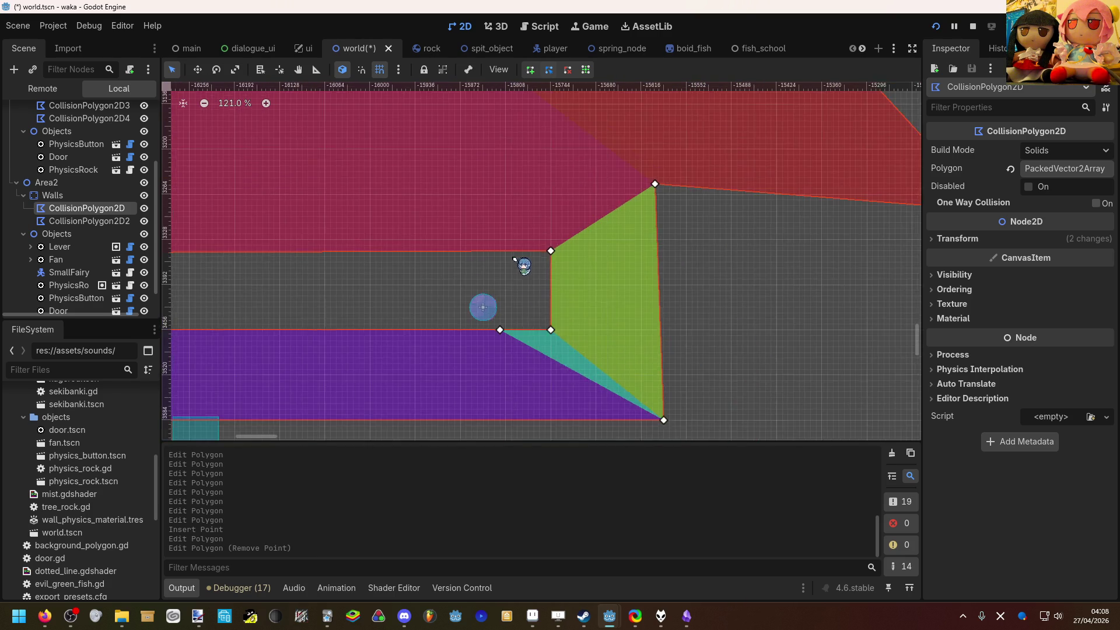
pyautogui.scroll(-3, 514, 259)
pyautogui.moveTo(543, 255); pyautogui.dragTo(544, 259)
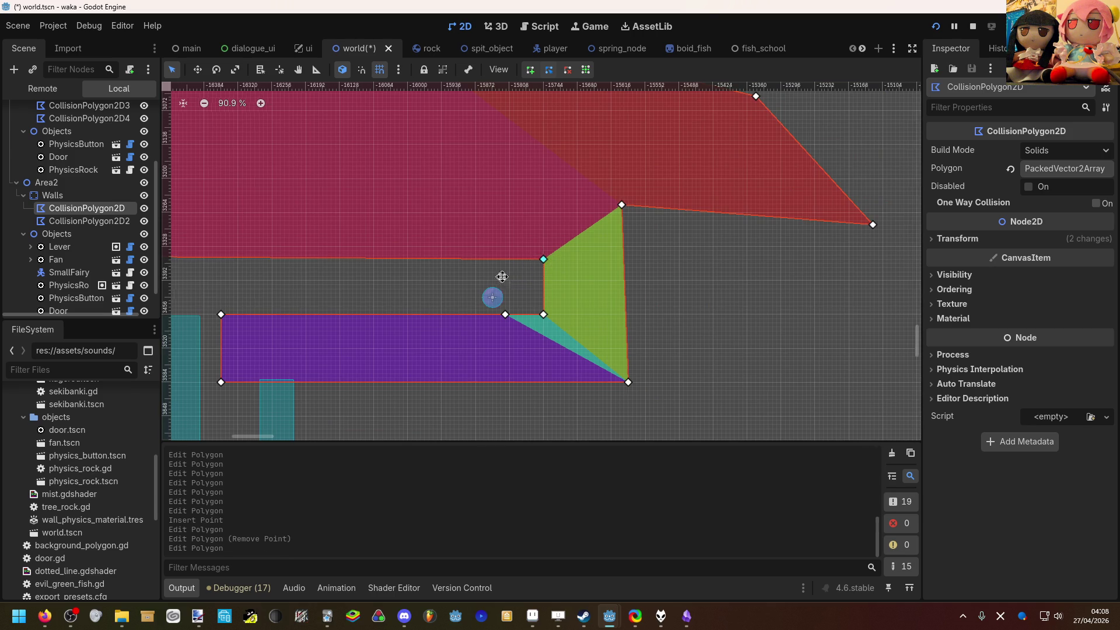
# Step: Raise the ceiling edge's left and right corners to make it level, then deselect the polygon
pyautogui.hscroll(-8, 478, 269)
pyautogui.scroll(1, 353, 266)
pyautogui.click(789, 263)
pyautogui.moveTo(324, 262); pyautogui.dragTo(323, 261)
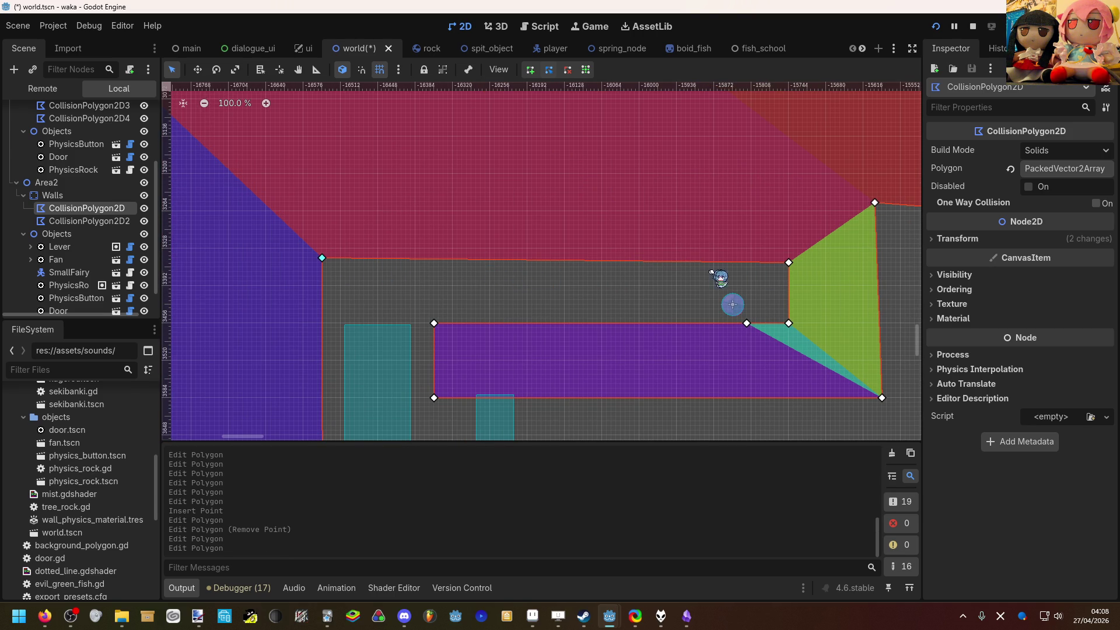
pyautogui.moveTo(788, 262); pyautogui.dragTo(789, 257)
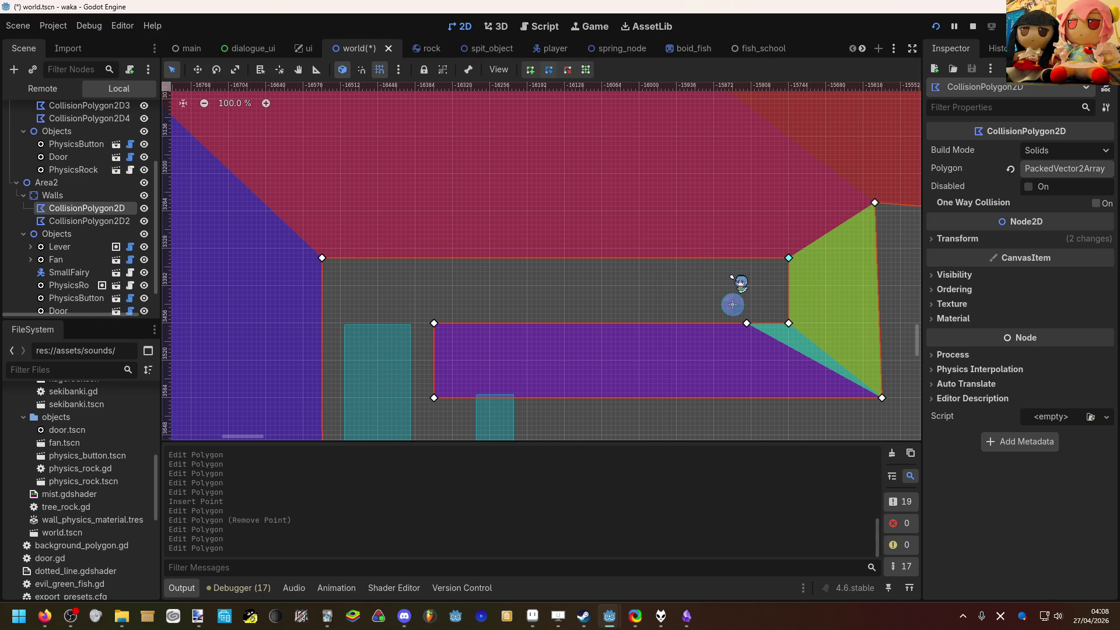
pyautogui.scroll(-1, 541, 266)
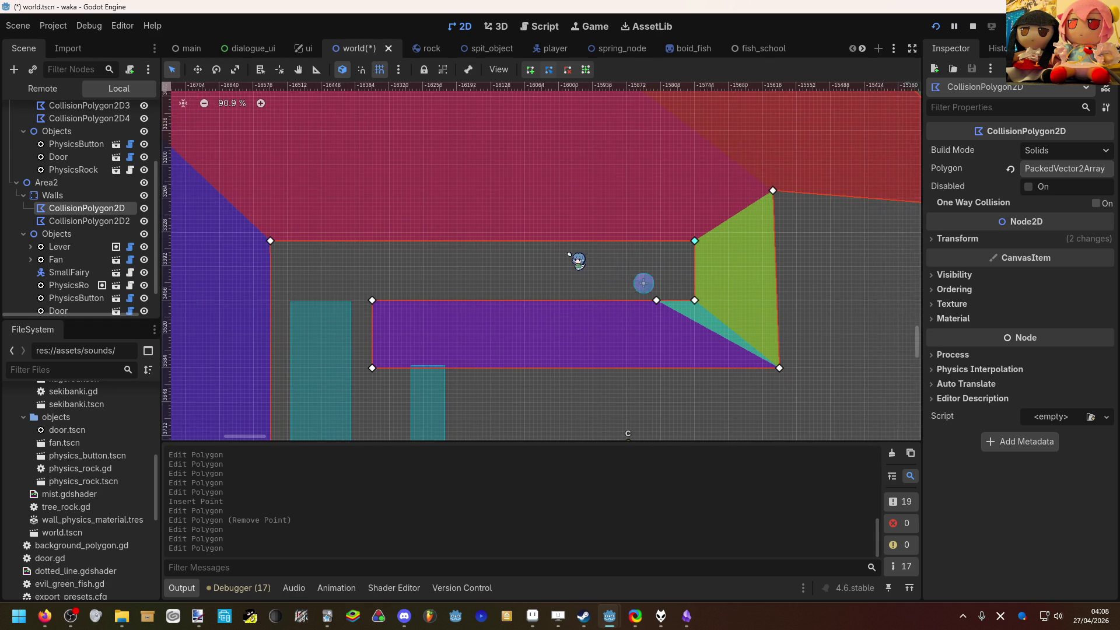
pyautogui.scroll(-2, 676, 256)
pyautogui.scroll(-2, 627, 230)
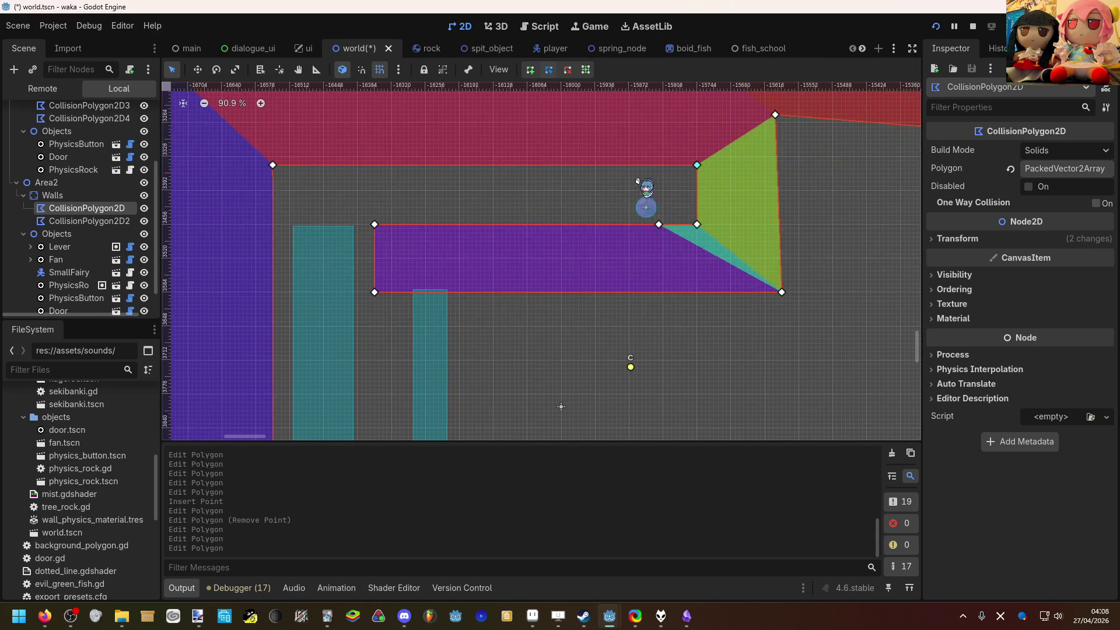
pyautogui.scroll(-1, 601, 291)
pyautogui.click(587, 302)
pyautogui.scroll(-10, 584, 300)
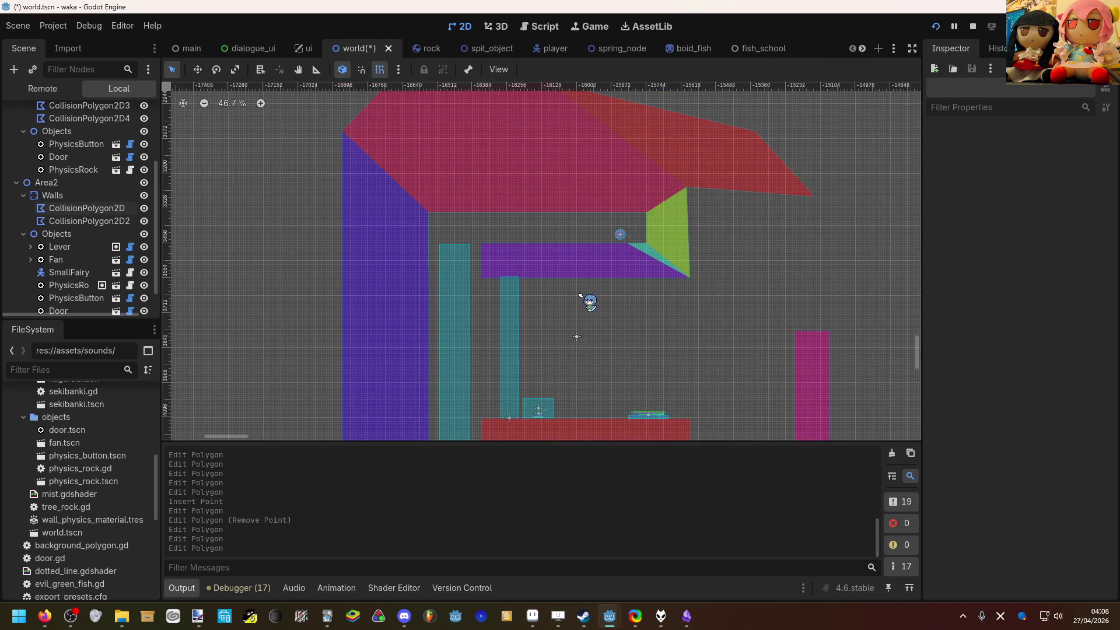
# Step: Pan and zoom the view along the floor to bring PhysicsRock3 into view
pyautogui.scroll(4, 592, 313)
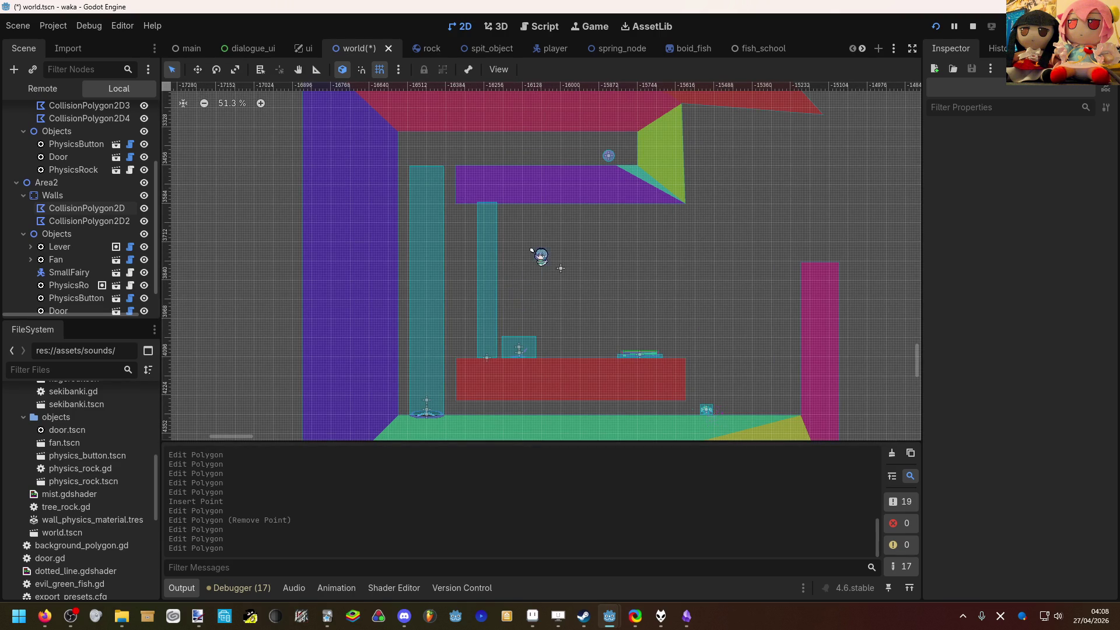
pyautogui.scroll(1, 542, 263)
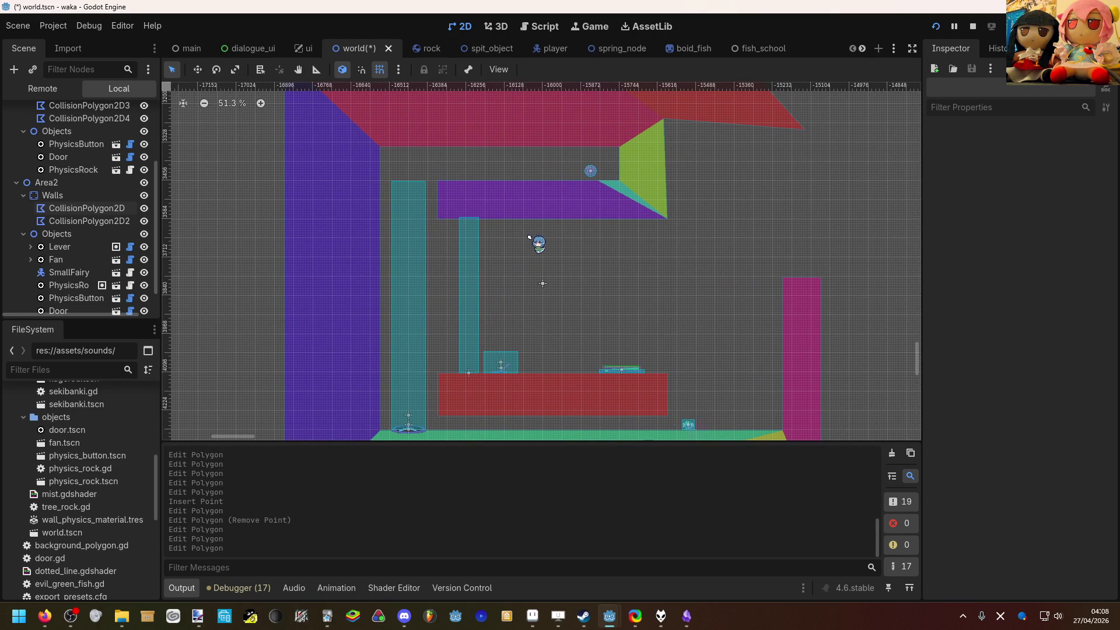
pyautogui.moveTo(534, 242)
pyautogui.mouseDown()
pyautogui.moveTo(474, 246)
pyautogui.moveTo(449, 268)
pyautogui.mouseUp()
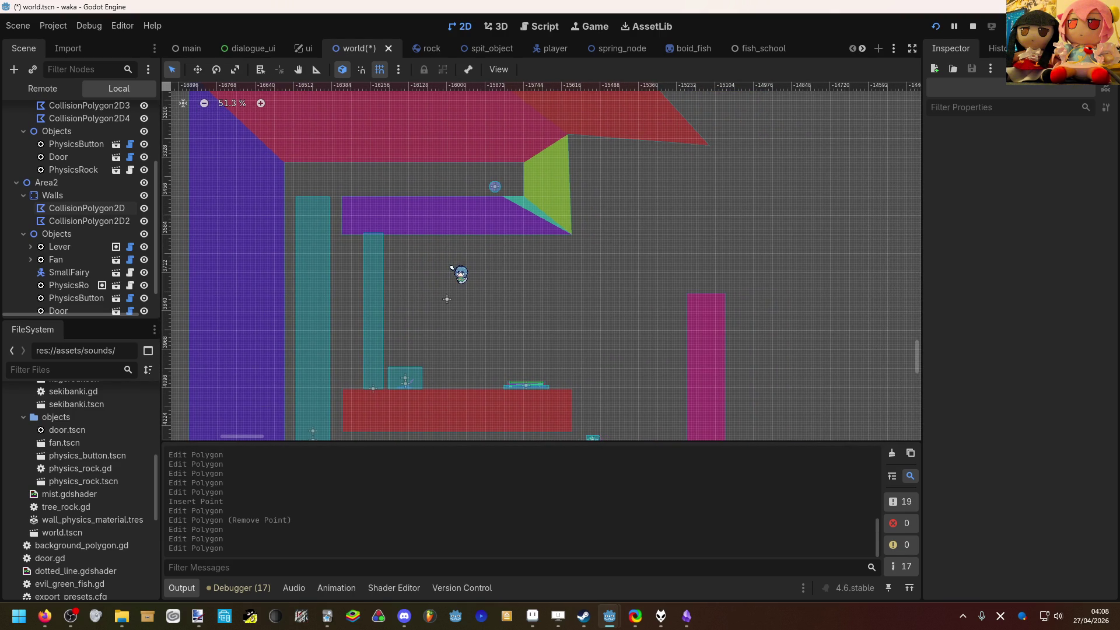
pyautogui.scroll(5, 480, 197)
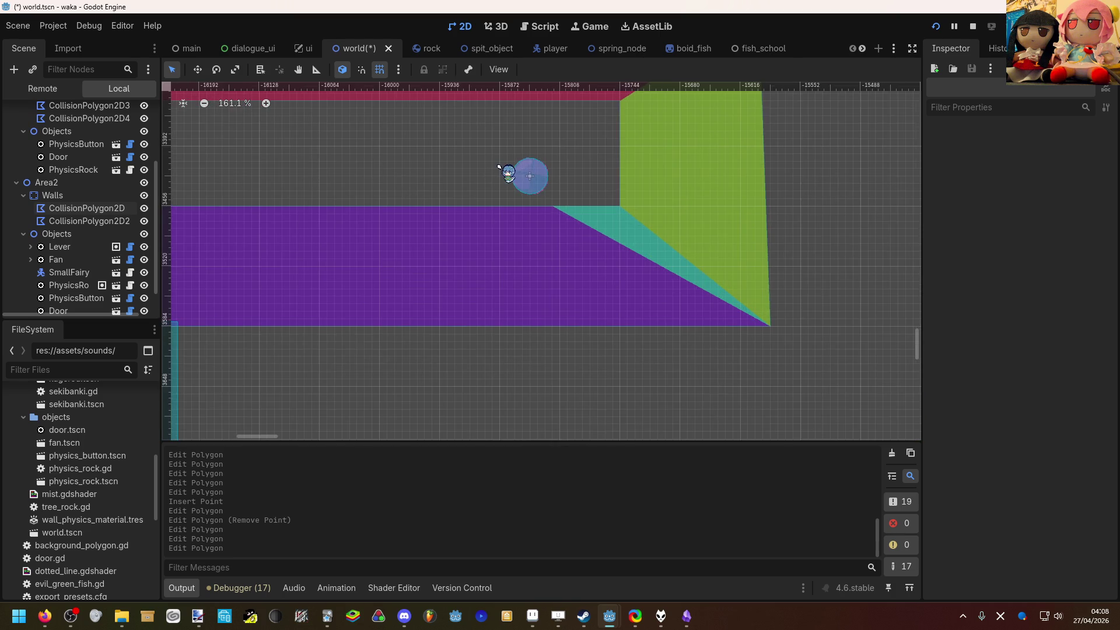
pyautogui.scroll(5, 513, 174)
pyautogui.moveTo(564, 199)
pyautogui.mouseDown()
pyautogui.moveTo(523, 215)
pyautogui.moveTo(444, 353)
pyautogui.mouseUp()
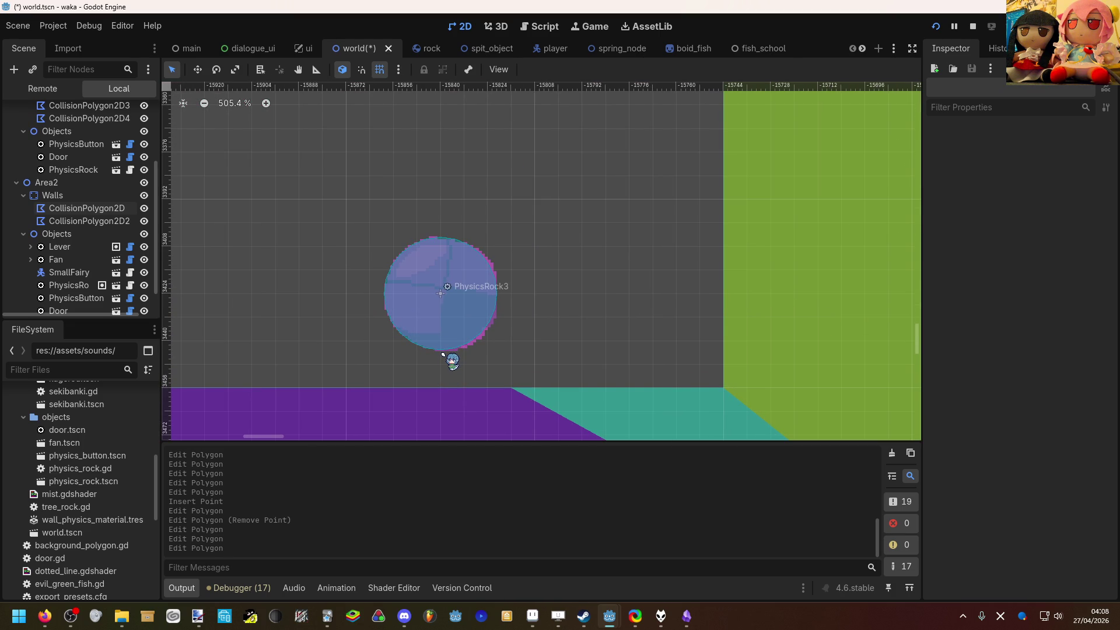
pyautogui.moveTo(507, 314)
pyautogui.mouseDown()
pyautogui.moveTo(582, 289)
pyautogui.moveTo(581, 311)
pyautogui.mouseUp()
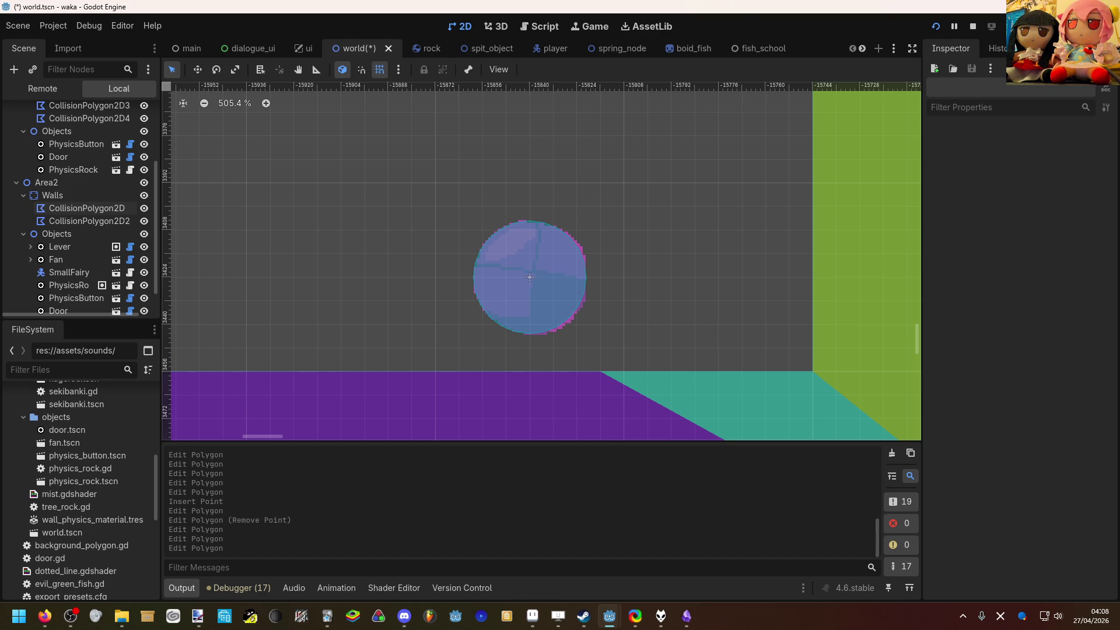
pyautogui.moveTo(600, 267)
pyautogui.mouseDown()
pyautogui.moveTo(572, 288)
pyautogui.moveTo(675, 285)
pyautogui.mouseUp()
pyautogui.scroll(-2, 568, 286)
pyautogui.scroll(-4, 549, 272)
# Step: Select the wall collision polygon, then bring the 'waka (DEBUG)' game window forward
pyautogui.click(665, 316)
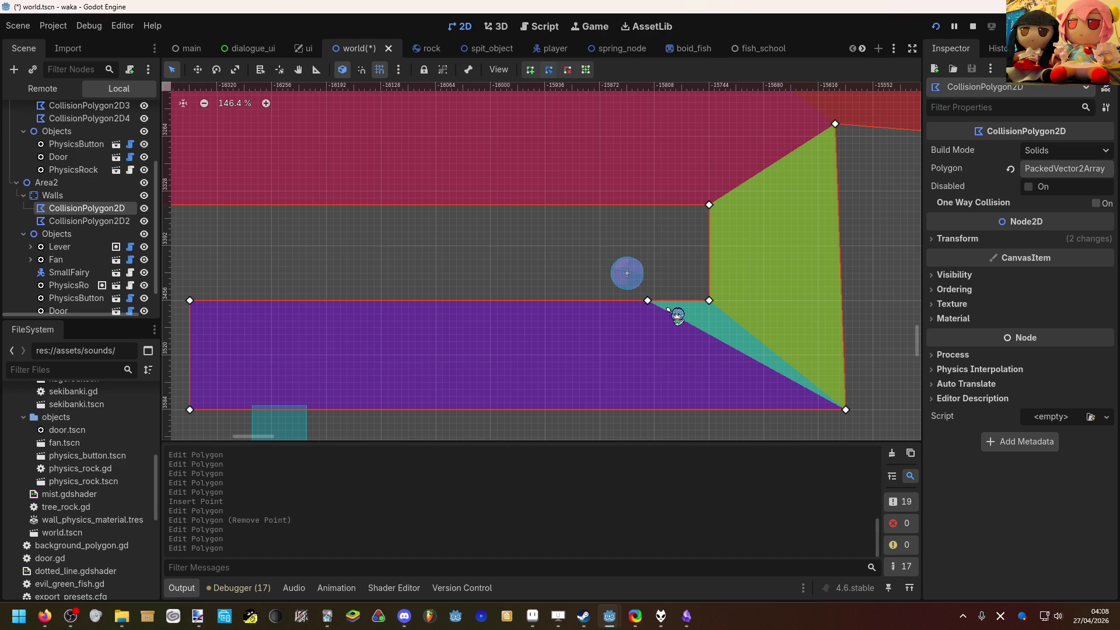
pyautogui.scroll(-1, 642, 304)
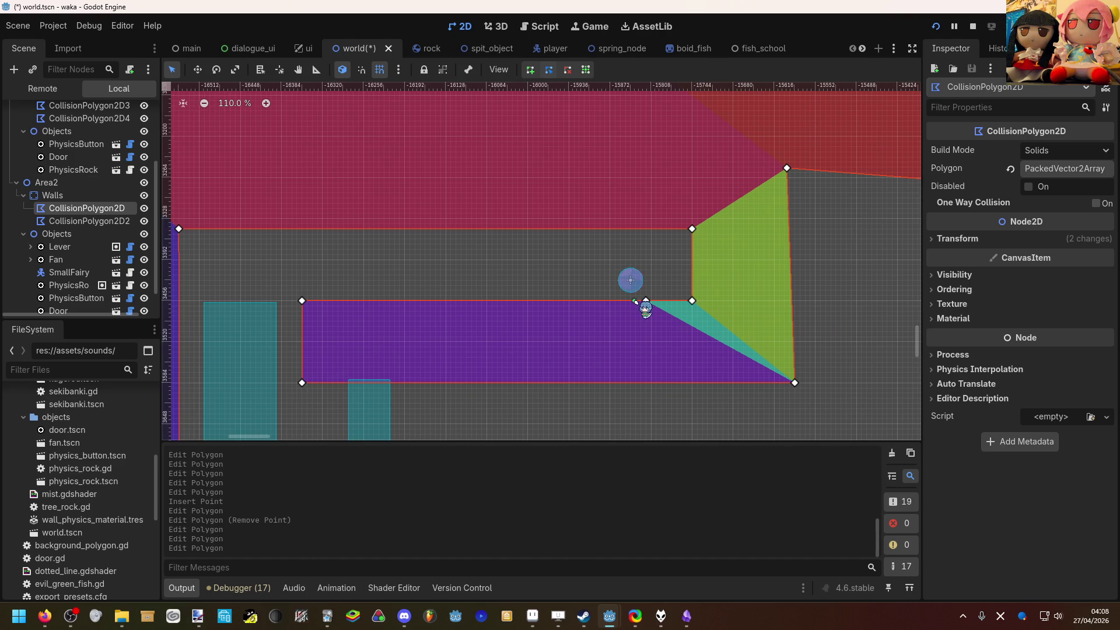
pyautogui.scroll(-1, 641, 302)
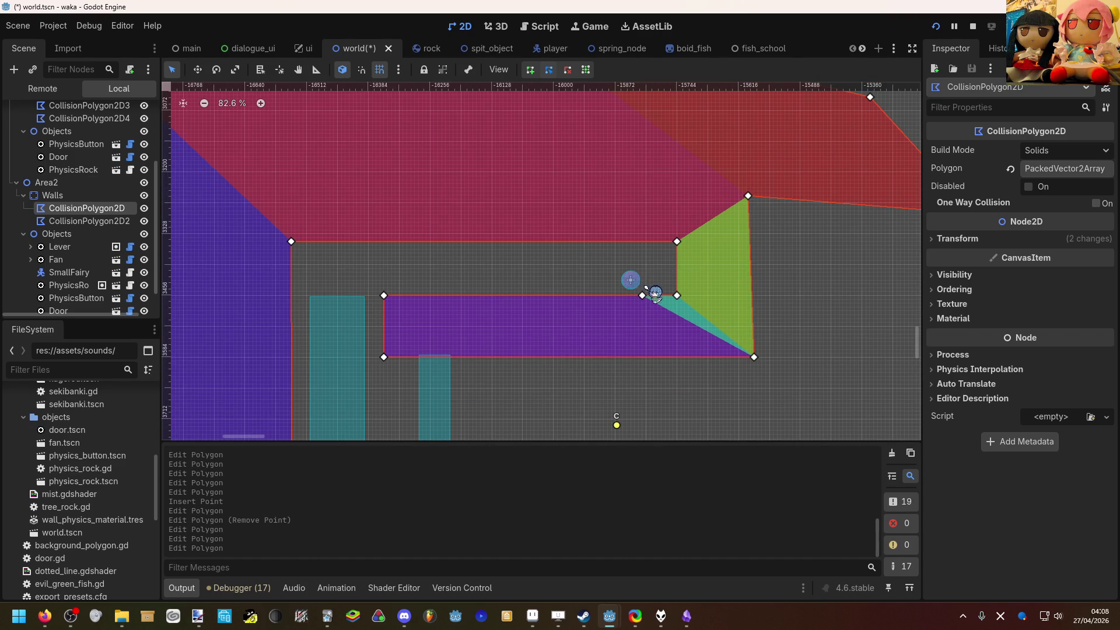
pyautogui.moveTo(617, 617)
pyautogui.click(659, 539)
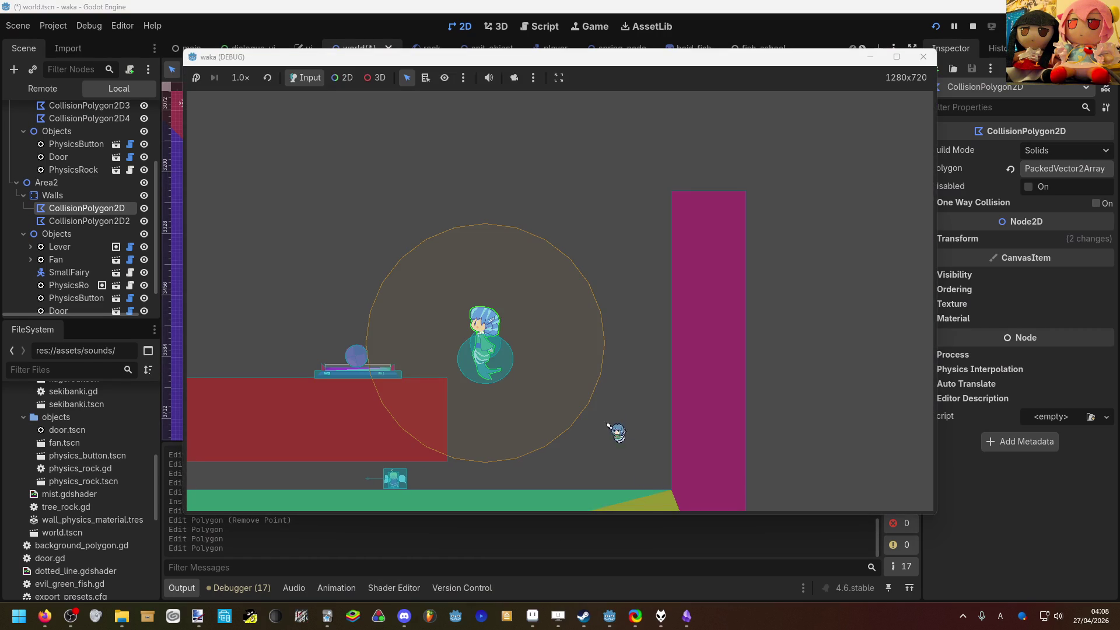
# Step: Swim the player up and left, dip down, then up through the corridor to test the walls
pyautogui.press('Up')
pyautogui.press('Left')
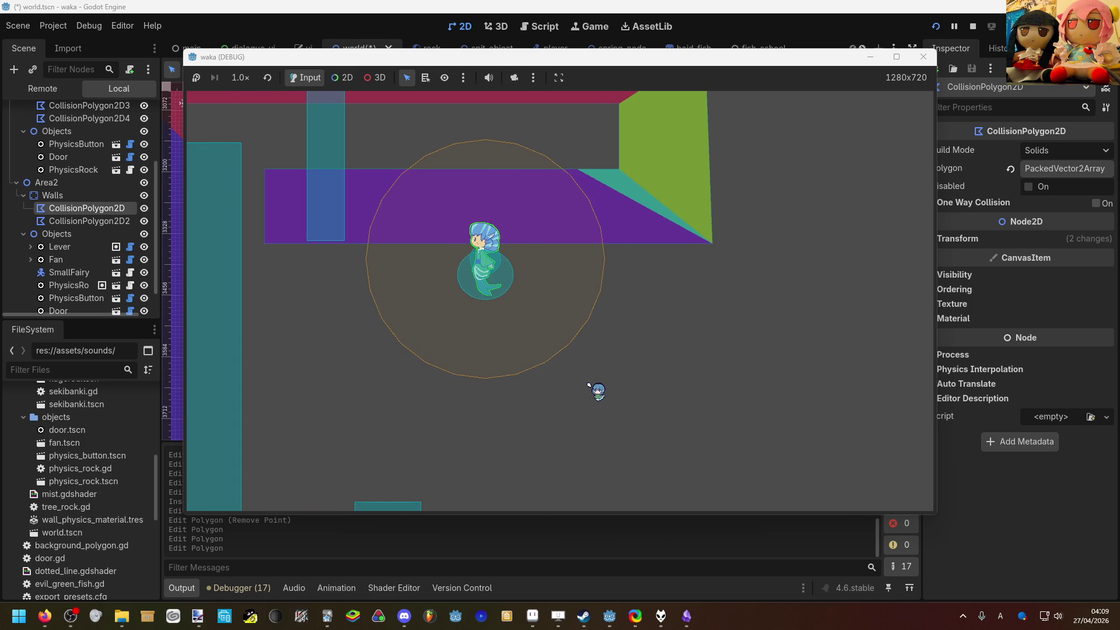
pyautogui.press('Down')
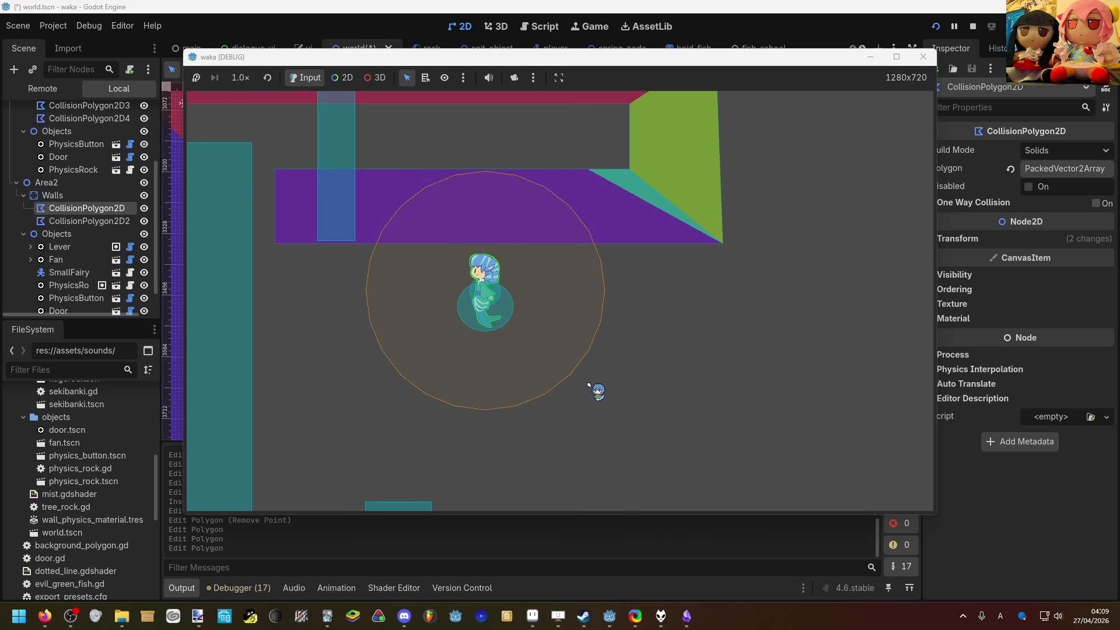
pyautogui.press('Left')
pyautogui.press('Up')
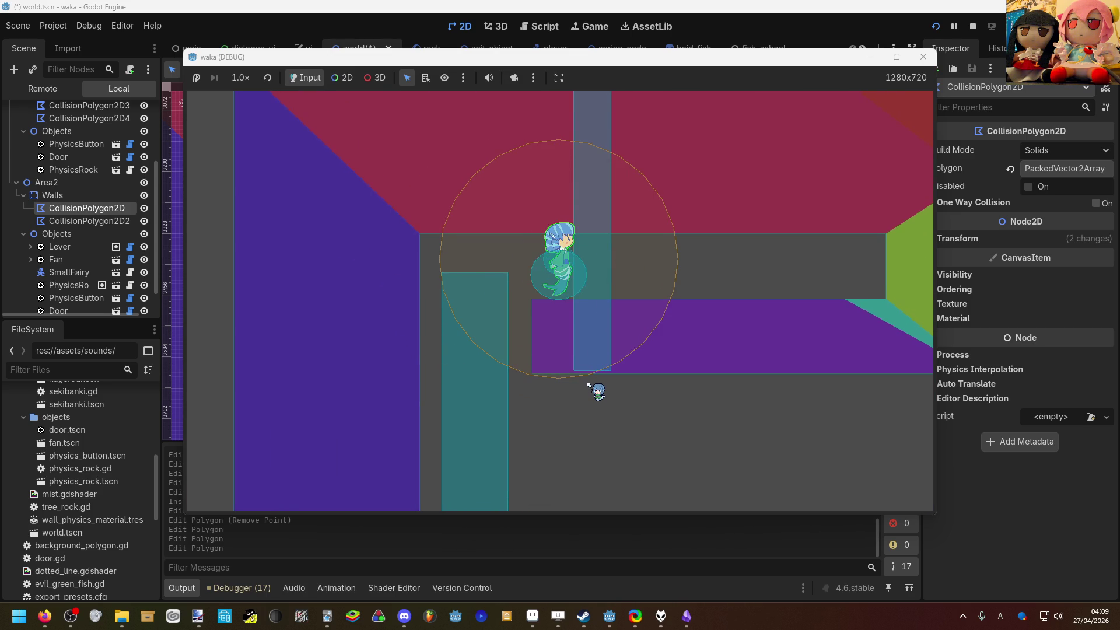
pyautogui.press('Up')
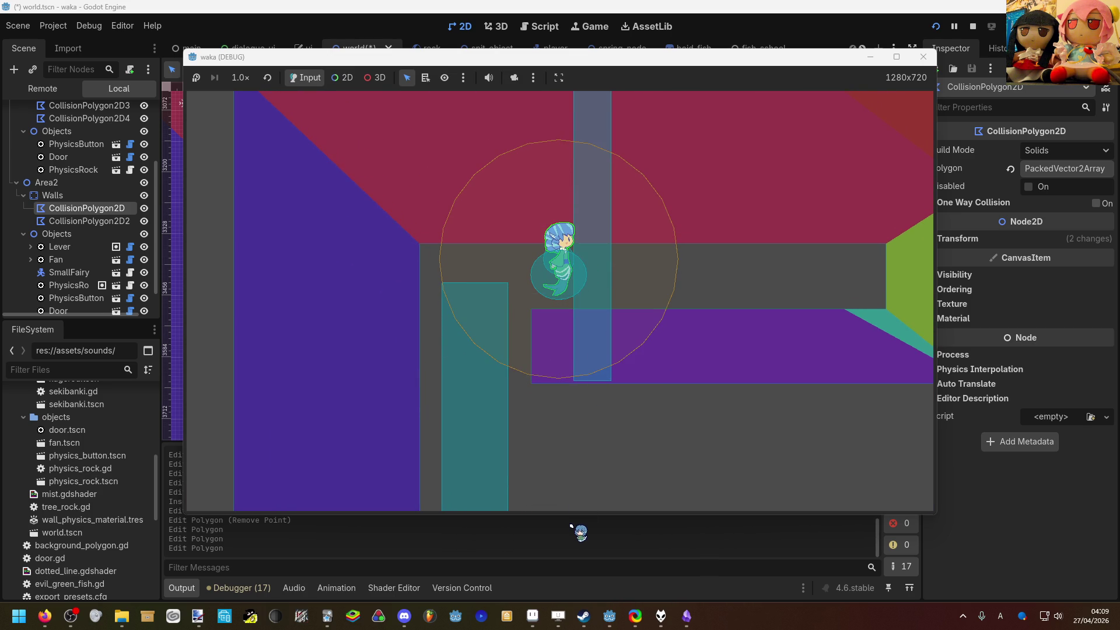
pyautogui.click(570, 533)
# Step: Delete a wall vertex, add a top-edge vertex pulled up into the upper wall, undoing an accidental move
pyautogui.rightClick(645, 301)
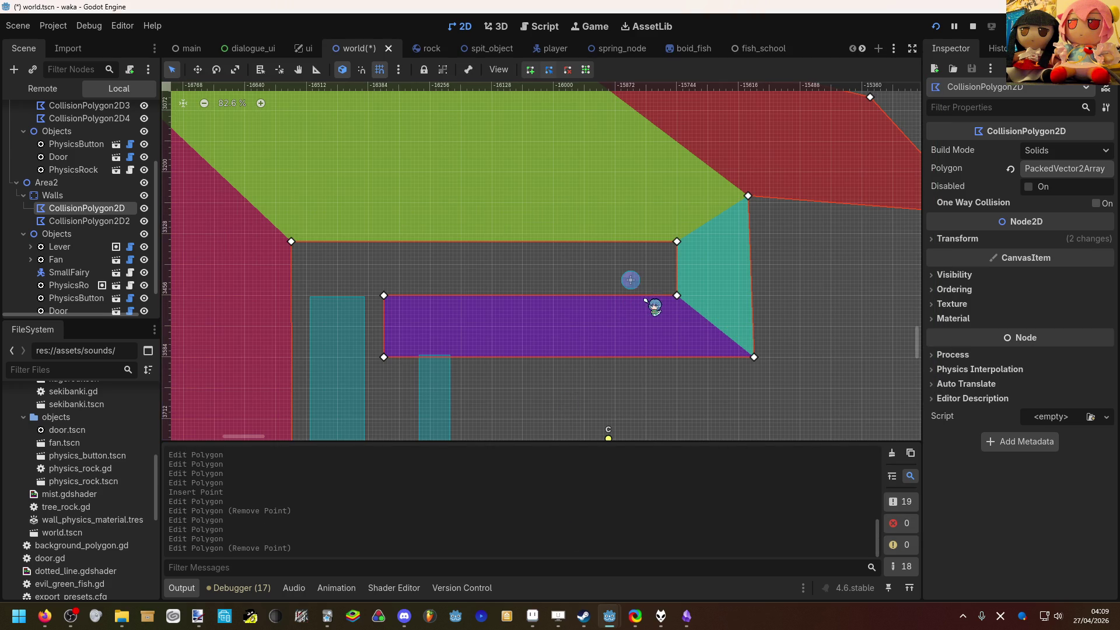
pyautogui.click(624, 241)
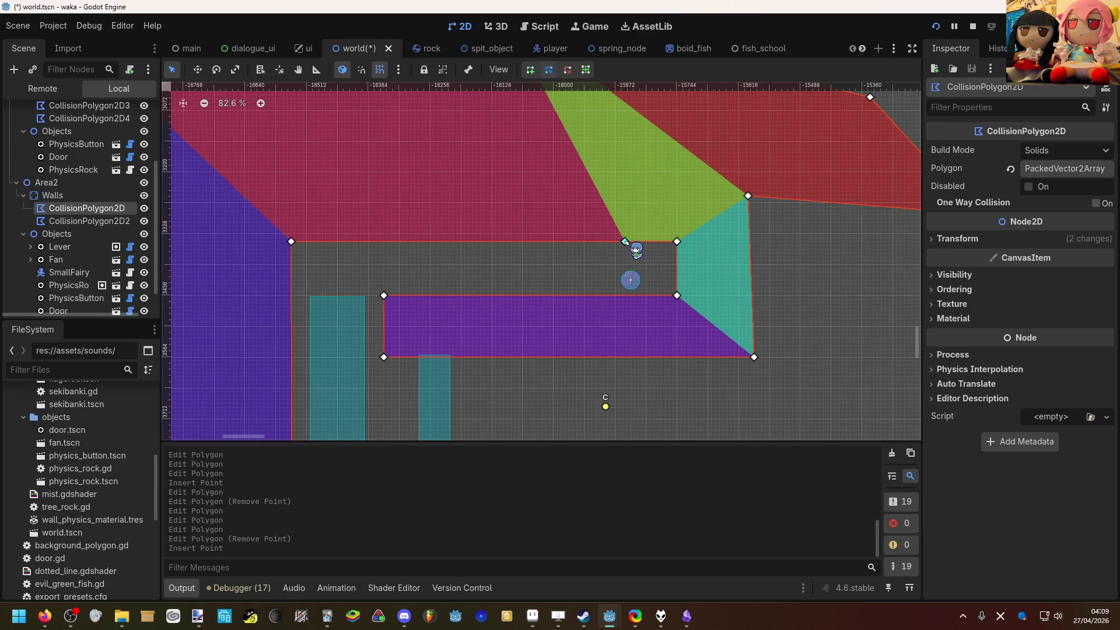
pyautogui.moveTo(637, 243)
pyautogui.mouseDown()
pyautogui.moveTo(646, 226)
pyautogui.moveTo(623, 173)
pyautogui.mouseUp()
pyautogui.scroll(3, 622, 173)
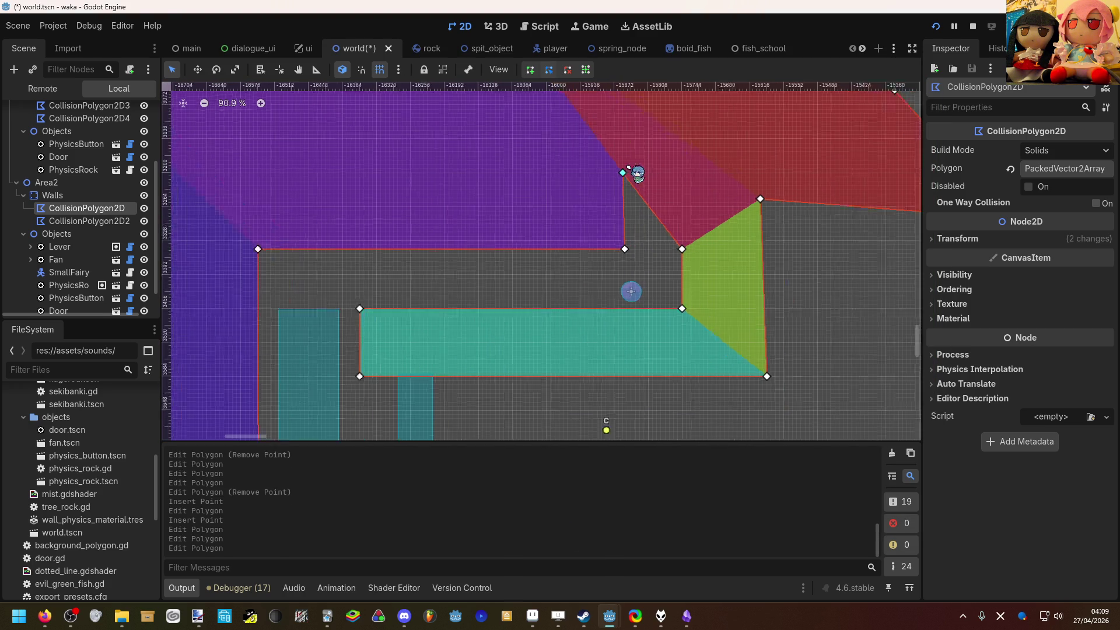
pyautogui.moveTo(657, 214); pyautogui.dragTo(694, 175)
pyautogui.hotkey('ctrl', 'z')
# Step: Add another edge point and shift the lower and upper notch vertices left to form the notch
pyautogui.click(668, 234)
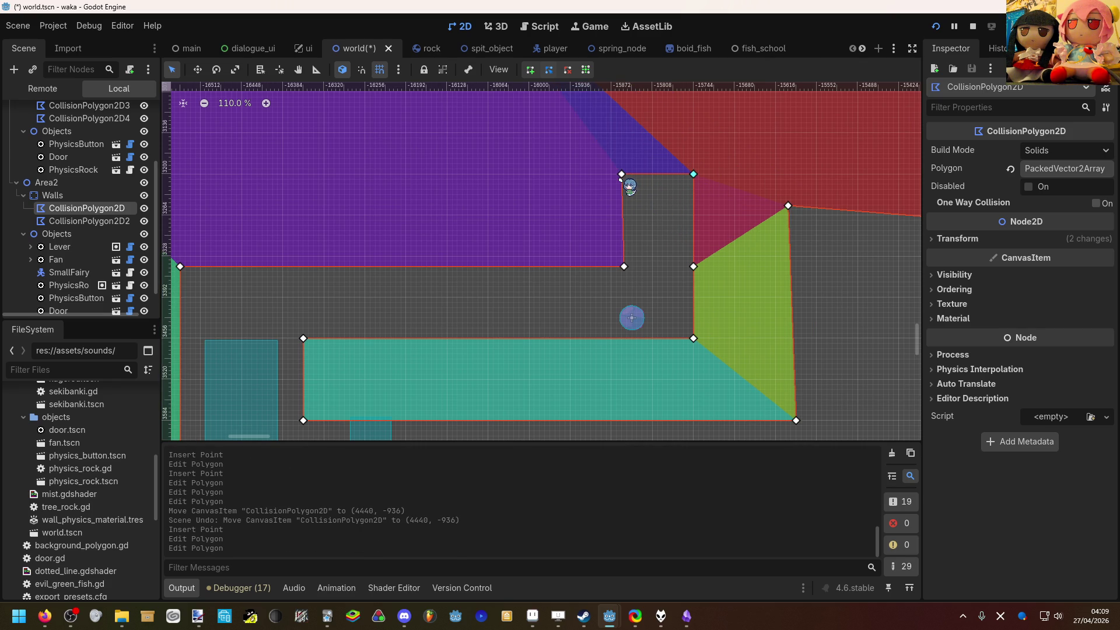
pyautogui.scroll(2, 624, 265)
pyautogui.moveTo(623, 271); pyautogui.dragTo(608, 272)
pyautogui.moveTo(621, 161); pyautogui.dragTo(614, 159)
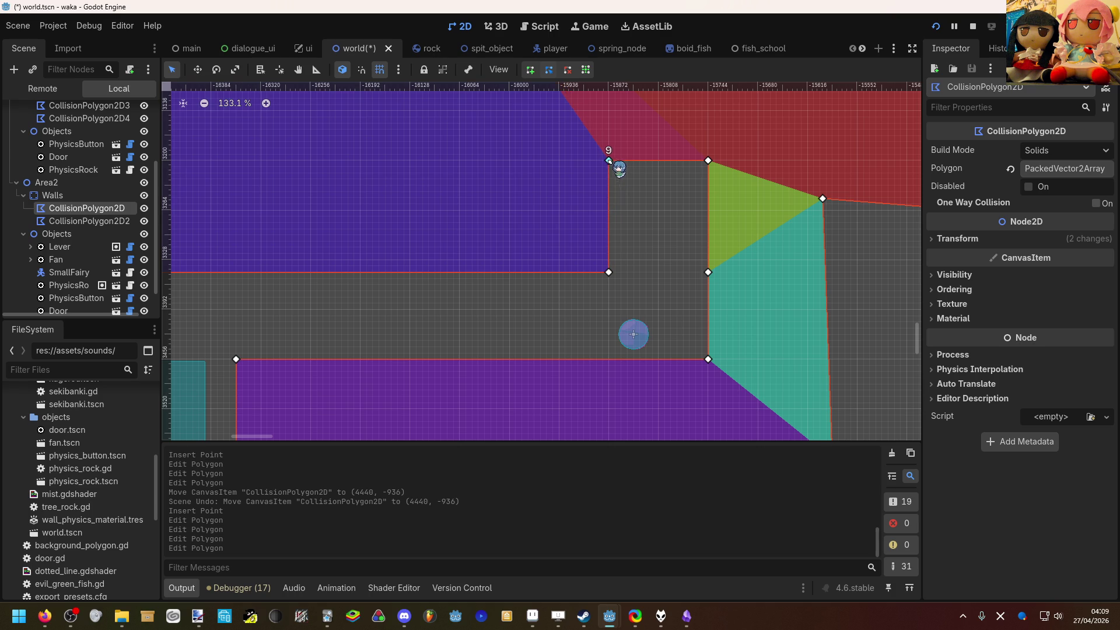
pyautogui.click(641, 230)
pyautogui.scroll(-3, 629, 263)
pyautogui.scroll(1, 608, 245)
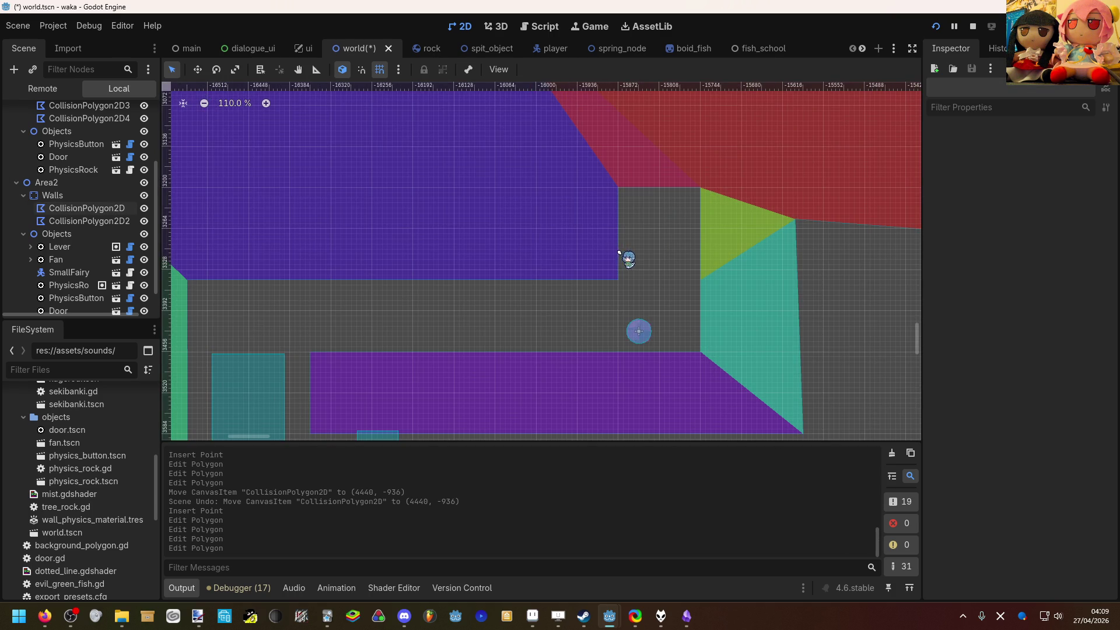
# Step: Add points pulled left and upward to form a thin shelf jutting left beneath the overhang
pyautogui.click(621, 258)
pyautogui.moveTo(618, 259)
pyautogui.mouseDown()
pyautogui.moveTo(542, 244)
pyautogui.moveTo(516, 254)
pyautogui.mouseUp()
pyautogui.moveTo(583, 210); pyautogui.dragTo(495, 187)
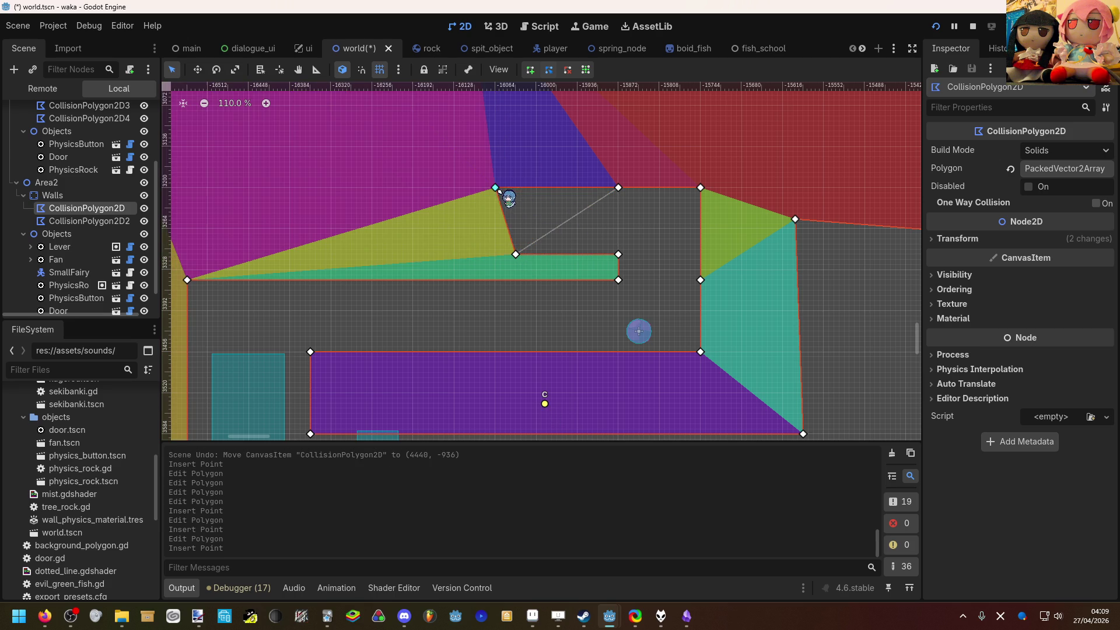
pyautogui.moveTo(515, 254); pyautogui.dragTo(495, 254)
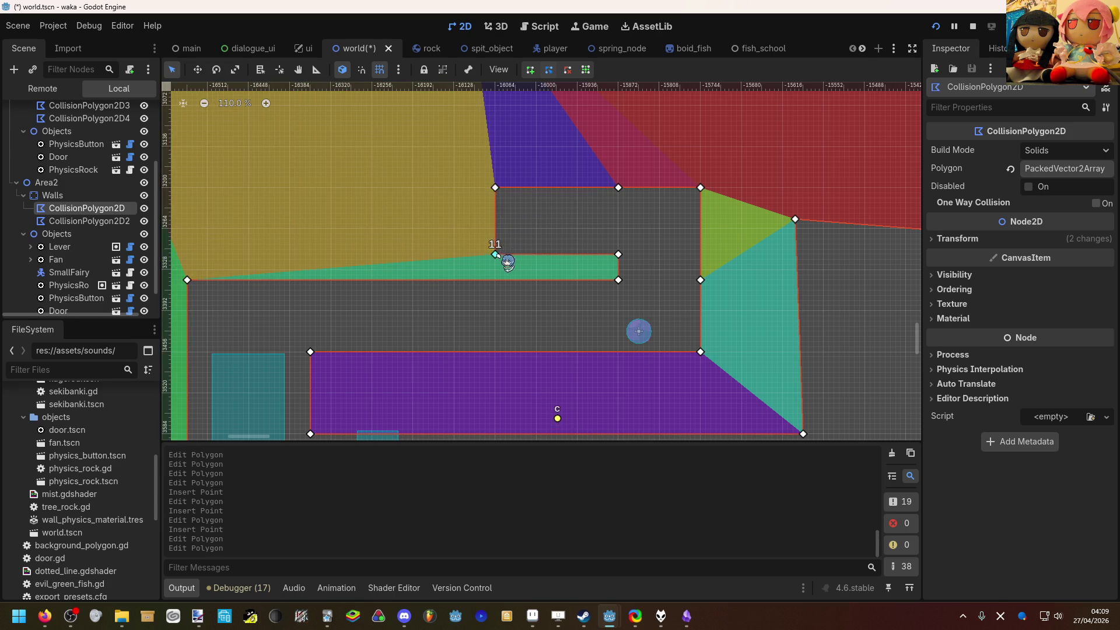
pyautogui.click(531, 234)
pyautogui.scroll(-2, 533, 233)
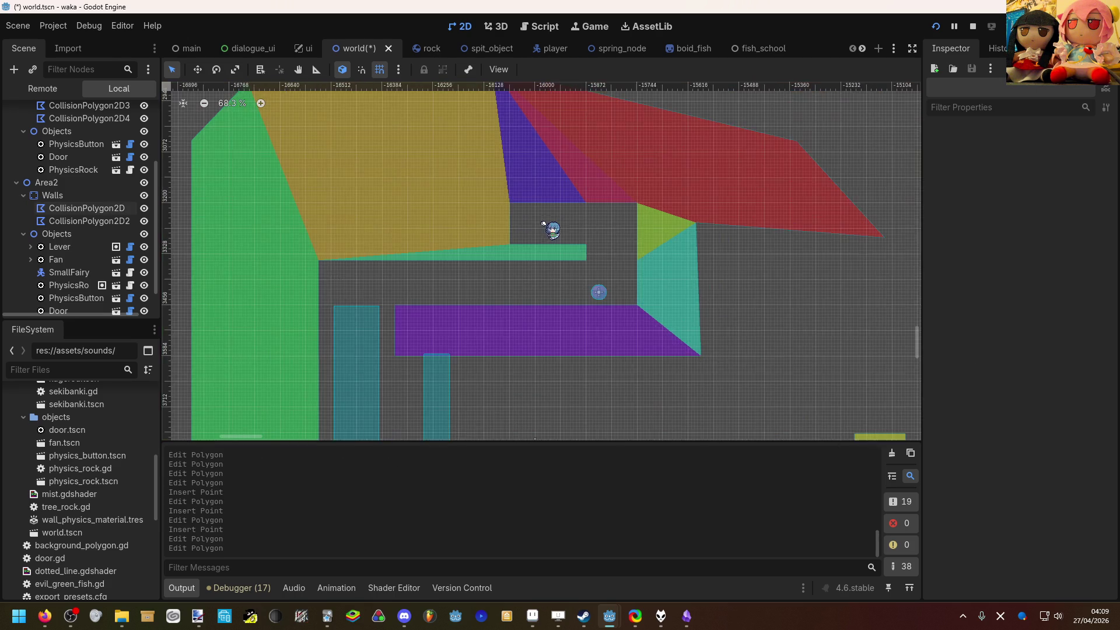
# Step: Expand MainArea and its Objects group in the Scene tree to show Rock and TreeRock
pyautogui.scroll(5, 537, 226)
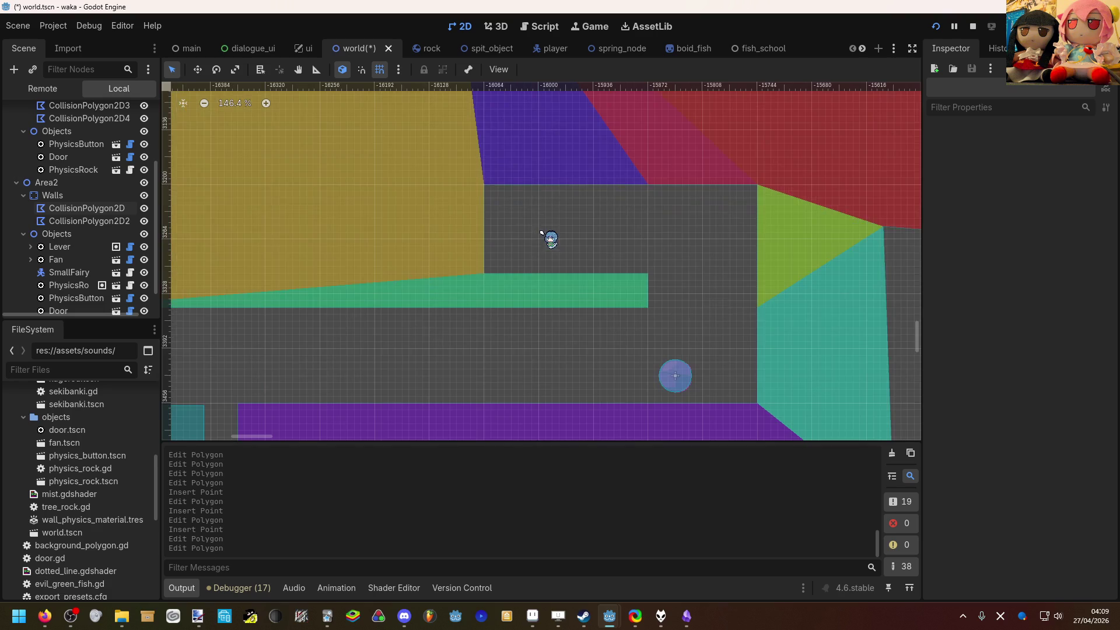
pyautogui.scroll(4, 65, 246)
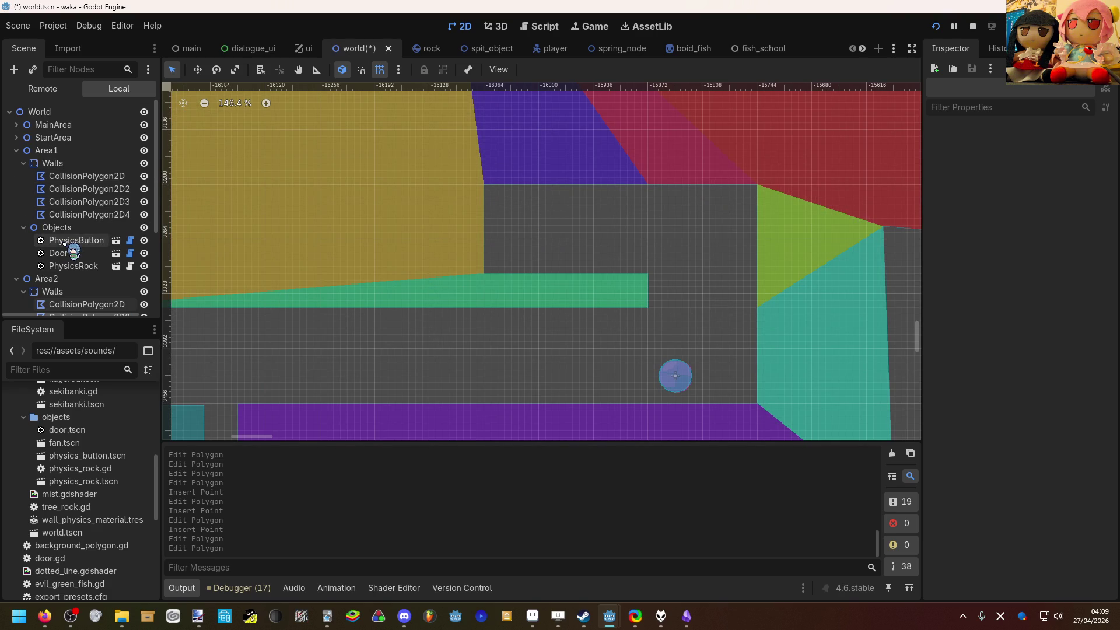
pyautogui.click(17, 125)
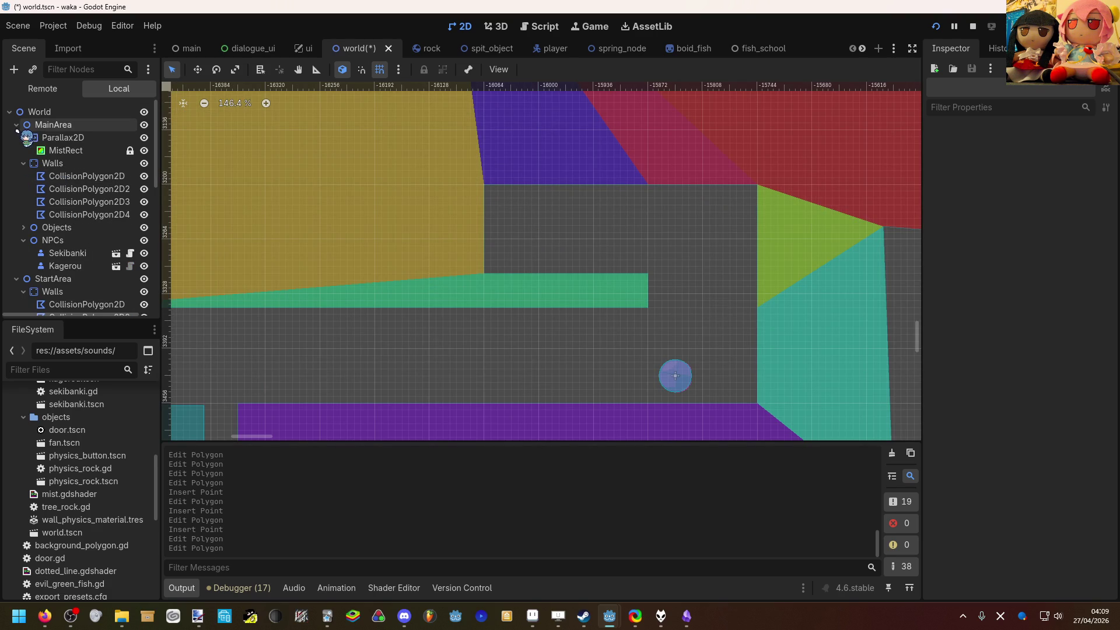
pyautogui.scroll(-7, 99, 203)
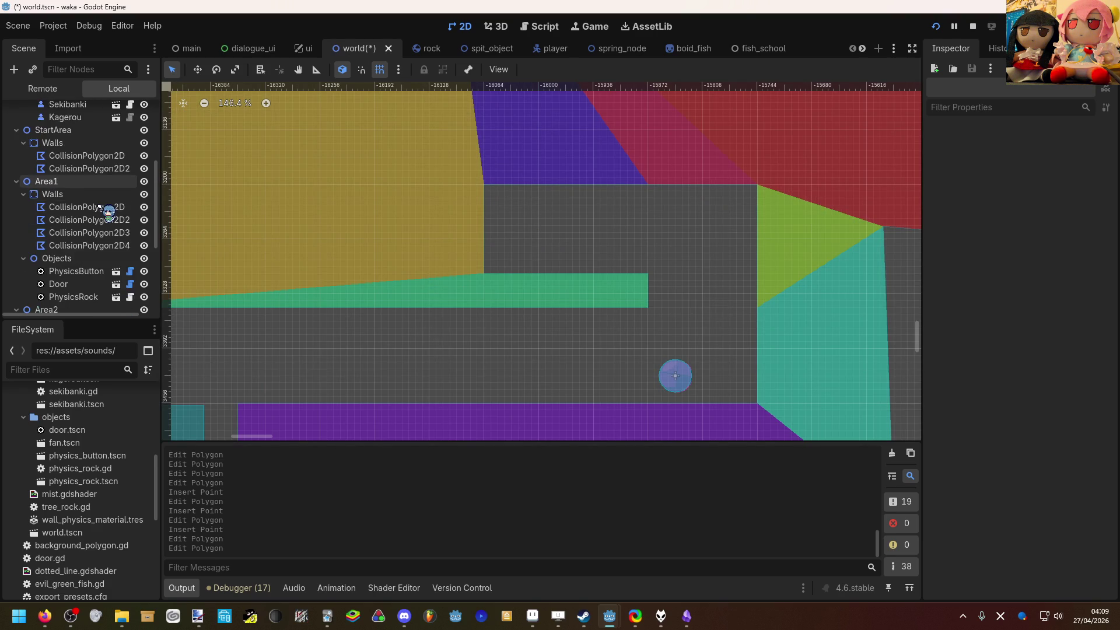
pyautogui.scroll(7, 100, 208)
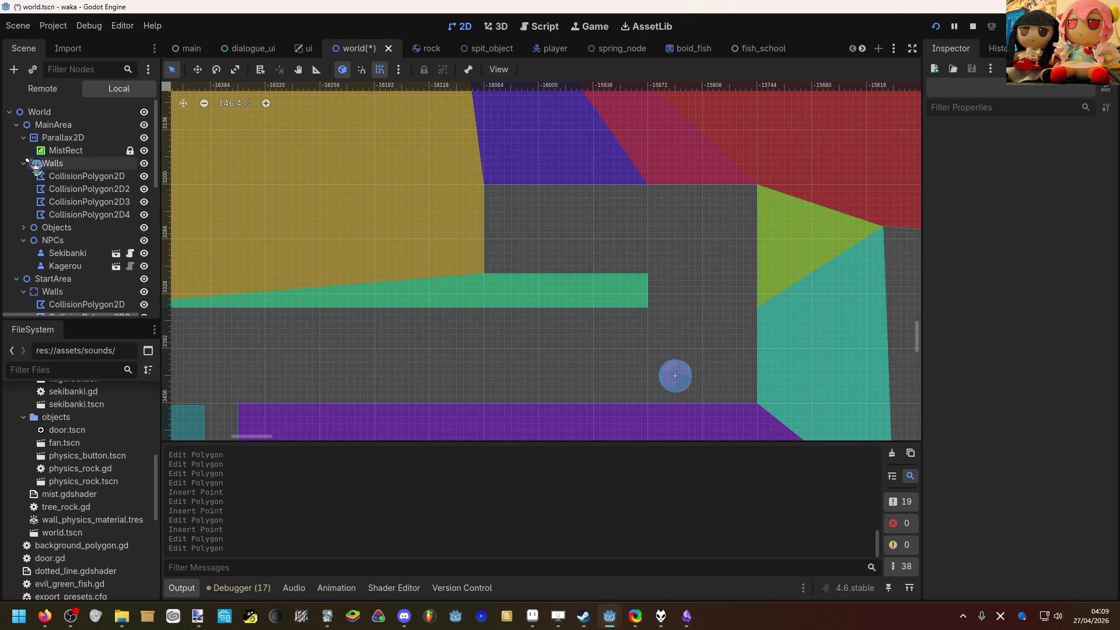
pyautogui.click(24, 228)
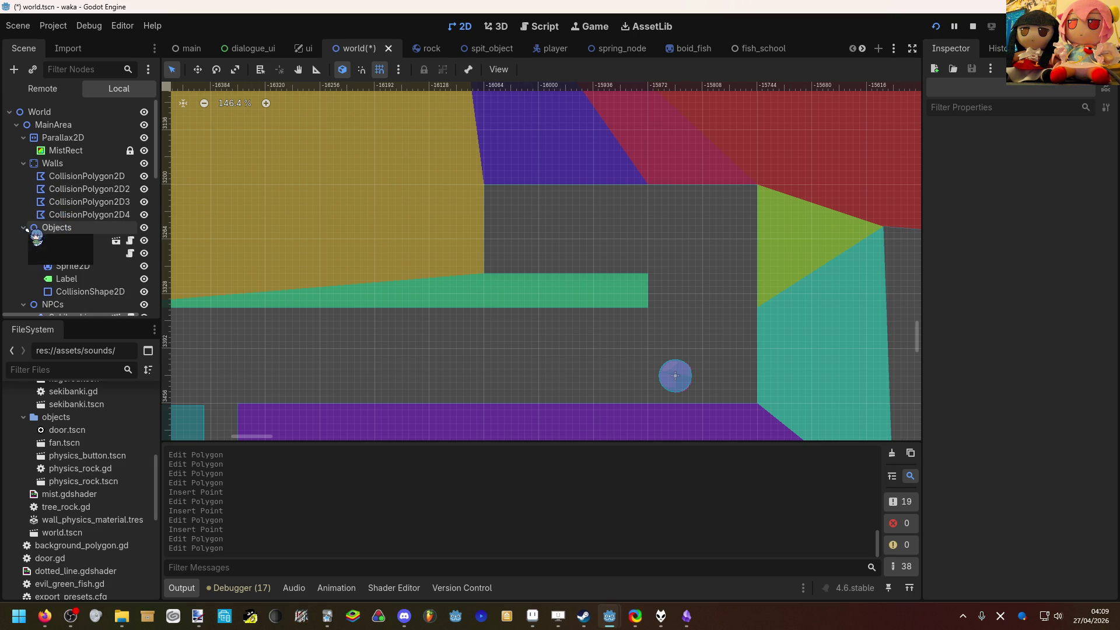
# Step: Scroll the FileSystem dock to the top folders, expand the rock folder and select rock.tscn
pyautogui.scroll(-5, 119, 267)
pyautogui.scroll(-10, 123, 501)
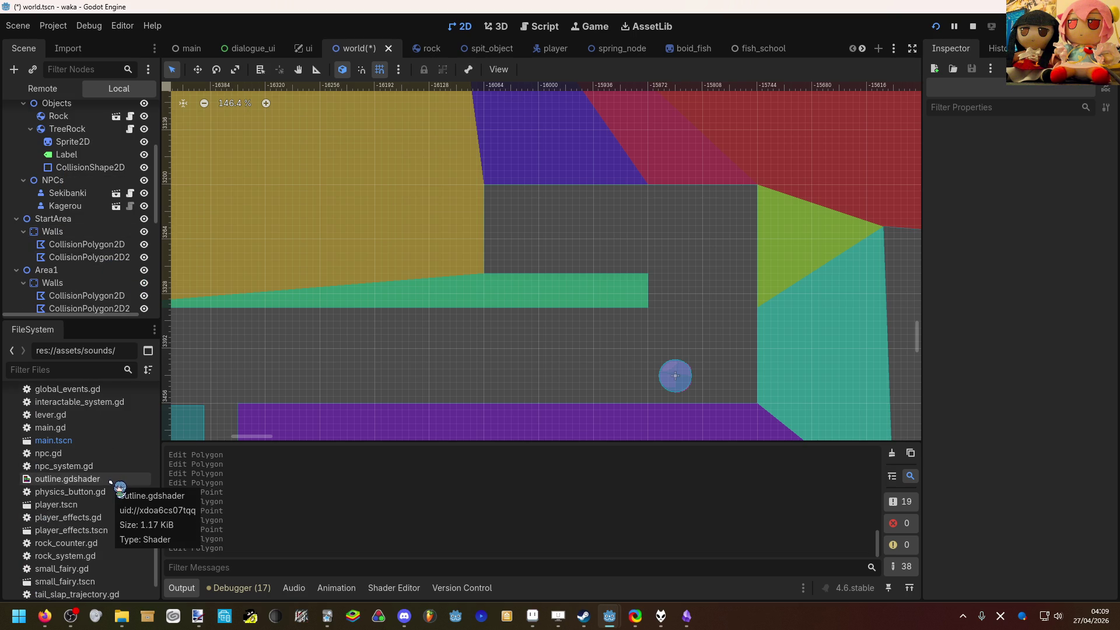
pyautogui.scroll(-2, 111, 482)
pyautogui.scroll(8, 111, 481)
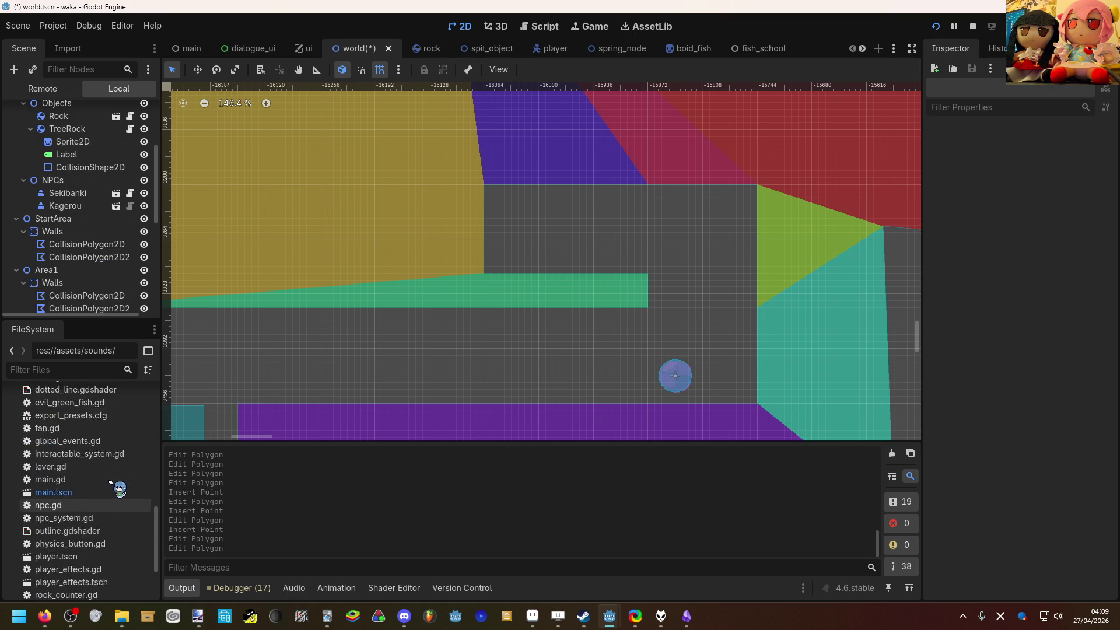
pyautogui.scroll(6, 119, 487)
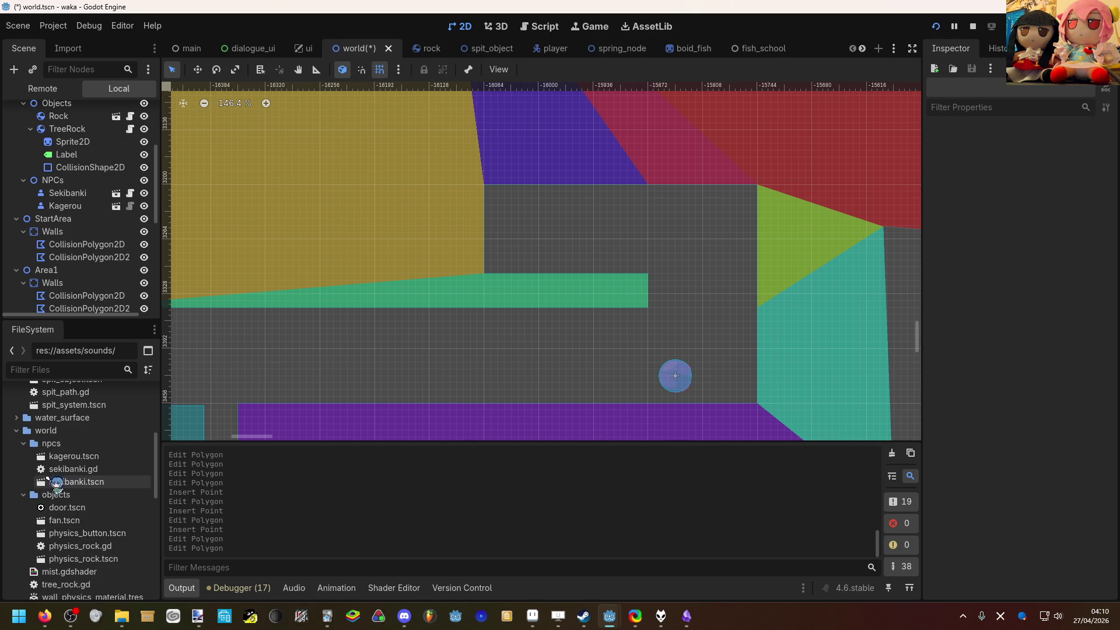
pyautogui.scroll(4, 41, 490)
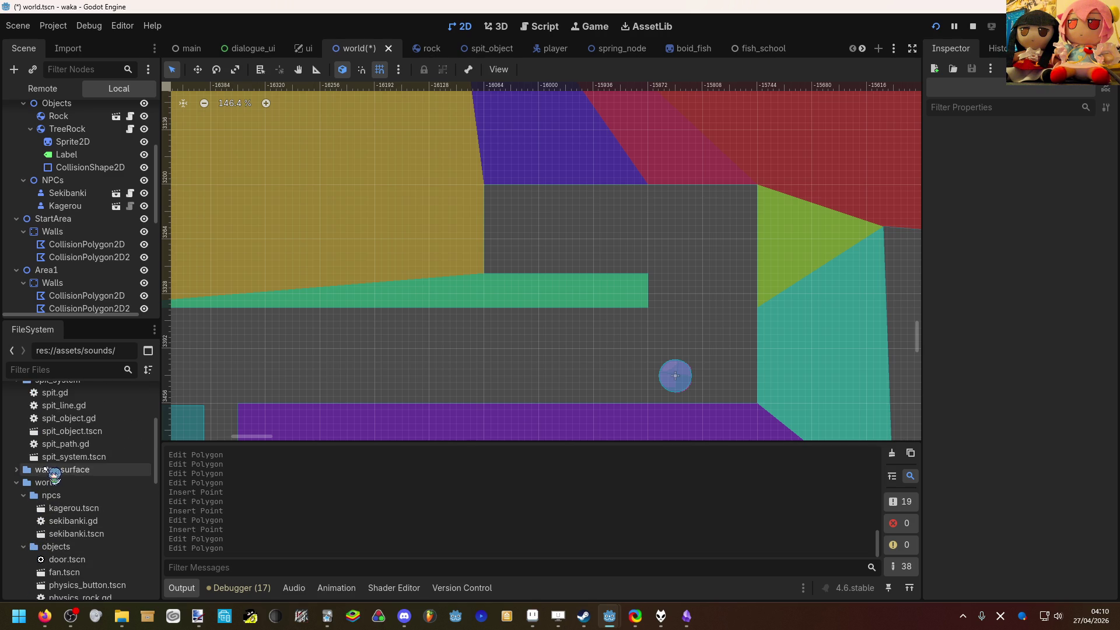
pyautogui.scroll(6, 47, 469)
pyautogui.click(17, 444)
pyautogui.click(61, 470)
# Step: Drop a rock.tscn instance into the level and zoom in on it in the 2D view
pyautogui.moveTo(71, 477)
pyautogui.mouseDown()
pyautogui.moveTo(556, 267)
pyautogui.moveTo(546, 264)
pyautogui.mouseUp()
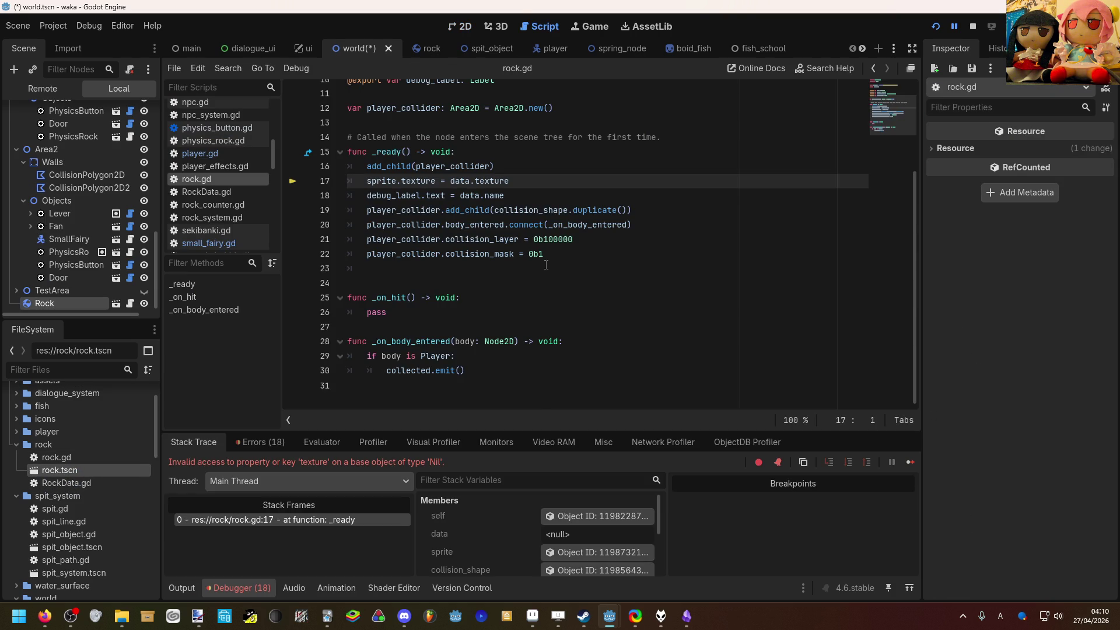
pyautogui.scroll(2, 545, 265)
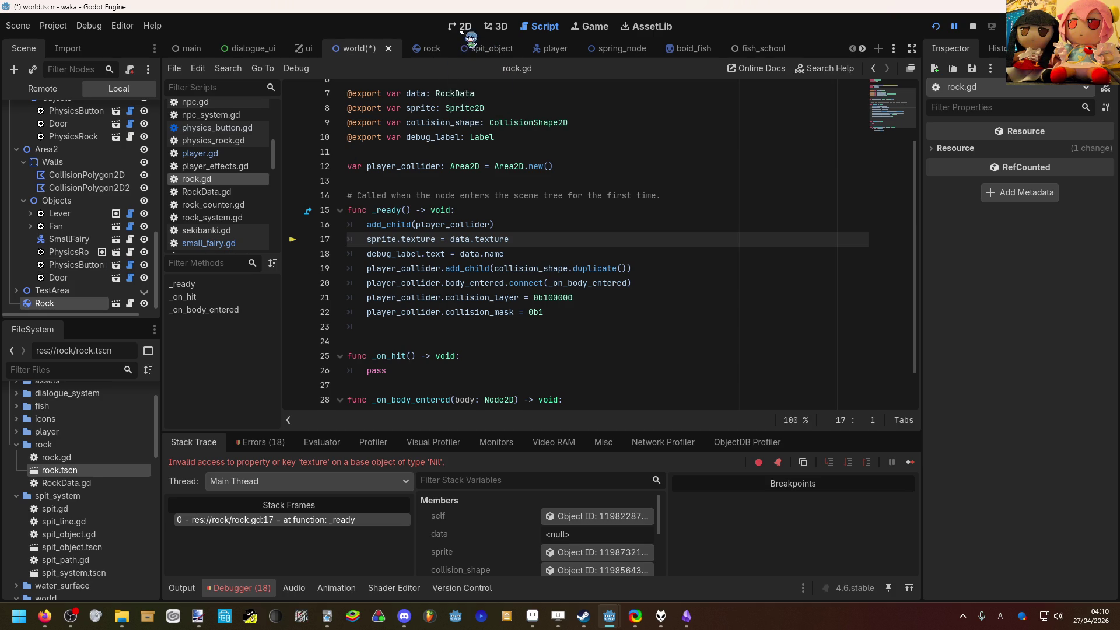
pyautogui.click(461, 27)
pyautogui.scroll(3, 550, 272)
pyautogui.scroll(2, 550, 272)
pyautogui.moveTo(550, 270)
pyautogui.mouseDown()
pyautogui.moveTo(531, 227)
pyautogui.moveTo(532, 242)
pyautogui.mouseUp()
pyautogui.scroll(11, 550, 275)
# Step: With snapping off, lower the rock onto the floor, then re-enable snapping and save the world scene
pyautogui.click(380, 70)
pyautogui.scroll(-5, 656, 244)
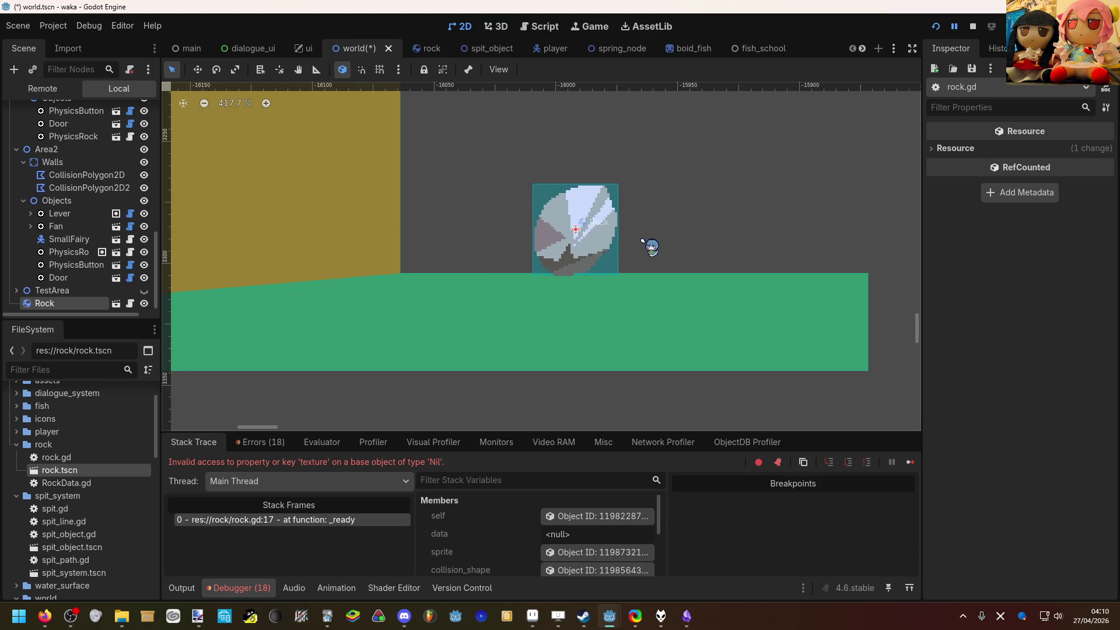
pyautogui.click(380, 69)
pyautogui.hotkey('ctrl', 's')
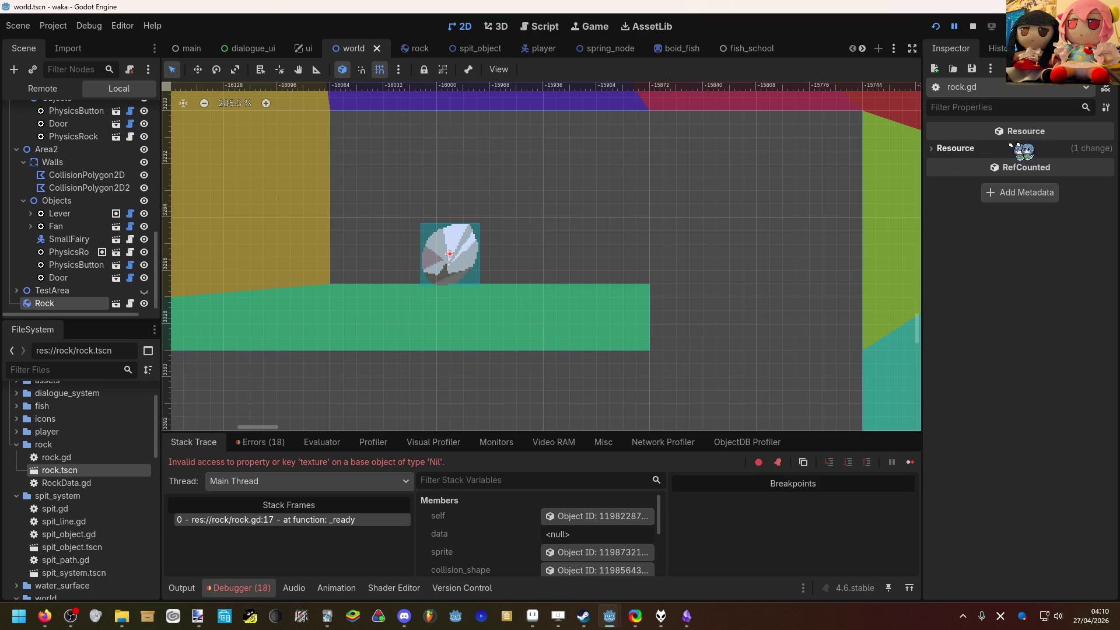
# Step: Give the Rock node a new RockData resource as Data, leaving its texture empty
pyautogui.click(967, 150)
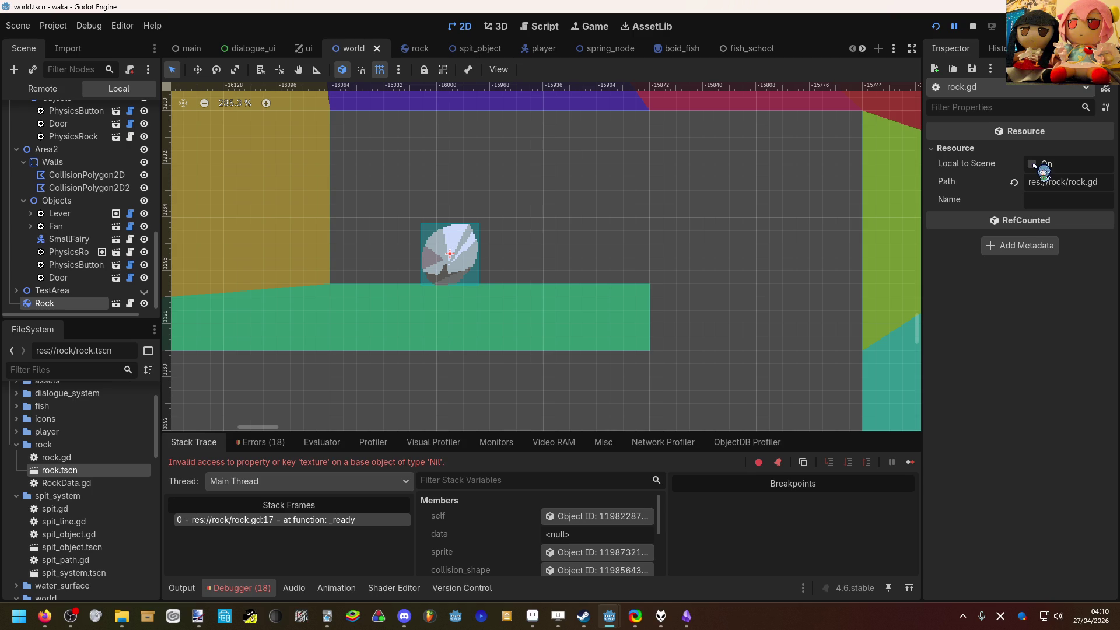
pyautogui.click(966, 150)
pyautogui.click(110, 301)
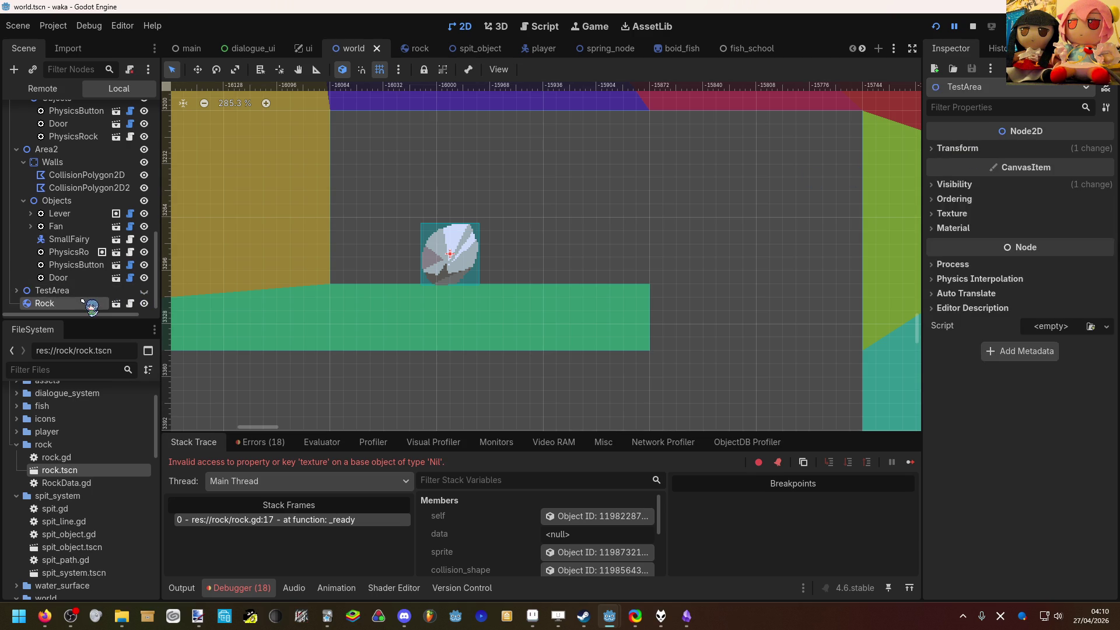
pyautogui.click(1046, 153)
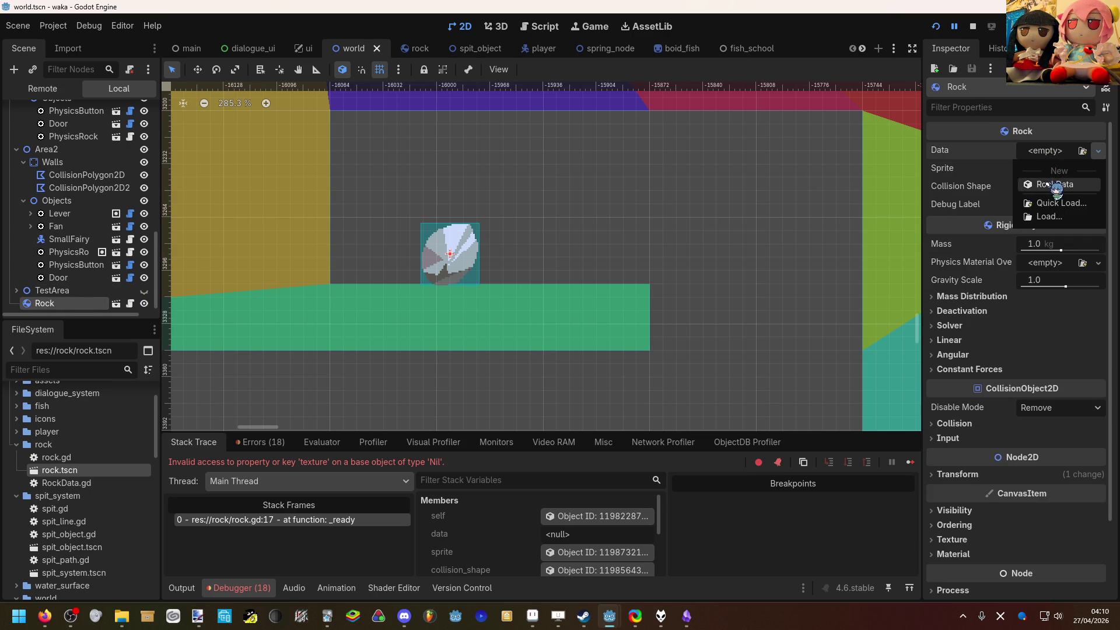
pyautogui.click(1050, 180)
pyautogui.click(1044, 187)
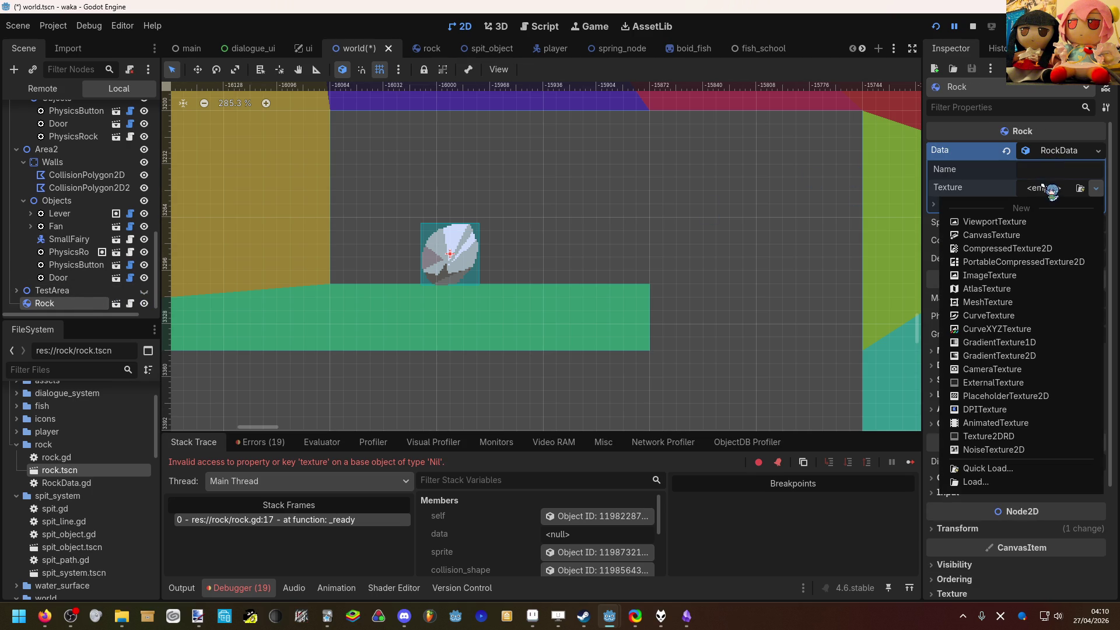
pyautogui.click(975, 478)
pyautogui.click(688, 501)
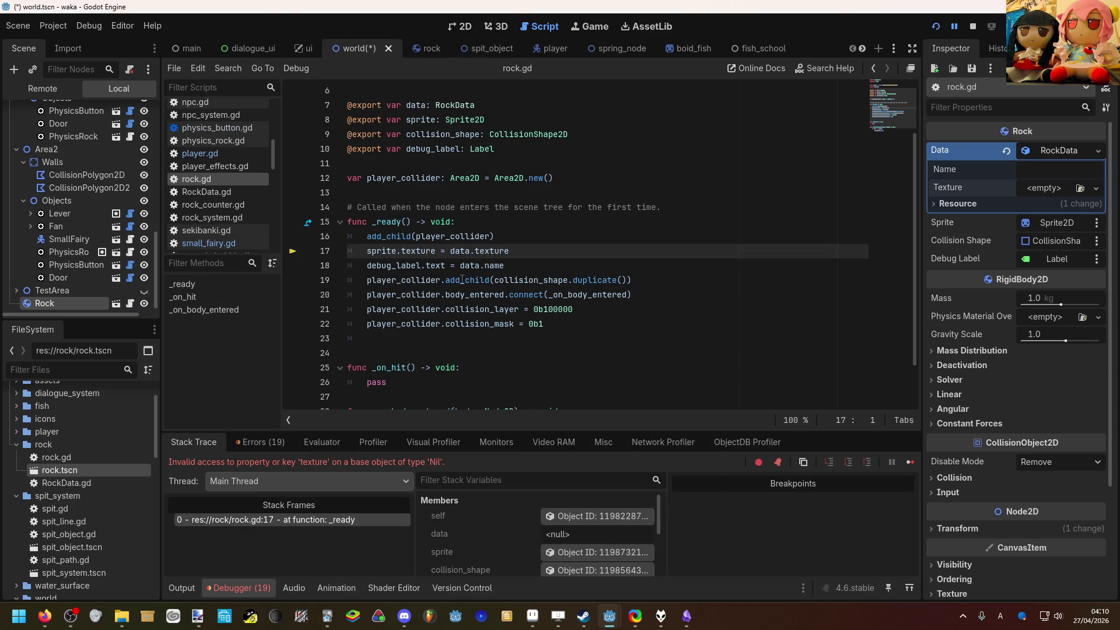
# Step: In rock.gd, wrap the sprite texture assignment in 'if data.texture:' and save
pyautogui.scroll(1, 521, 251)
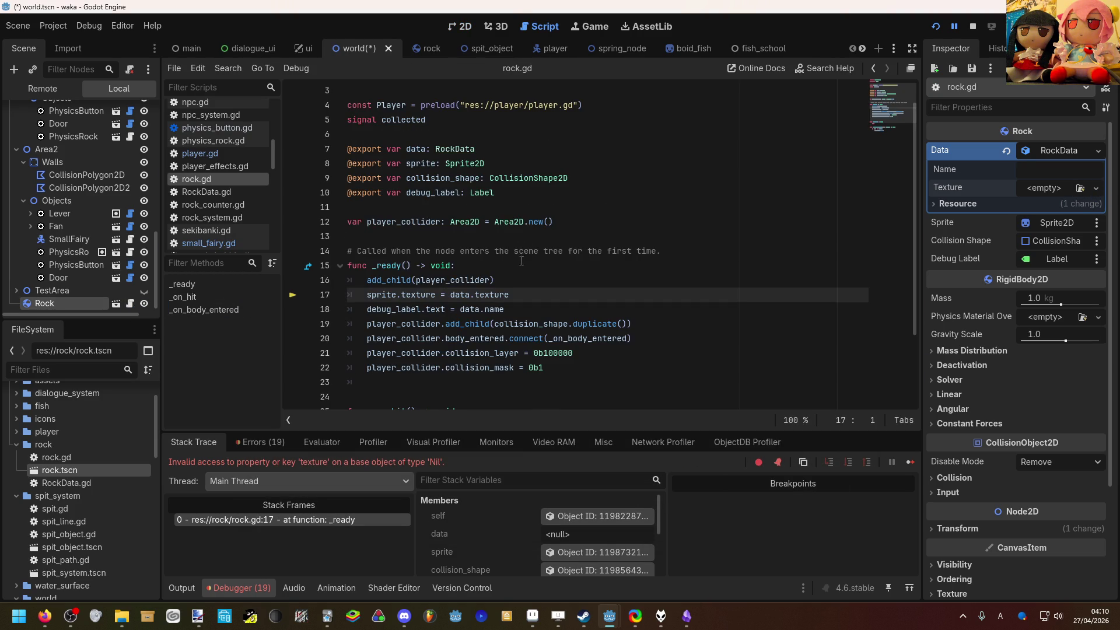
pyautogui.click(516, 270)
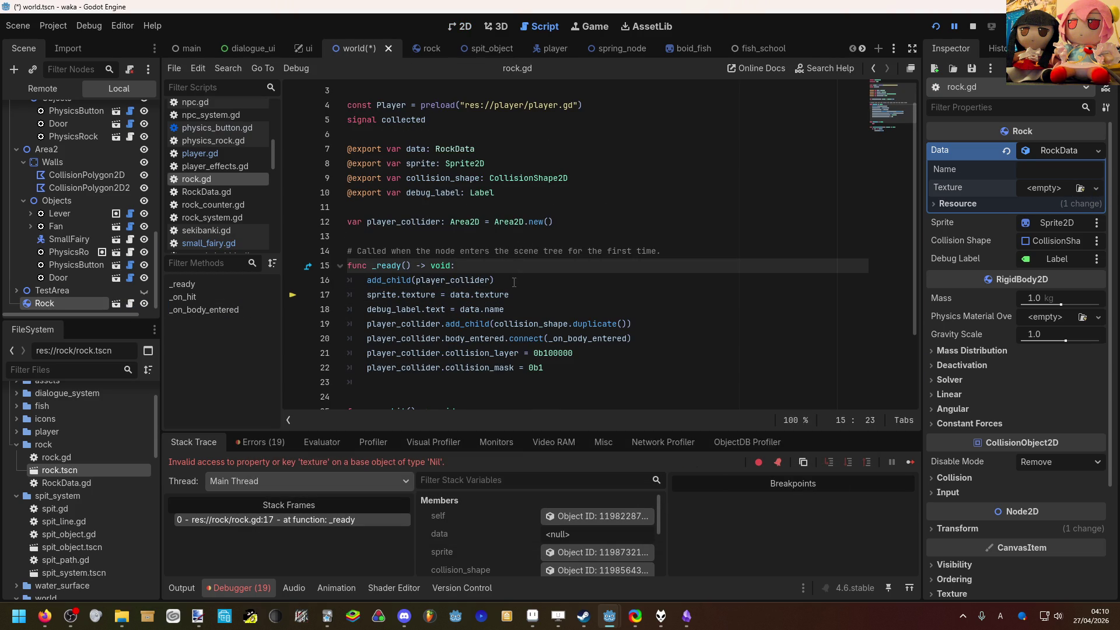
pyautogui.click(514, 285)
pyautogui.press('Return')
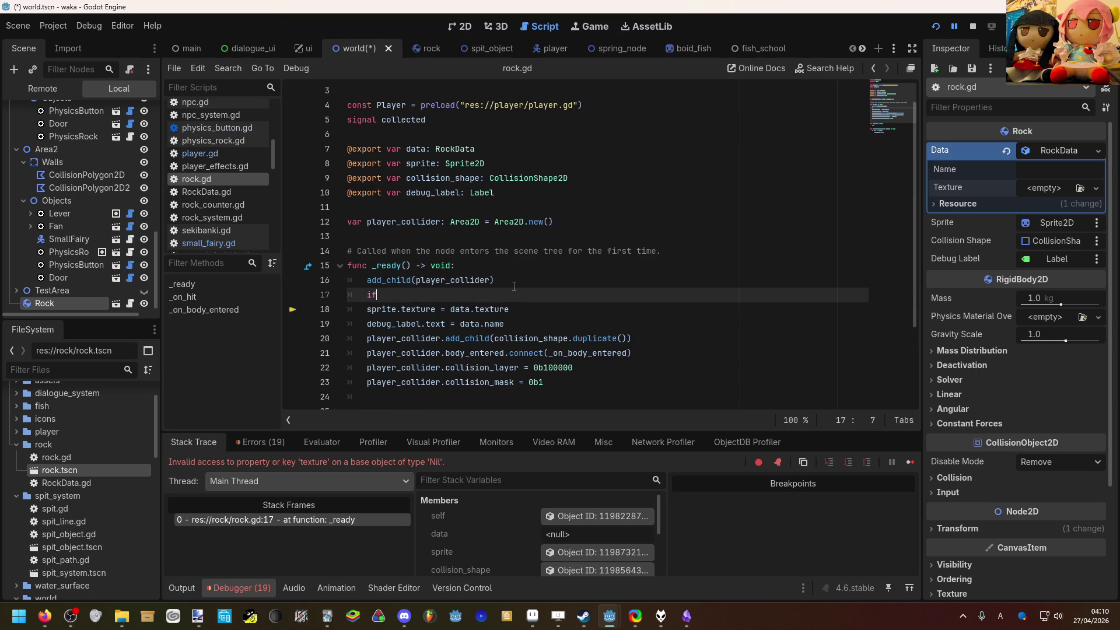
pyautogui.press('Return')
pyautogui.write('.texture:')
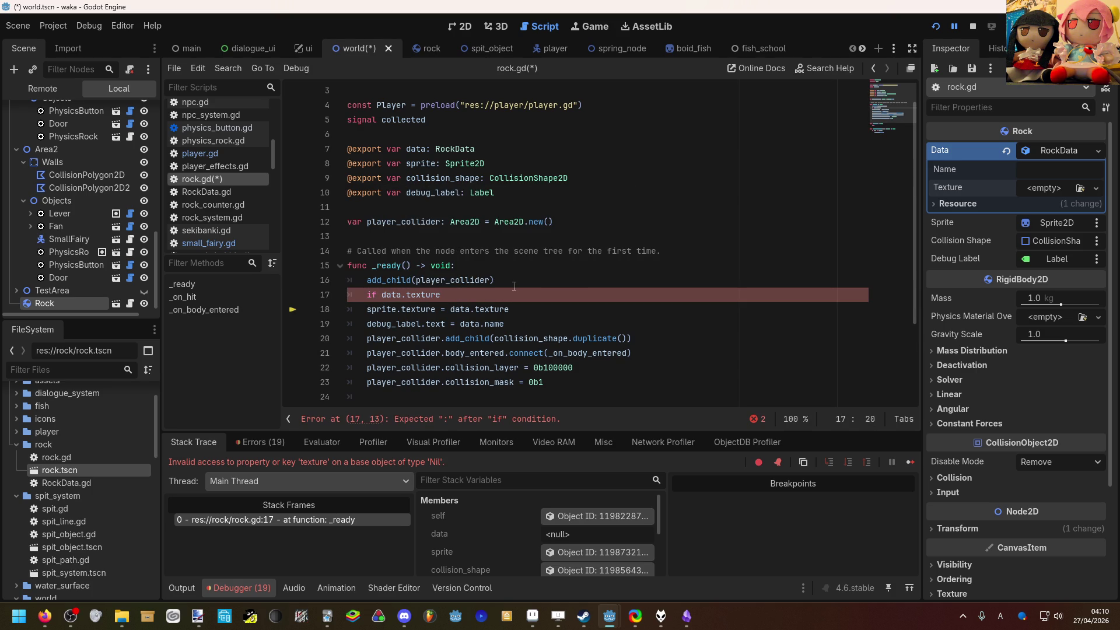
pyautogui.click(370, 307)
pyautogui.press('Tab')
pyautogui.click(553, 275)
pyautogui.hotkey('ctrl', 's')
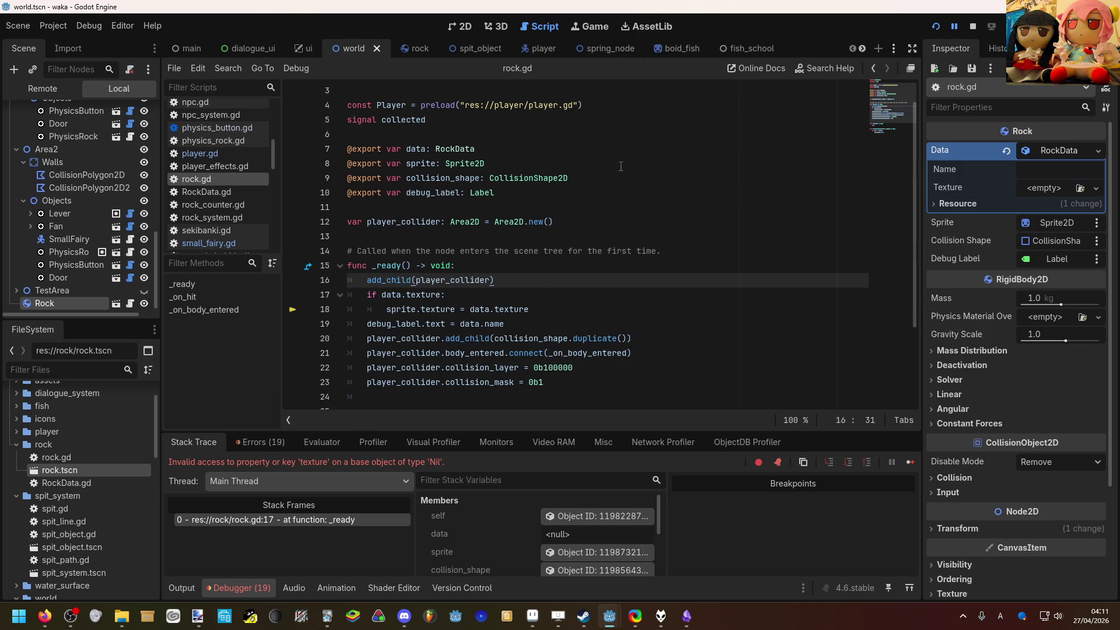
# Step: Name the rock's data PuzzleRock, save the scene, and run the project
pyautogui.click(1021, 170)
pyautogui.write('H')
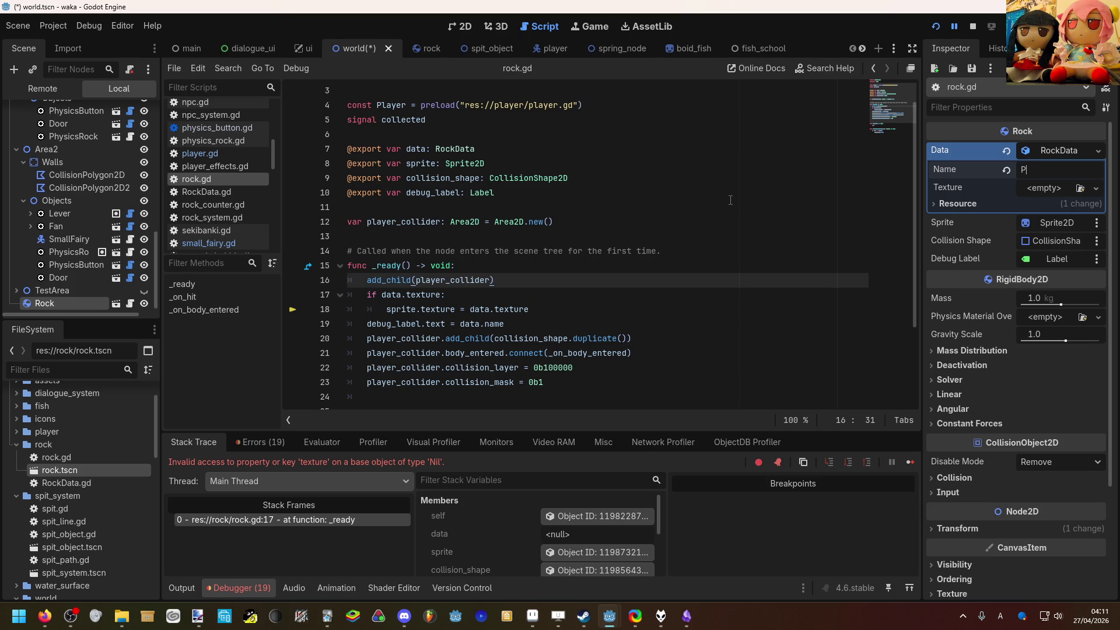
pyautogui.hotkey('ctrl', 's')
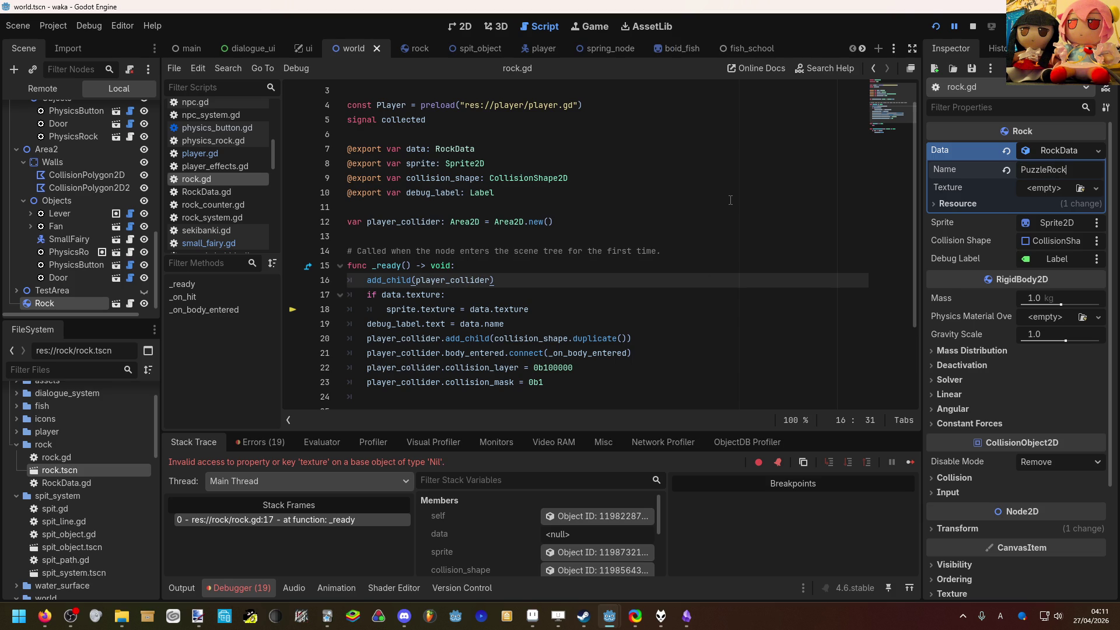
pyautogui.click(935, 26)
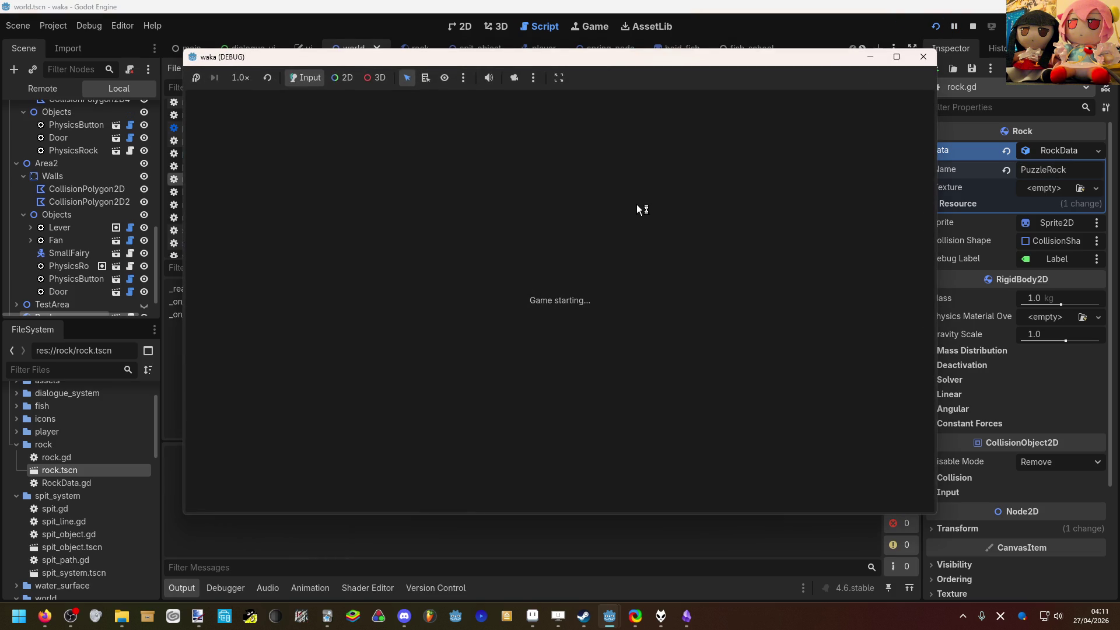
# Step: Swim the mermaid around the room toward the red block, the box and the purple platform
pyautogui.press('Up')
pyautogui.press('Left')
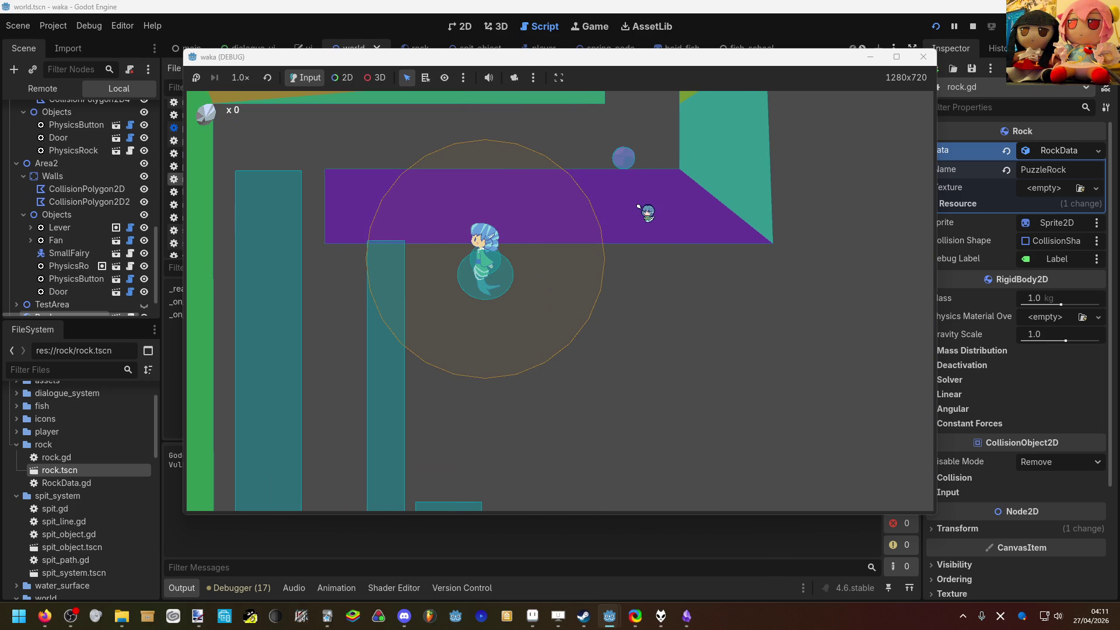
pyautogui.press('Down')
pyautogui.press('Right')
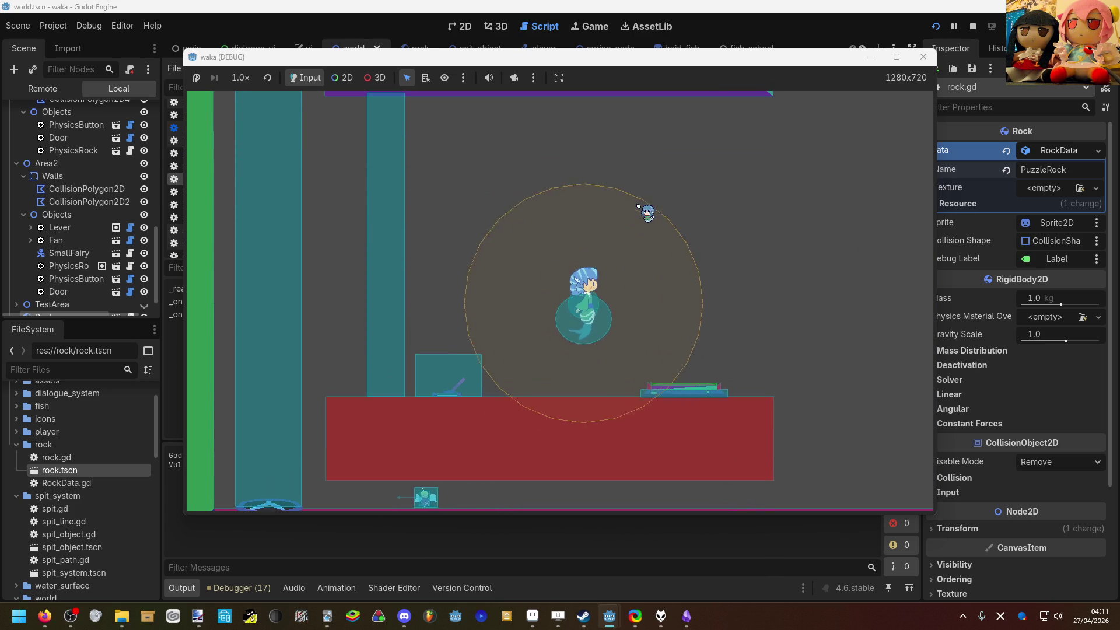
pyautogui.press('Up')
pyautogui.press('Left')
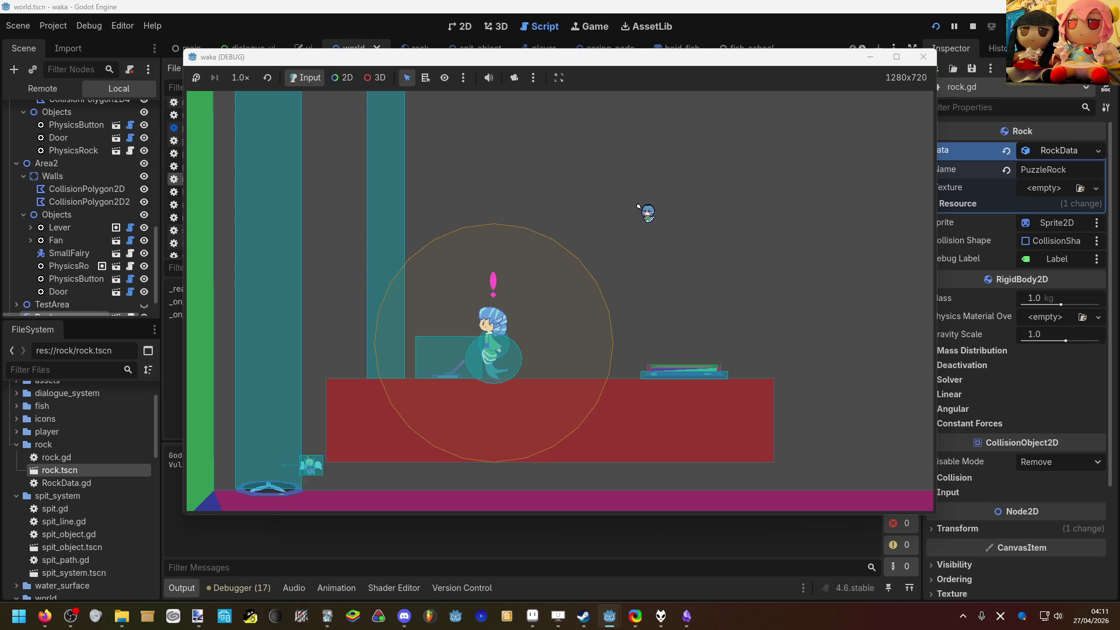
pyautogui.press('Up')
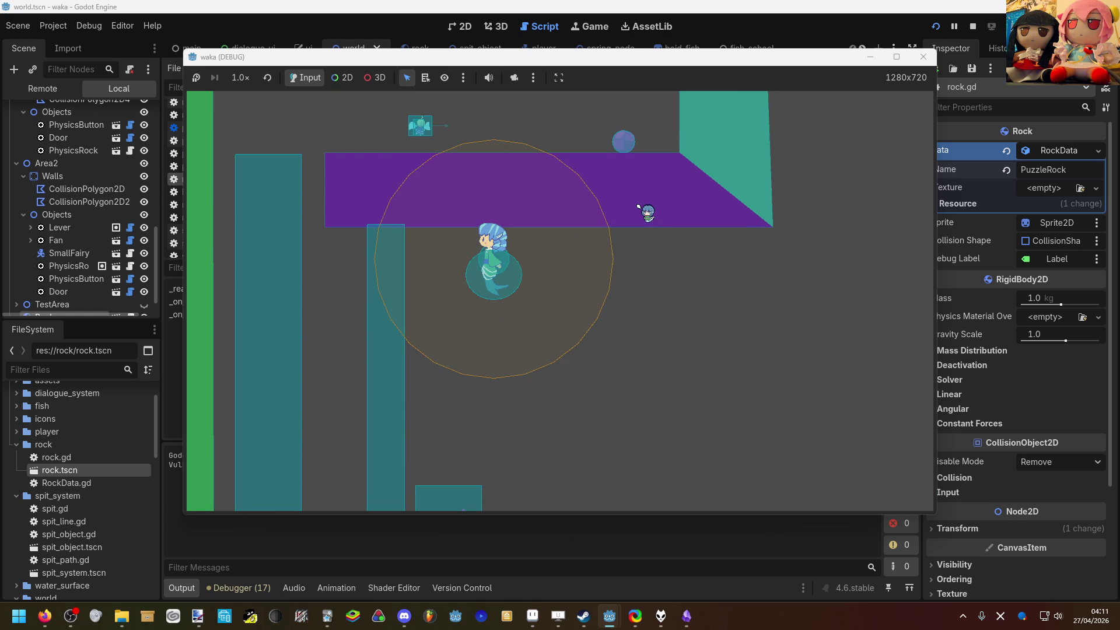
pyautogui.press('Up')
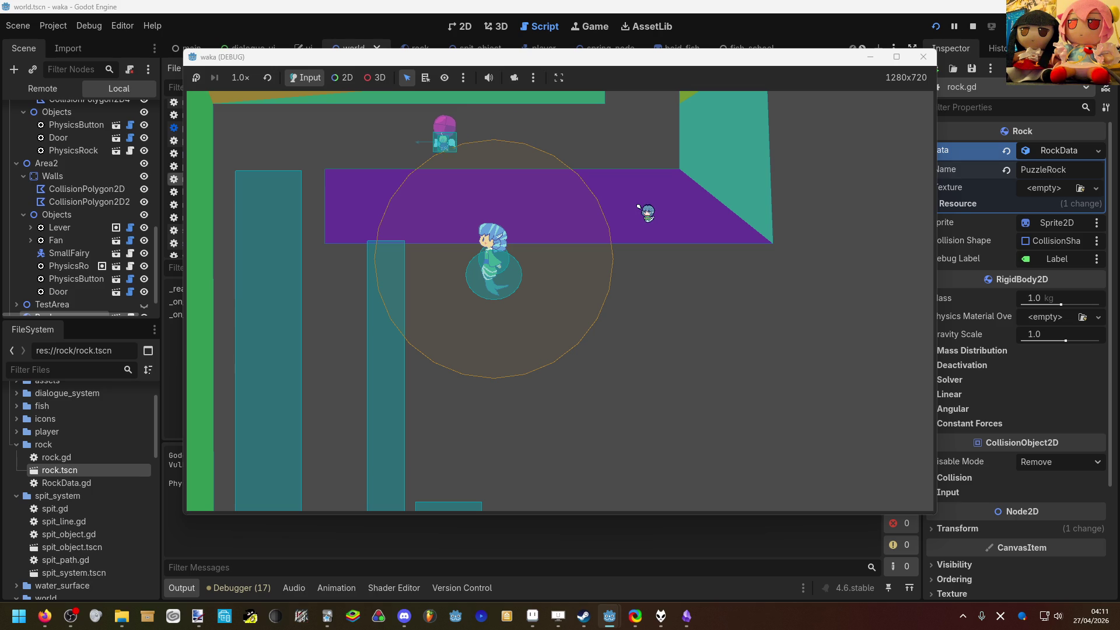
pyautogui.press('Down')
pyautogui.press('Right')
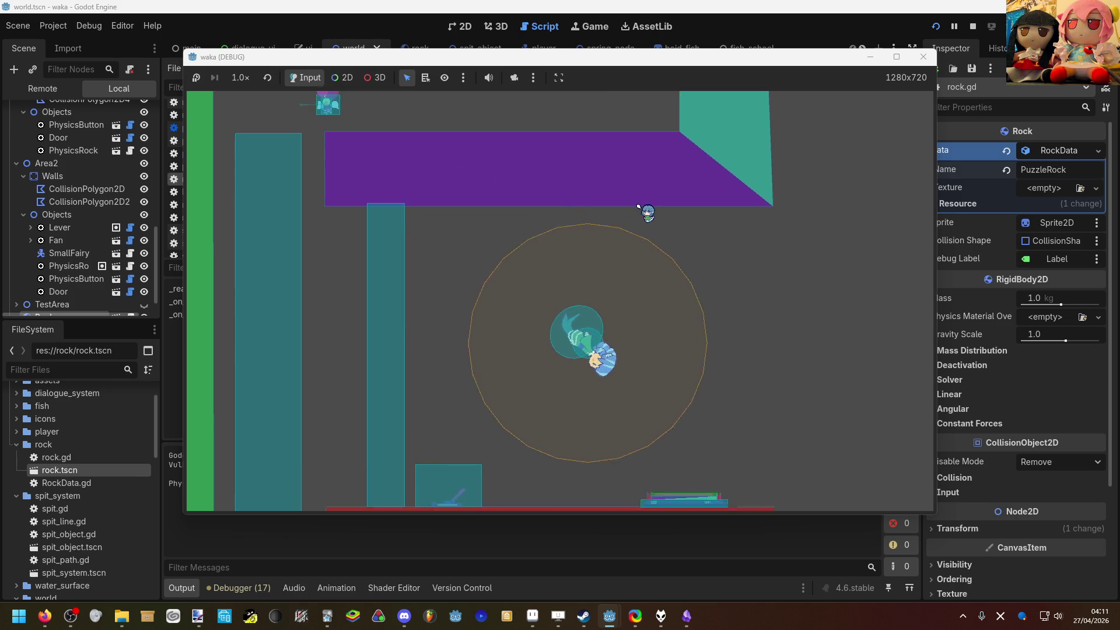
pyautogui.press('Left')
pyautogui.press('Right')
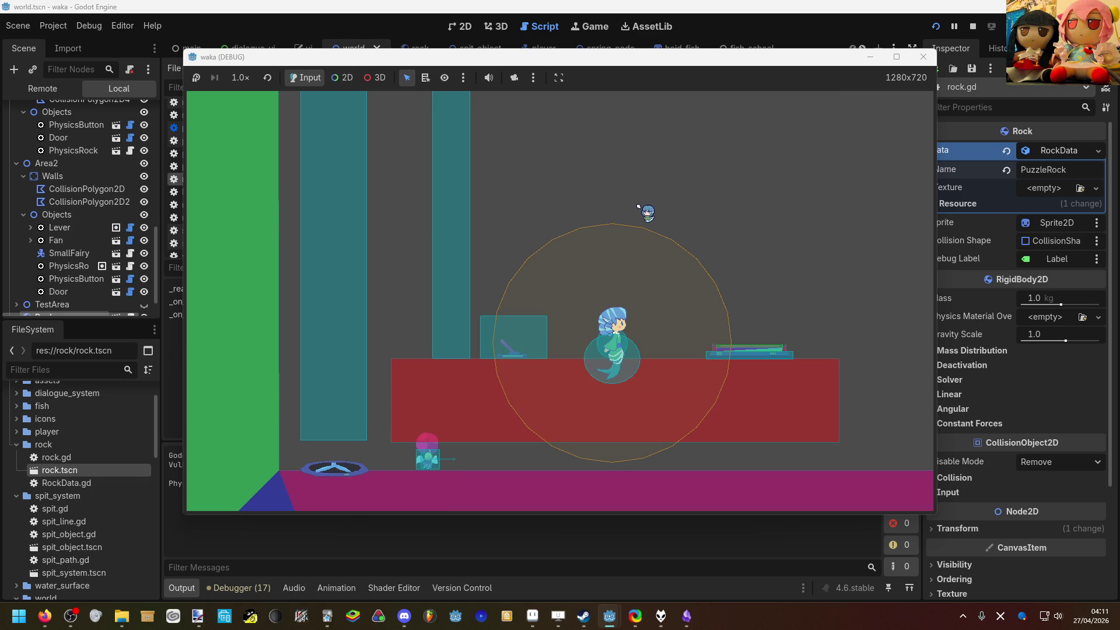
# Step: Test collisions around the purple ceiling, red platform and yellow wall by swimming across them
pyautogui.press('Up')
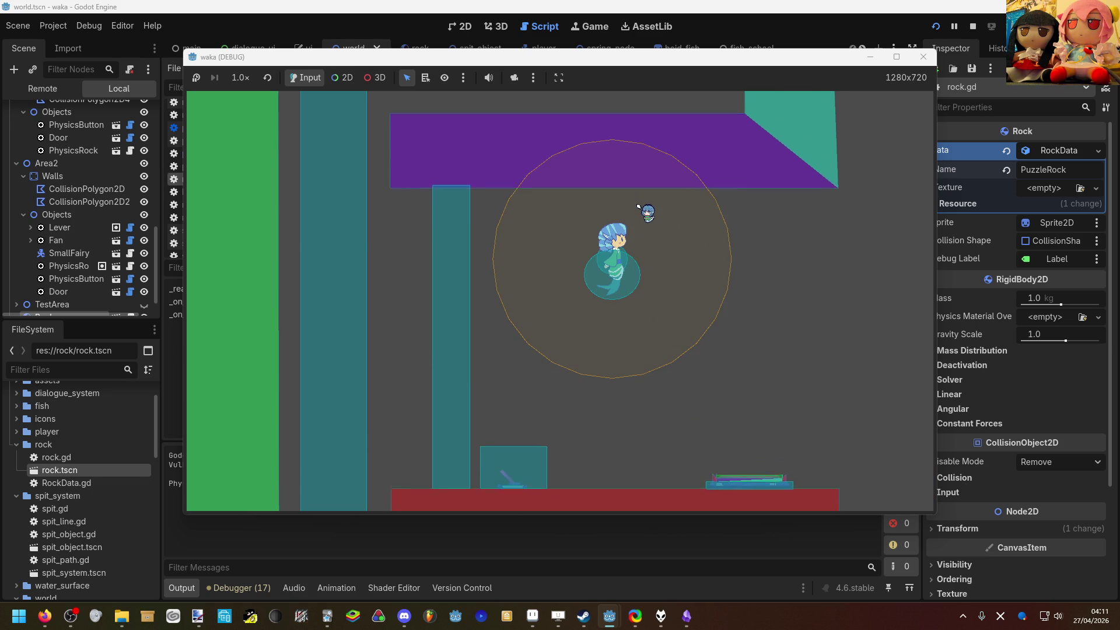
pyautogui.press('Down')
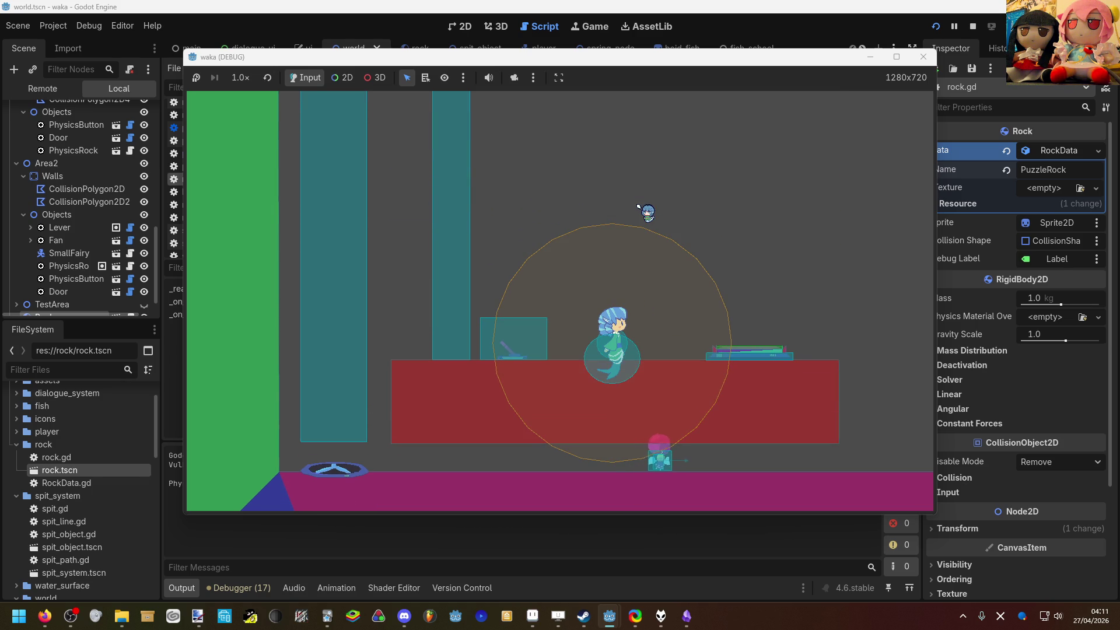
pyautogui.press('Right')
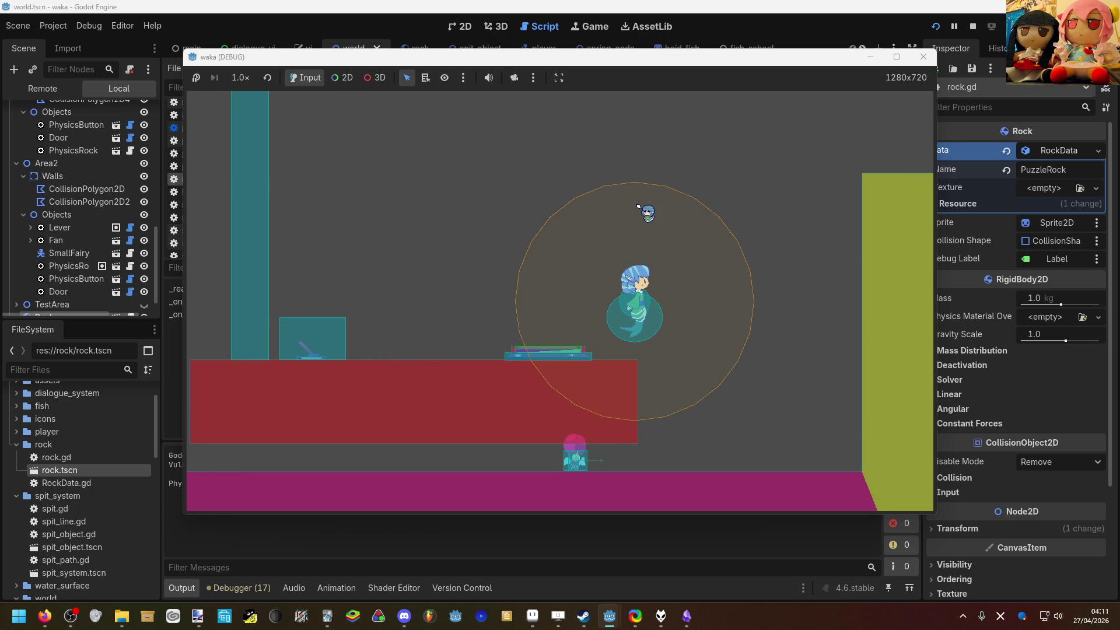
pyautogui.press('Down')
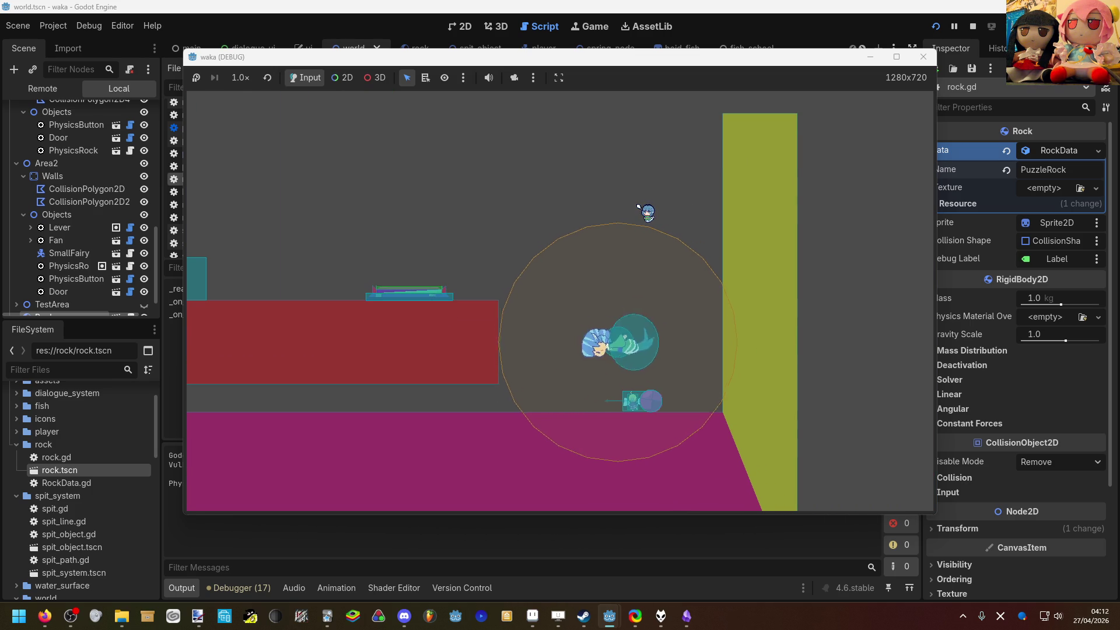
pyautogui.press('Left')
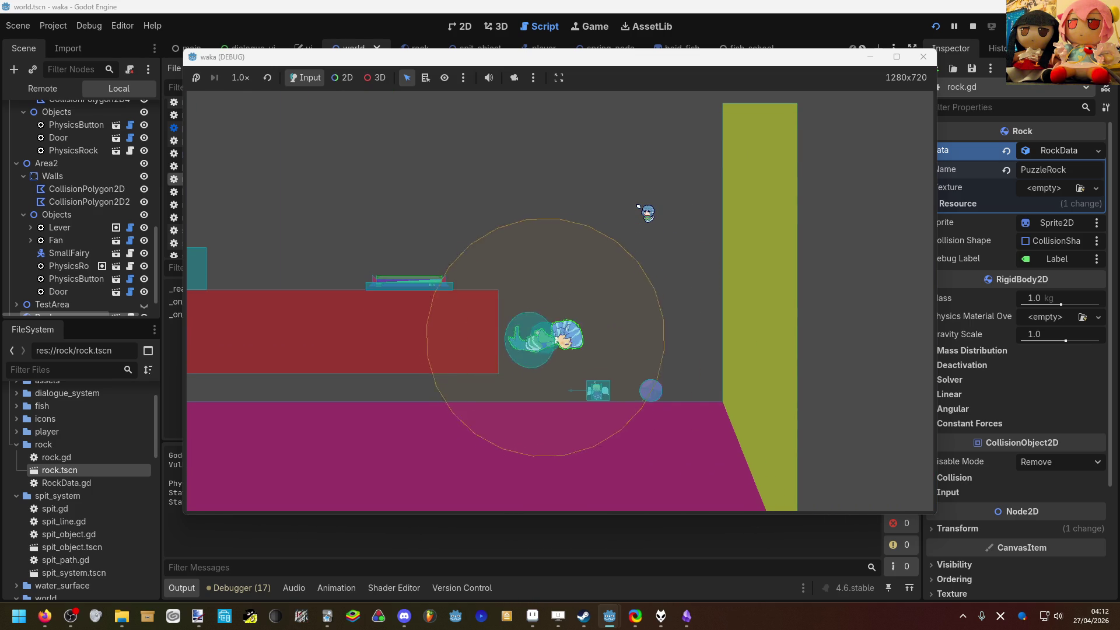
pyautogui.press('Right')
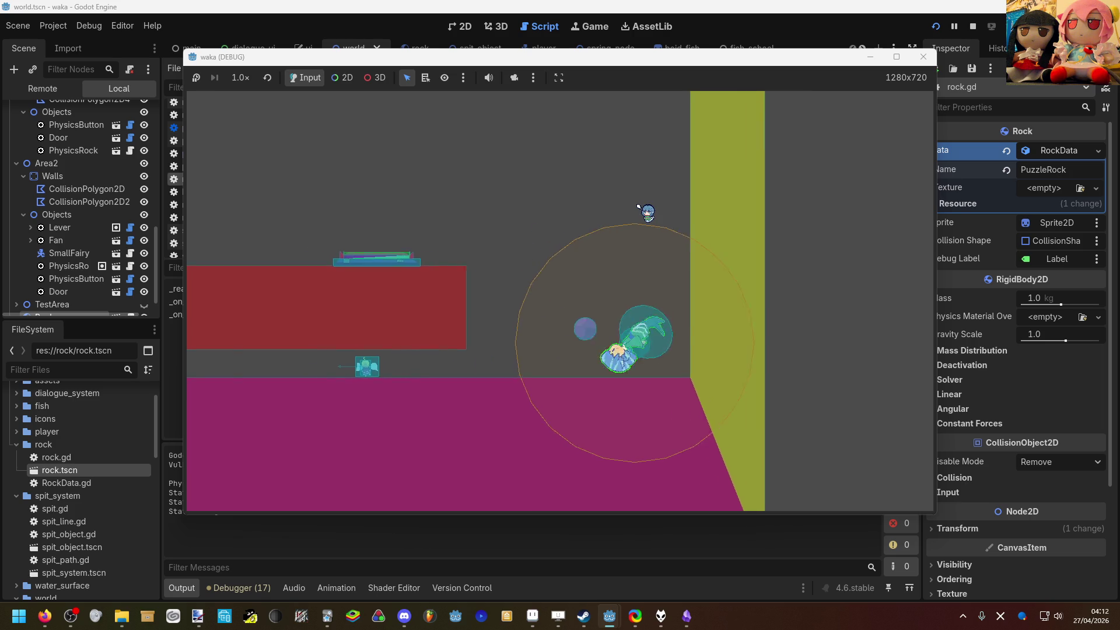
pyautogui.press('Left')
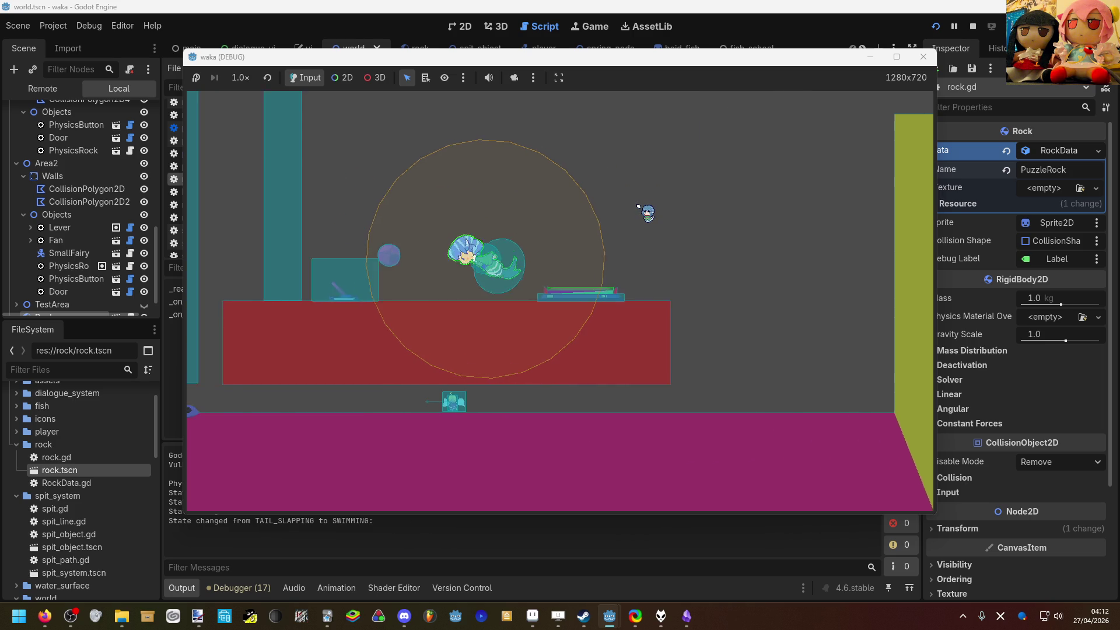
pyautogui.press('Up')
pyautogui.press('Right')
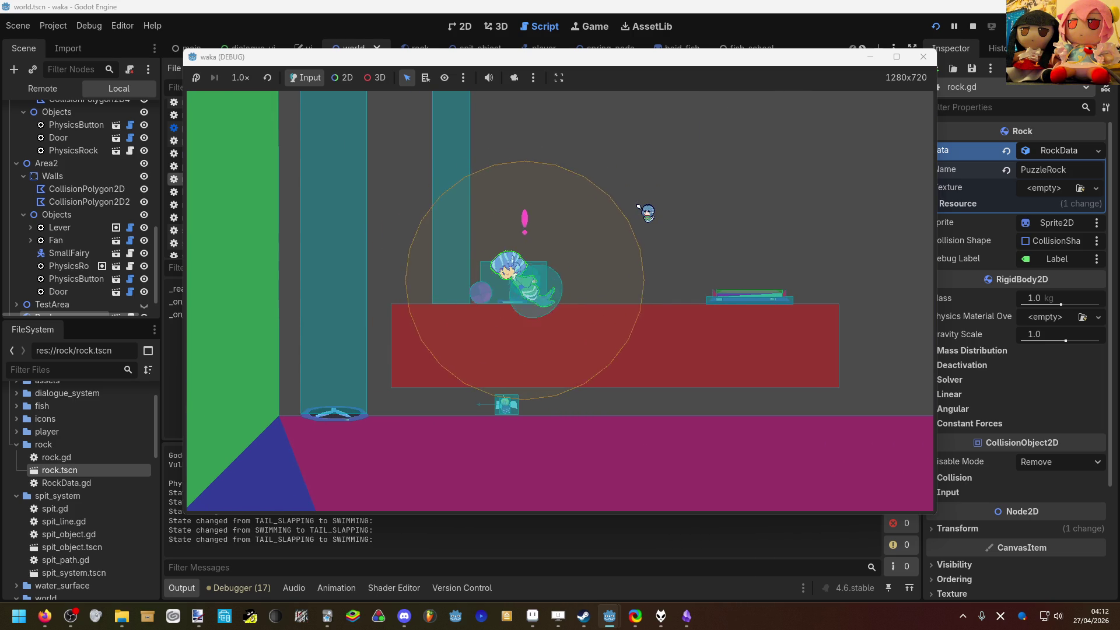
pyautogui.press('Right')
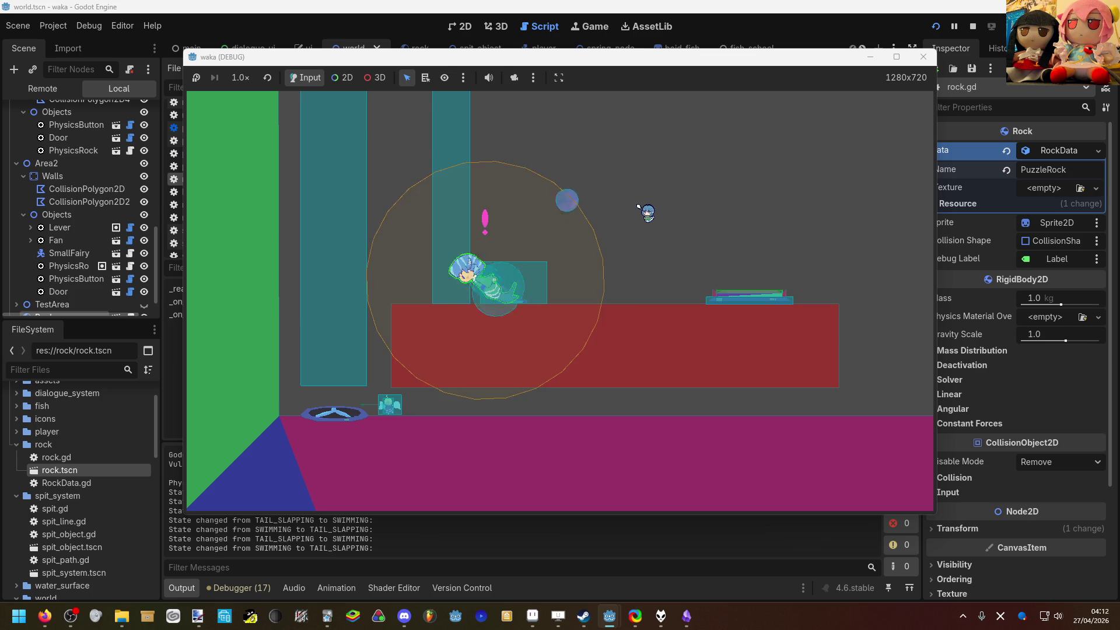
pyautogui.press('Right')
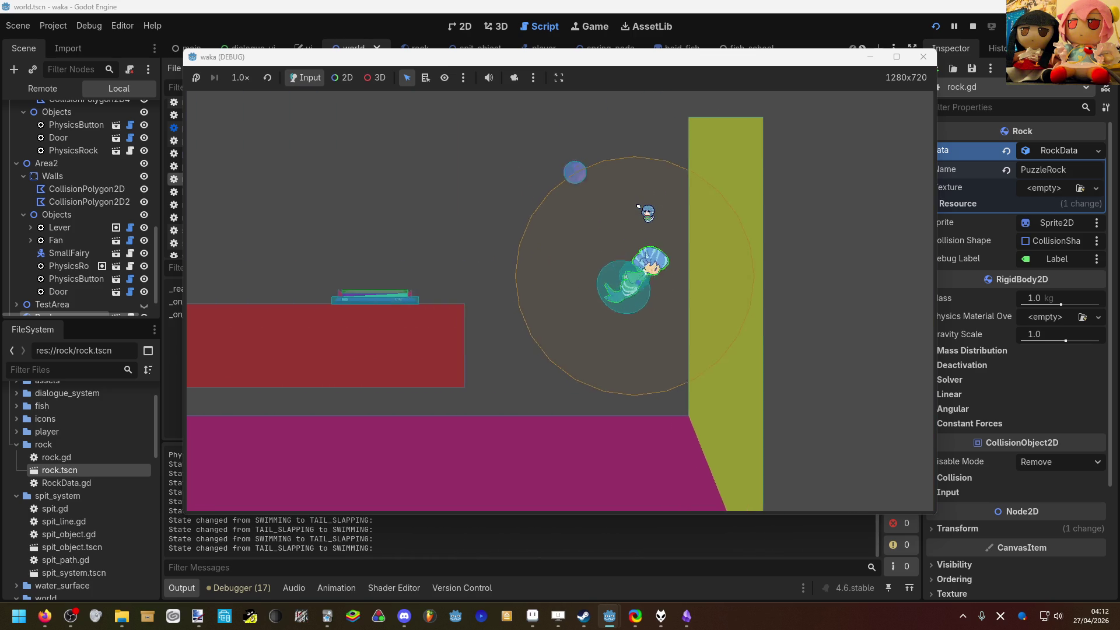
pyautogui.press('Right')
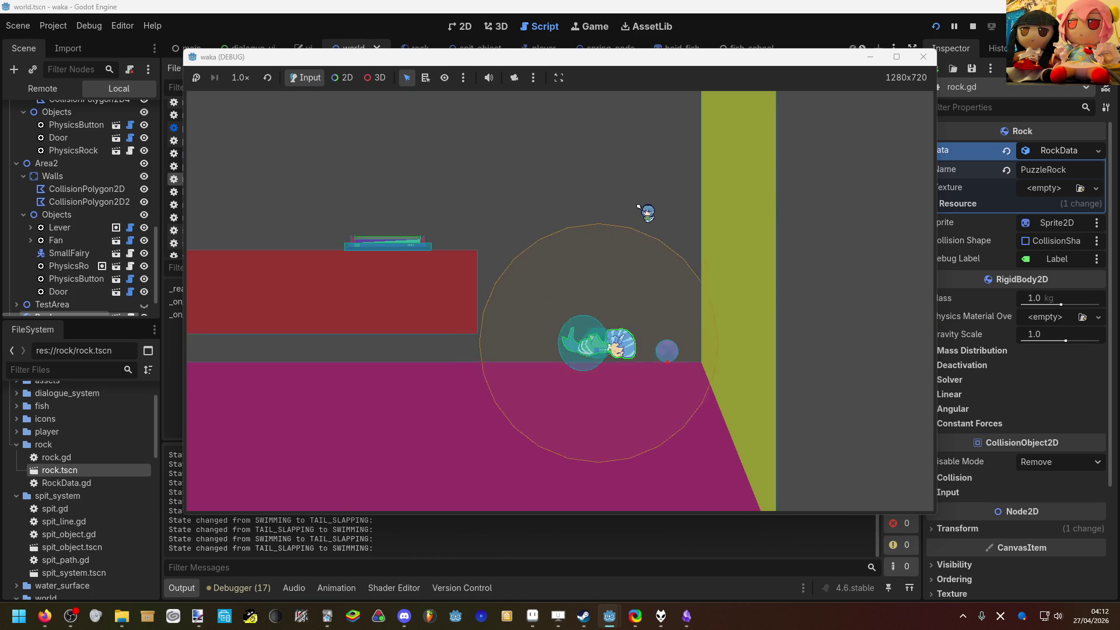
pyautogui.press('Left')
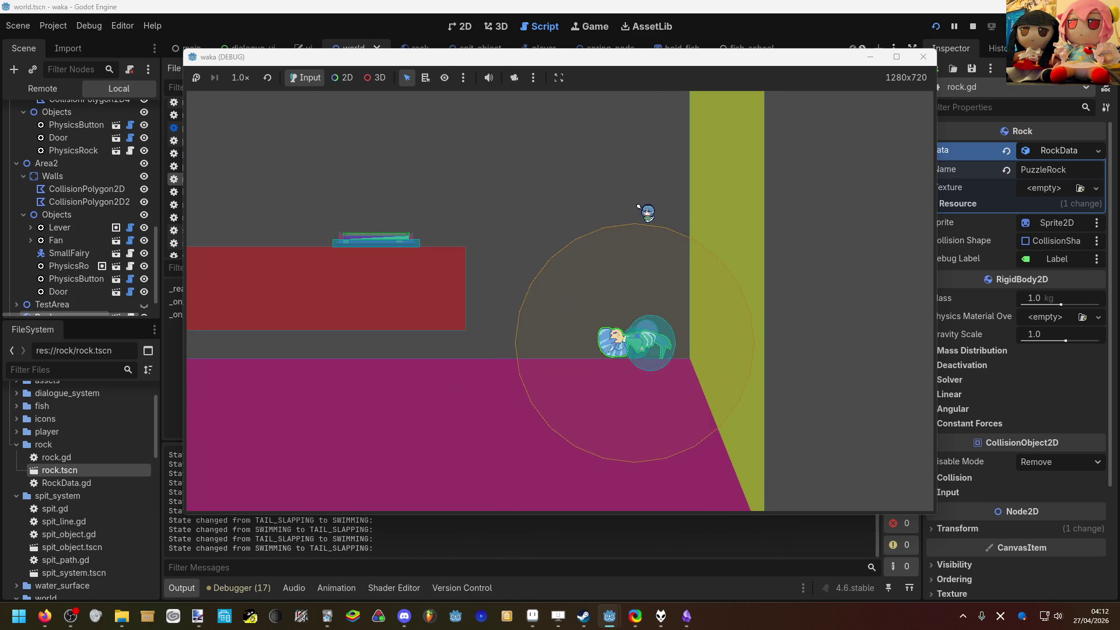
pyautogui.press('Left')
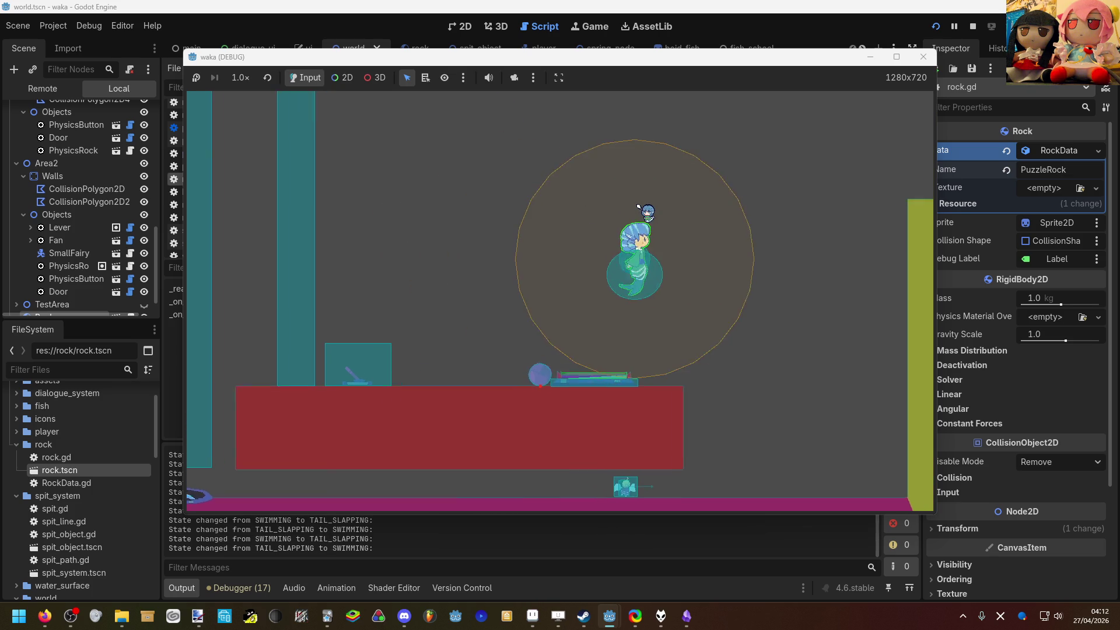
pyautogui.press('Left')
pyautogui.press('Right')
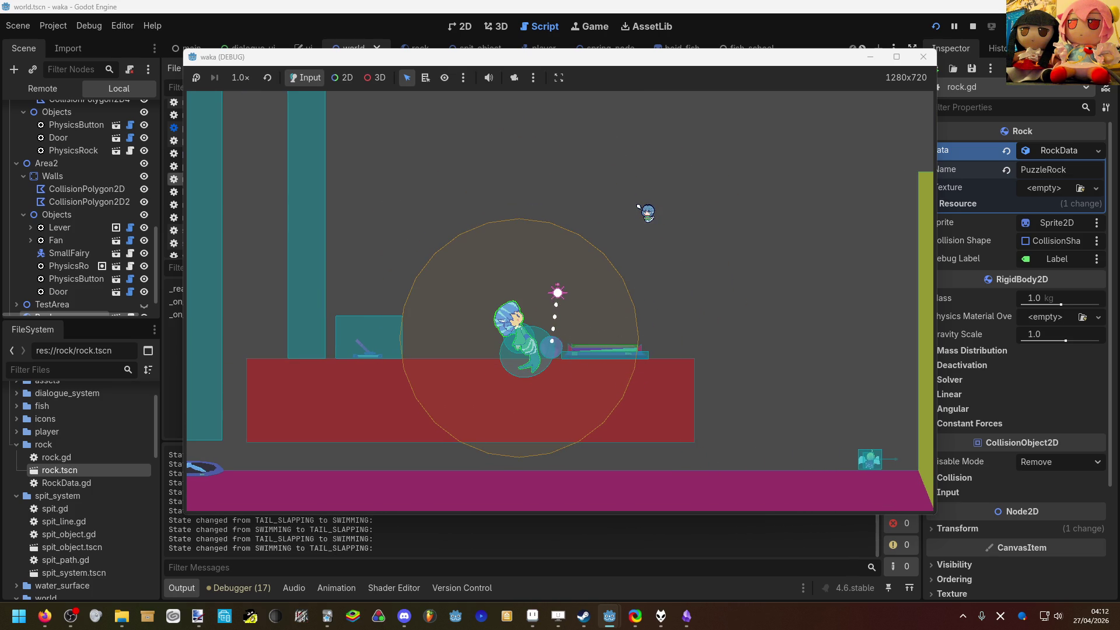
pyautogui.press('Left')
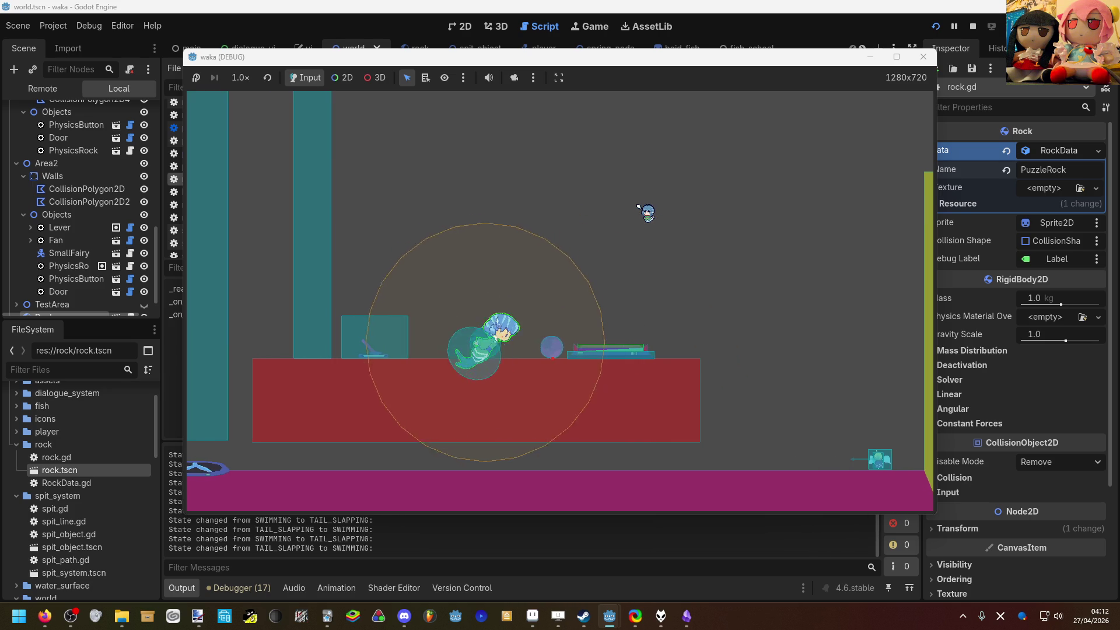
pyautogui.press('Right')
pyautogui.press('Right')
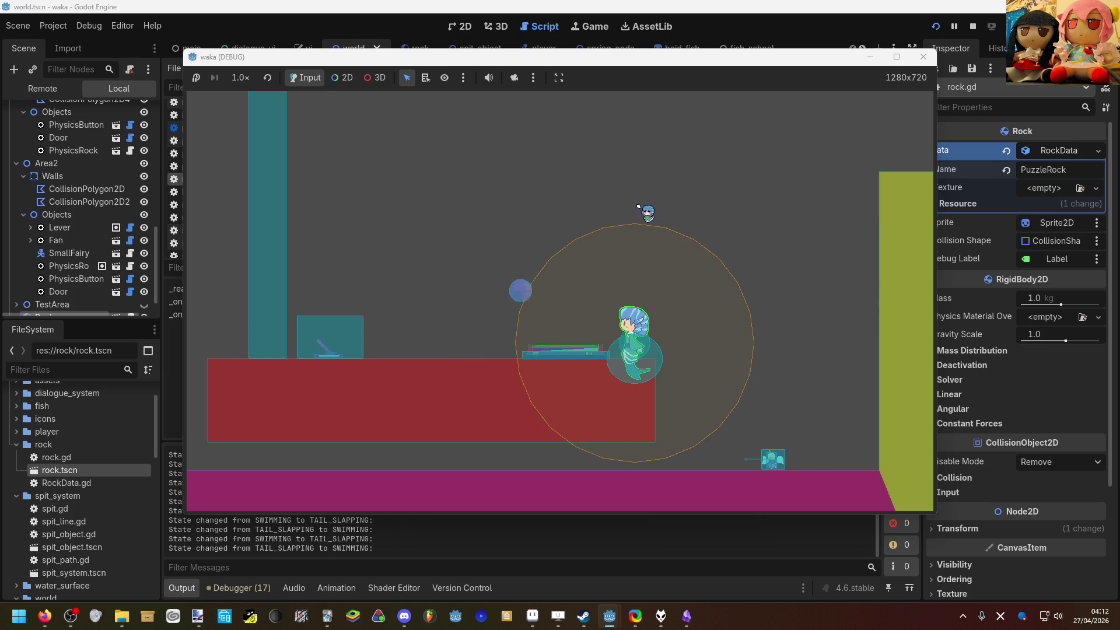
# Step: Swim up the left shaft toward the PuzzleRock ledge, then across the room between the walls
pyautogui.press('Up')
pyautogui.press('Left')
pyautogui.press('Left')
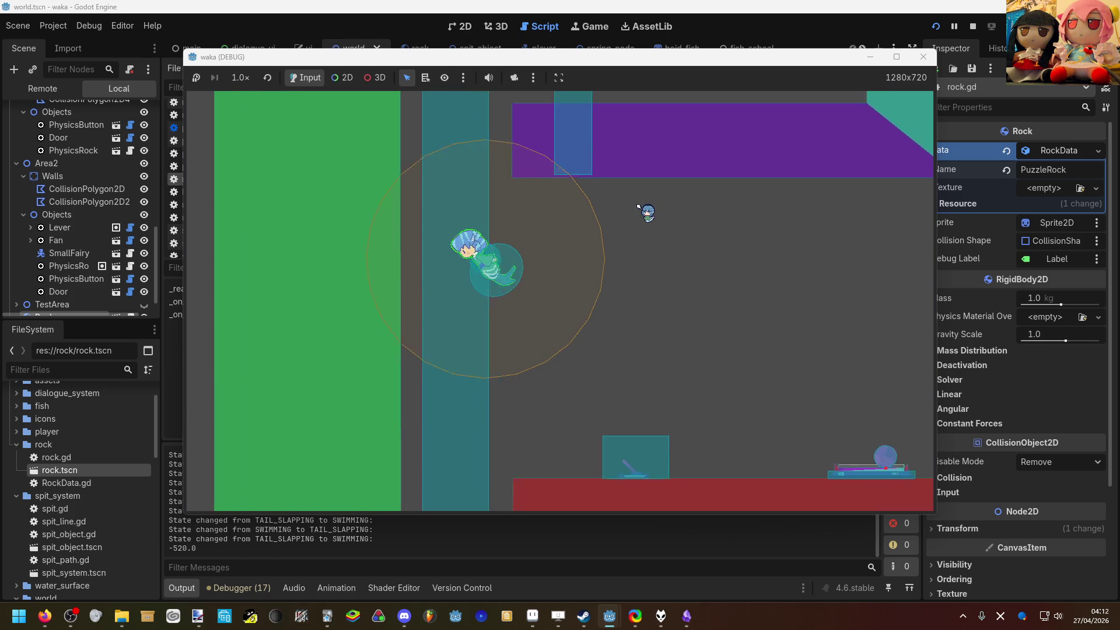
pyautogui.press('Right')
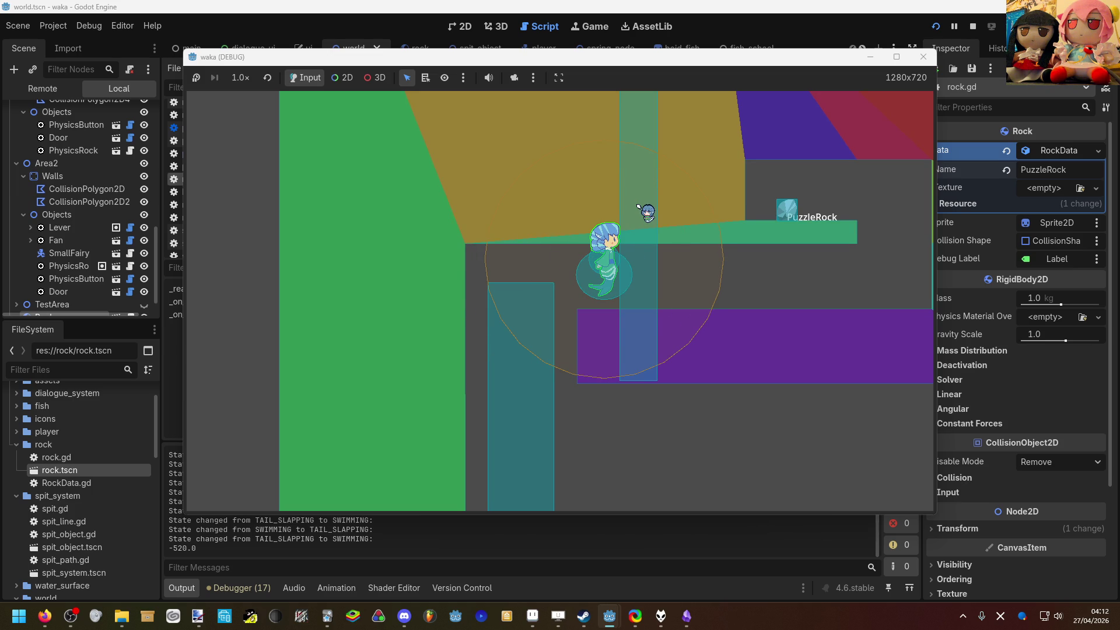
pyautogui.press('Down')
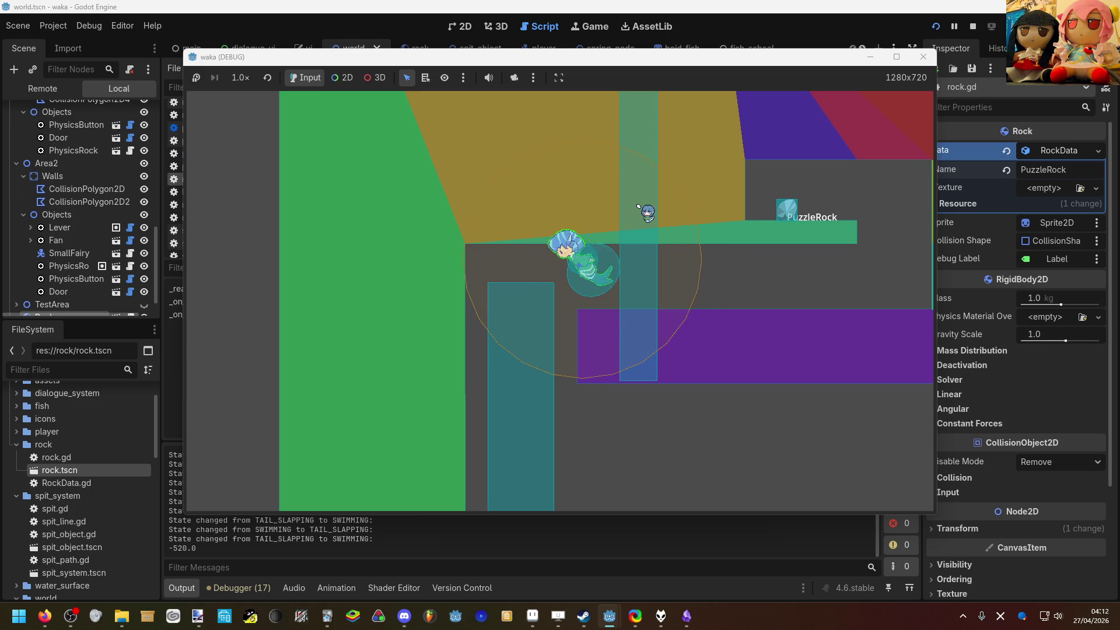
pyautogui.press('Left')
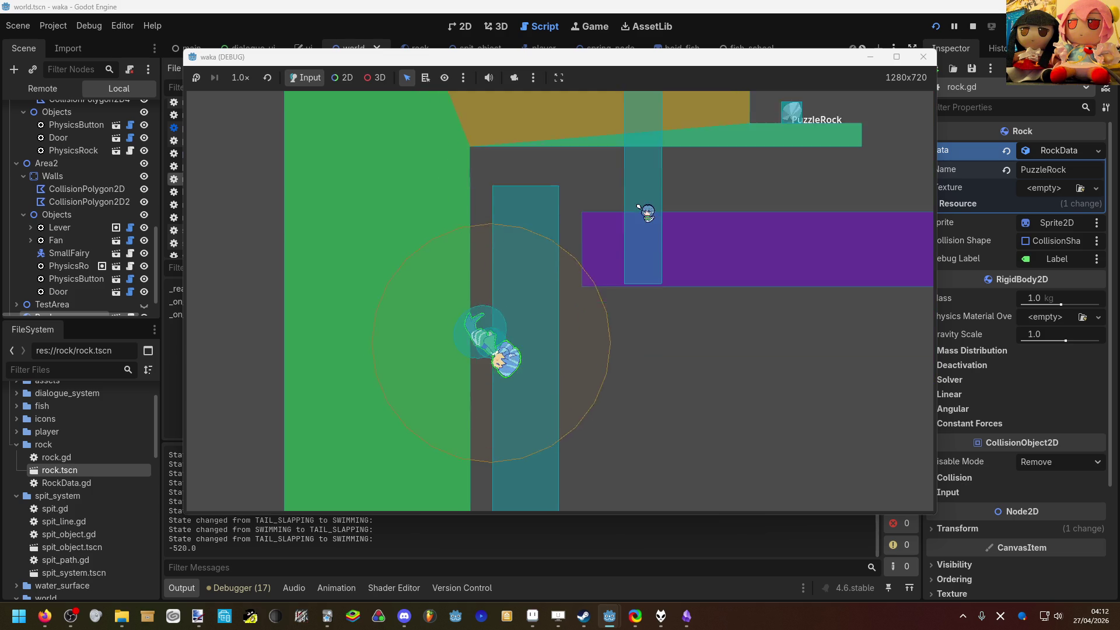
pyautogui.press('Right')
pyautogui.press('Left')
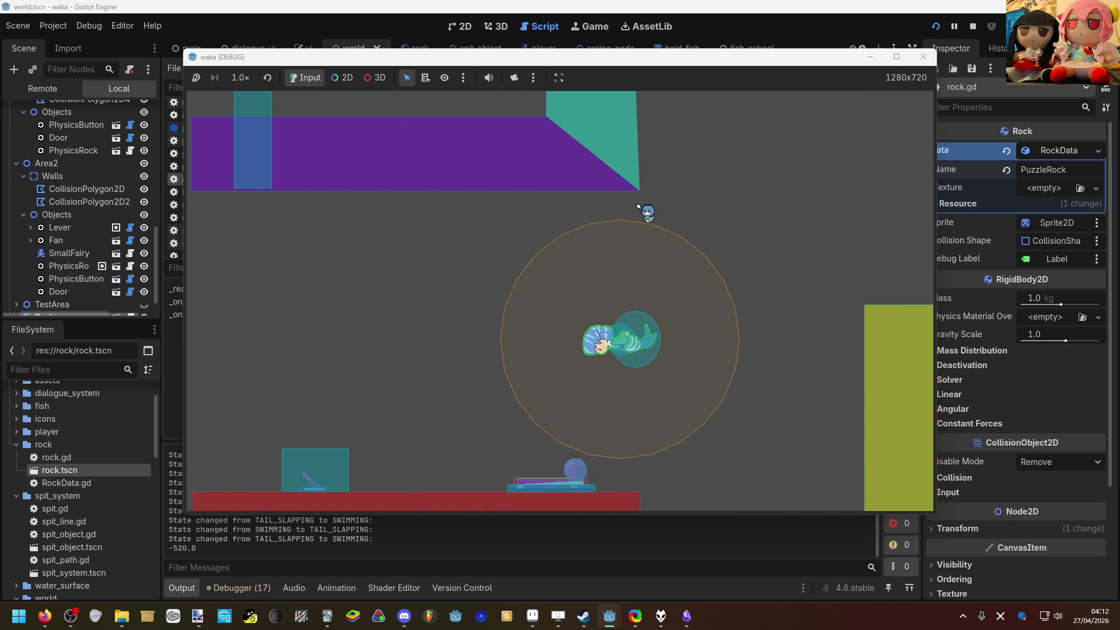
pyautogui.press('Up')
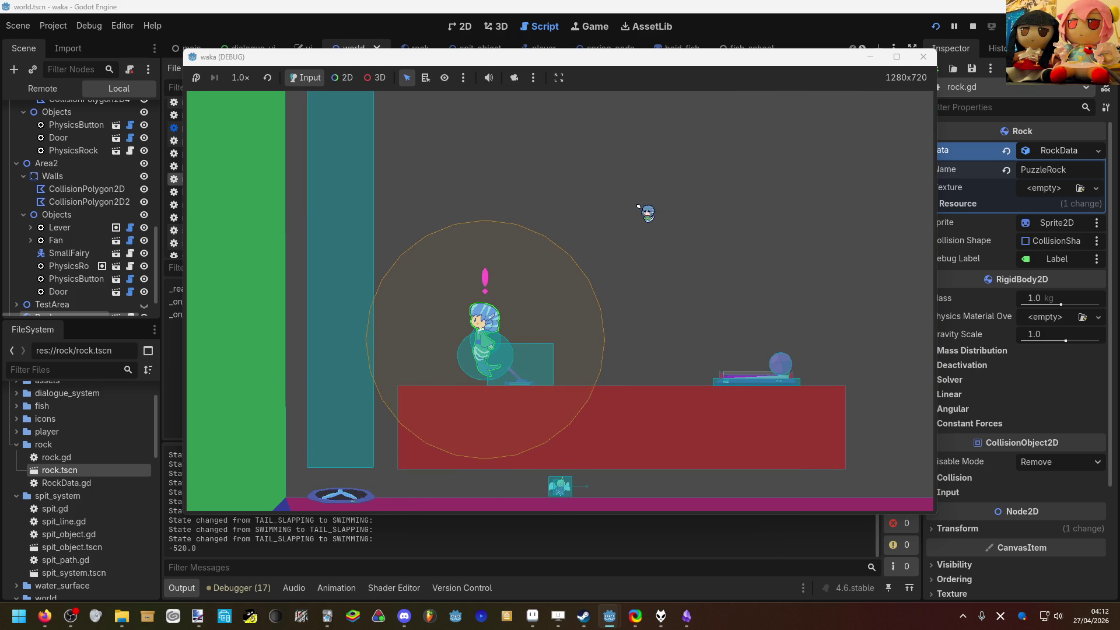
pyautogui.press('Up')
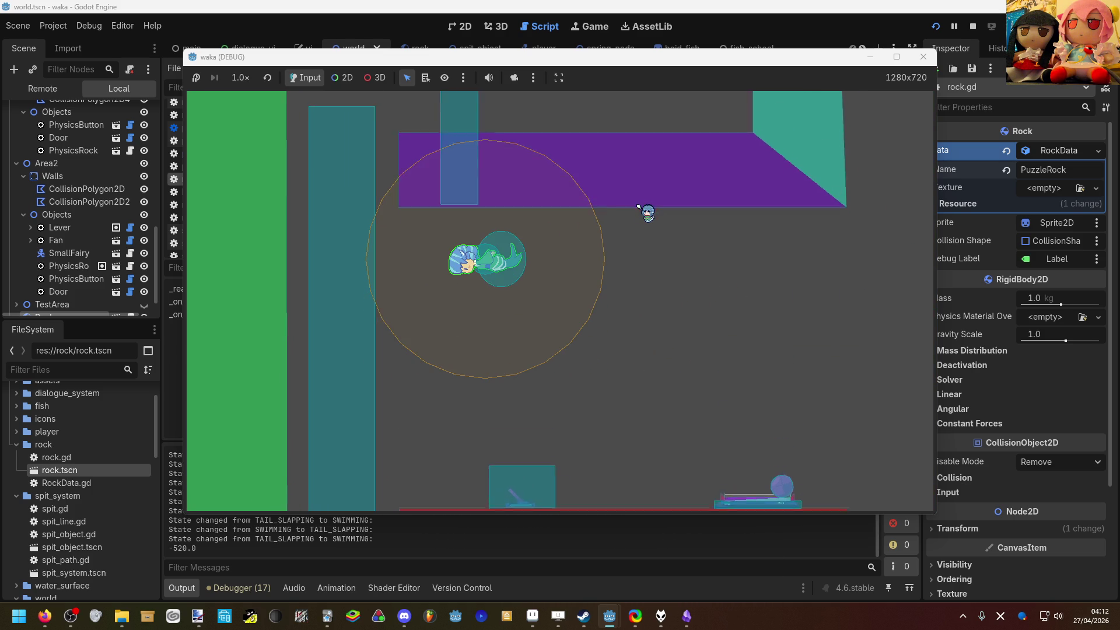
pyautogui.press('Up')
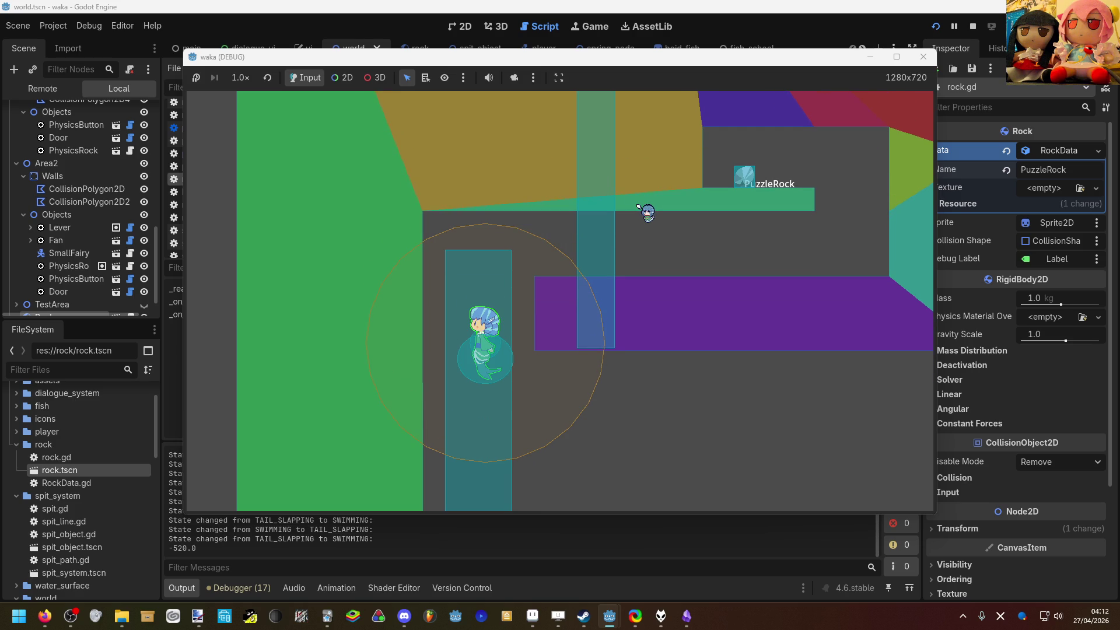
pyautogui.press('Down')
pyautogui.press('Right')
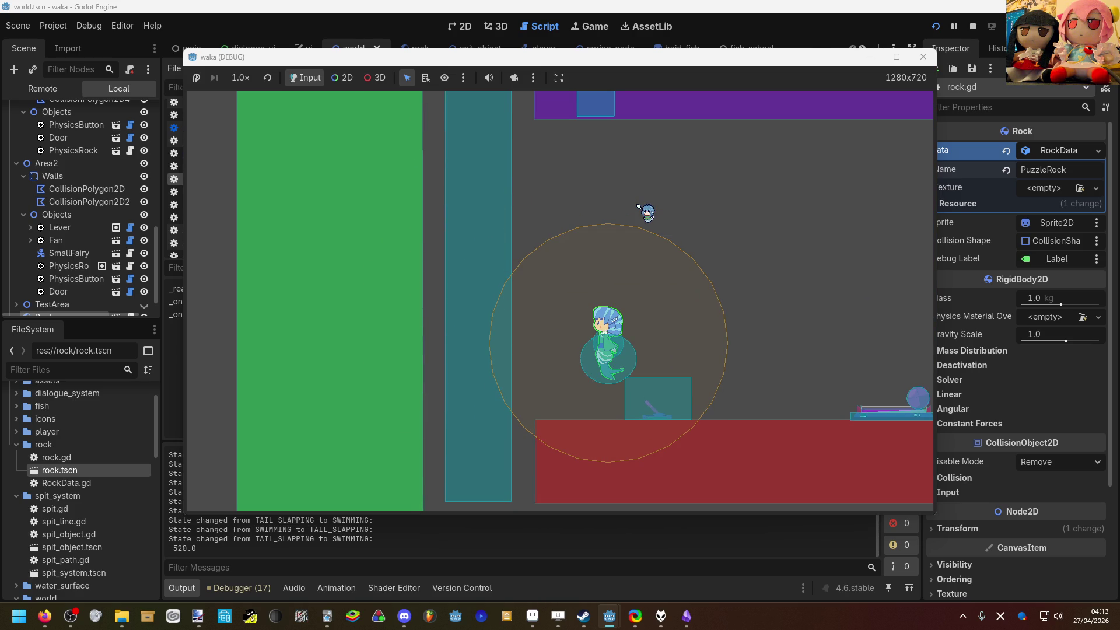
pyautogui.press('Right')
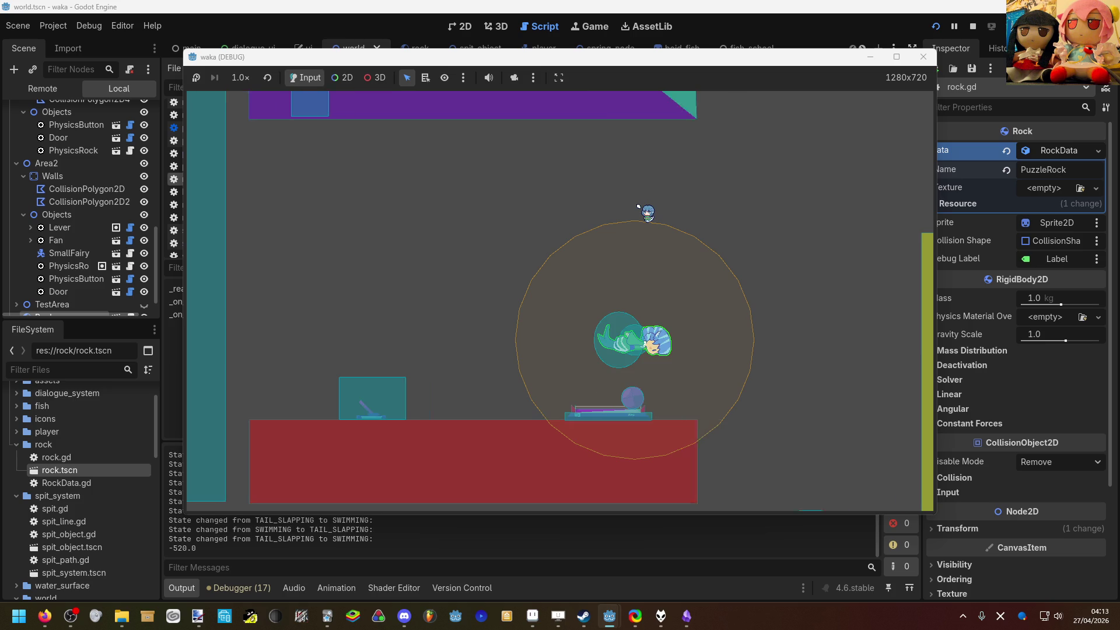
pyautogui.press('Left')
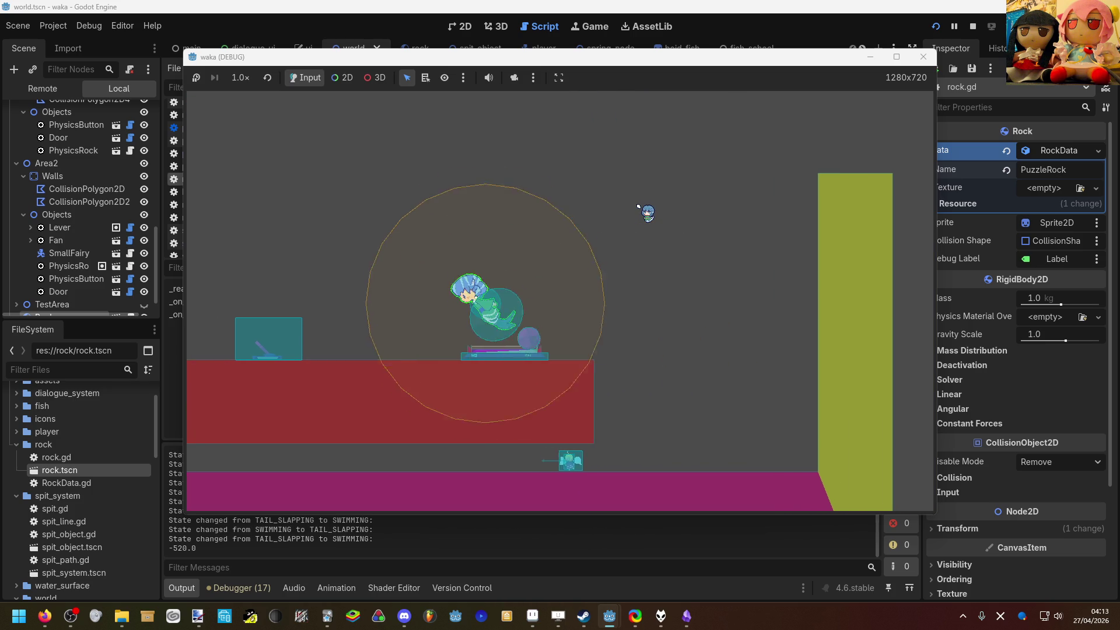
pyautogui.press('Up')
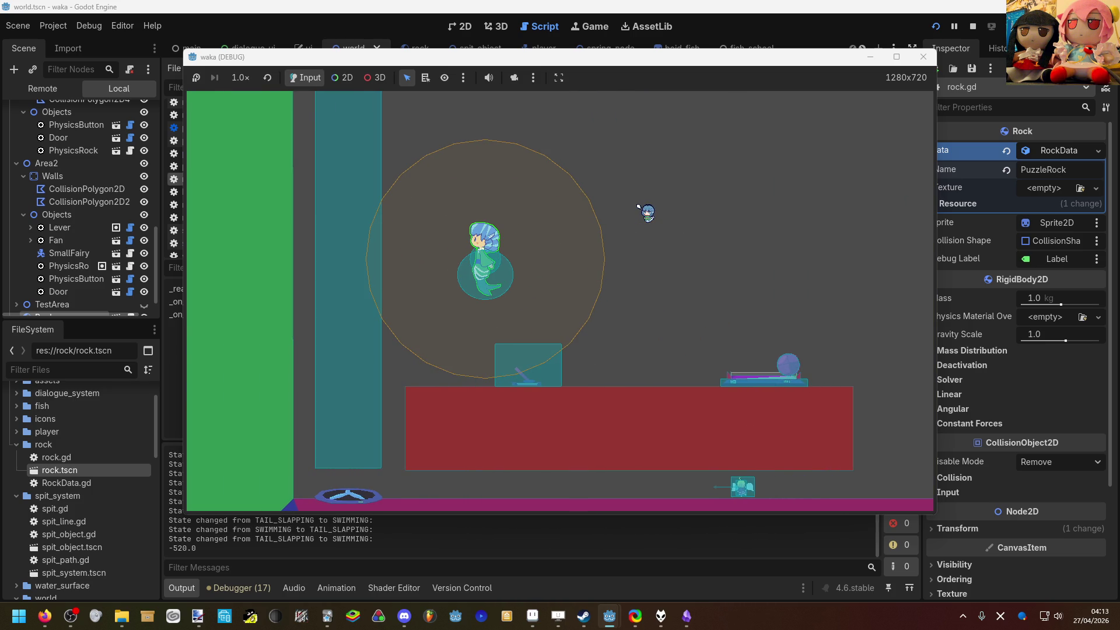
pyautogui.press('Up')
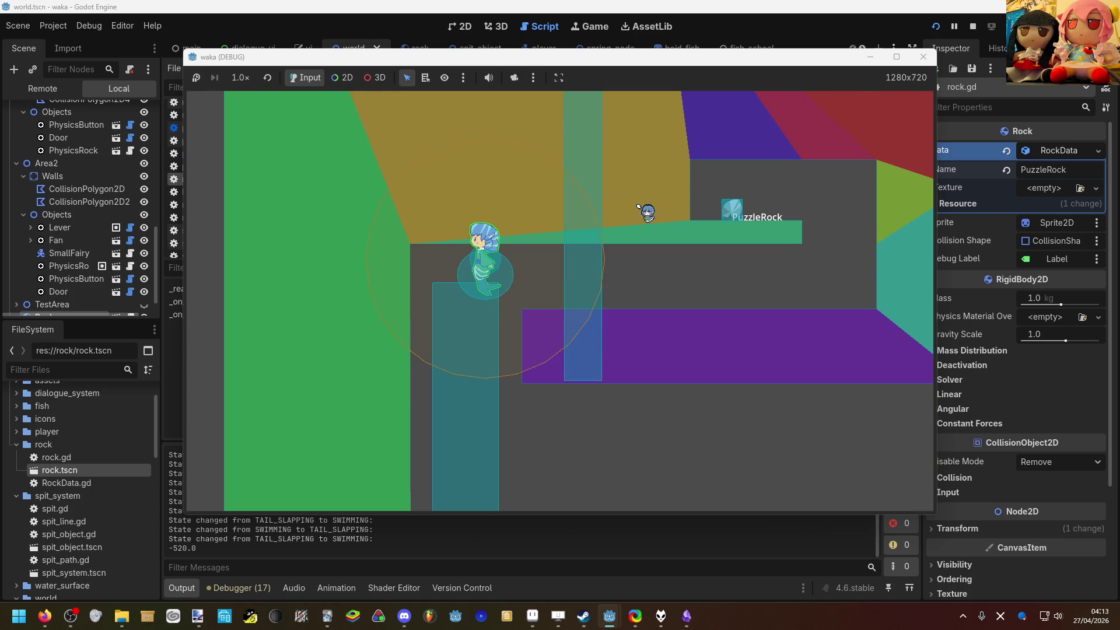
# Step: Dive along the shaft testing the lower wall collisions, then stop the game and return to 2D
pyautogui.press('Down')
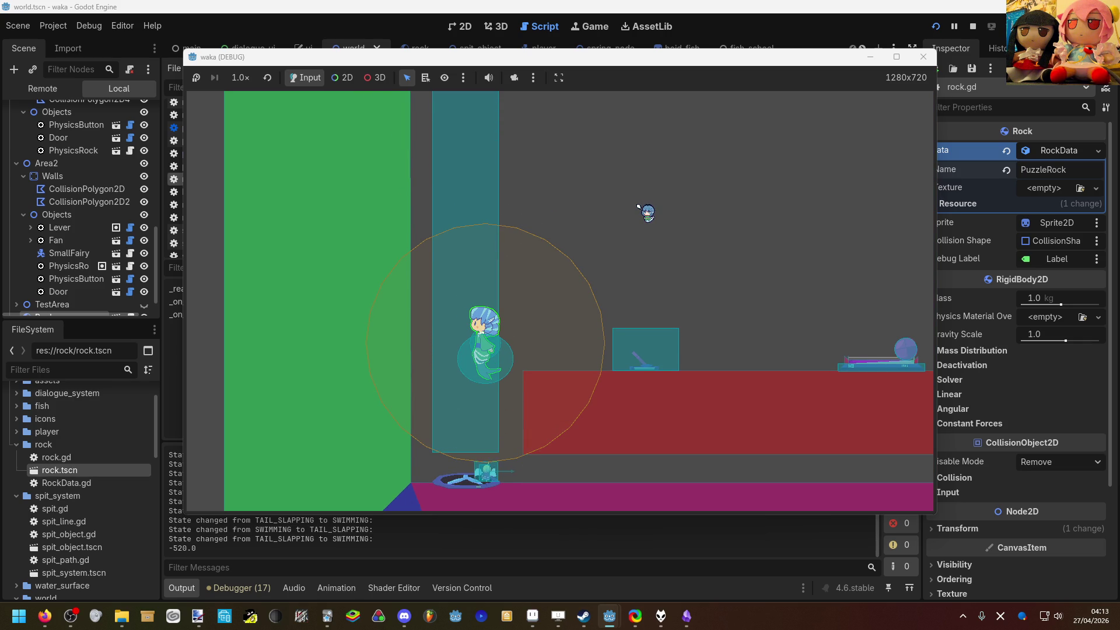
pyautogui.press('Up')
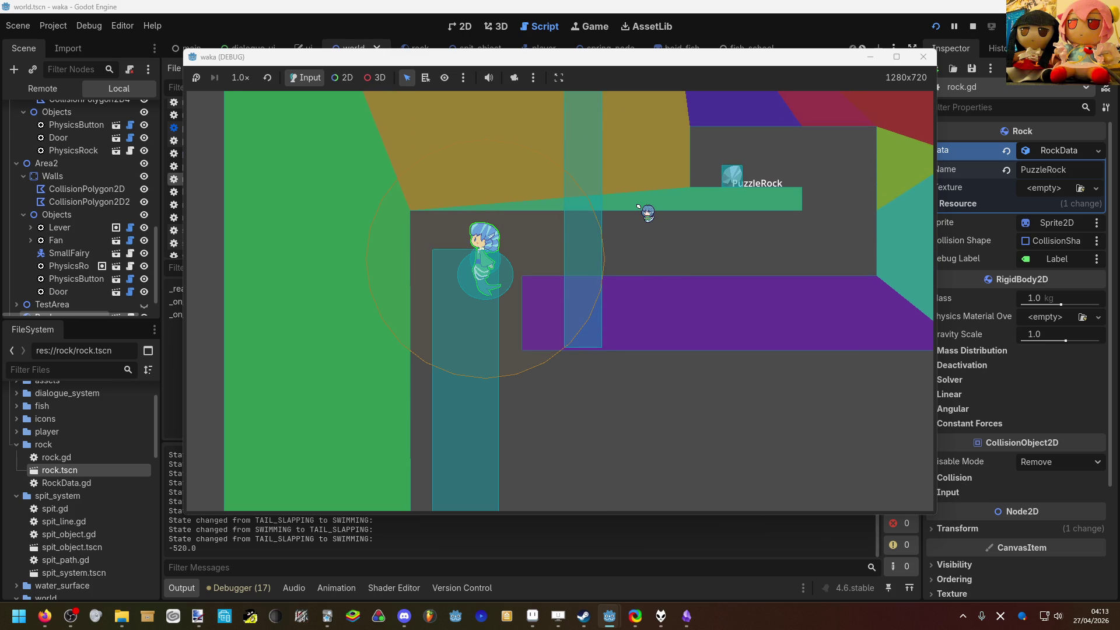
pyautogui.press('Right')
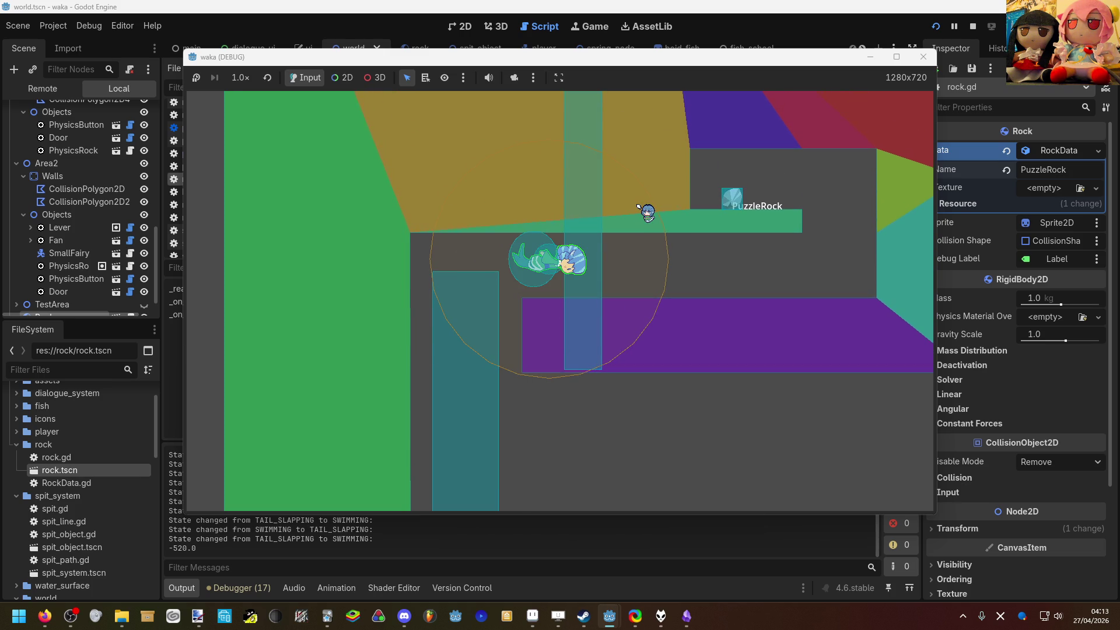
pyautogui.press('Left')
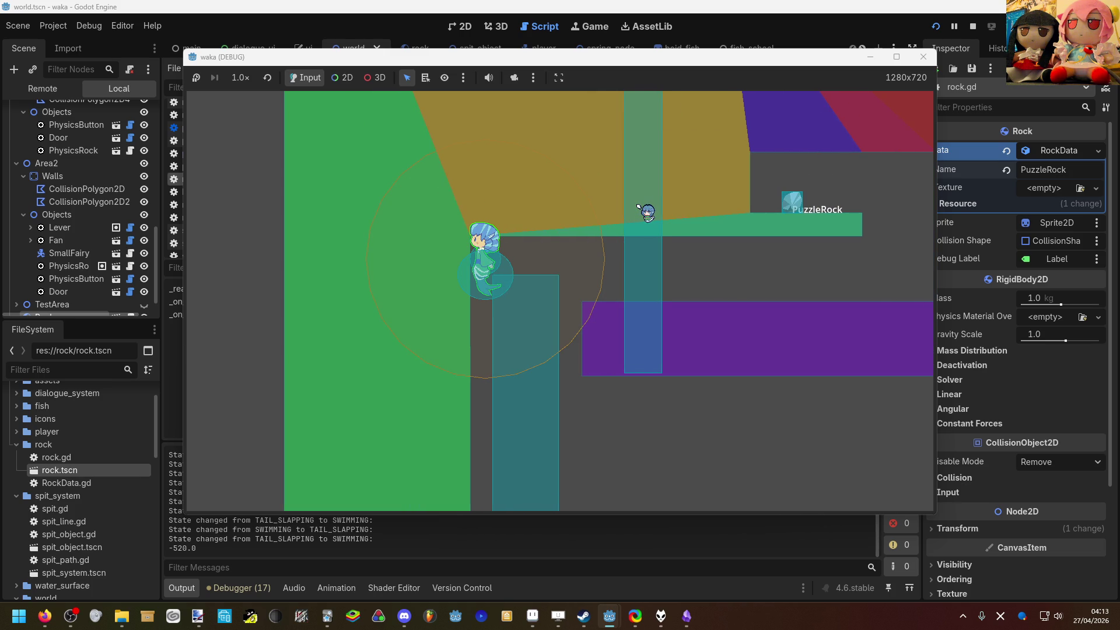
pyautogui.press('Down')
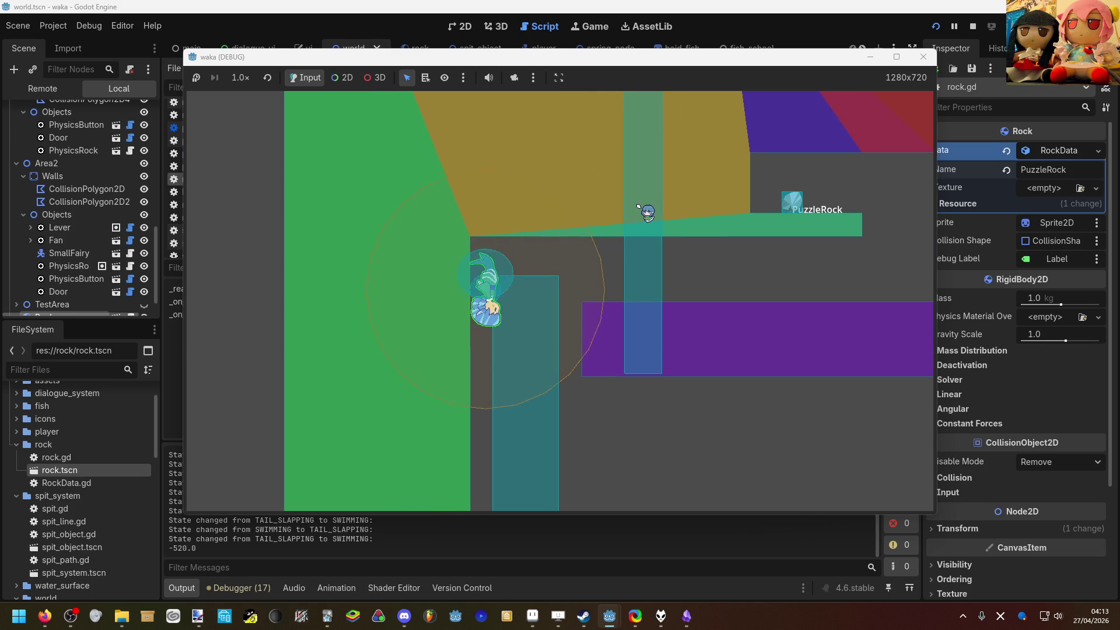
pyautogui.press('Right')
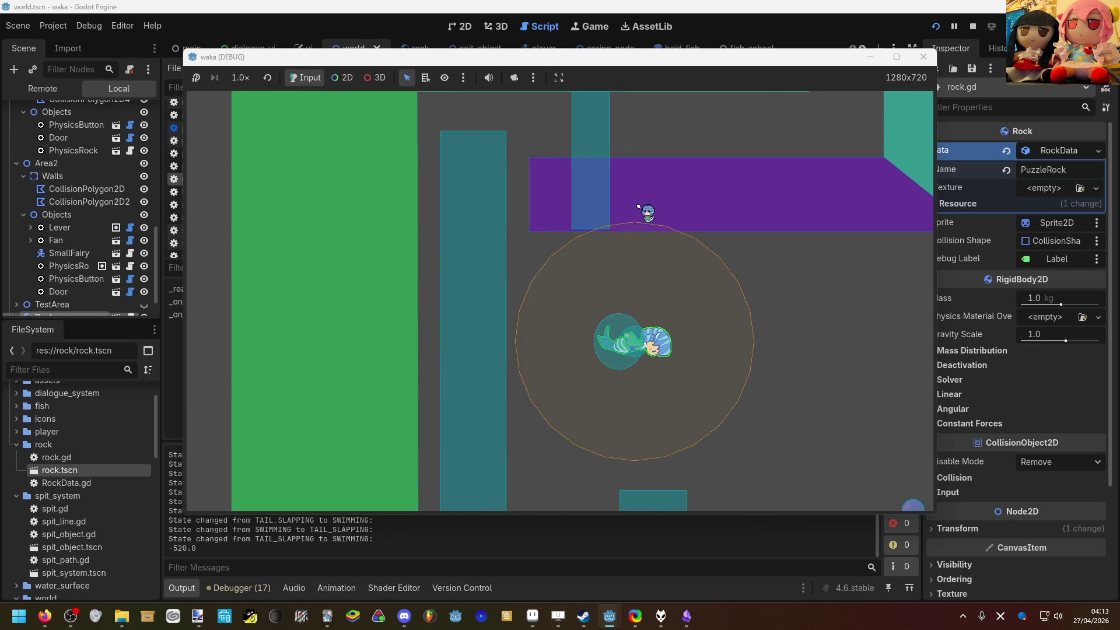
pyautogui.press('Left')
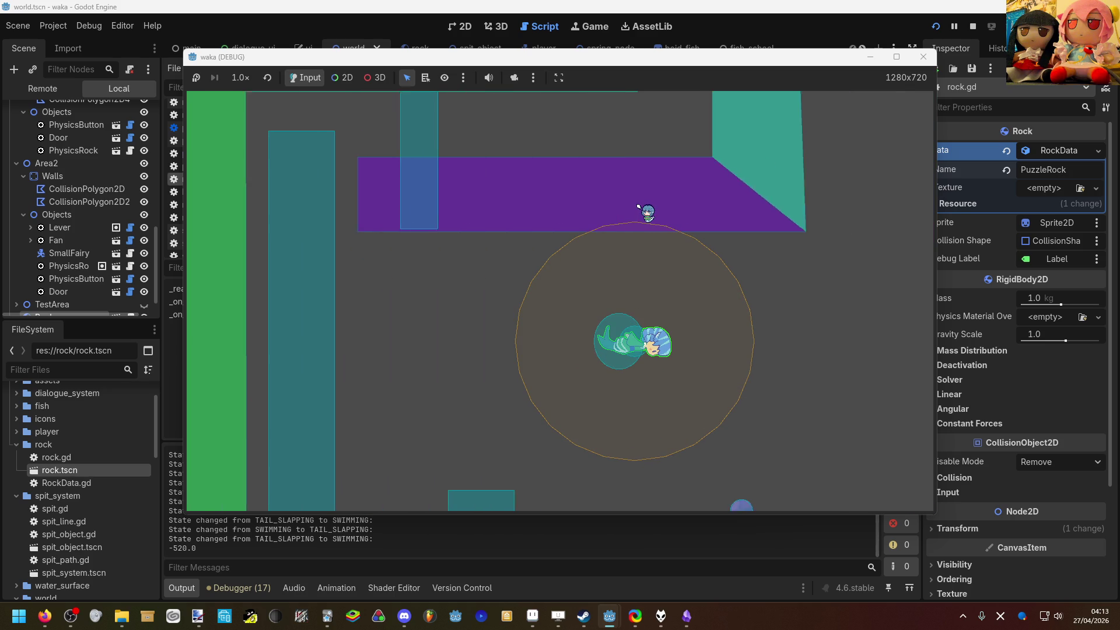
pyautogui.press('Up')
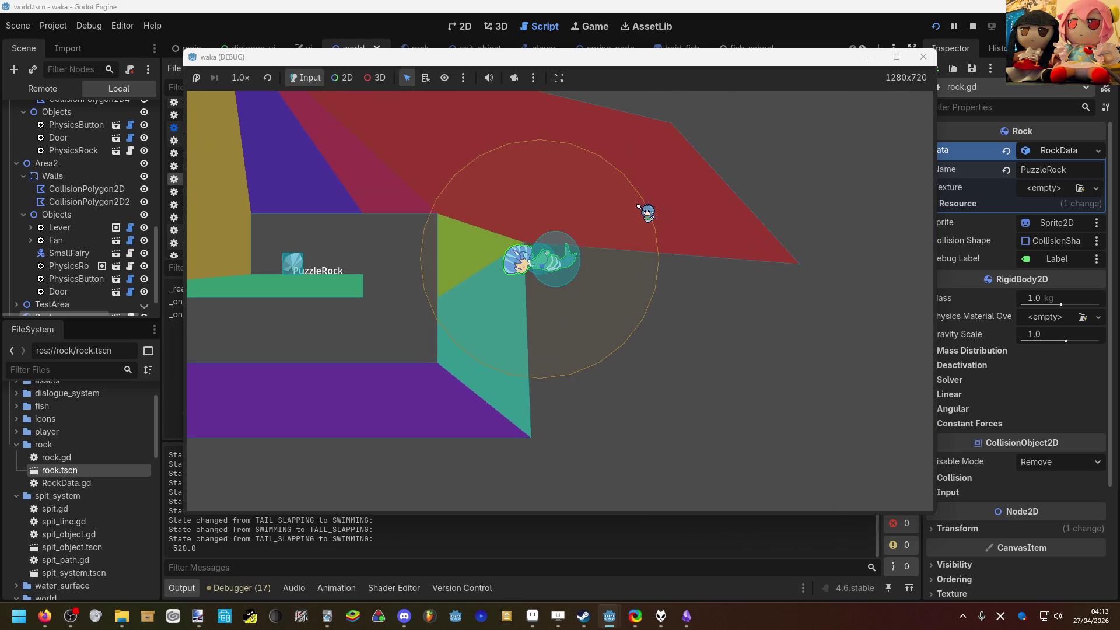
pyautogui.press('Down')
pyautogui.press('Left')
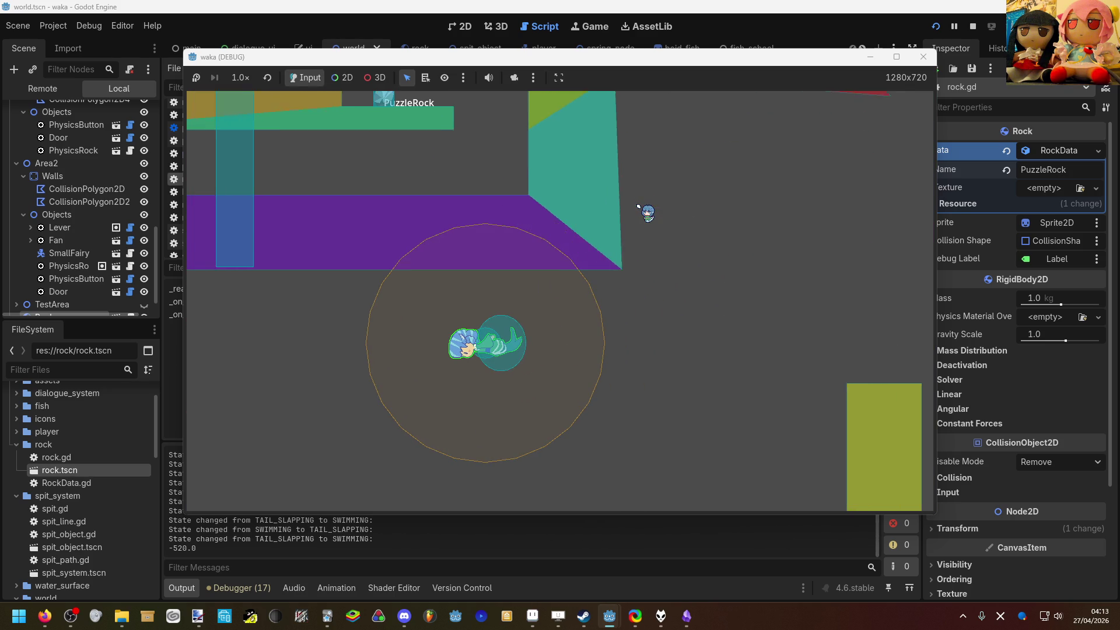
pyautogui.press('Left')
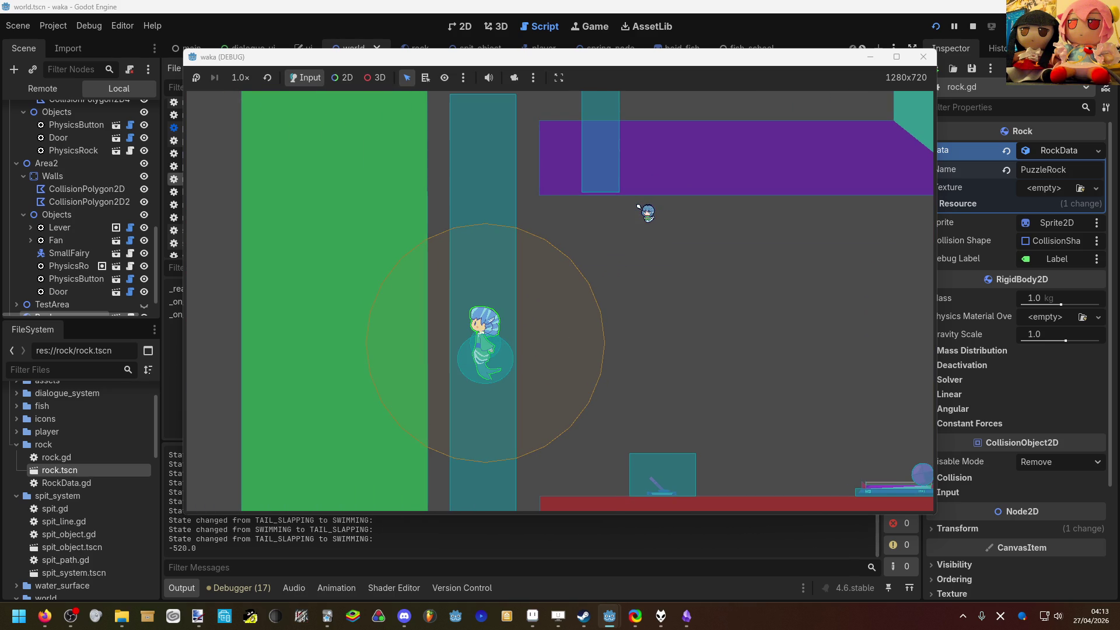
pyautogui.press('F8')
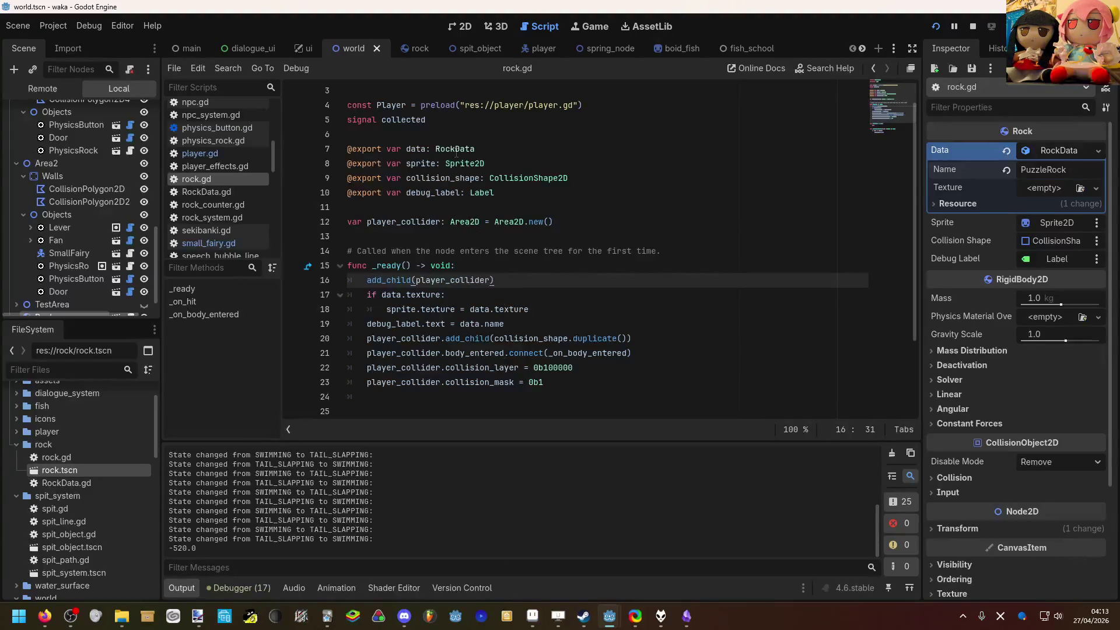
pyautogui.click(461, 26)
# Step: Select the Walls collision polygon, briefly checking the red rectangle one, and zoom around the room
pyautogui.scroll(-3, 302, 305)
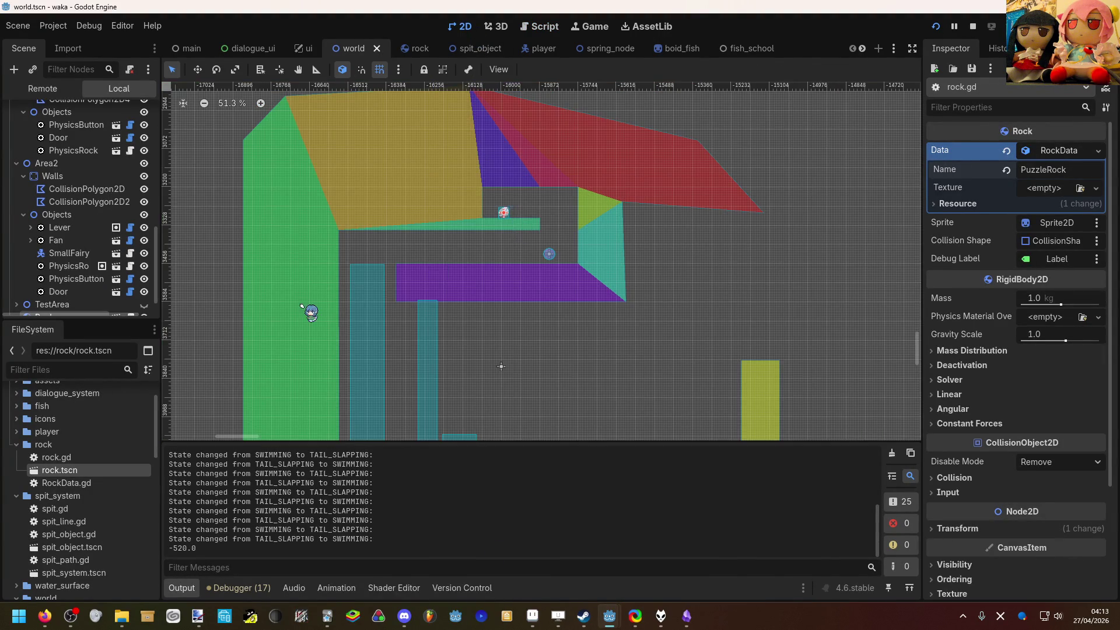
pyautogui.click(302, 305)
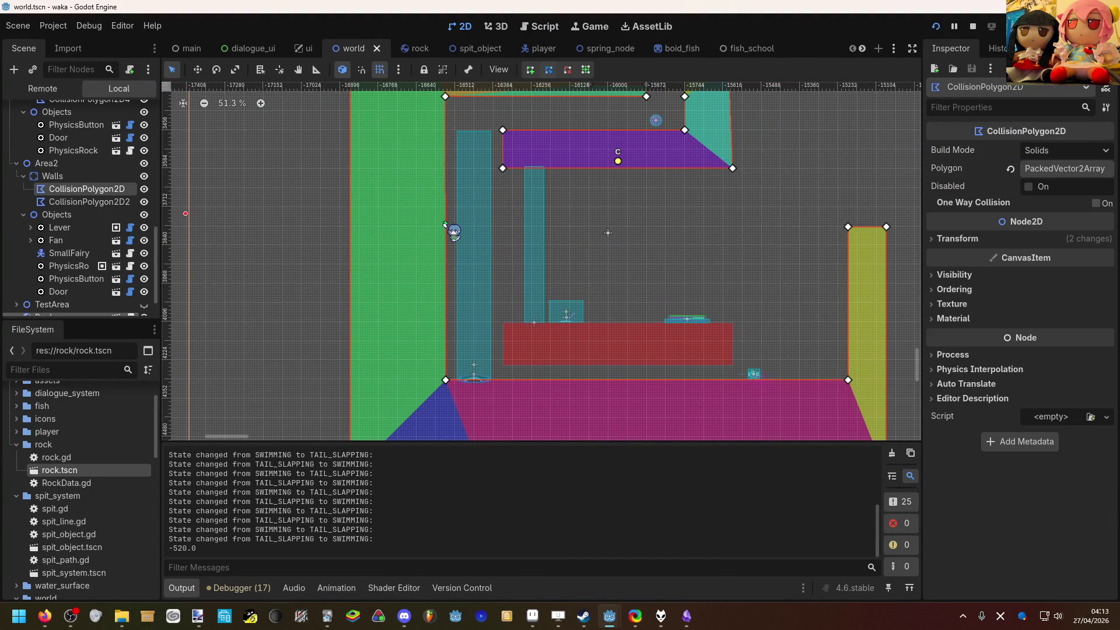
pyautogui.scroll(-4, 445, 224)
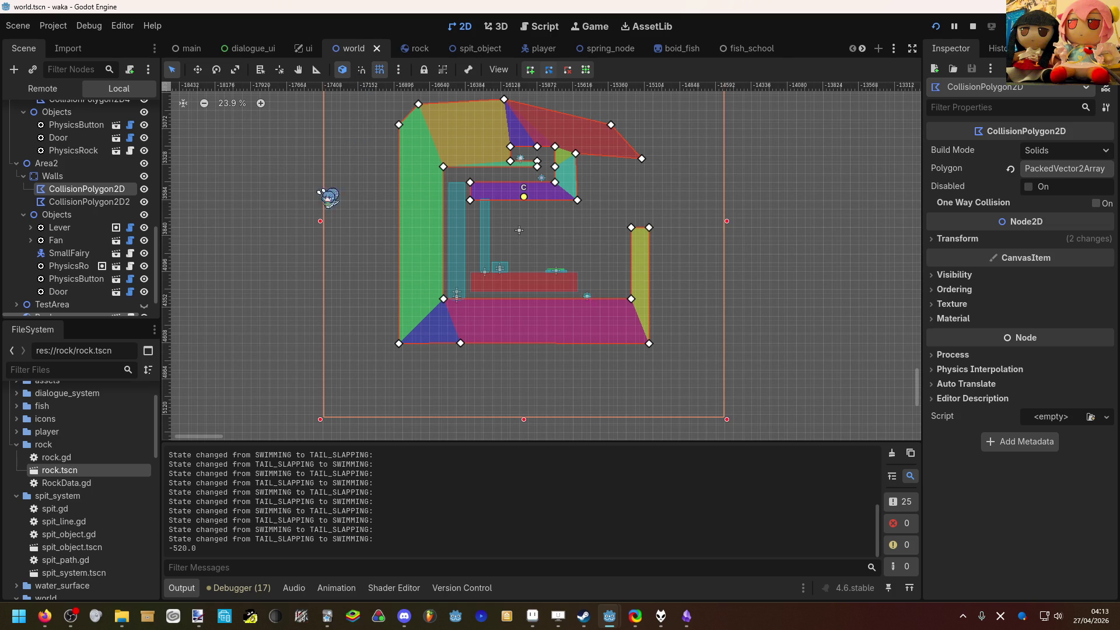
pyautogui.click(89, 201)
pyautogui.click(86, 189)
pyautogui.scroll(2, 441, 276)
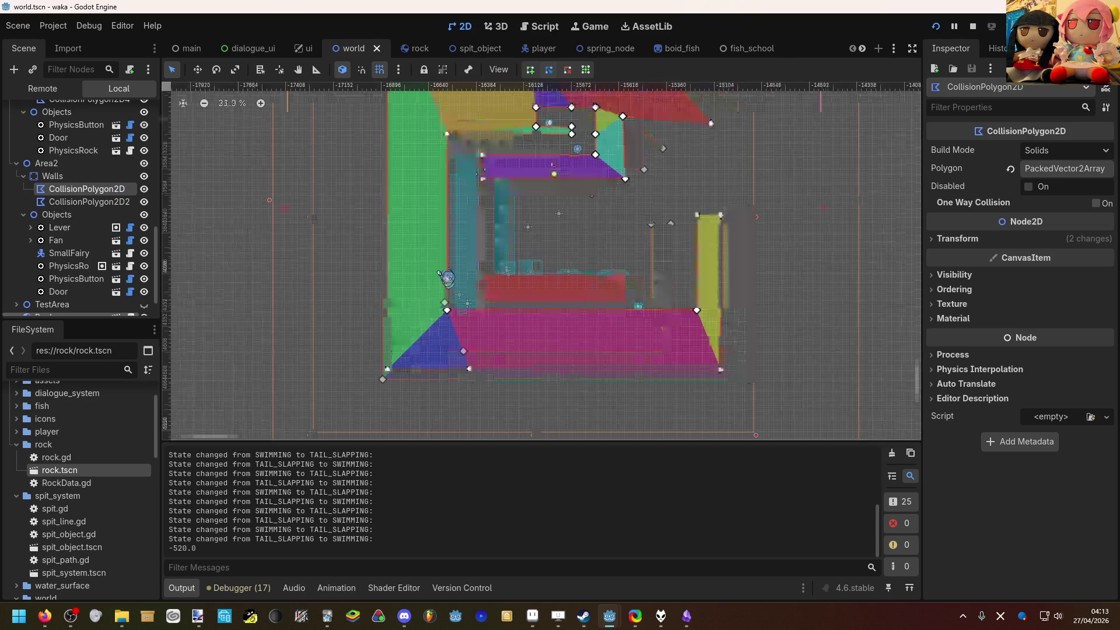
pyautogui.scroll(3, 443, 275)
pyautogui.scroll(-2, 449, 290)
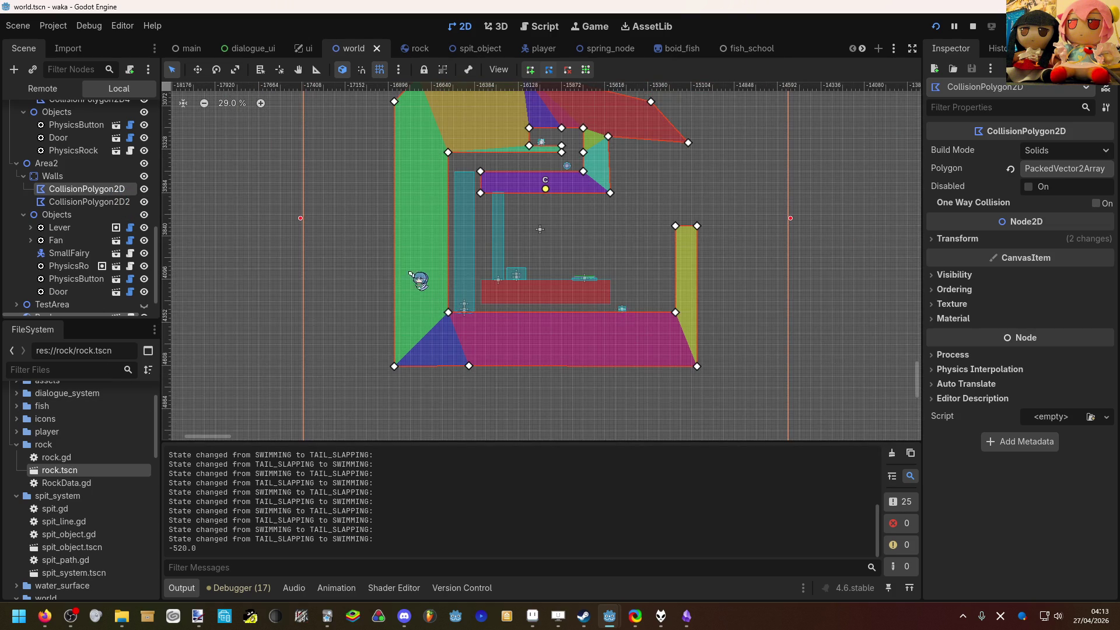
pyautogui.scroll(1, 387, 270)
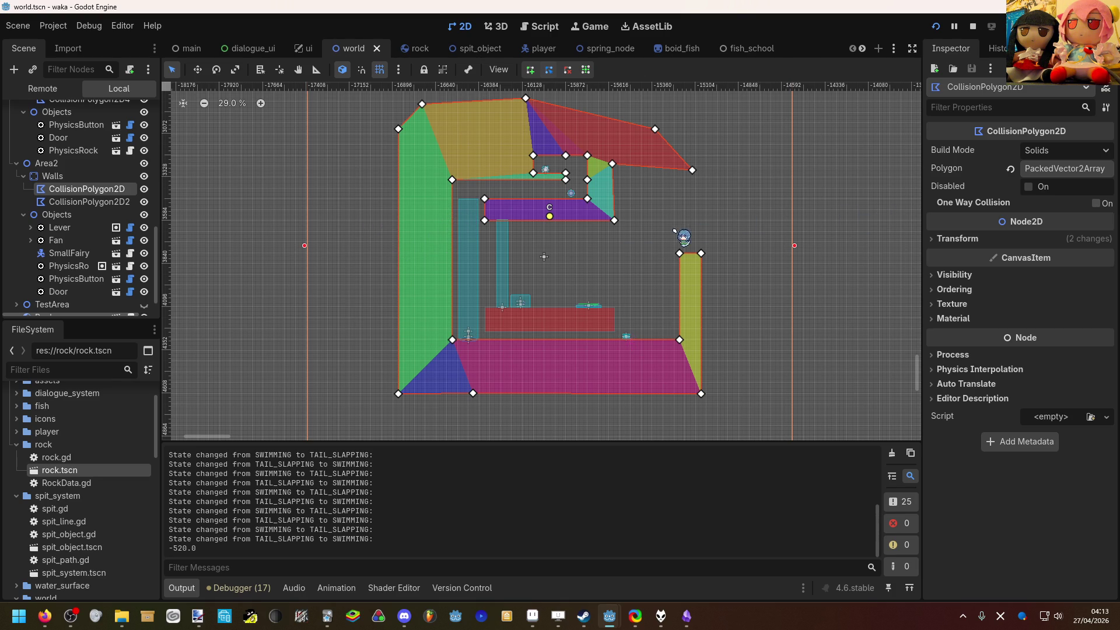
pyautogui.scroll(-1, 421, 235)
pyautogui.scroll(2, 411, 237)
pyautogui.scroll(-2, 430, 250)
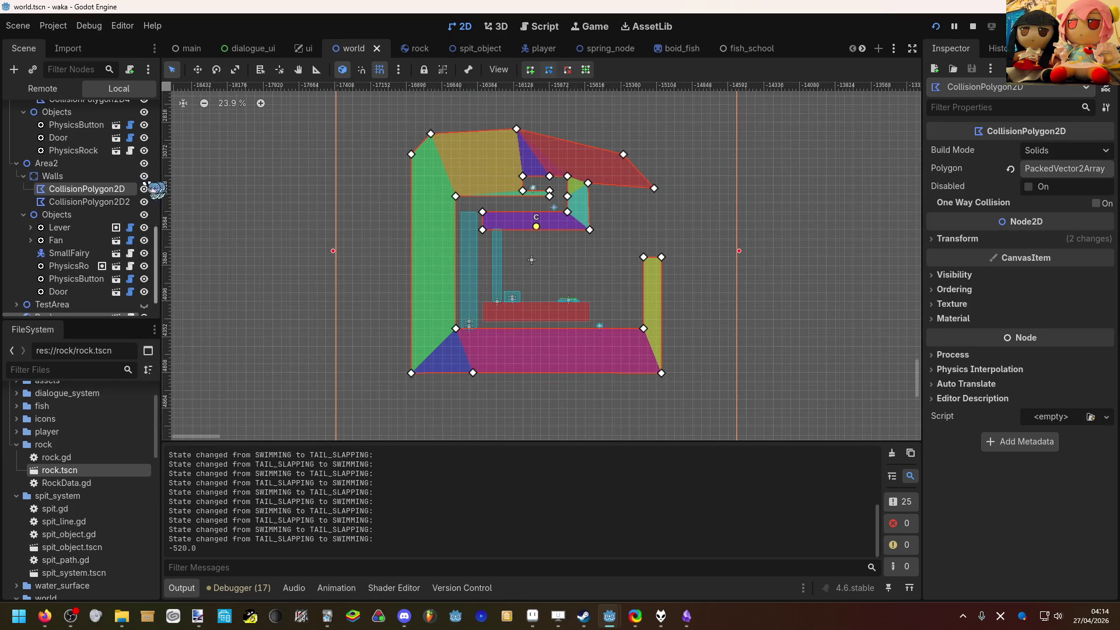
# Step: Duplicate CollisionPolygon2D as CollisionPolygon2D3 and remove its first top-left vertices
pyautogui.rightClick(108, 189)
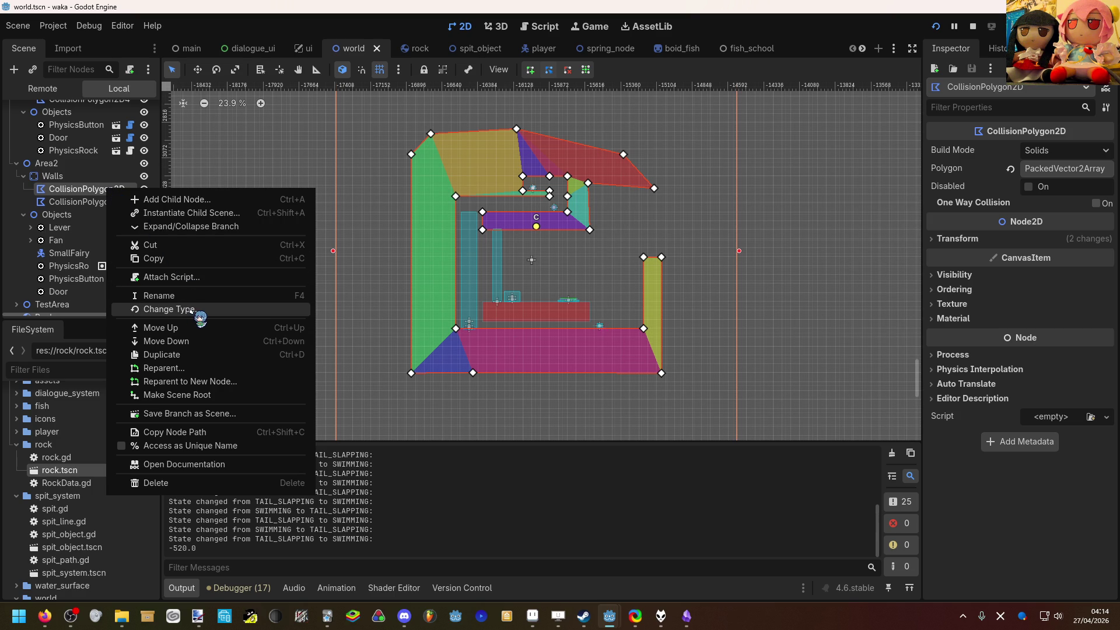
pyautogui.click(198, 354)
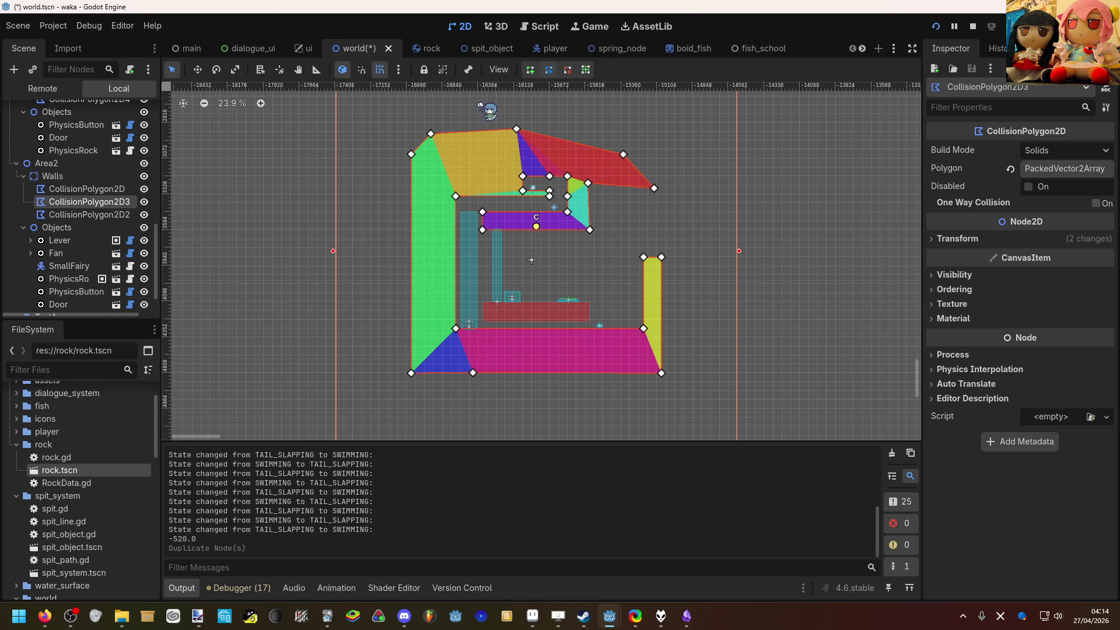
pyautogui.rightClick(456, 199)
pyautogui.press('Escape')
pyautogui.rightClick(456, 197)
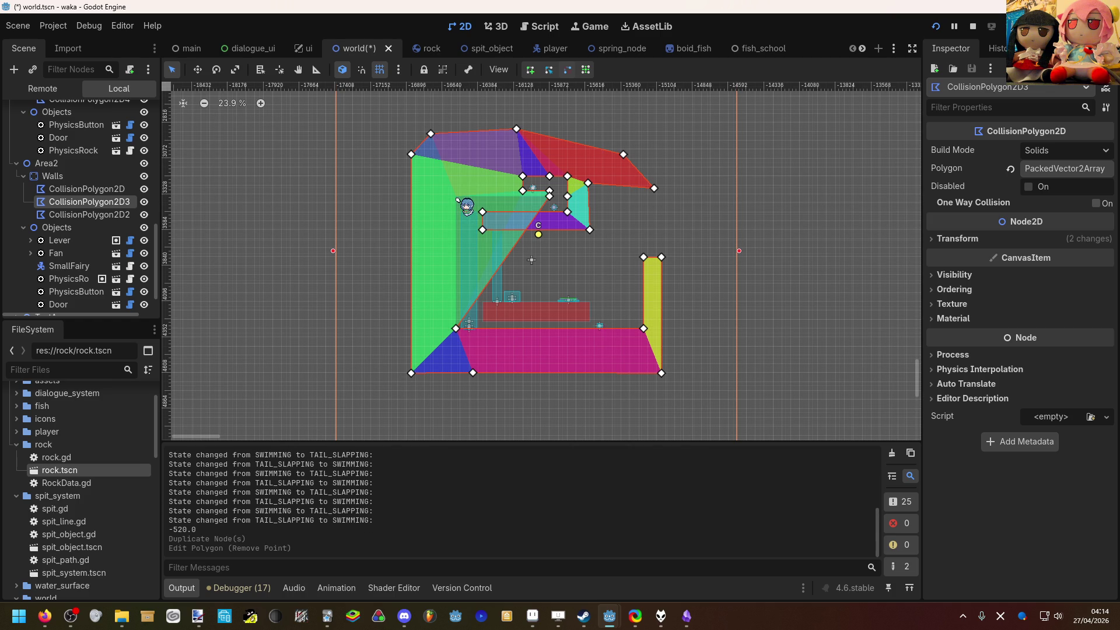
pyautogui.rightClick(411, 154)
pyautogui.rightClick(430, 134)
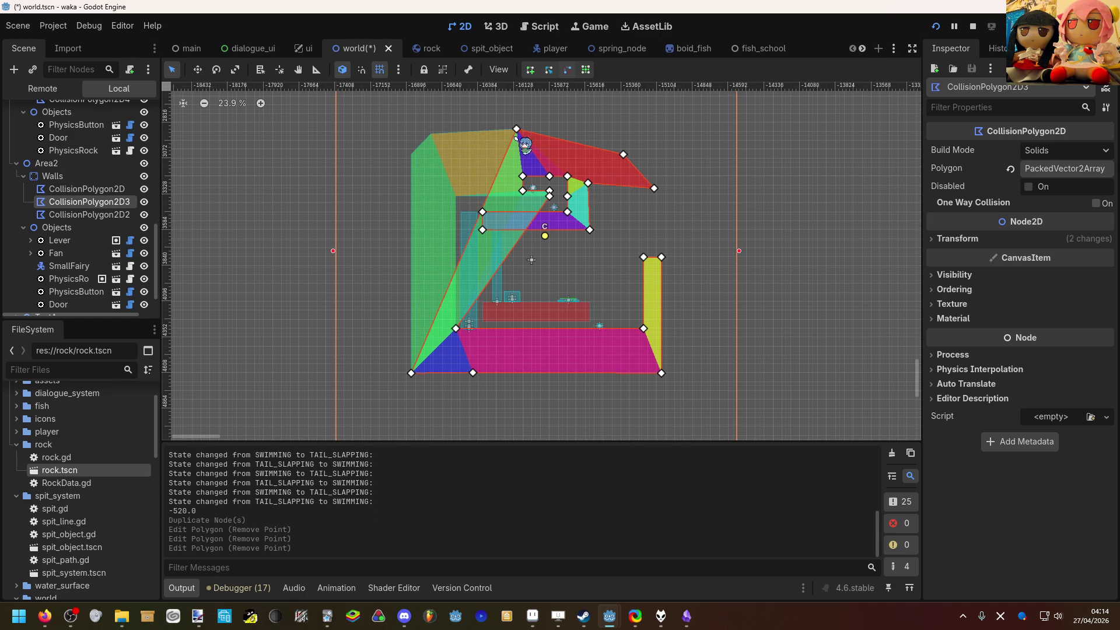
# Step: Remove the duplicate's upper vertices around the upper right ledge
pyautogui.rightClick(517, 130)
pyautogui.rightClick(522, 176)
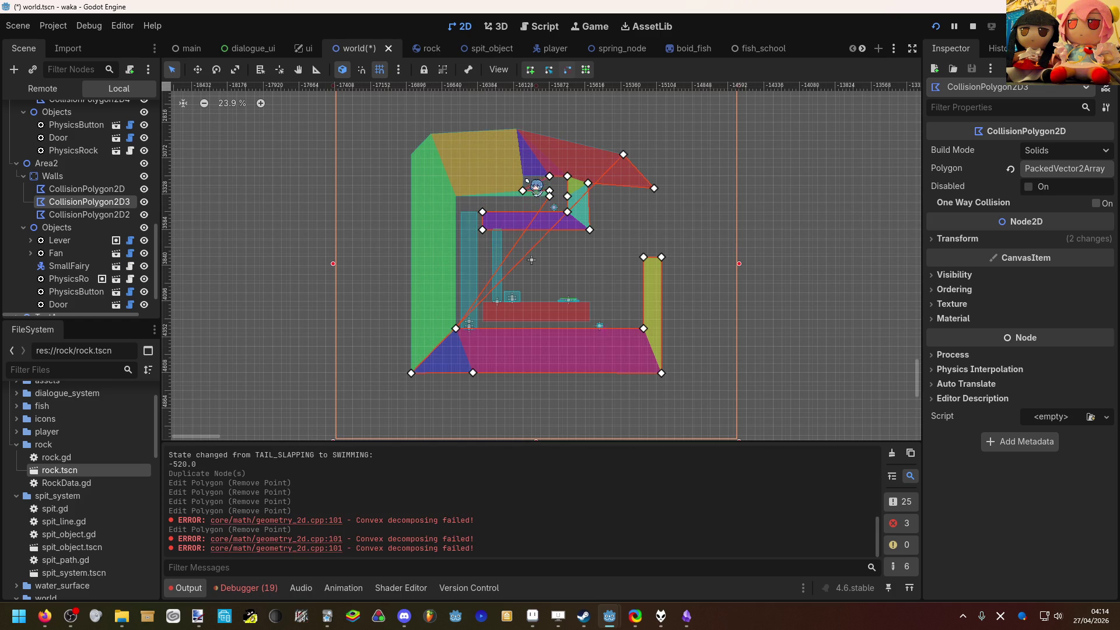
pyautogui.rightClick(523, 191)
pyautogui.rightClick(549, 176)
pyautogui.rightClick(549, 190)
pyautogui.rightClick(549, 196)
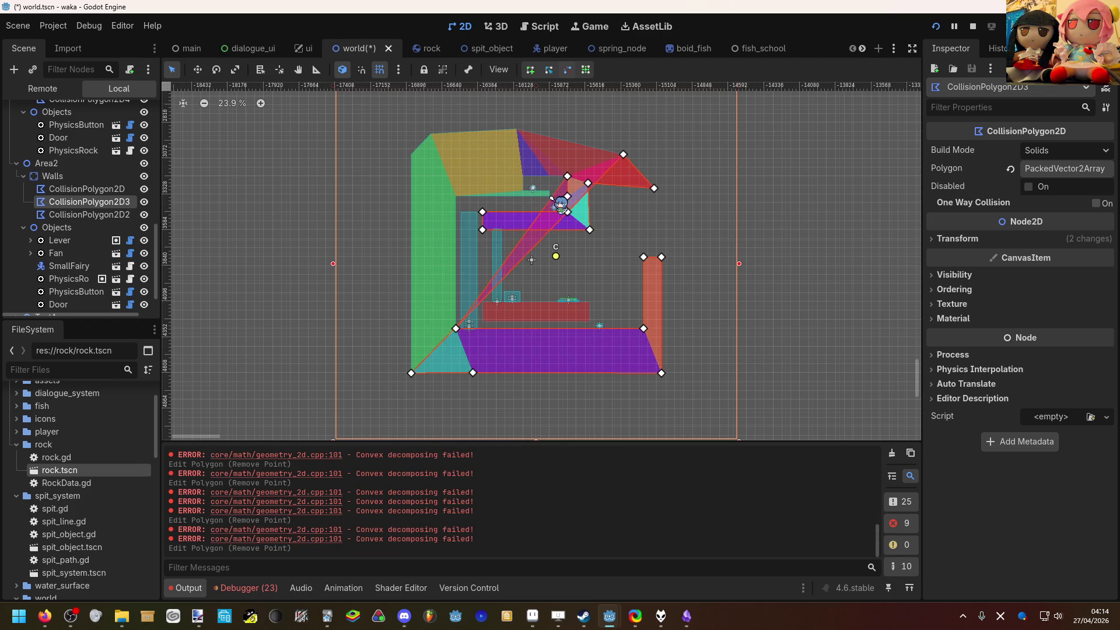
pyautogui.rightClick(568, 177)
pyautogui.rightClick(568, 197)
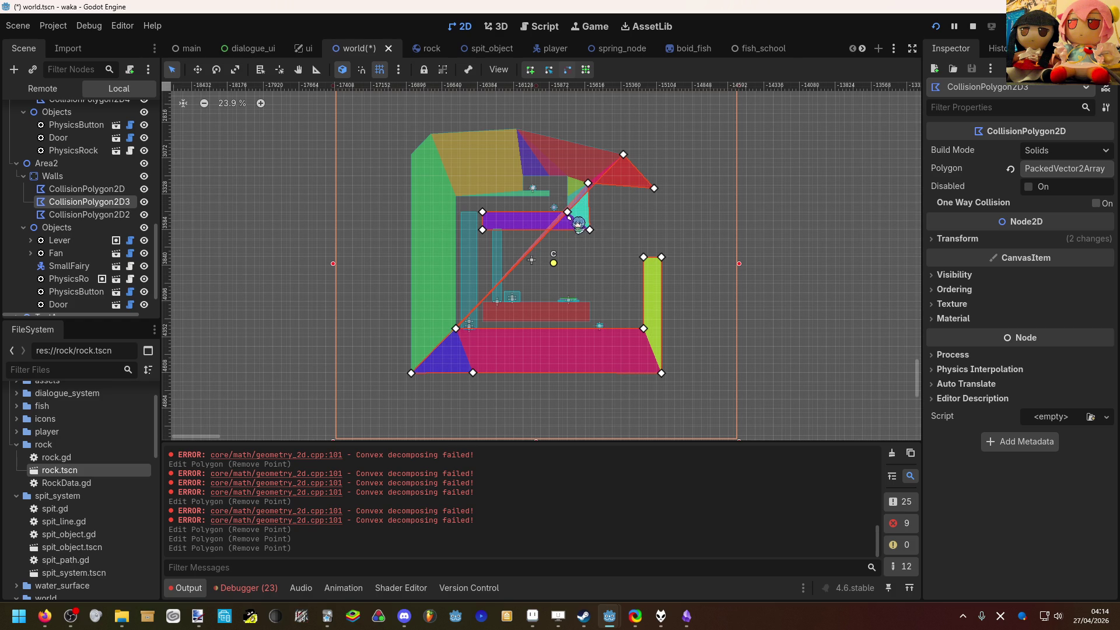
# Step: Remove the vertices along the purple ledge and the remaining left-wall vertices
pyautogui.rightClick(568, 213)
pyautogui.rightClick(590, 229)
pyautogui.rightClick(483, 212)
pyautogui.rightClick(483, 228)
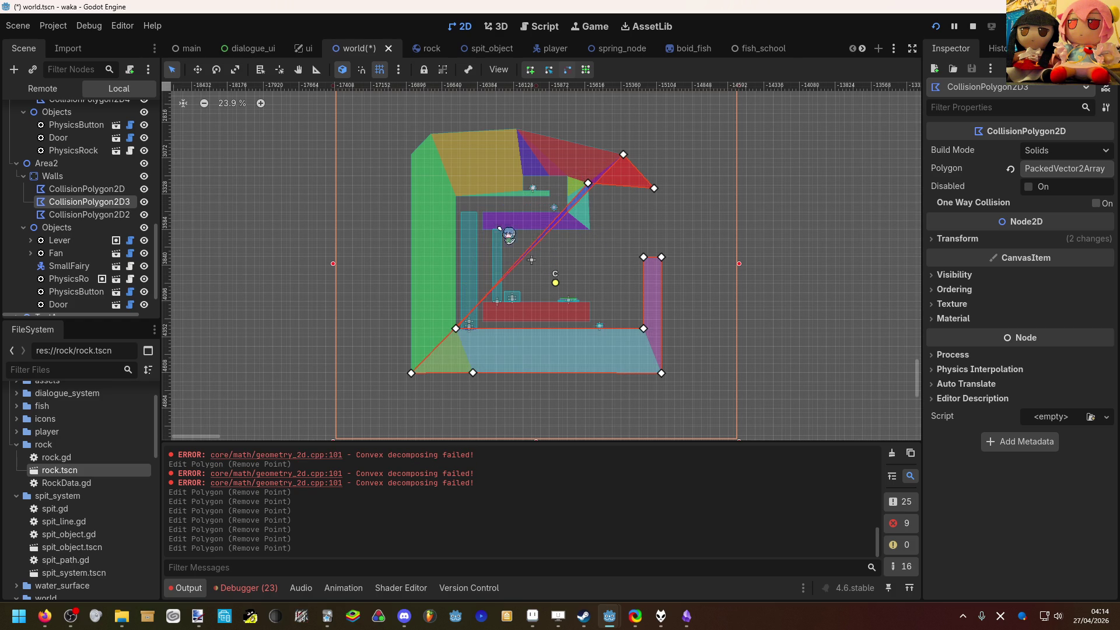
pyautogui.rightClick(588, 183)
pyautogui.rightClick(623, 154)
# Step: Delete the stray vertex forming a yellow triangle on CollisionPolygon2D3 with Delete Points
pyautogui.click(651, 187)
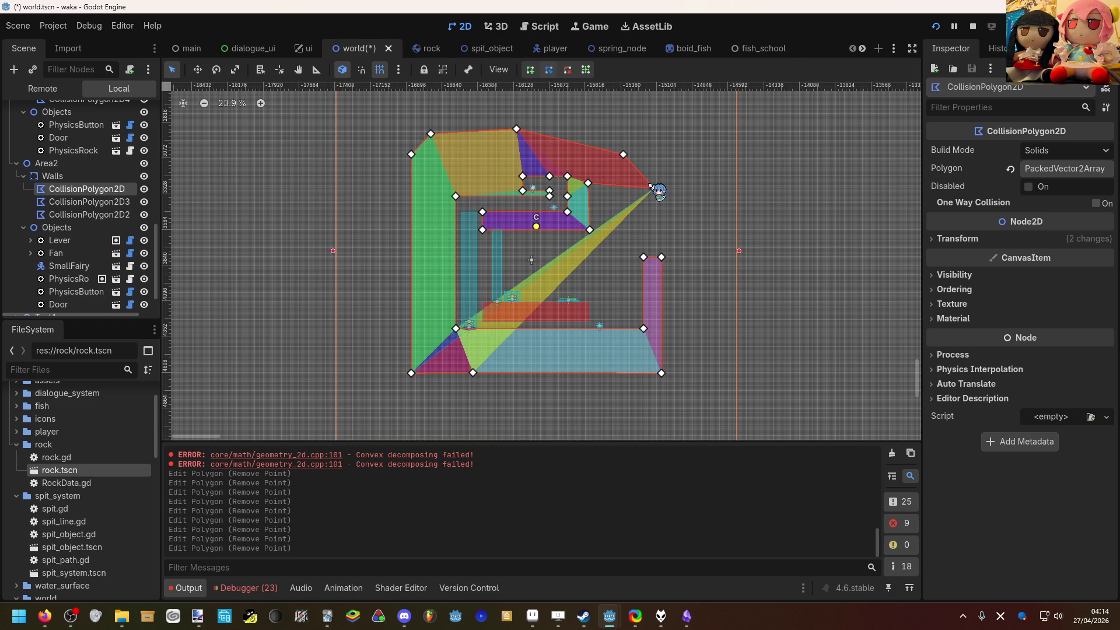
pyautogui.click(655, 188)
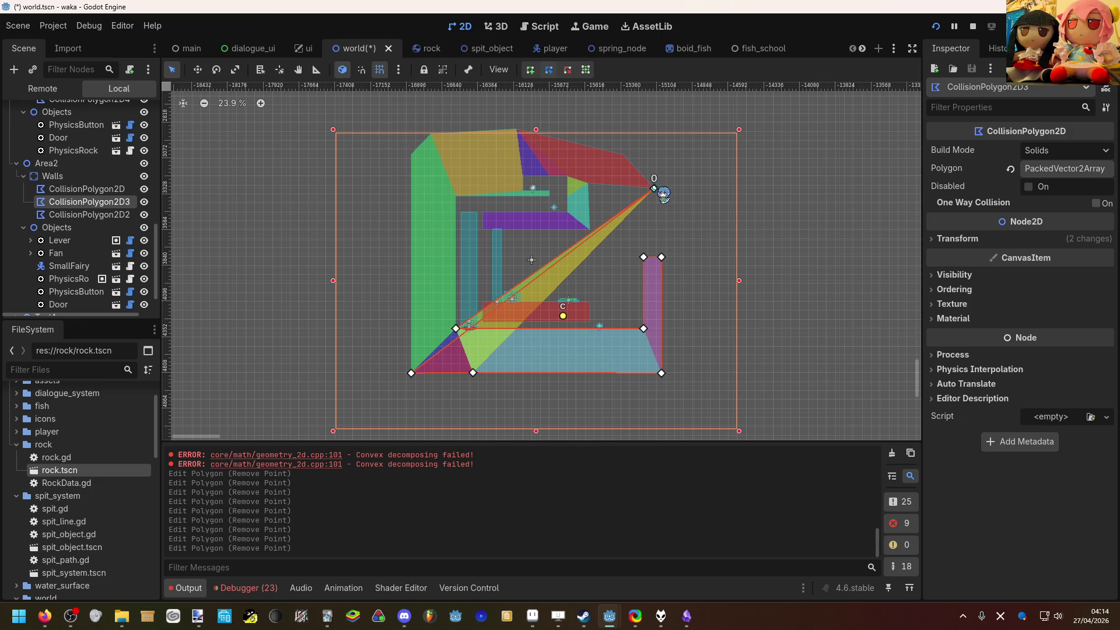
pyautogui.click(568, 70)
pyautogui.click(654, 187)
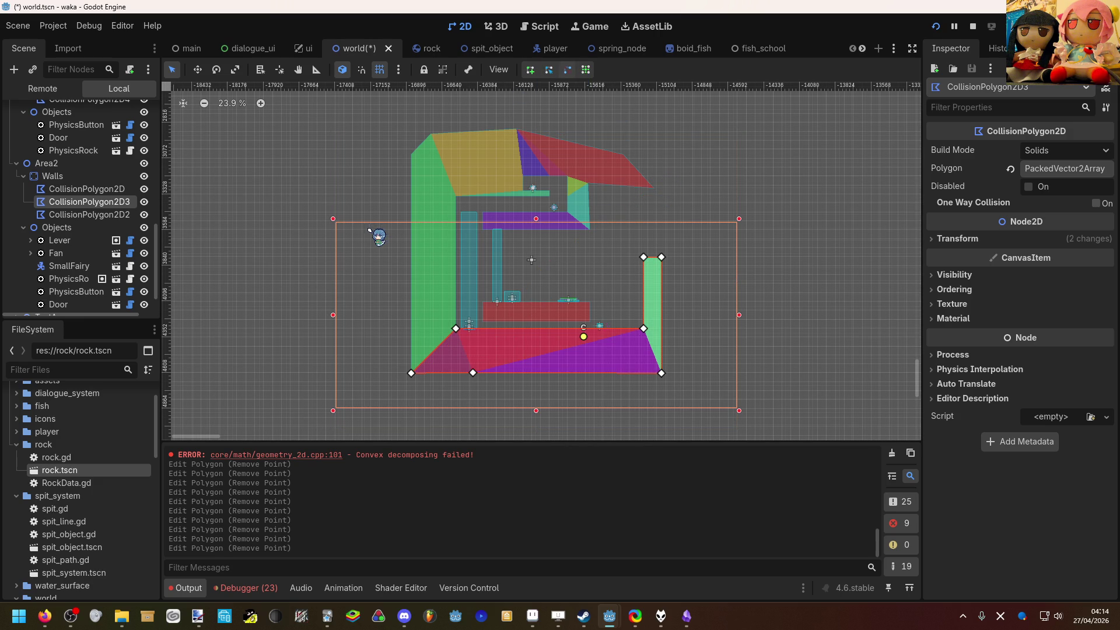
pyautogui.click(106, 212)
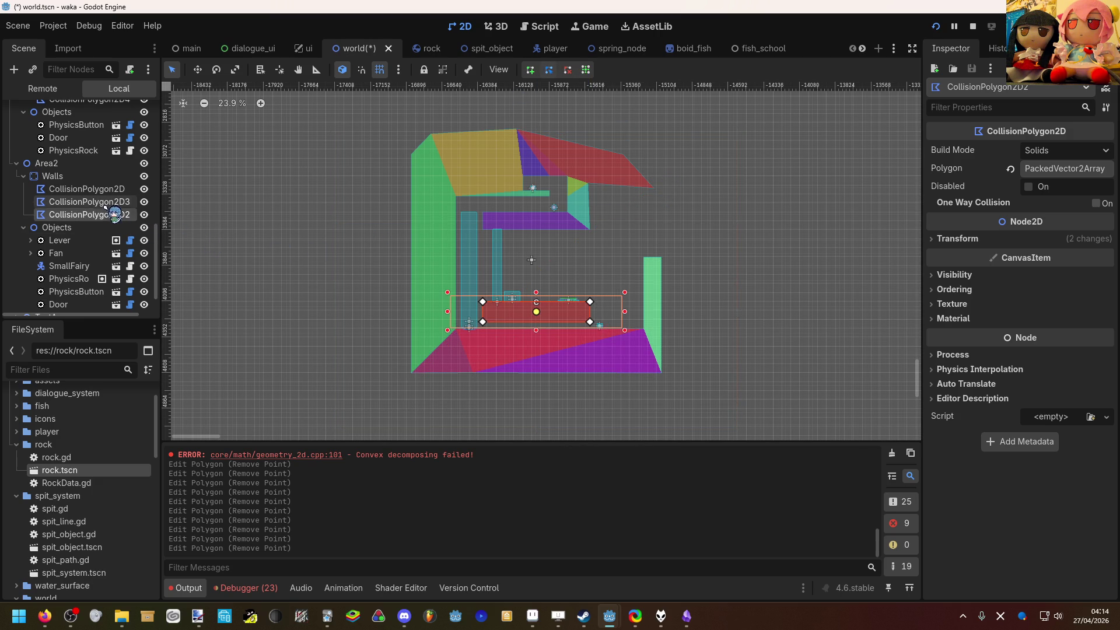
# Step: Delete the floor and right-pillar vertices from the original CollisionPolygon2D
pyautogui.click(107, 201)
pyautogui.click(93, 188)
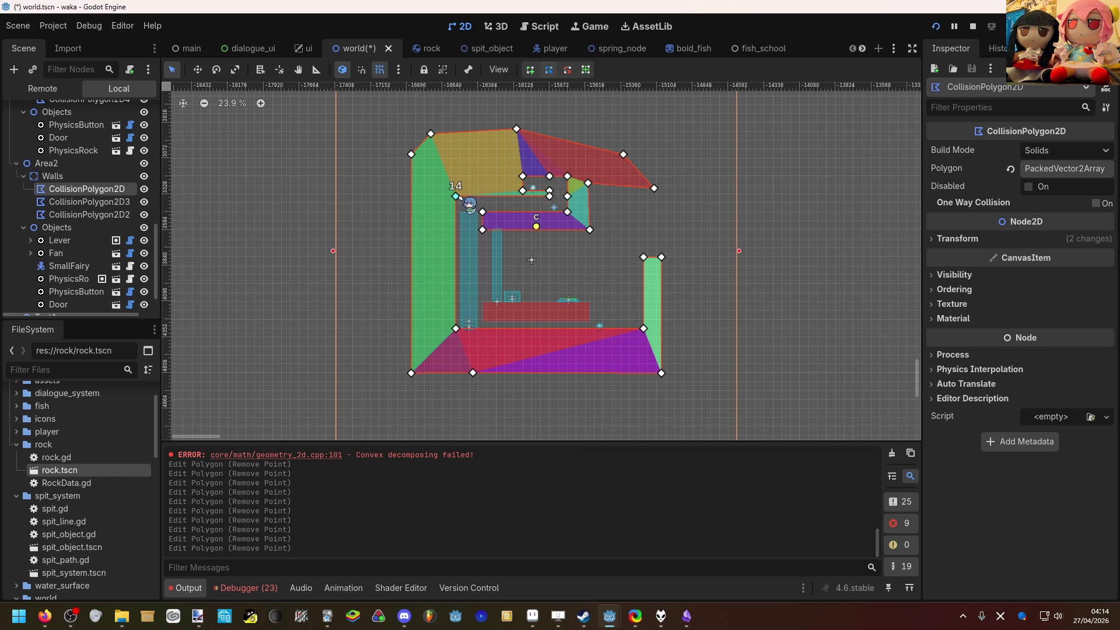
pyautogui.click(568, 71)
pyautogui.click(411, 372)
pyautogui.click(456, 328)
pyautogui.click(472, 372)
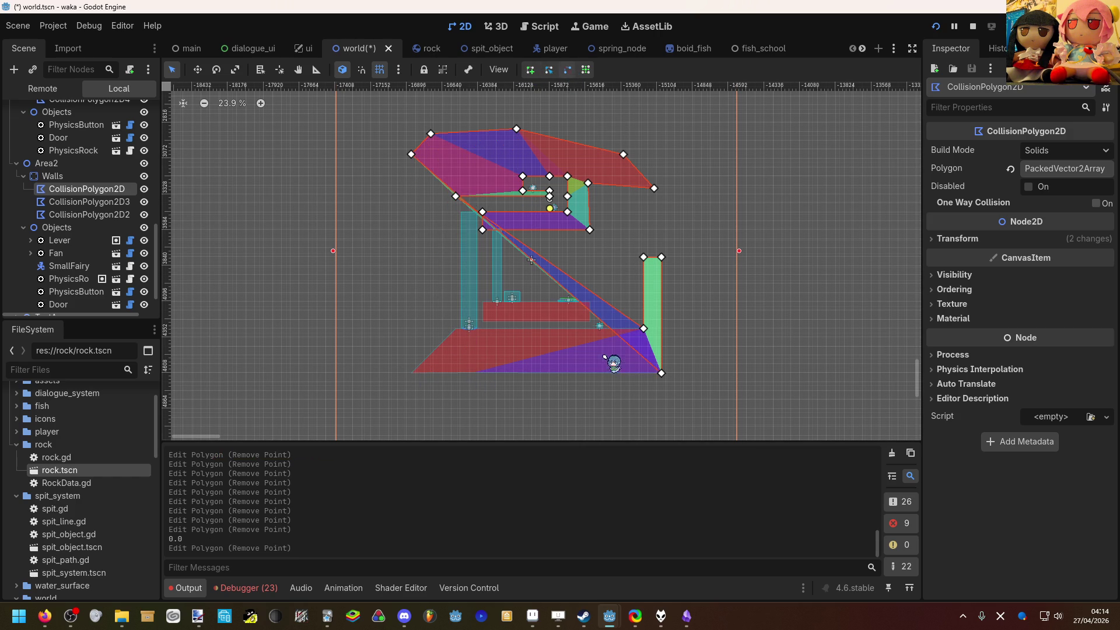
pyautogui.click(662, 372)
pyautogui.click(644, 328)
pyautogui.click(644, 257)
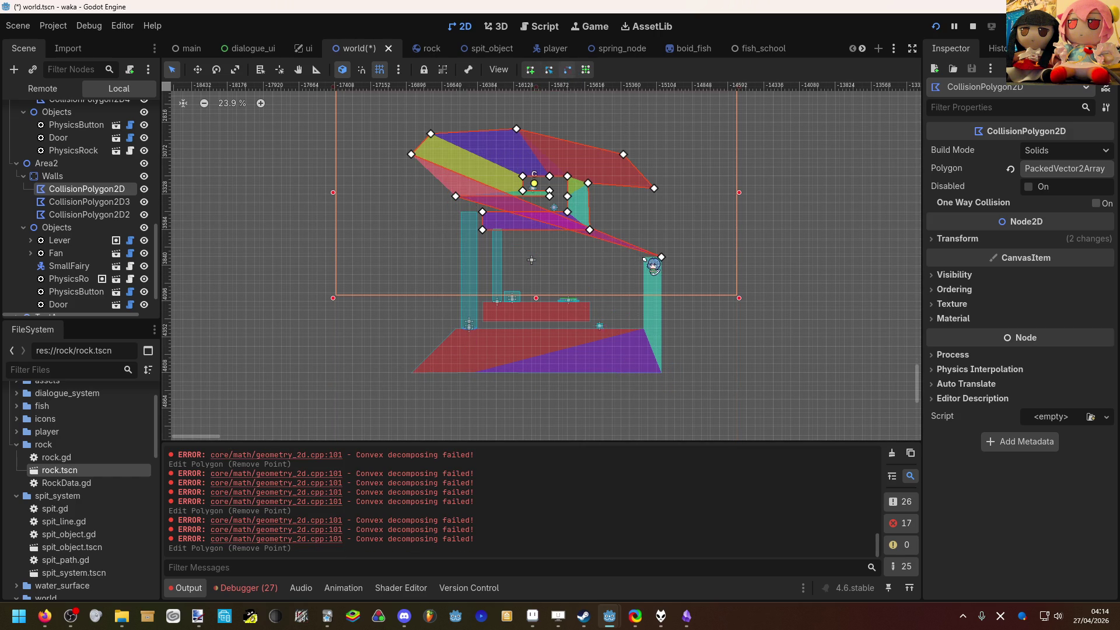
pyautogui.click(662, 258)
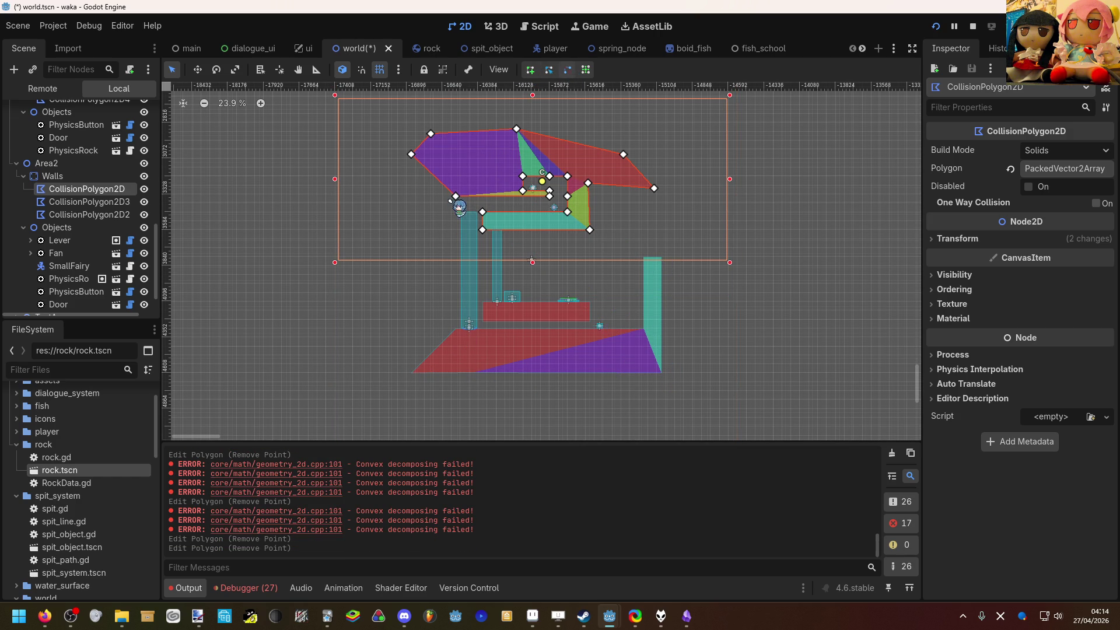
# Step: Add a new point on the upper-left block's edge and position it at the lower-left corner
pyautogui.moveTo(439, 217); pyautogui.dragTo(487, 221)
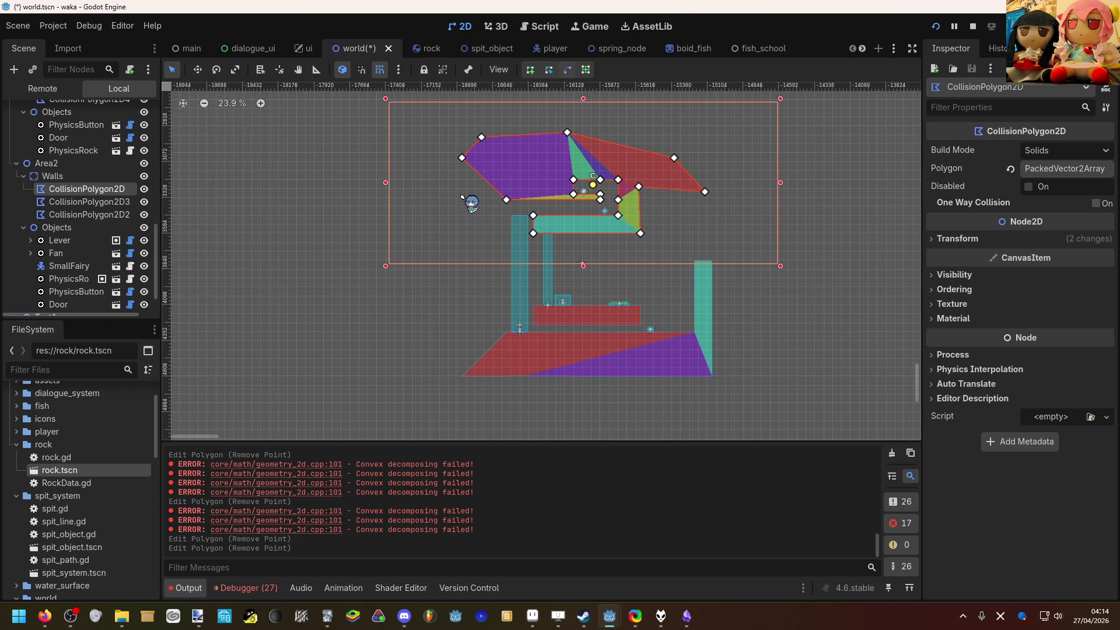
pyautogui.scroll(3, 463, 198)
pyautogui.press('w')
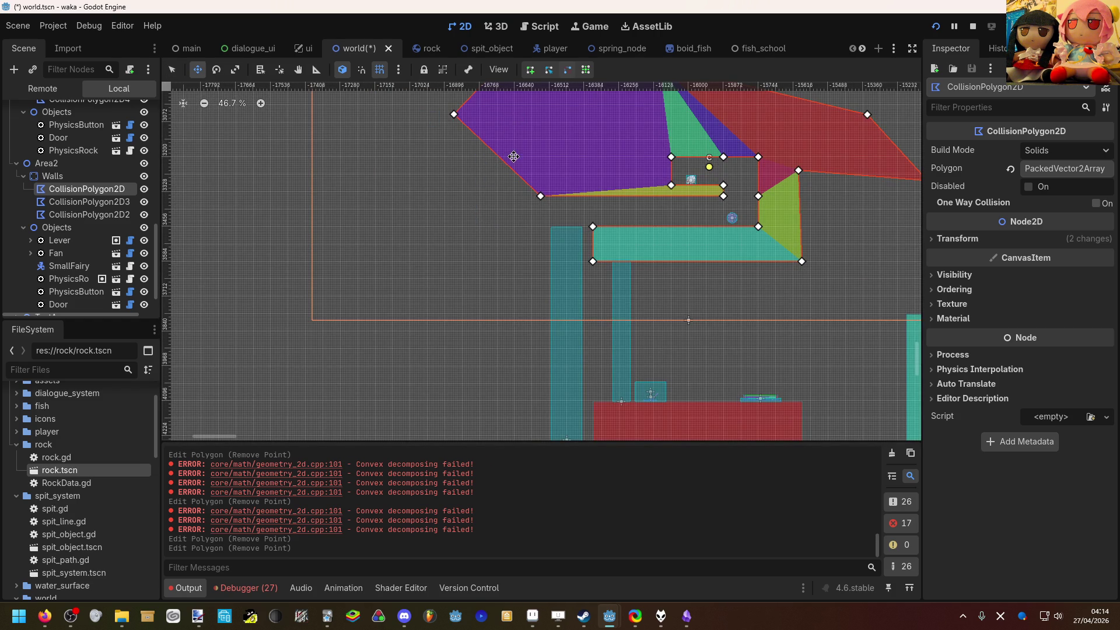
pyautogui.scroll(-2, 482, 157)
pyautogui.click(175, 70)
pyautogui.scroll(1, 470, 140)
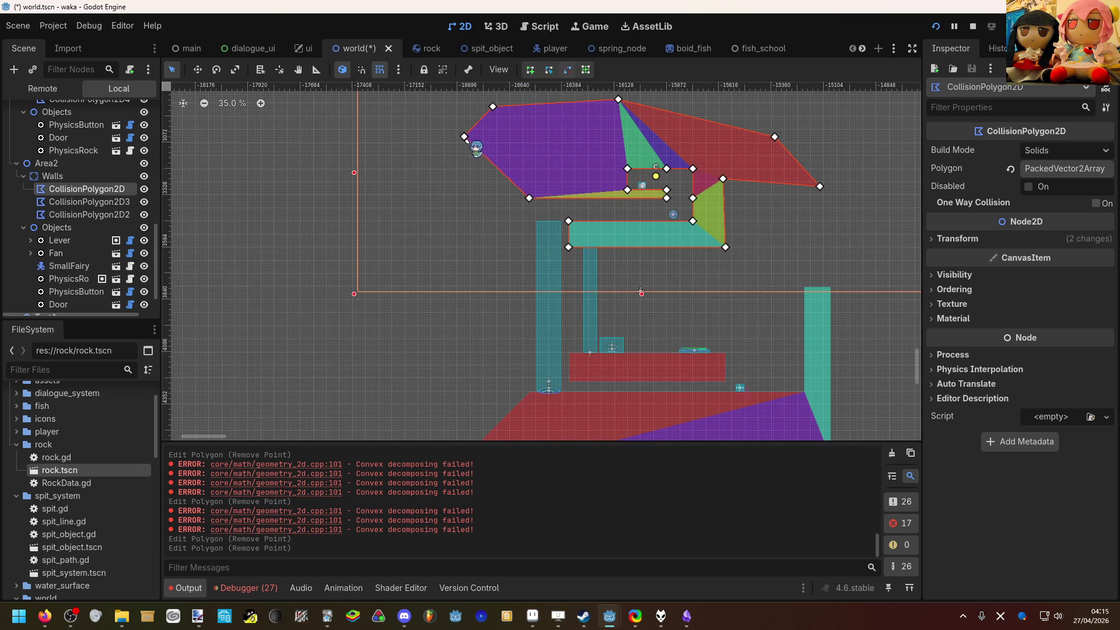
pyautogui.scroll(3, 479, 153)
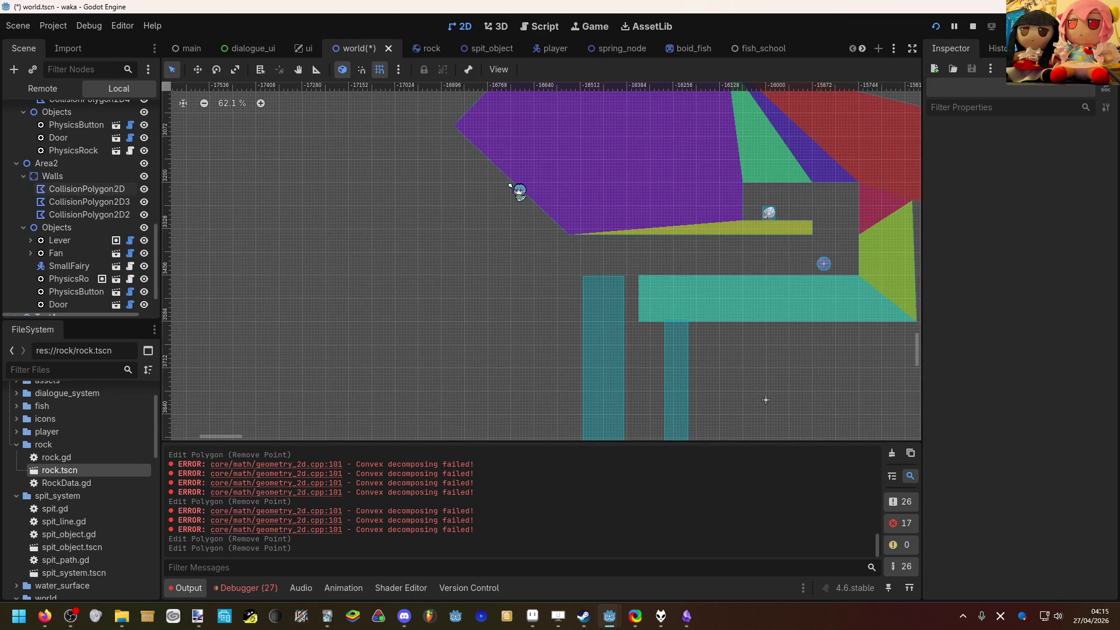
pyautogui.moveTo(511, 179)
pyautogui.mouseDown()
pyautogui.moveTo(461, 223)
pyautogui.moveTo(455, 212)
pyautogui.mouseUp()
pyautogui.scroll(-2, 454, 212)
pyautogui.moveTo(454, 291); pyautogui.dragTo(453, 312)
pyautogui.scroll(2, 513, 305)
# Step: Insert another lower-edge point and align the corner vertices to a level, squared base
pyautogui.click(531, 314)
pyautogui.scroll(3, 531, 314)
pyautogui.moveTo(542, 324); pyautogui.dragTo(544, 331)
pyautogui.moveTo(548, 259); pyautogui.dragTo(548, 260)
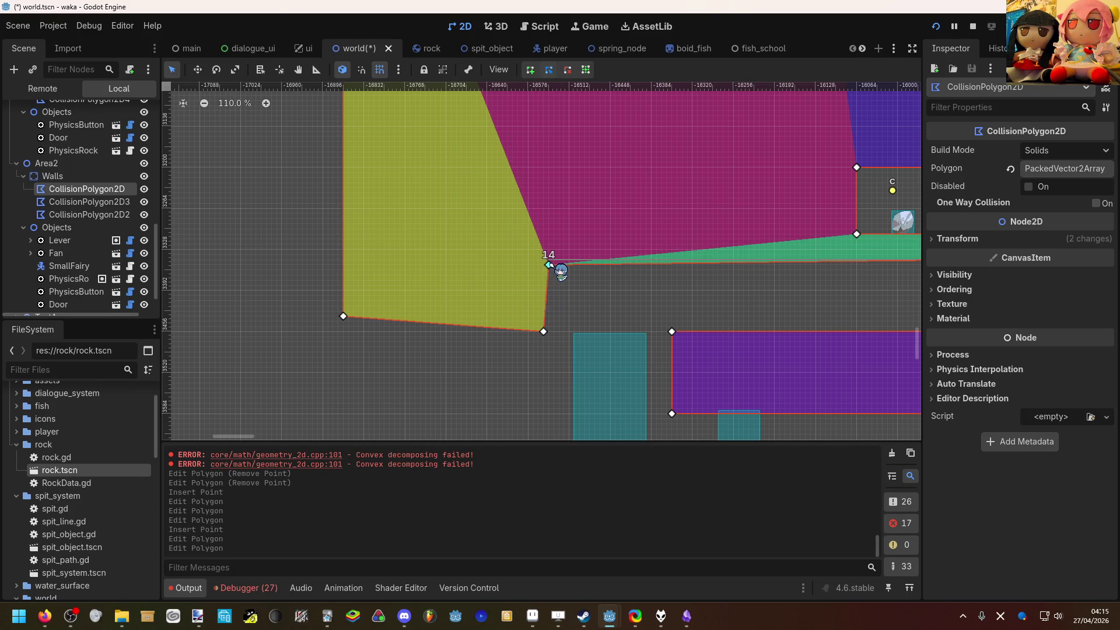
pyautogui.moveTo(544, 331); pyautogui.dragTo(548, 331)
pyautogui.moveTo(343, 316); pyautogui.dragTo(345, 331)
pyautogui.scroll(-10, 408, 292)
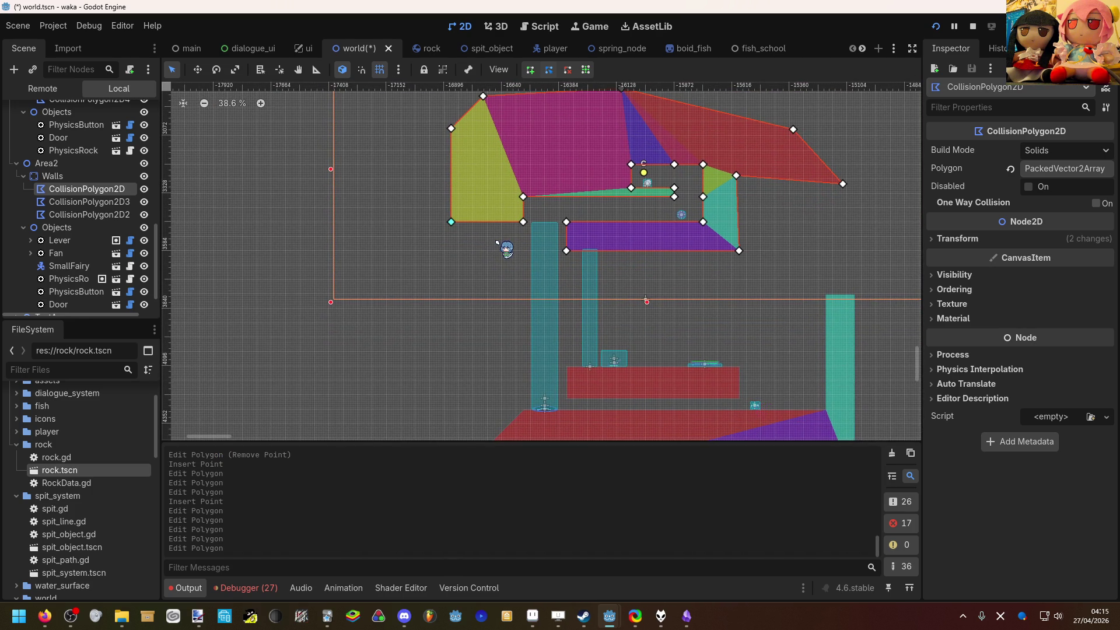
pyautogui.scroll(-5, 497, 242)
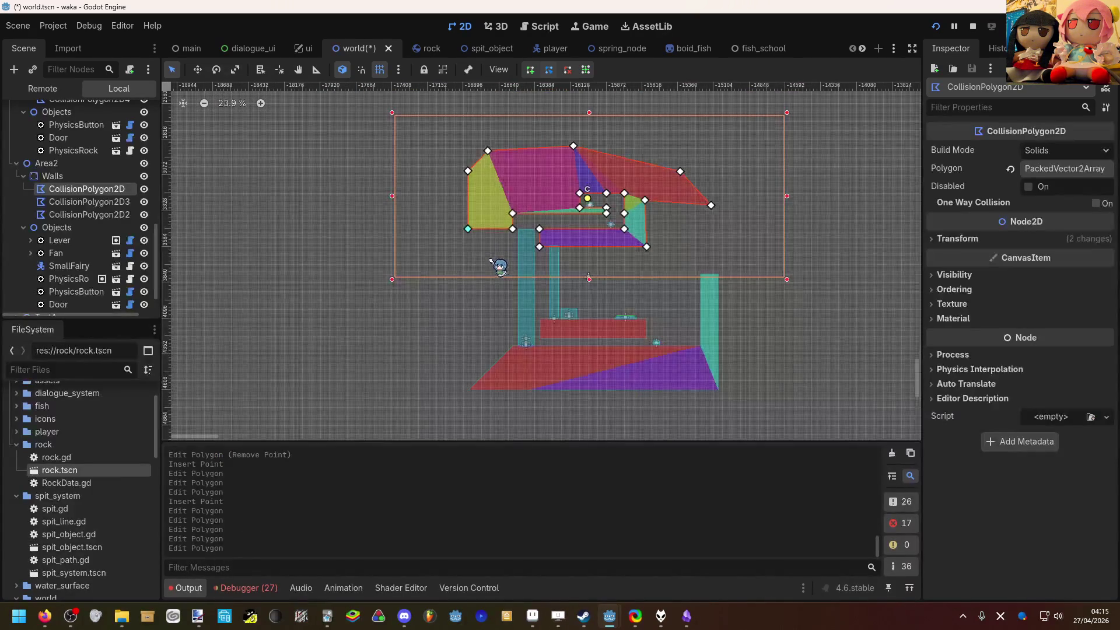
# Step: Add a corner to the floor polygon's lower-left edge, squaring its left end and levelling the top
pyautogui.scroll(6, 492, 261)
pyautogui.click(475, 404)
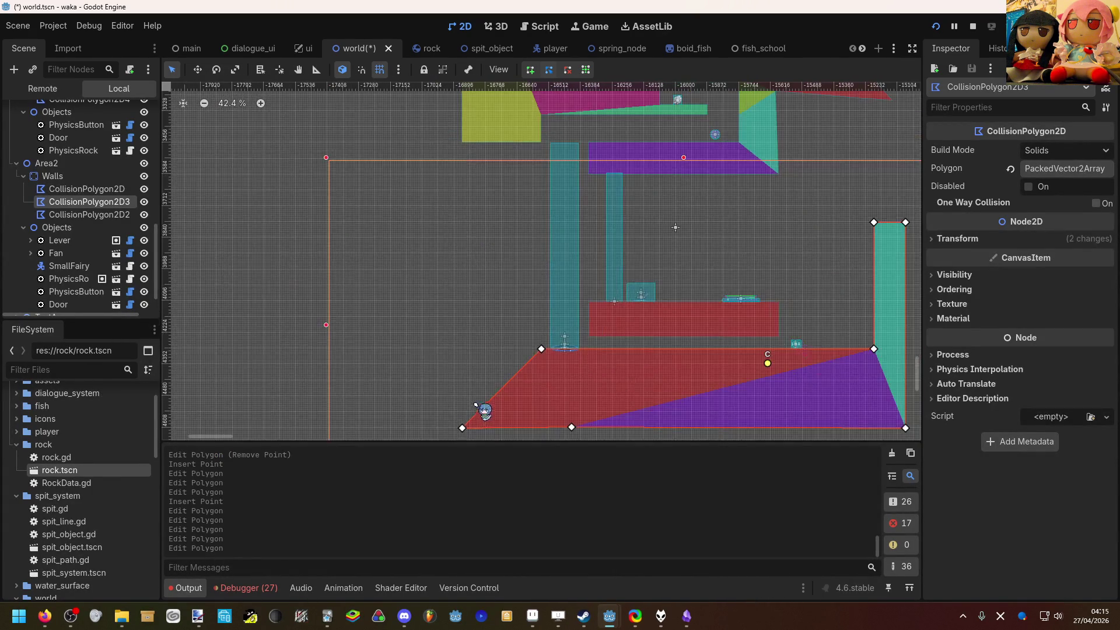
pyautogui.moveTo(495, 395); pyautogui.dragTo(468, 366)
pyautogui.scroll(-3, 520, 393)
pyautogui.scroll(4, 568, 397)
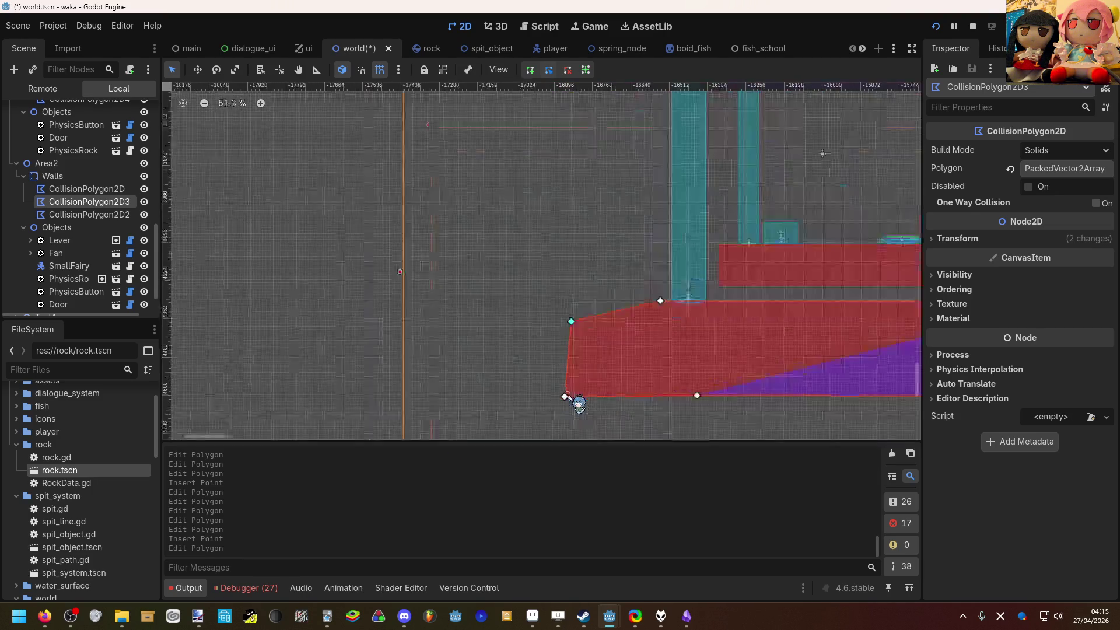
pyautogui.scroll(3, 566, 397)
pyautogui.click(563, 395)
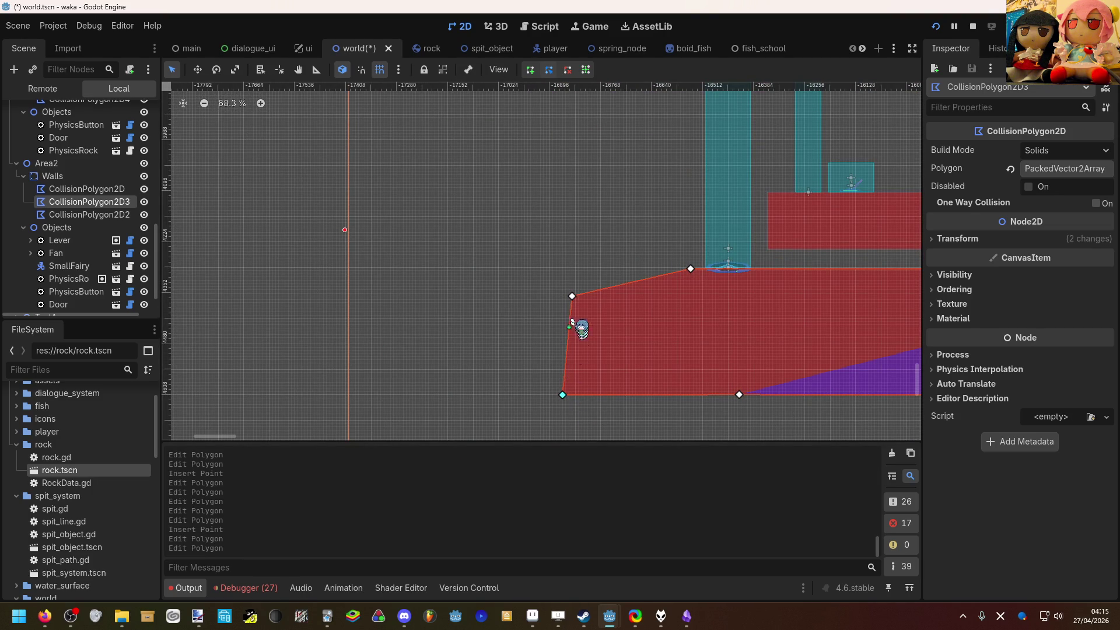
pyautogui.moveTo(571, 295); pyautogui.dragTo(563, 268)
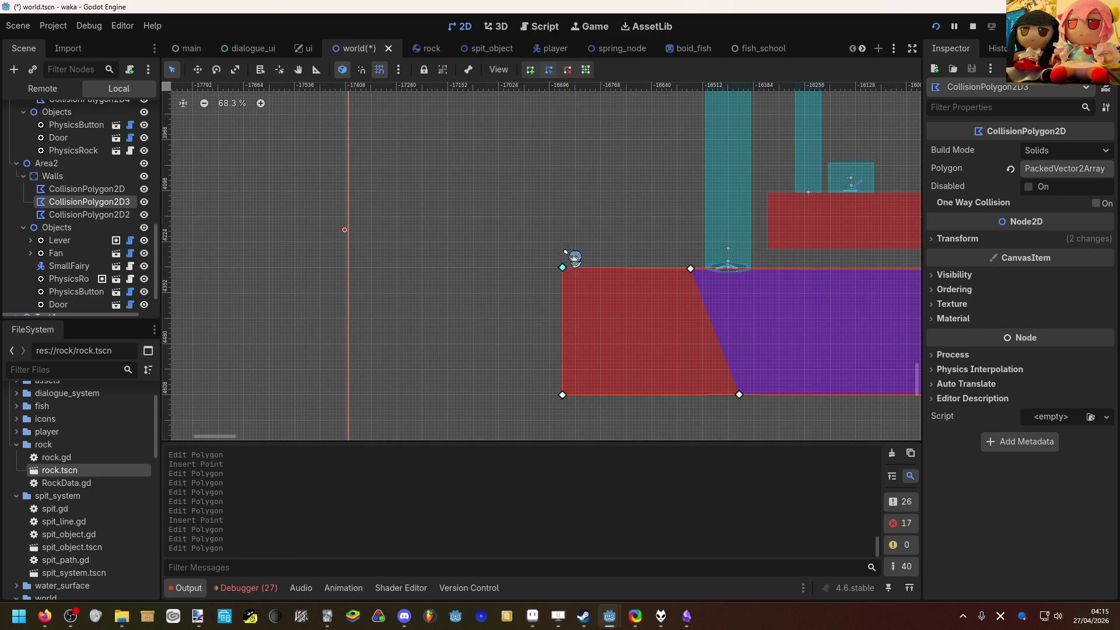
pyautogui.scroll(-9, 568, 248)
pyautogui.scroll(14, 575, 298)
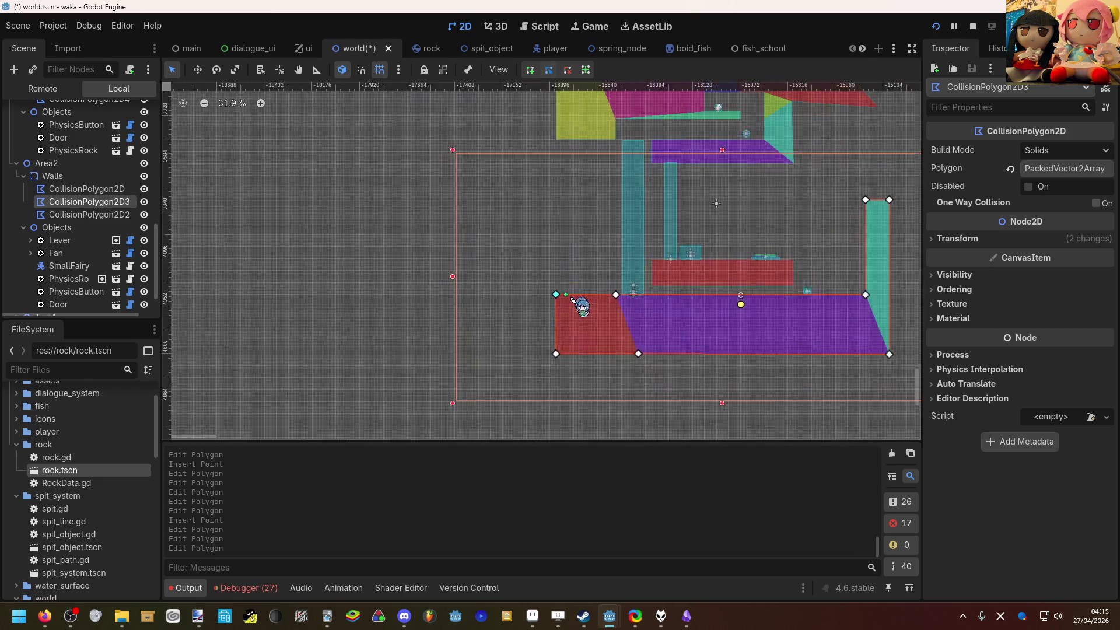
pyautogui.moveTo(523, 281); pyautogui.dragTo(508, 298)
pyautogui.scroll(1, 528, 274)
pyautogui.scroll(1, 641, 304)
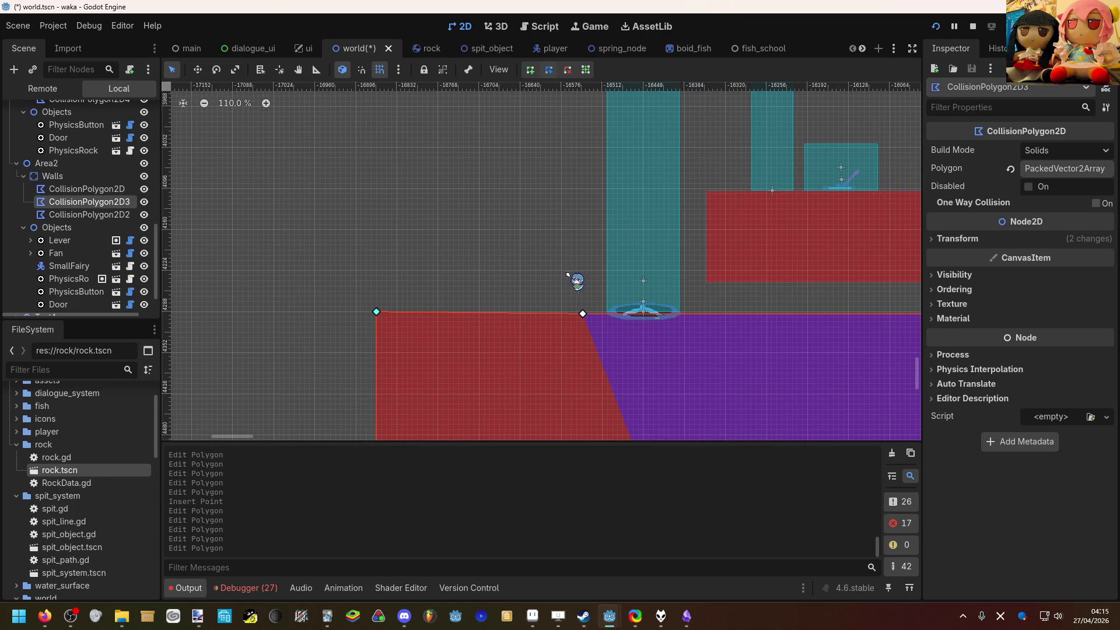
pyautogui.scroll(2, 581, 323)
pyautogui.moveTo(580, 320); pyautogui.dragTo(585, 310)
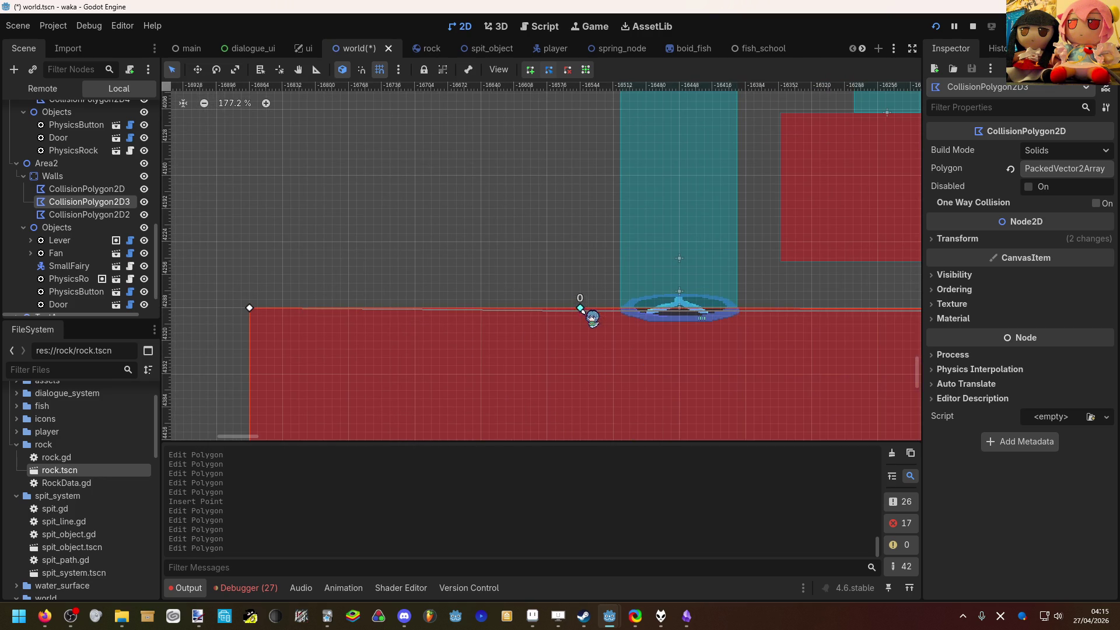
pyautogui.scroll(-3, 590, 280)
pyautogui.hscroll(5, 486, 263)
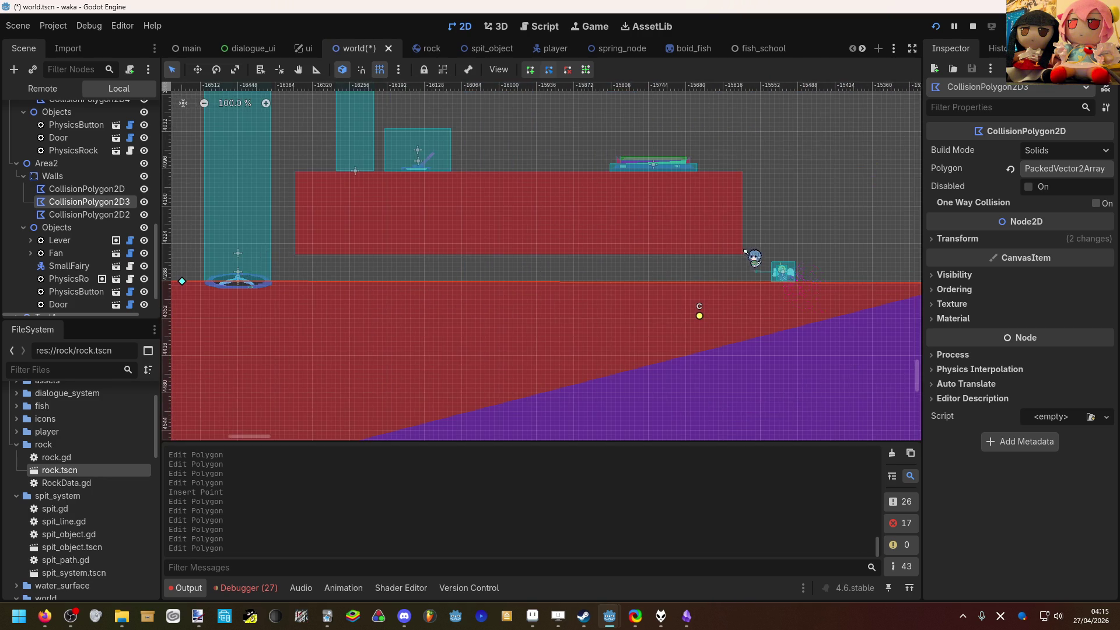
pyautogui.hscroll(5, 697, 312)
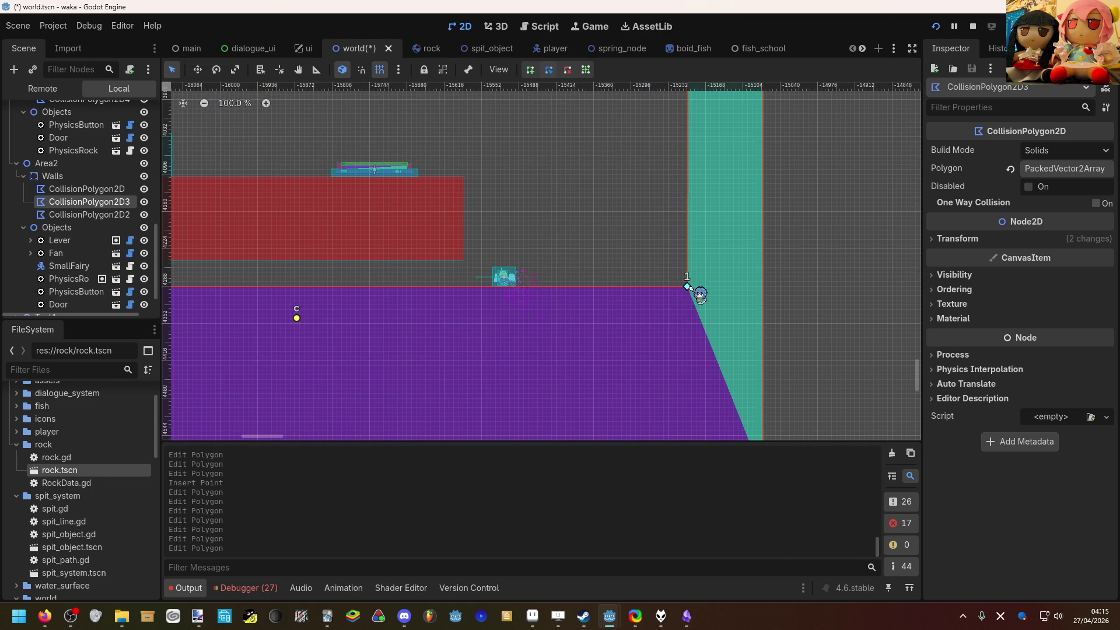
# Step: Realign the floor polygon's right-pillar corners and bottom-right corner to the grid
pyautogui.click(633, 274)
pyautogui.scroll(-2, 627, 282)
pyautogui.scroll(-1, 627, 282)
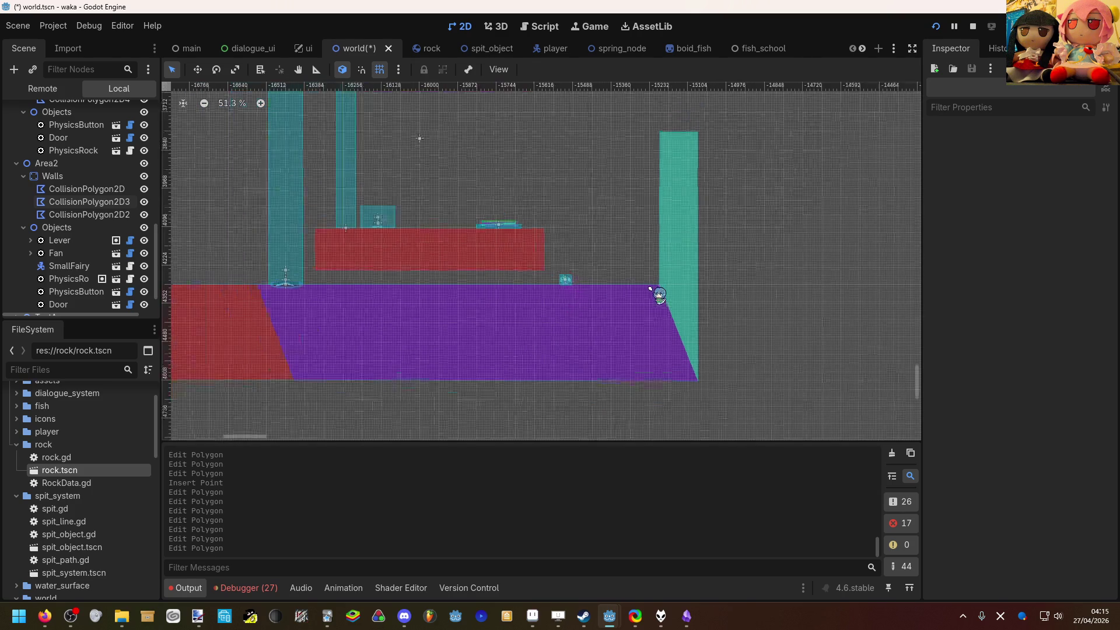
pyautogui.click(664, 210)
pyautogui.click(634, 198)
pyautogui.click(677, 174)
pyautogui.moveTo(659, 147); pyautogui.dragTo(693, 146)
pyautogui.click(699, 153)
pyautogui.click(691, 153)
pyautogui.click(726, 252)
pyautogui.click(691, 321)
pyautogui.moveTo(693, 371)
pyautogui.mouseDown()
pyautogui.moveTo(693, 385)
pyautogui.moveTo(693, 371)
pyautogui.mouseUp()
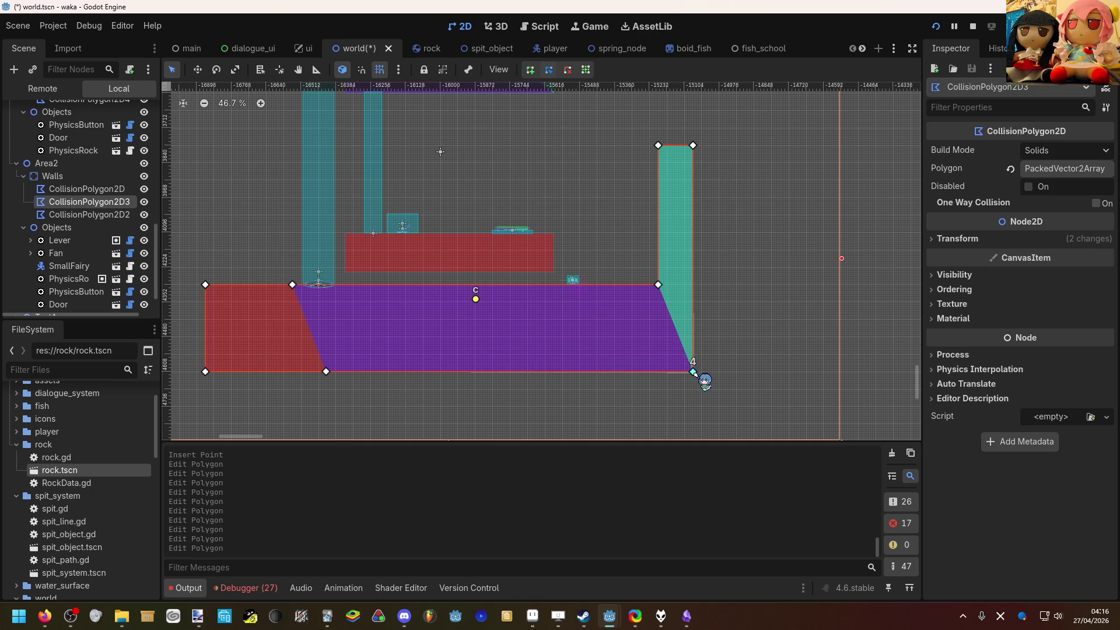
pyautogui.click(690, 382)
pyautogui.scroll(-3, 685, 383)
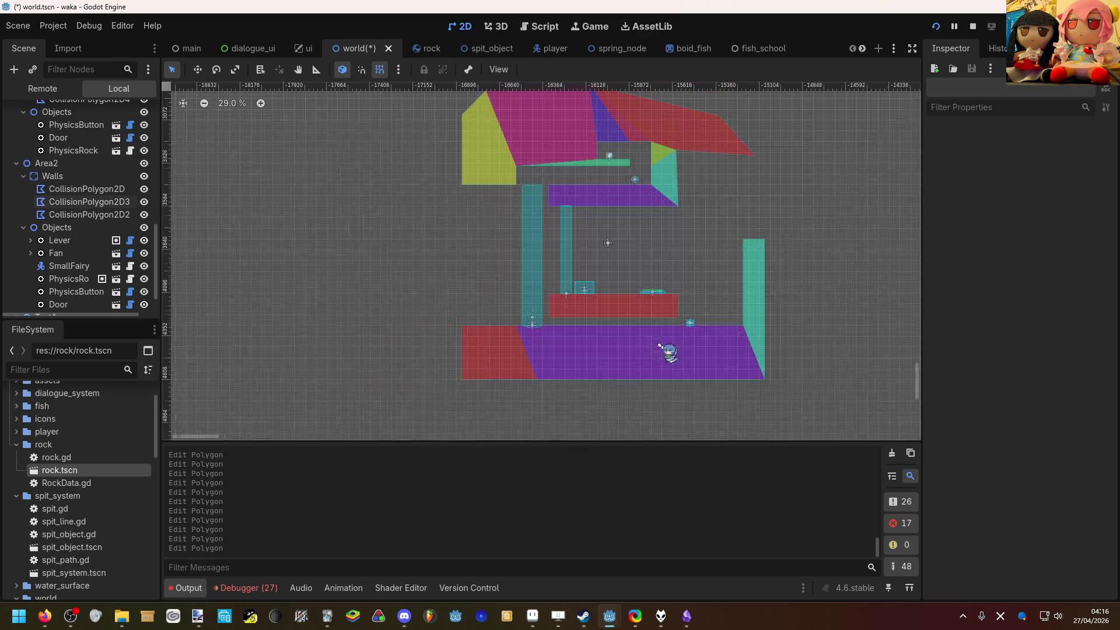
pyautogui.scroll(6, 490, 192)
pyautogui.scroll(-3, 520, 233)
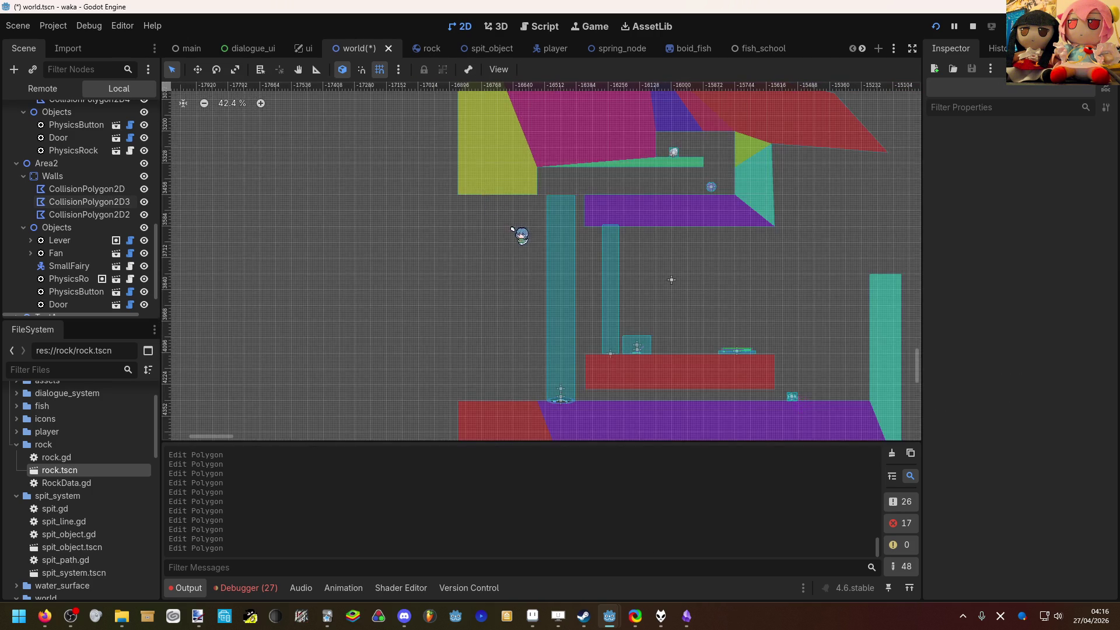
pyautogui.scroll(4, 560, 372)
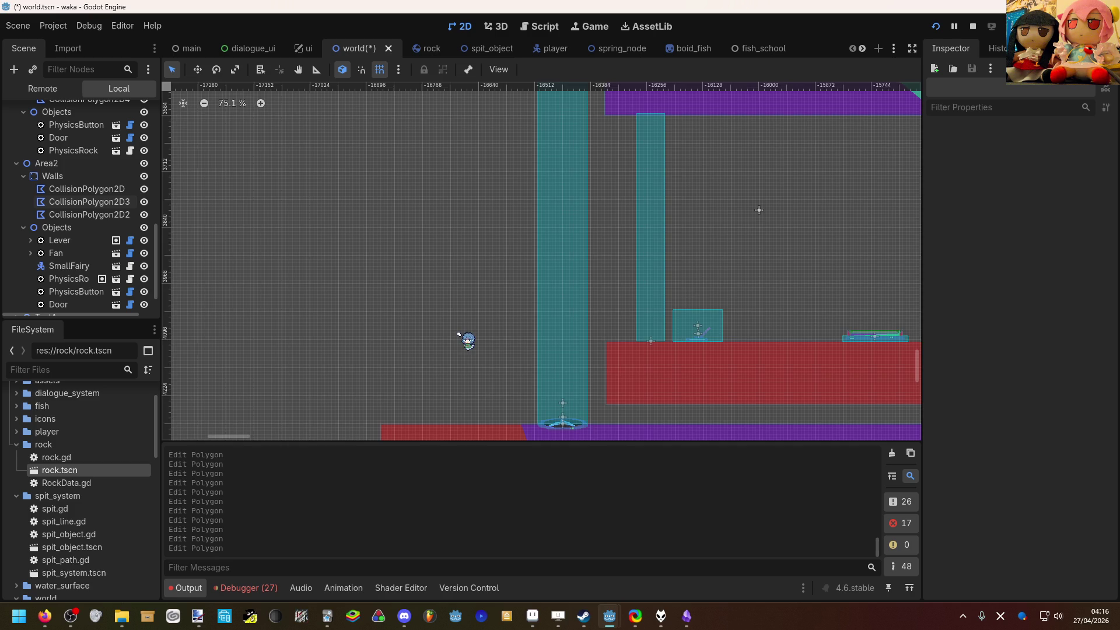
pyautogui.scroll(-5, 460, 337)
pyautogui.scroll(5, 446, 350)
pyautogui.scroll(-5, 418, 322)
pyautogui.scroll(-1, 418, 322)
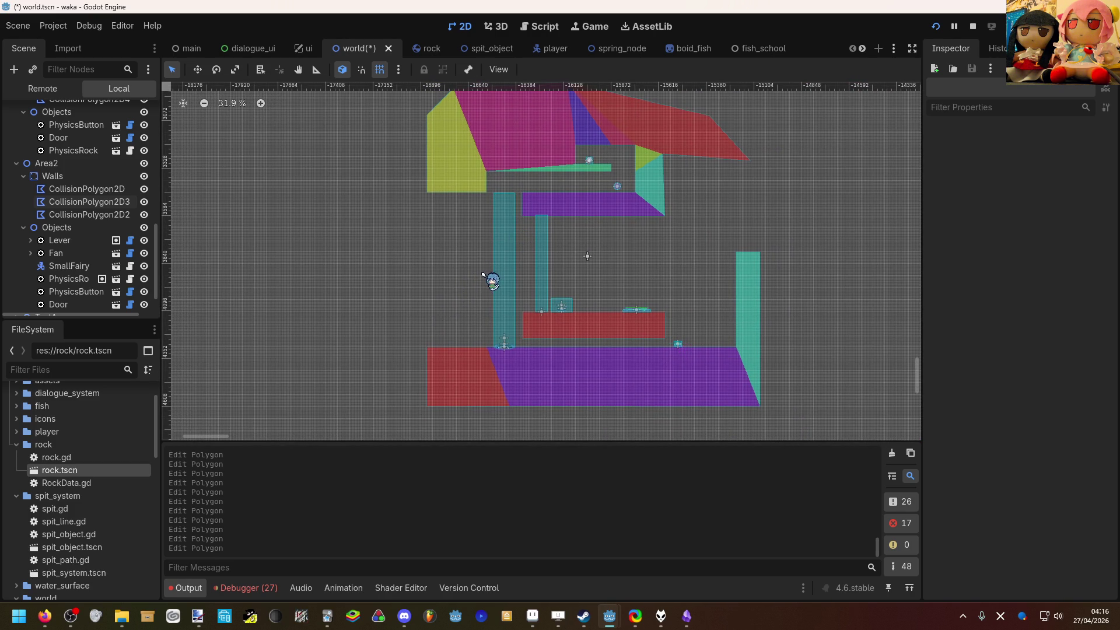
pyautogui.scroll(6, 483, 273)
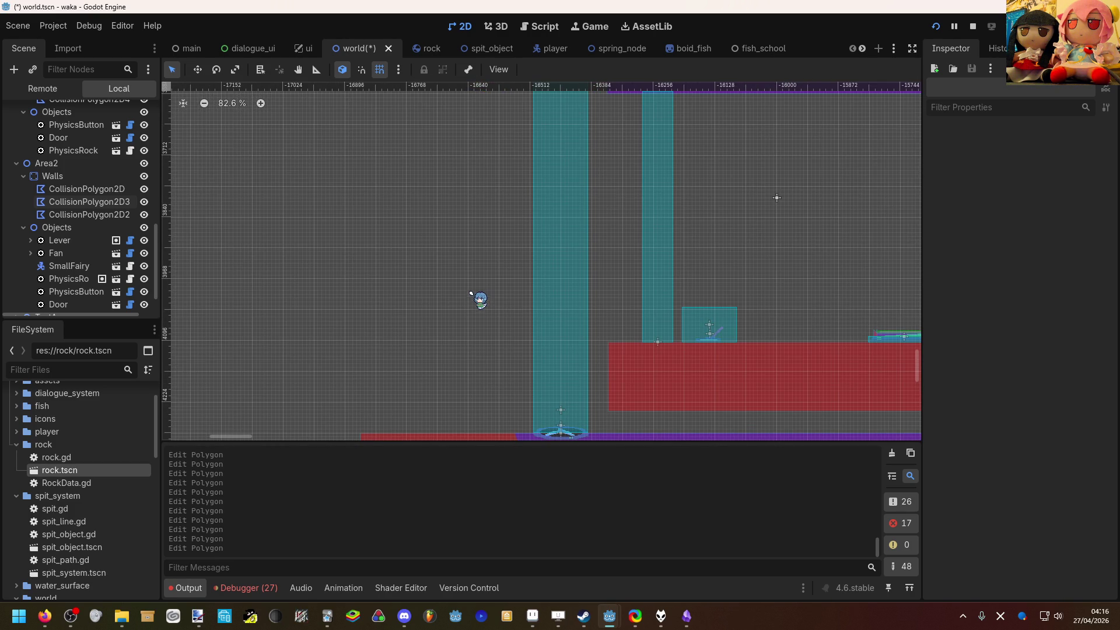
pyautogui.scroll(-3, 471, 289)
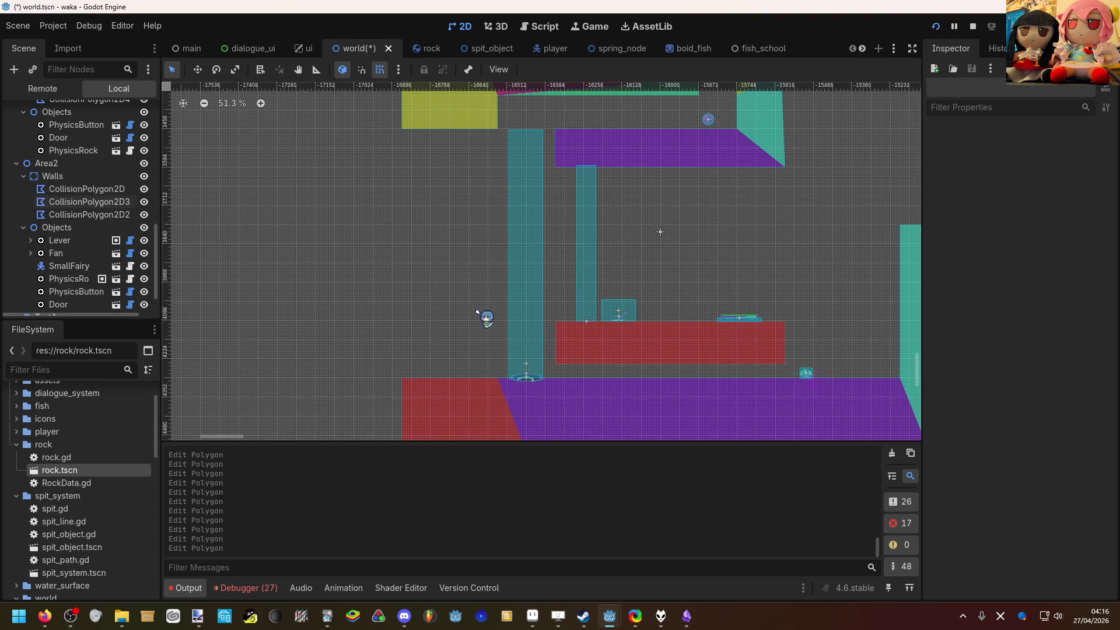
pyautogui.scroll(1, 430, 343)
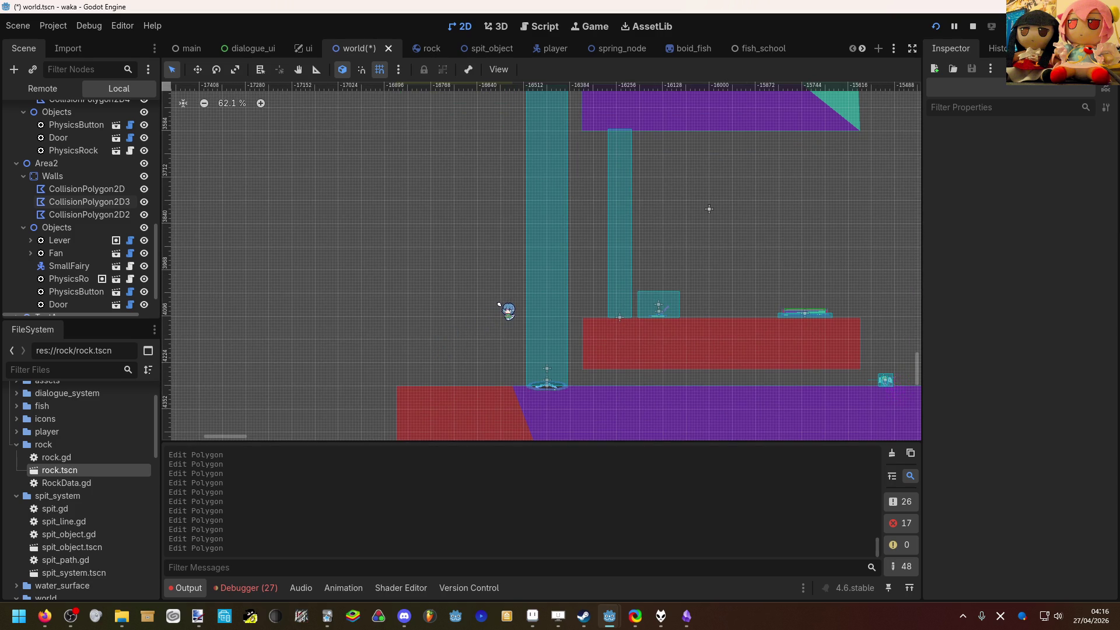
pyautogui.scroll(1, 499, 304)
pyautogui.scroll(-2, 494, 319)
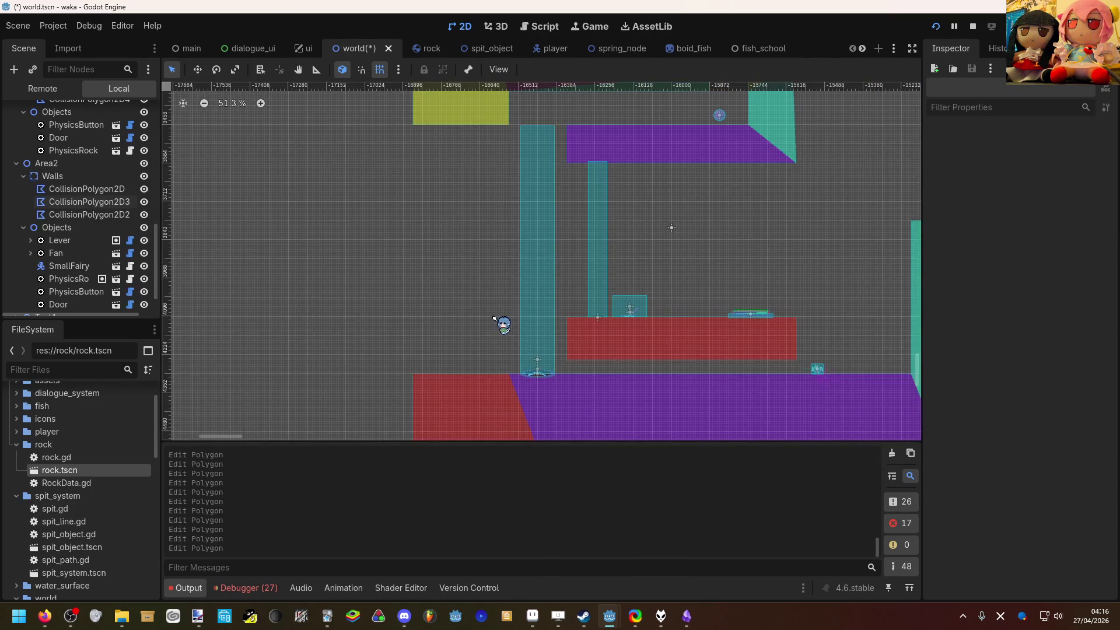
pyautogui.scroll(-1, 494, 319)
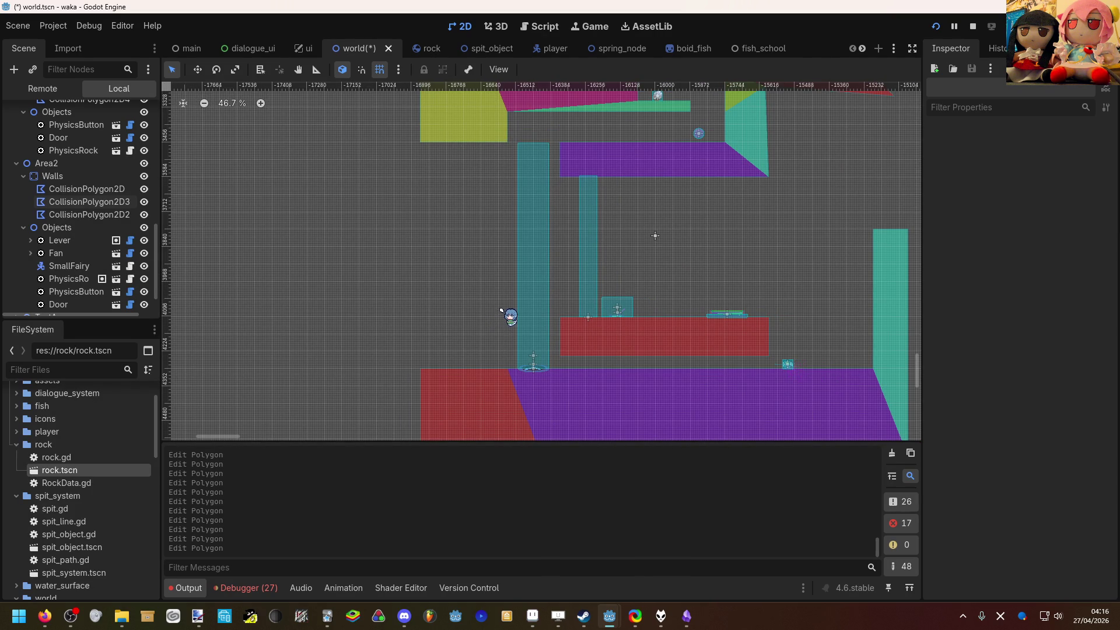
pyautogui.scroll(1, 498, 317)
pyautogui.hscroll(1, 496, 314)
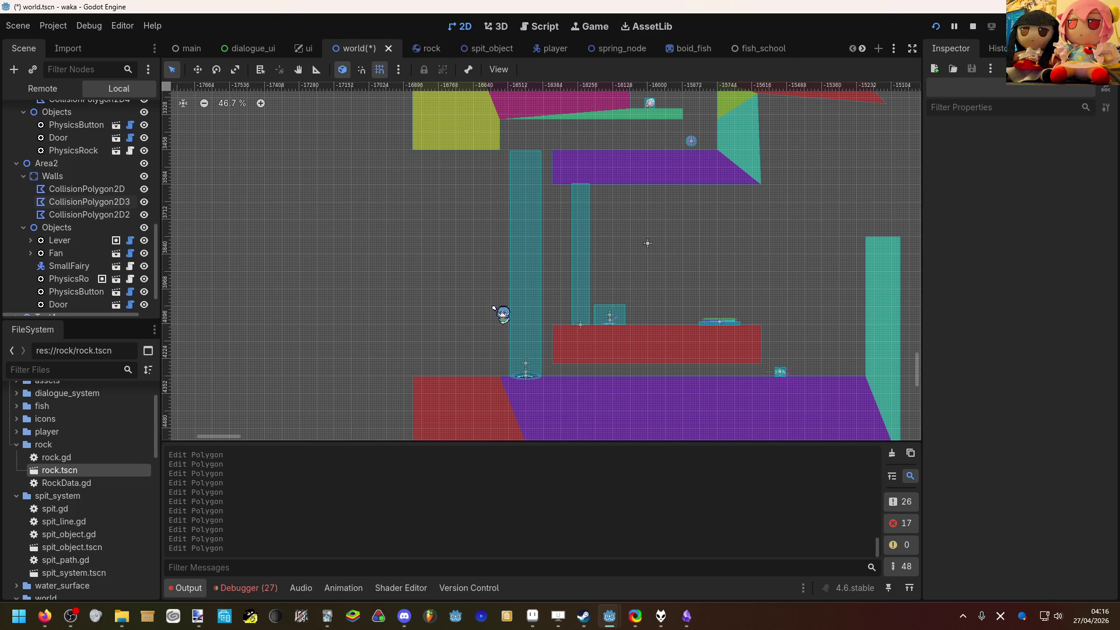
pyautogui.scroll(4, 494, 307)
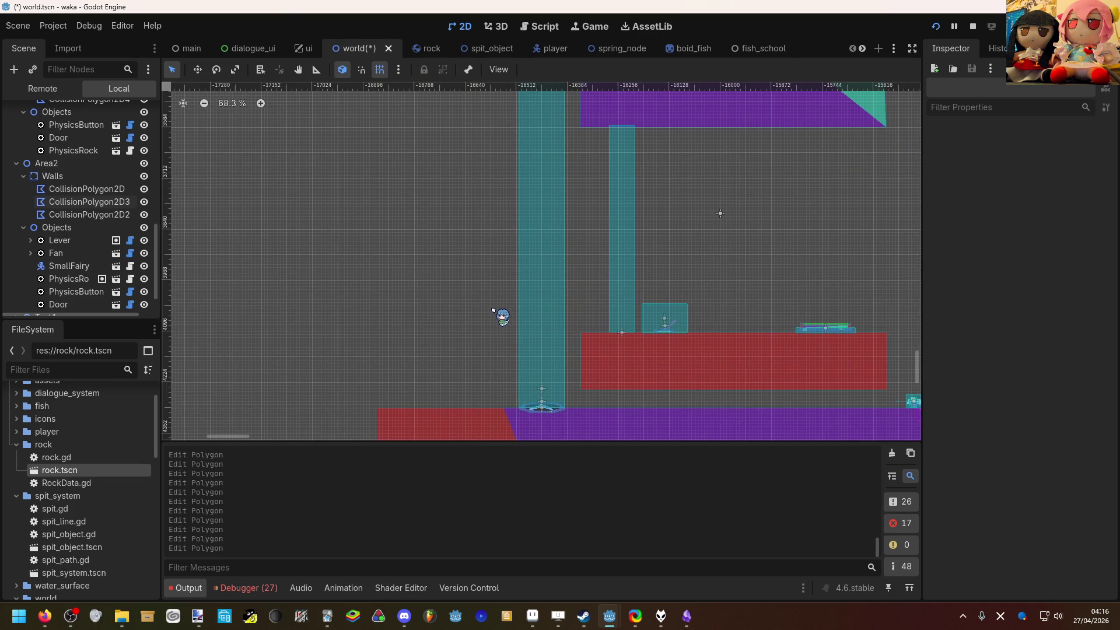
pyautogui.moveTo(492, 310); pyautogui.dragTo(492, 320)
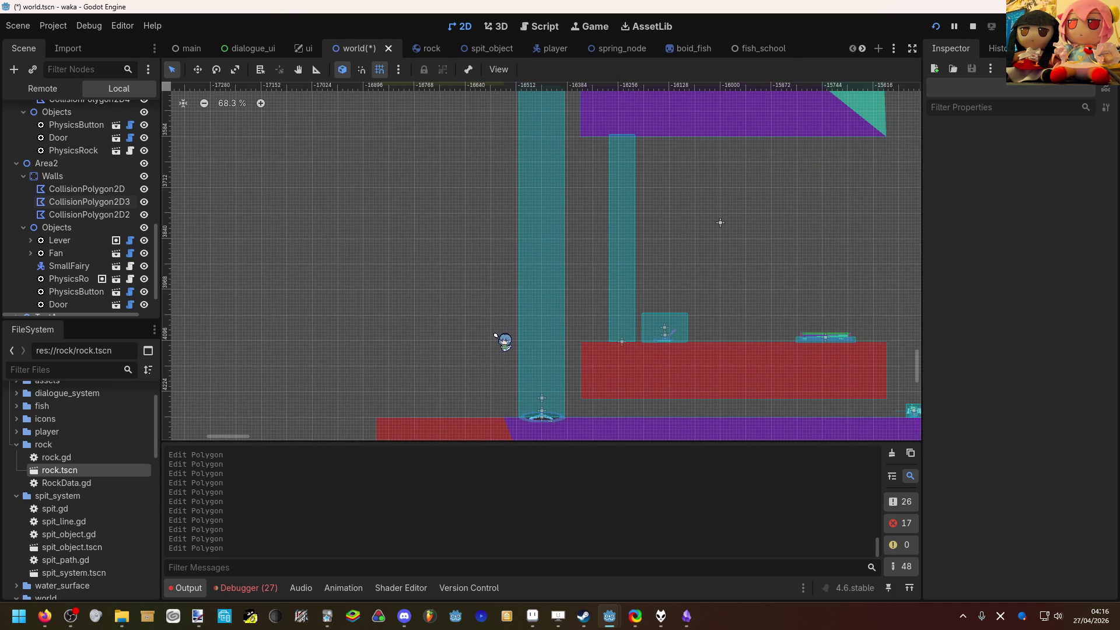
pyautogui.scroll(-5, 495, 335)
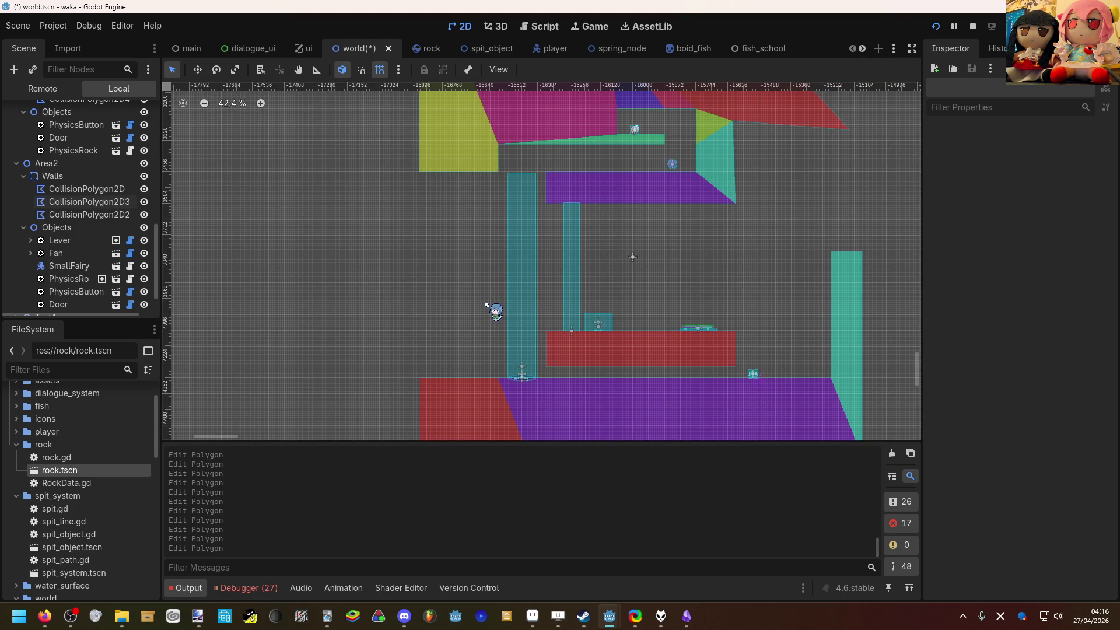
pyautogui.scroll(5, 488, 307)
pyautogui.scroll(-4, 485, 321)
pyautogui.scroll(3, 484, 334)
pyautogui.scroll(5, 484, 333)
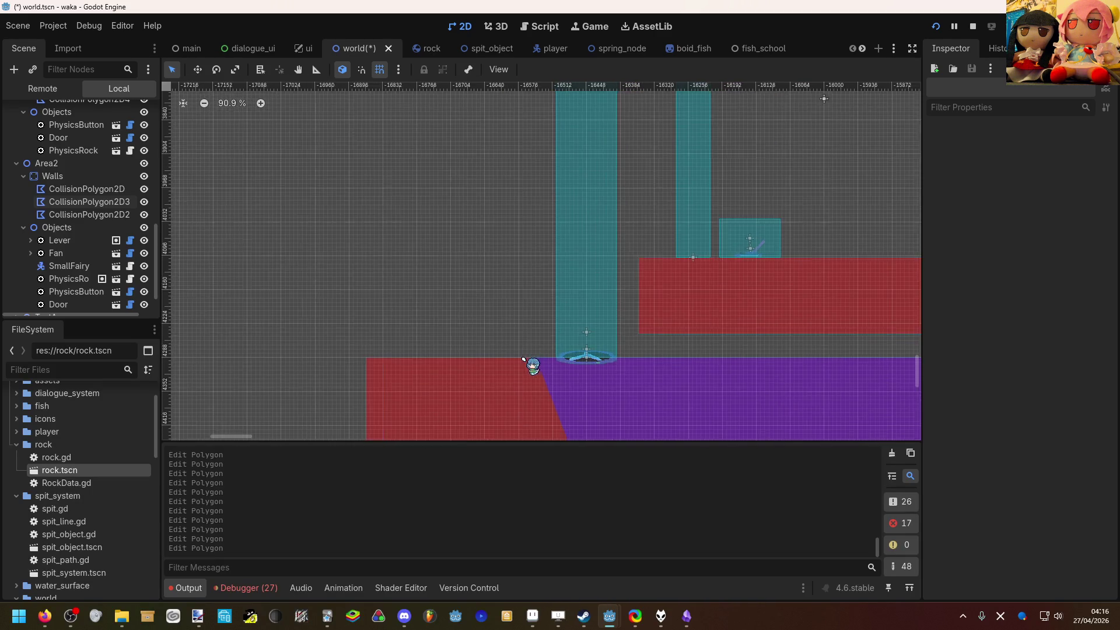
pyautogui.scroll(1, 517, 360)
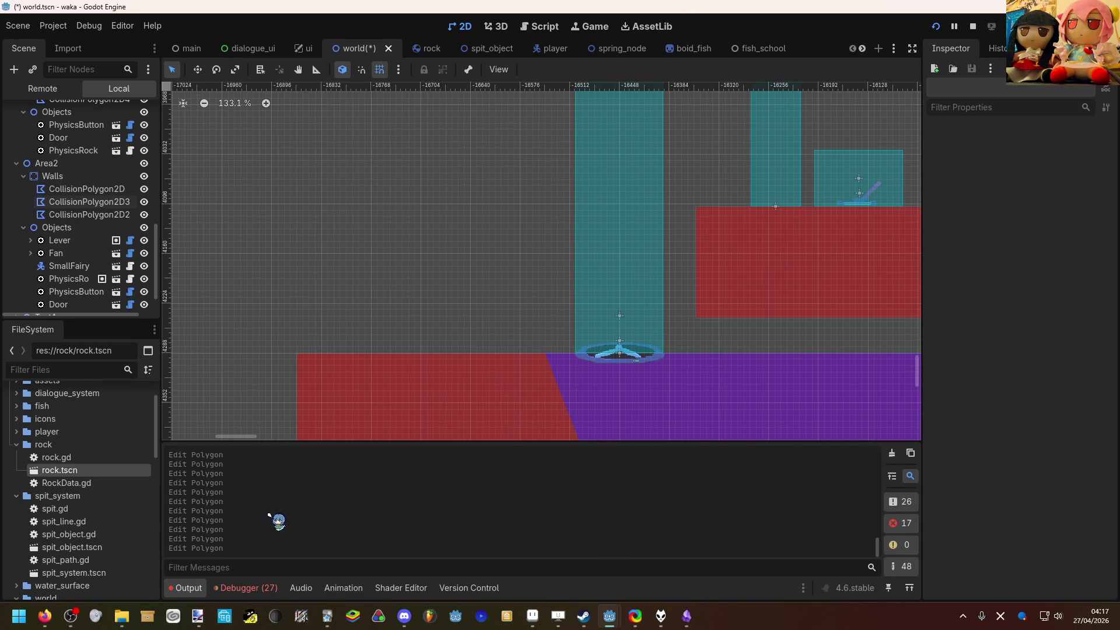
# Step: Review the Debugger's Errors (27) list, then switch it to the Stack Trace view
pyautogui.click(268, 588)
pyautogui.click(287, 449)
pyautogui.scroll(-3, 317, 520)
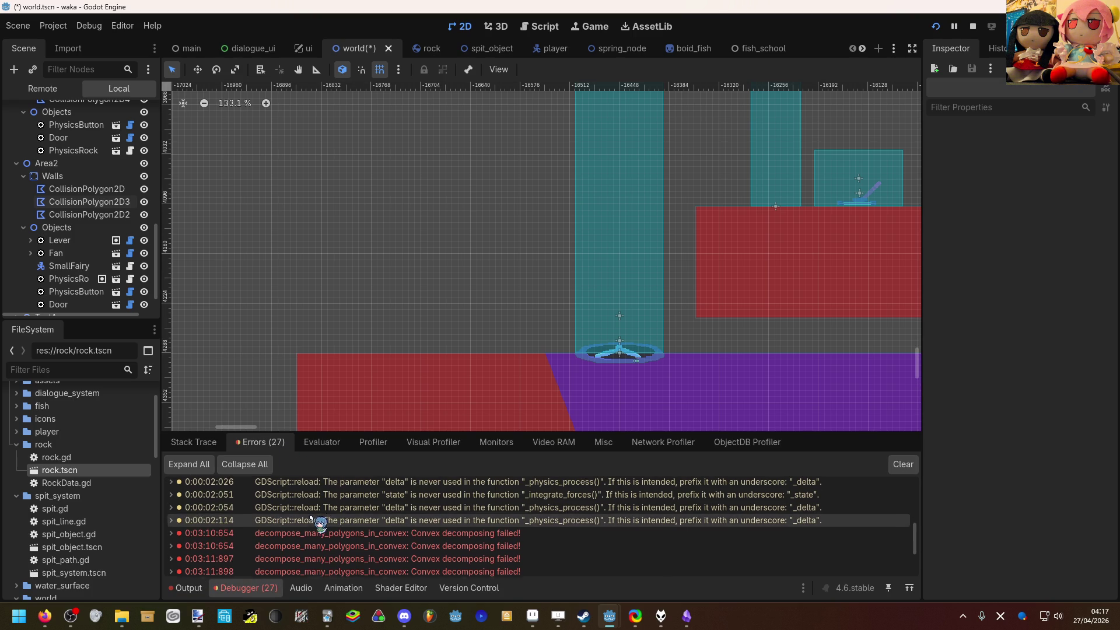
pyautogui.click(236, 443)
pyautogui.scroll(-6, 461, 337)
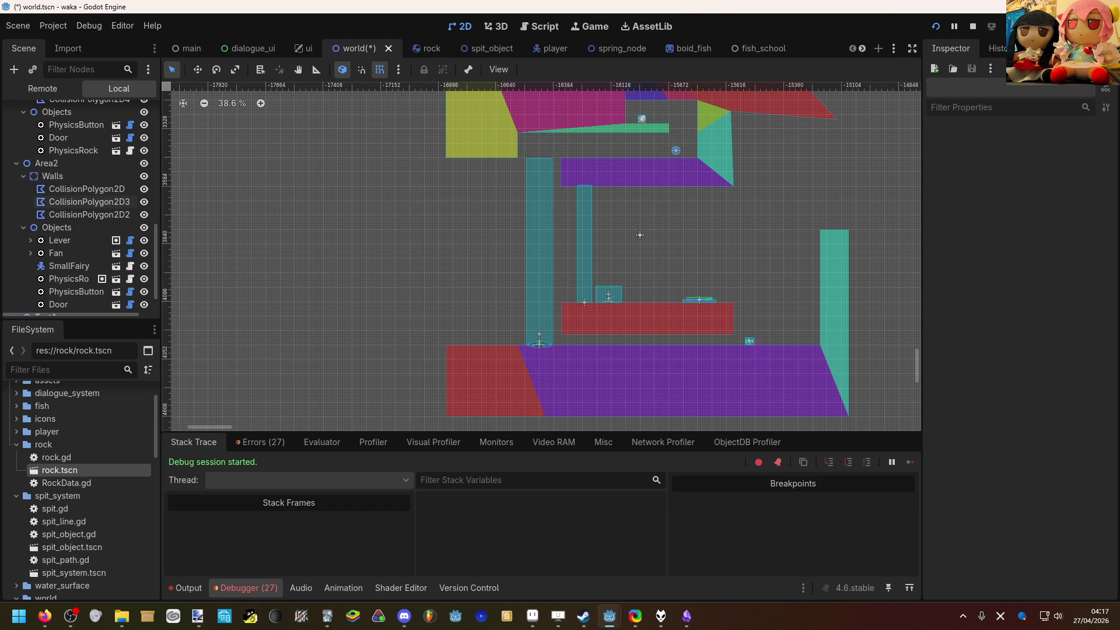
pyautogui.hotkey('alt', 'Tab')
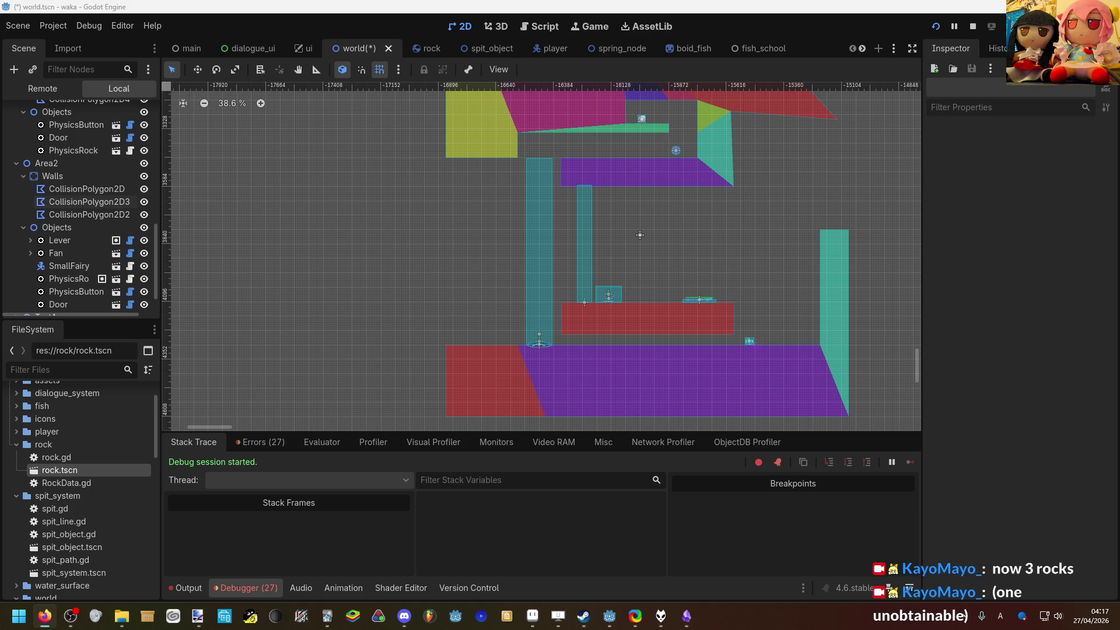
# Step: Back in the editor, select the floor polygon and inspect its left corner, then deselect it
pyautogui.click(301, 337)
pyautogui.click(472, 353)
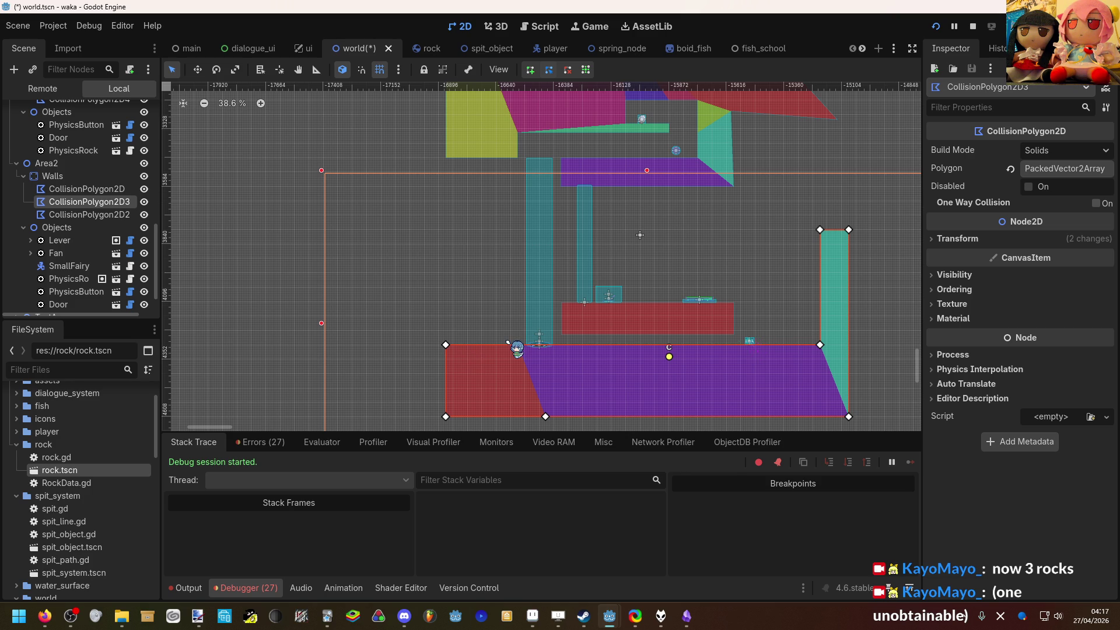
pyautogui.scroll(2, 516, 318)
pyautogui.moveTo(456, 306); pyautogui.dragTo(504, 283)
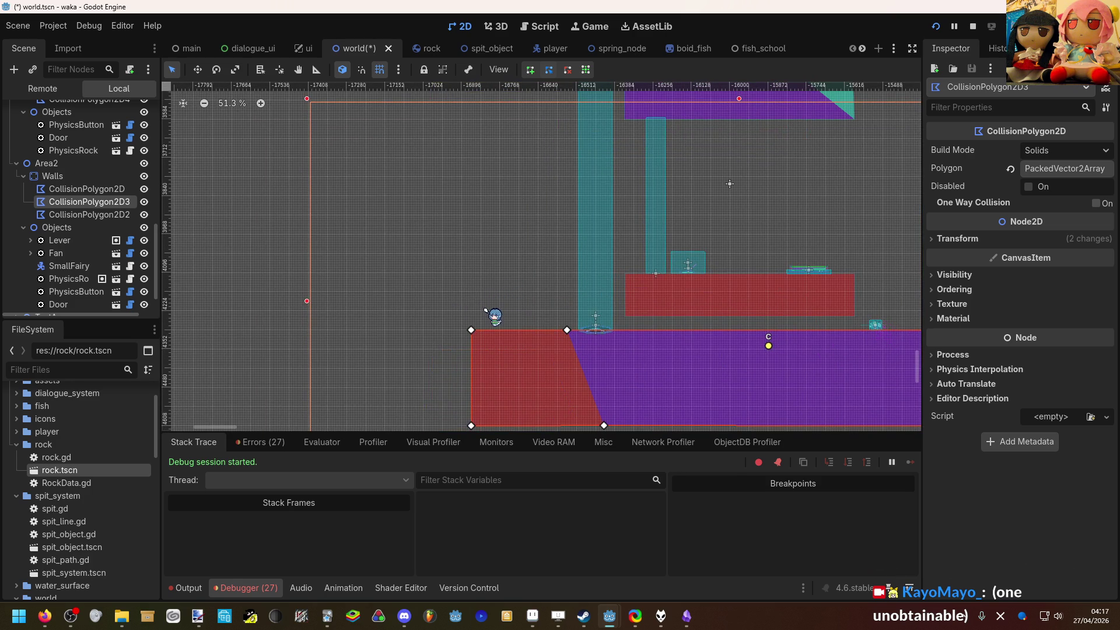
pyautogui.scroll(2, 486, 310)
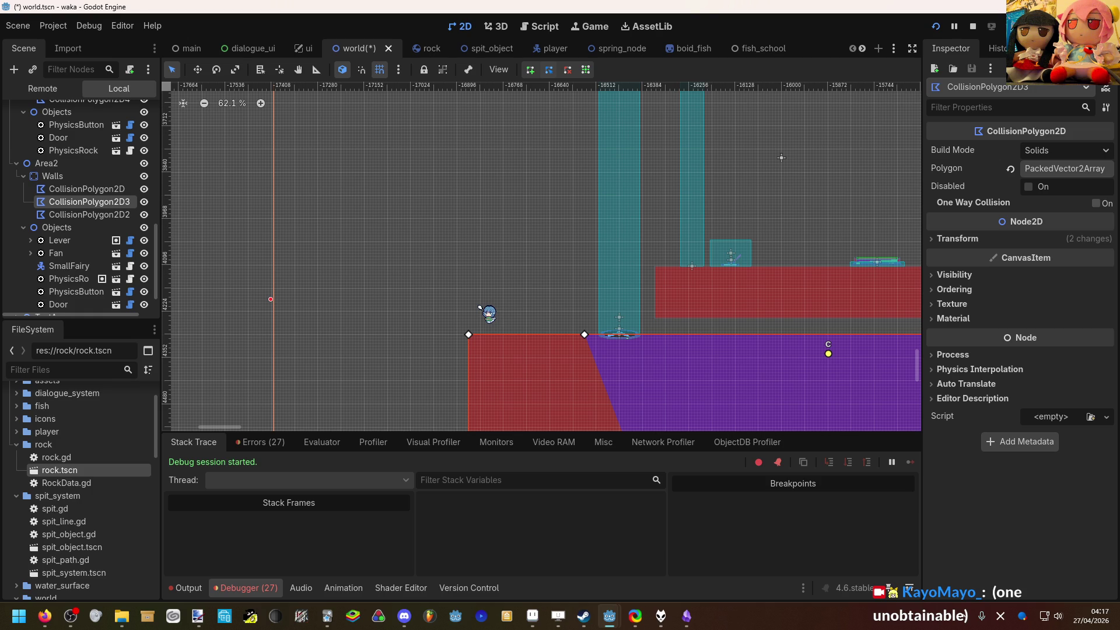
pyautogui.scroll(6, 519, 376)
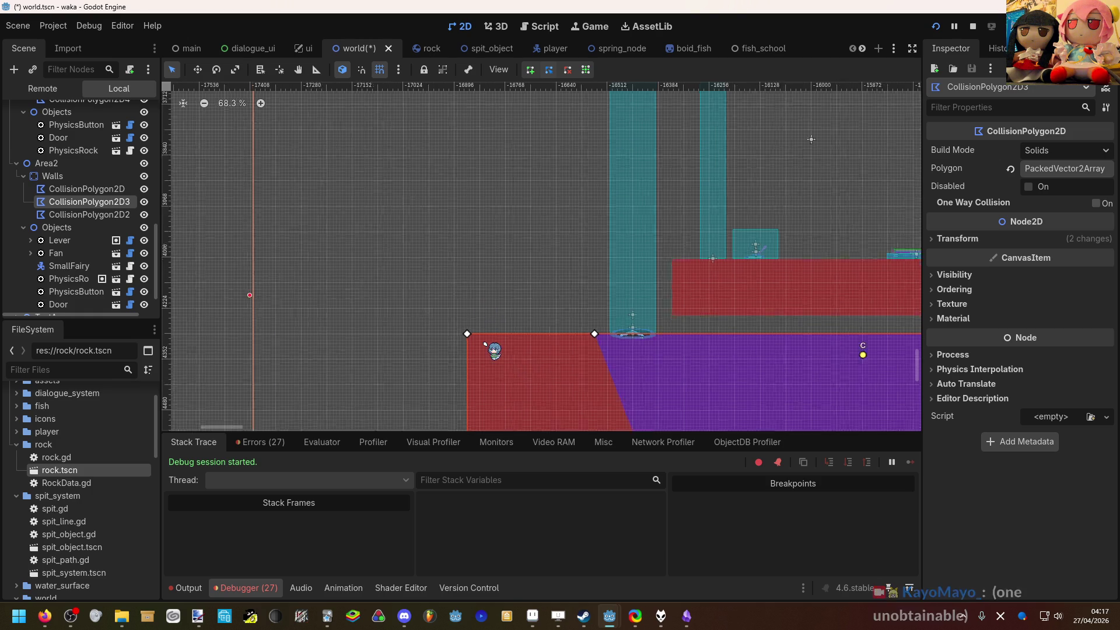
pyautogui.scroll(-10, 507, 286)
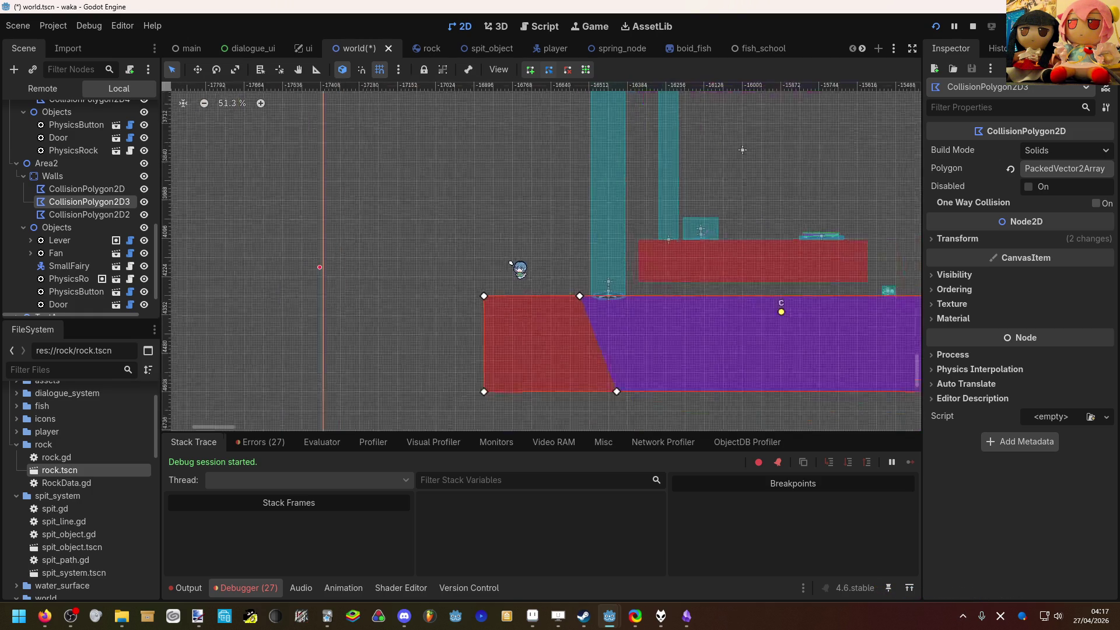
pyautogui.press('Escape')
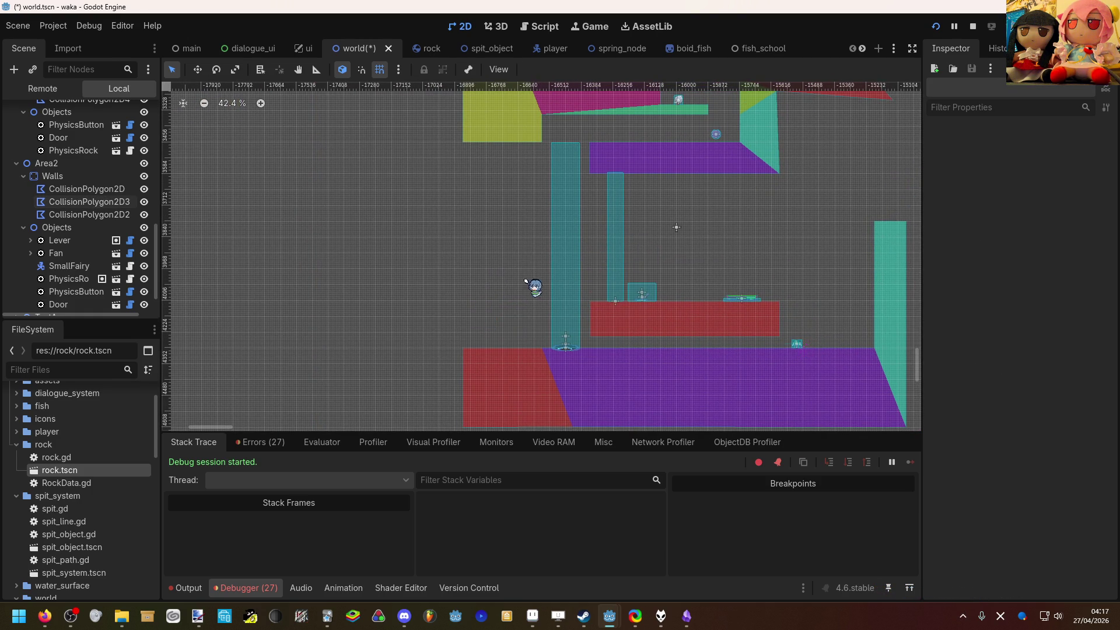
# Step: Drag the yellow wall polygon's two bottom corners down to make it a rectangle
pyautogui.click(513, 144)
pyautogui.scroll(8, 575, 140)
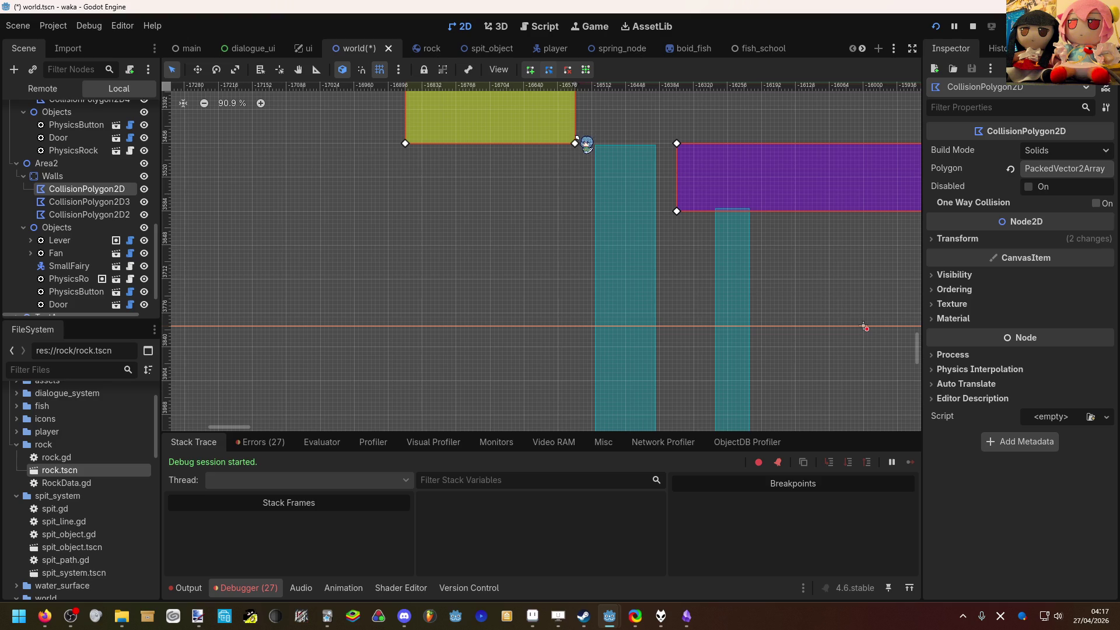
pyautogui.moveTo(576, 144); pyautogui.dragTo(577, 213)
pyautogui.moveTo(406, 144); pyautogui.dragTo(405, 211)
pyautogui.click(426, 235)
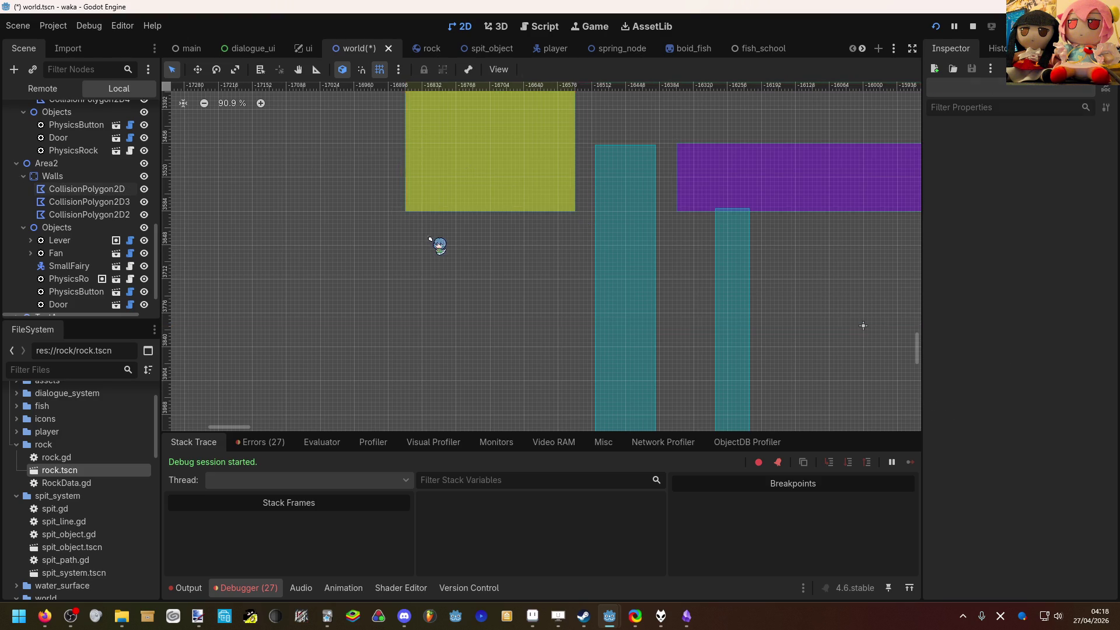
pyautogui.scroll(-7, 434, 249)
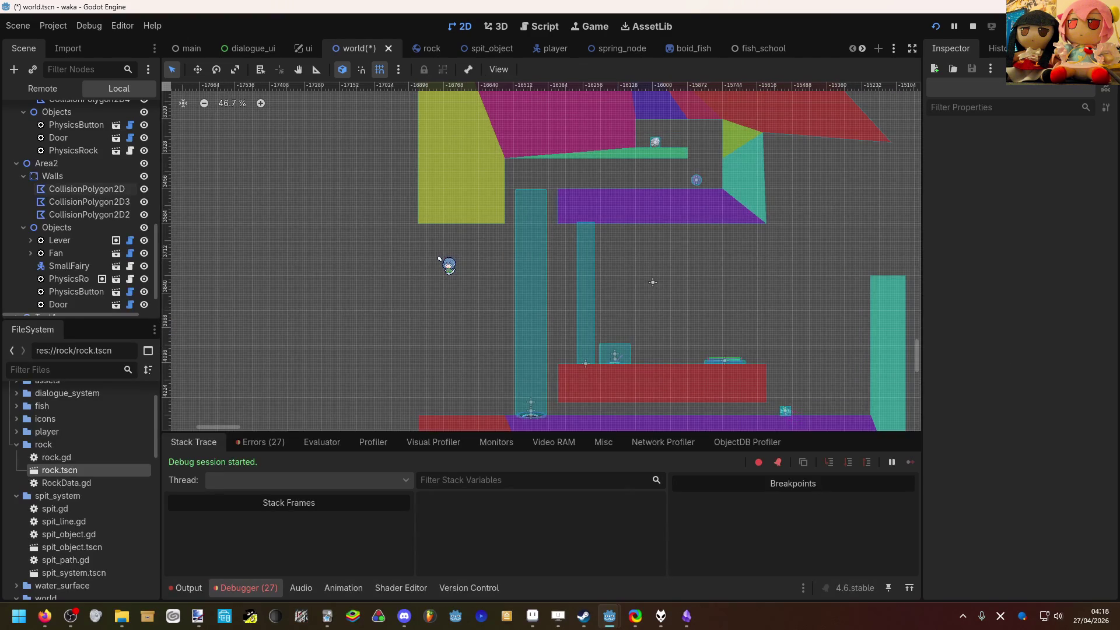
pyautogui.scroll(-1, 519, 174)
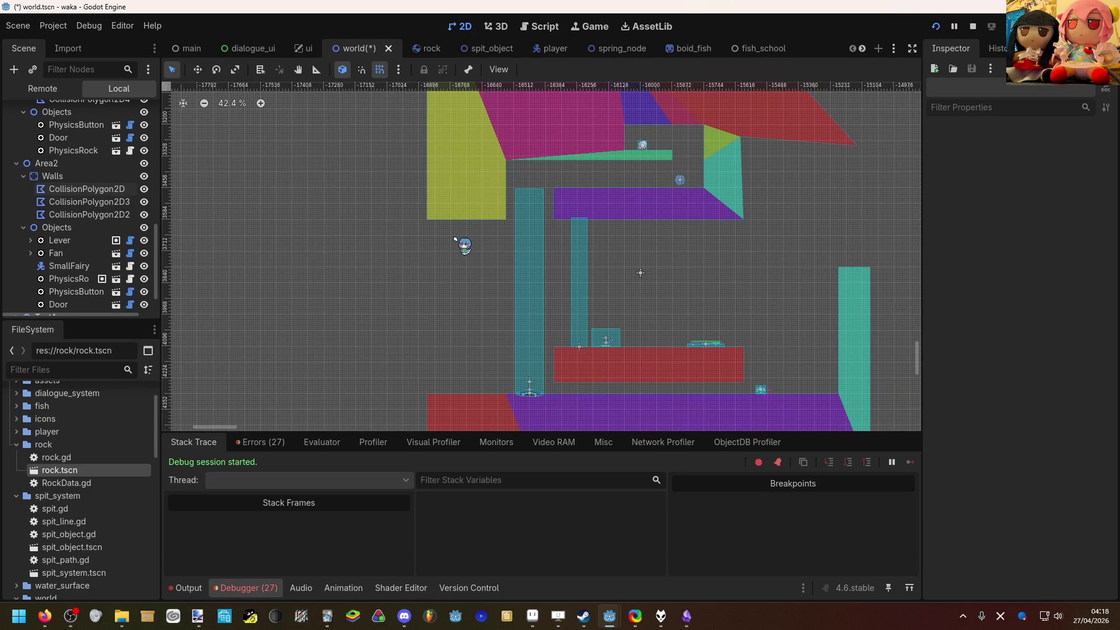
pyautogui.scroll(-7, 460, 240)
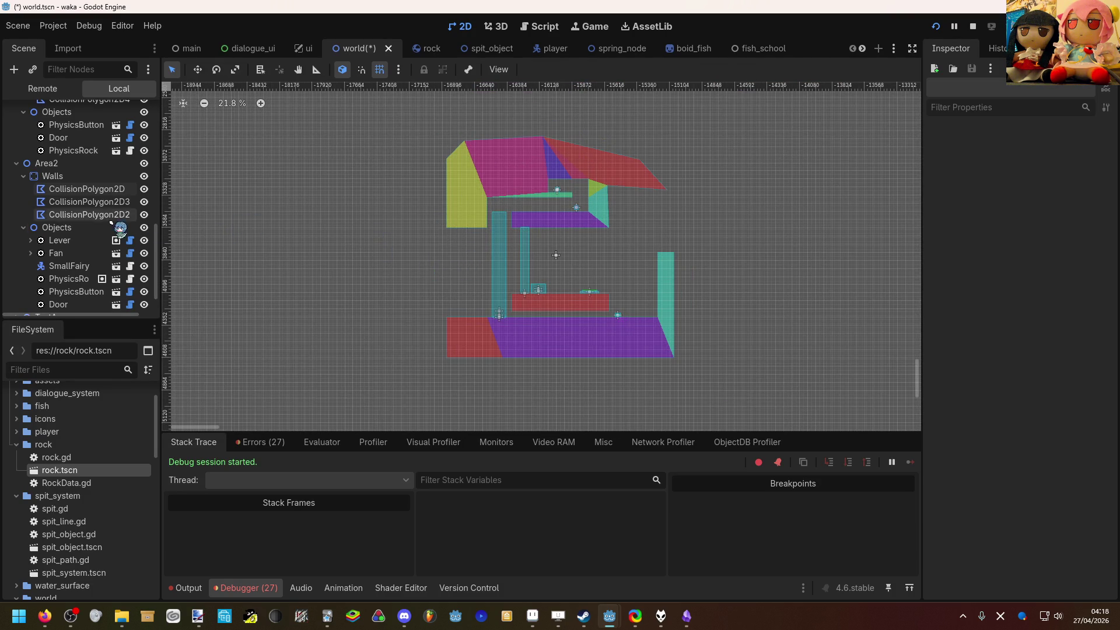
# Step: Collapse Area2's Objects and Walls groups and run the game to play-test the room
pyautogui.scroll(-1, 116, 224)
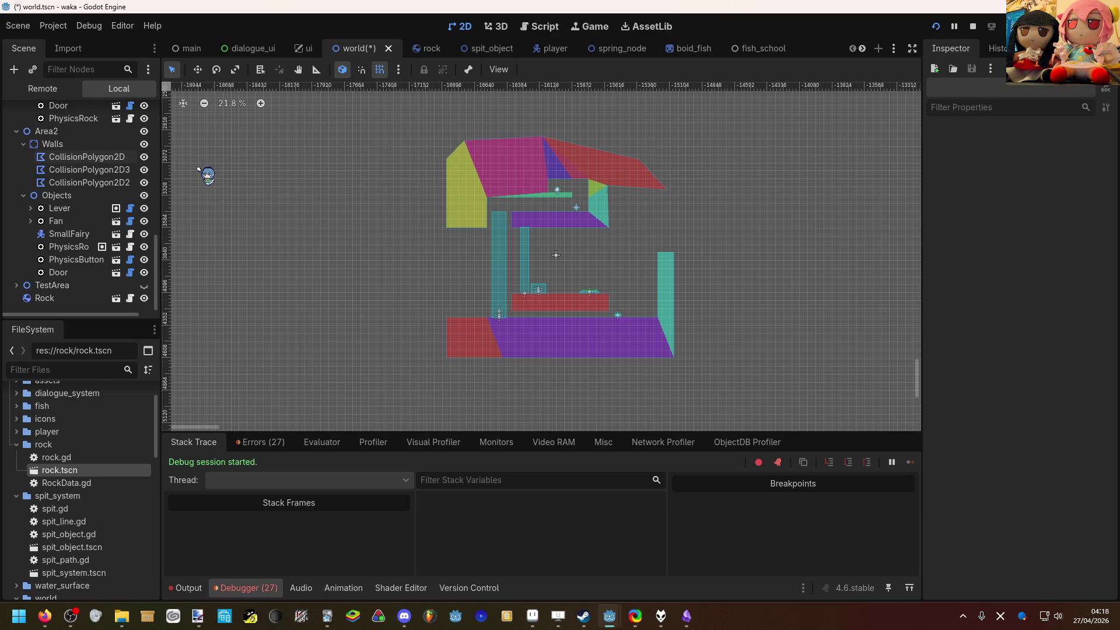
pyautogui.scroll(-4, 288, 190)
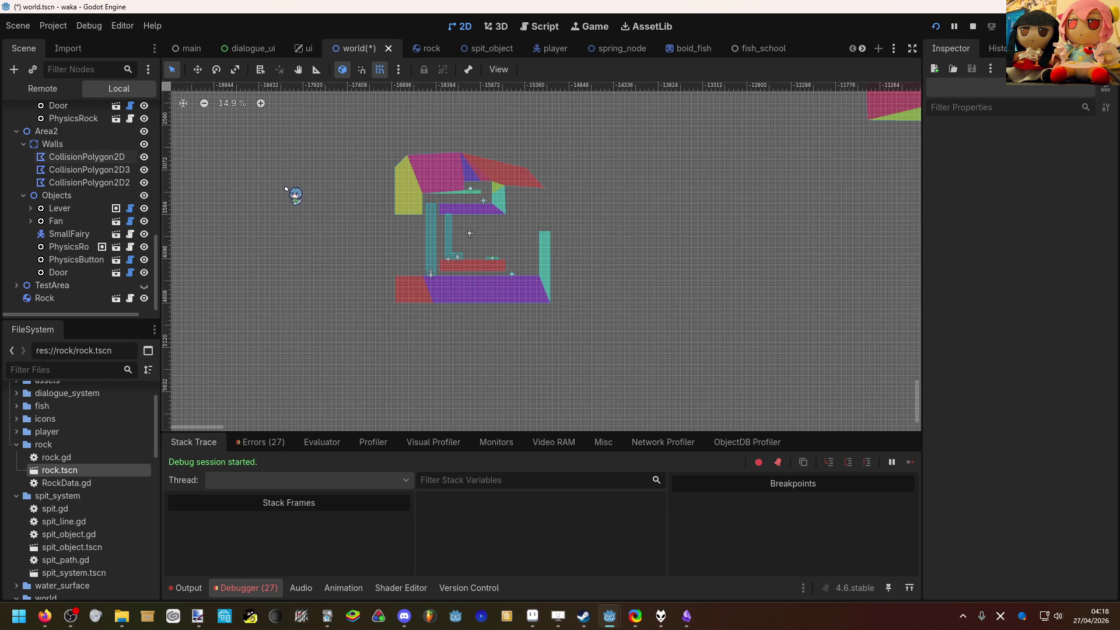
pyautogui.click(24, 195)
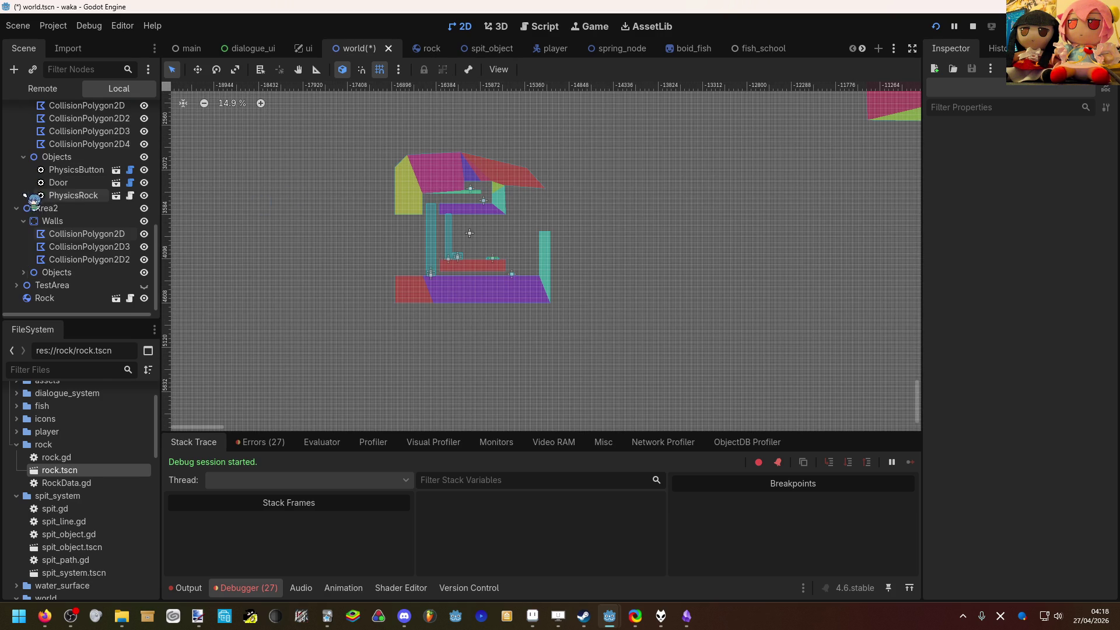
pyautogui.click(23, 222)
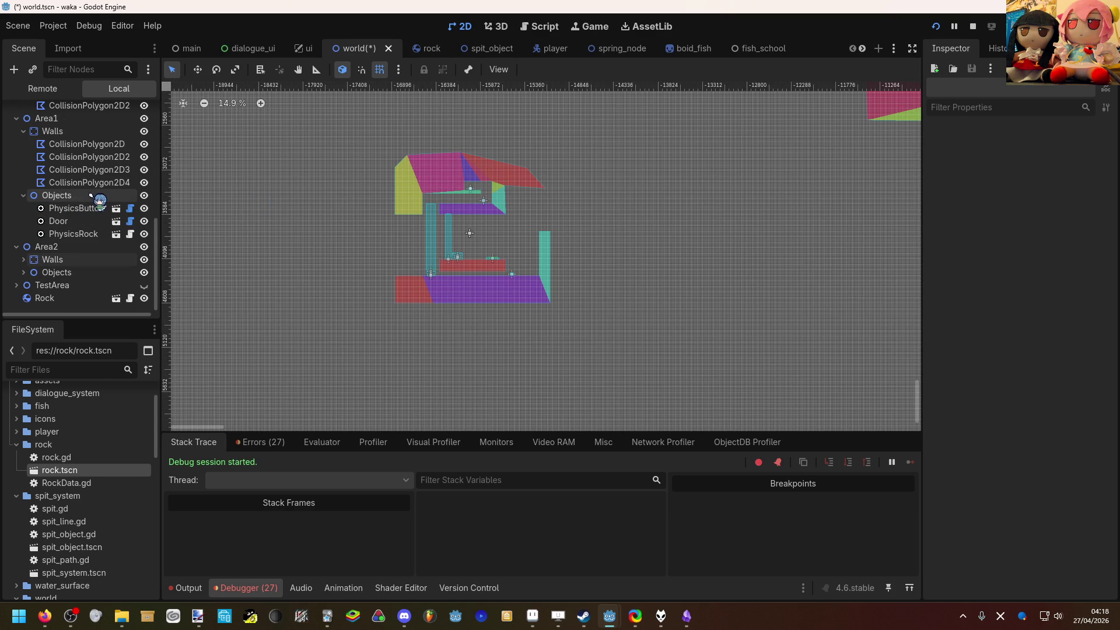
pyautogui.scroll(11, 406, 202)
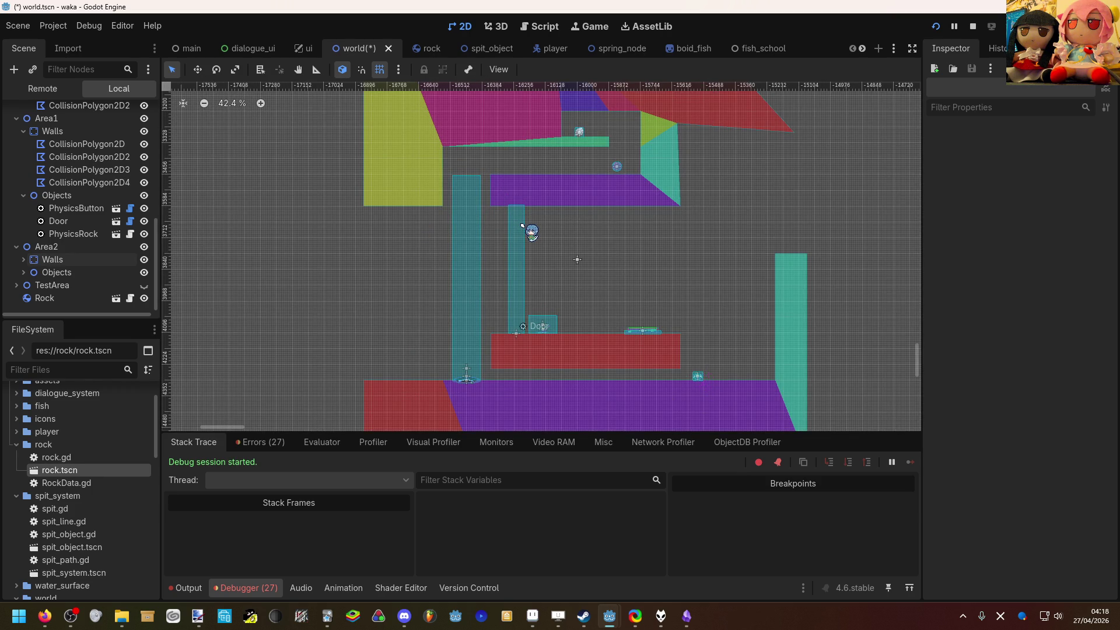
pyautogui.scroll(-4, 551, 232)
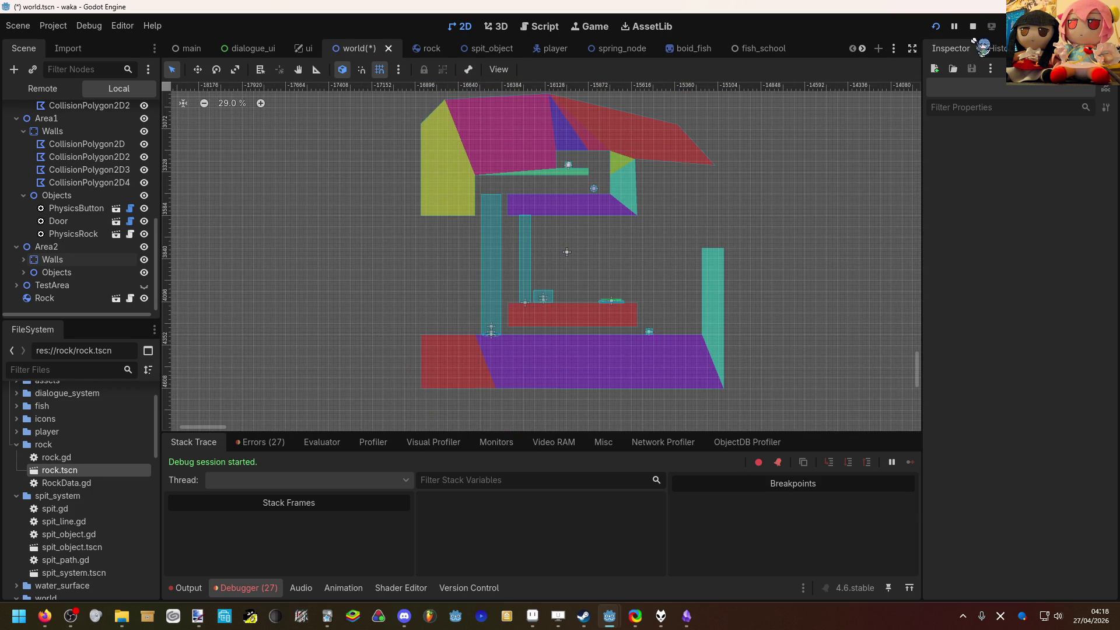
pyautogui.click(935, 26)
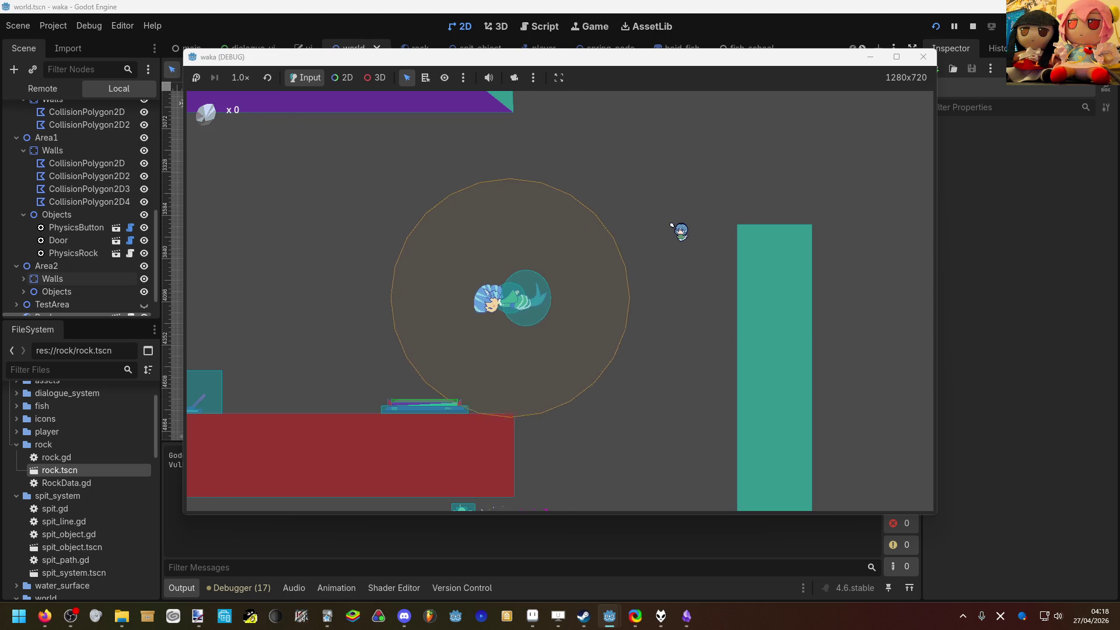
# Step: Swim the mermaid left onto the red platform, then up toward the purple wall
pyautogui.press('Left')
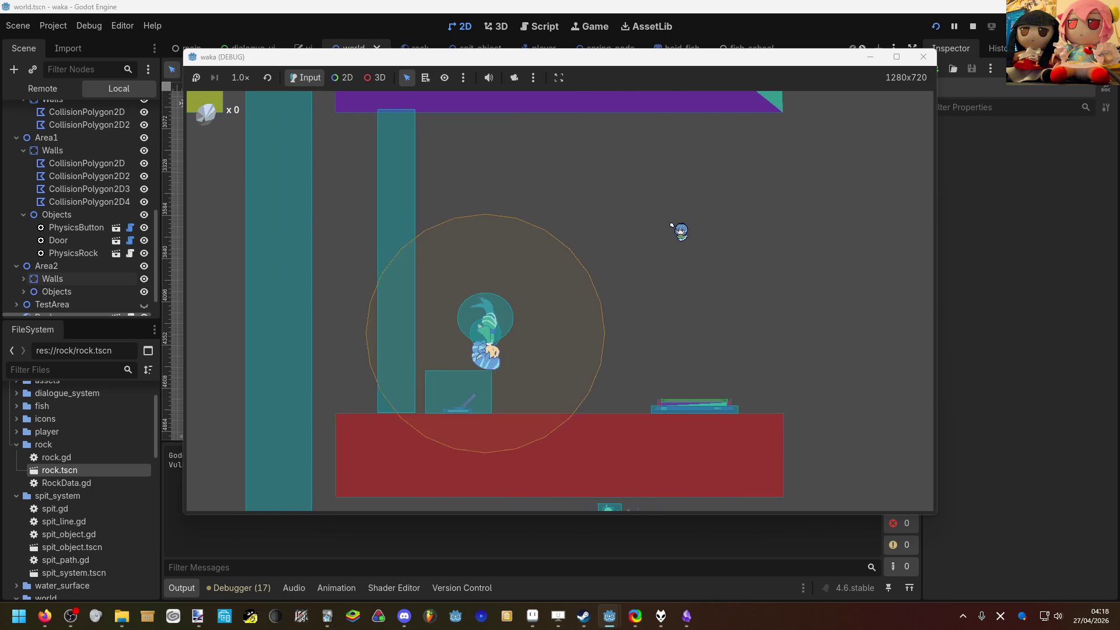
pyautogui.press('Left')
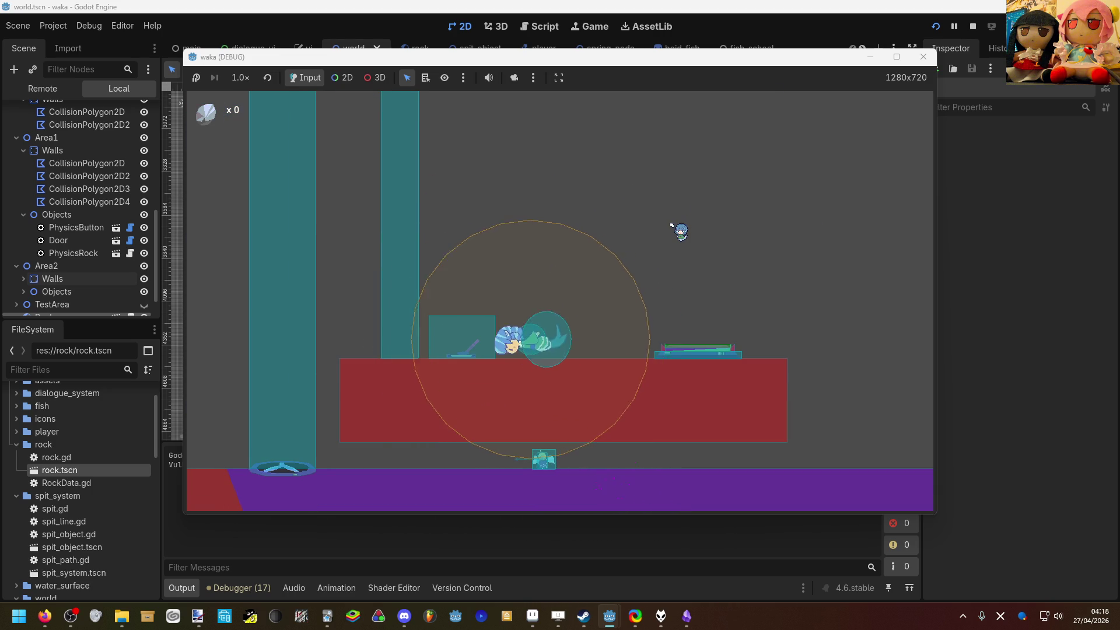
pyautogui.press('Left')
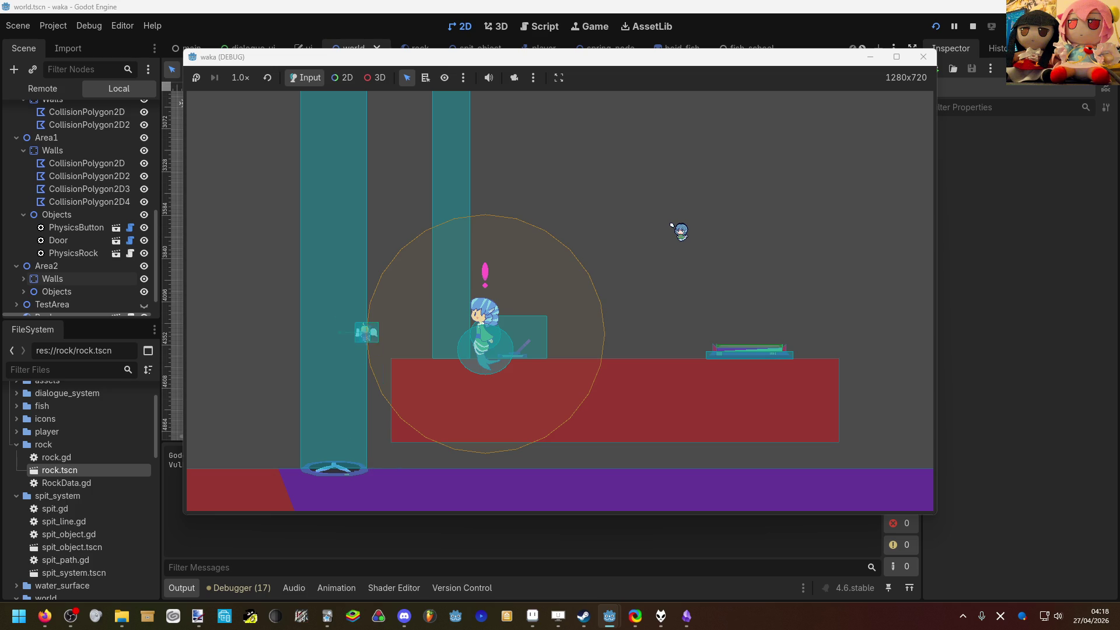
pyautogui.press('Up')
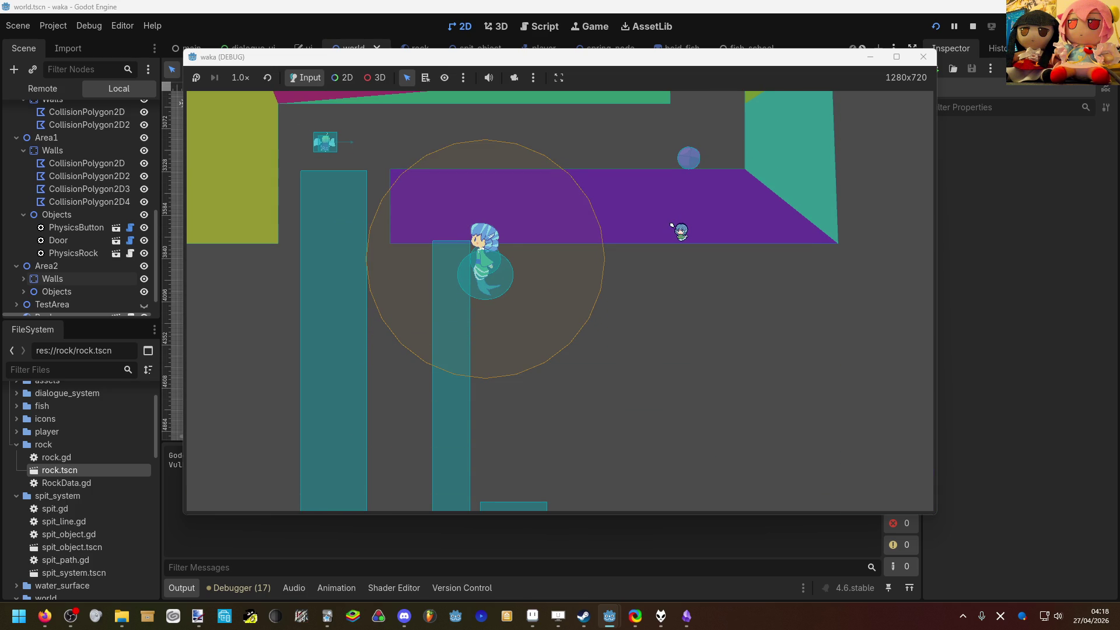
pyautogui.press('Down')
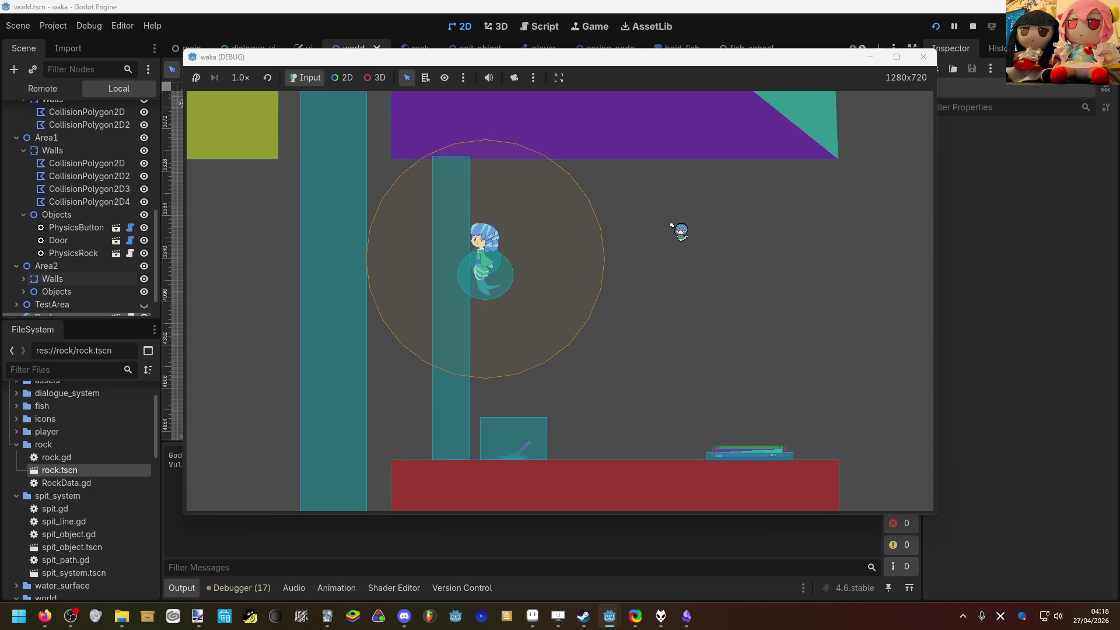
pyautogui.press('Up')
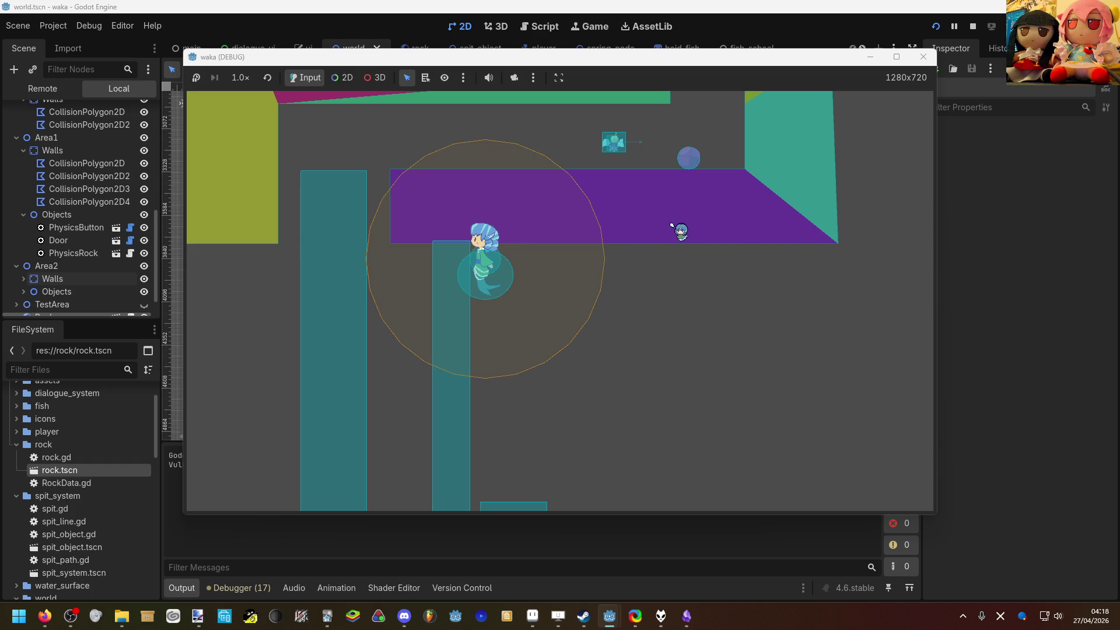
pyautogui.press('Right')
pyautogui.press('Down')
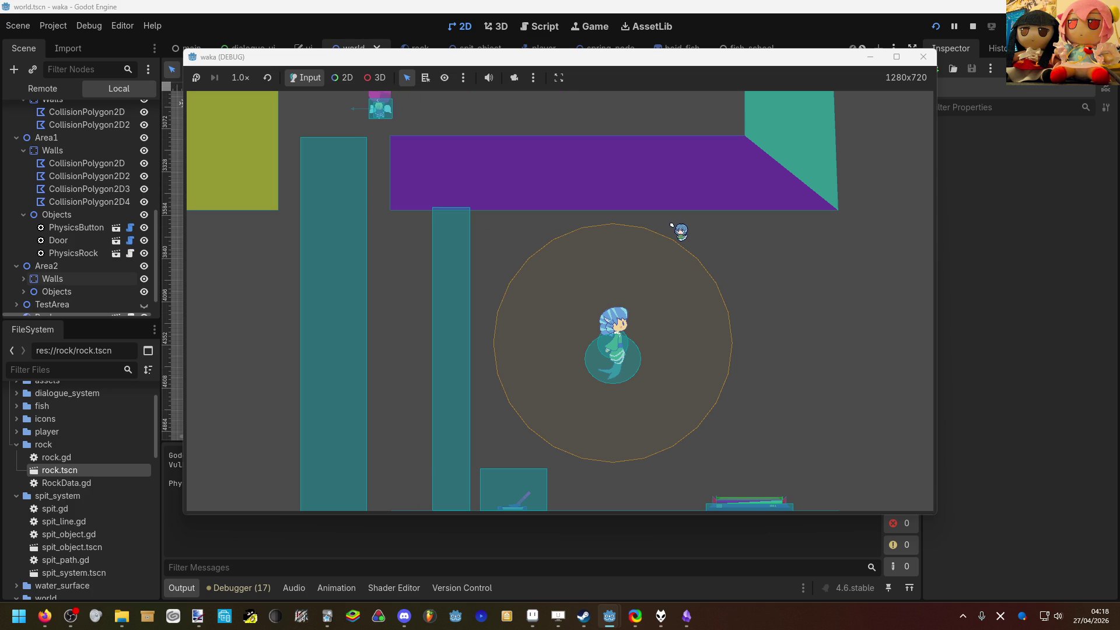
# Step: Swim the mermaid up and down around the red platform, then dash right
pyautogui.press('w')
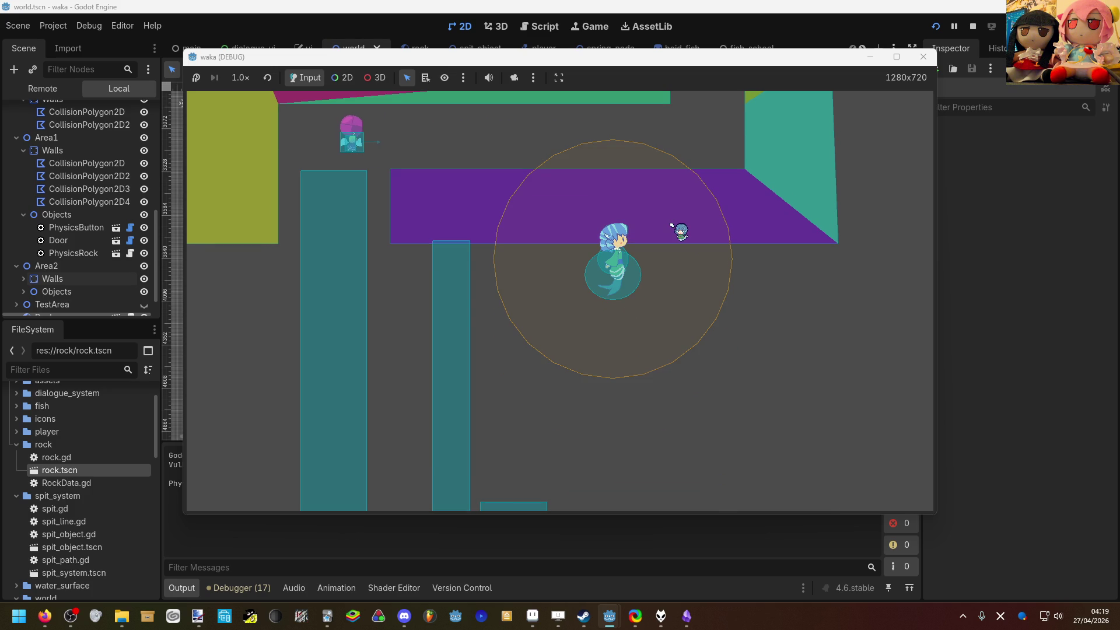
pyautogui.press('a')
pyautogui.press('s')
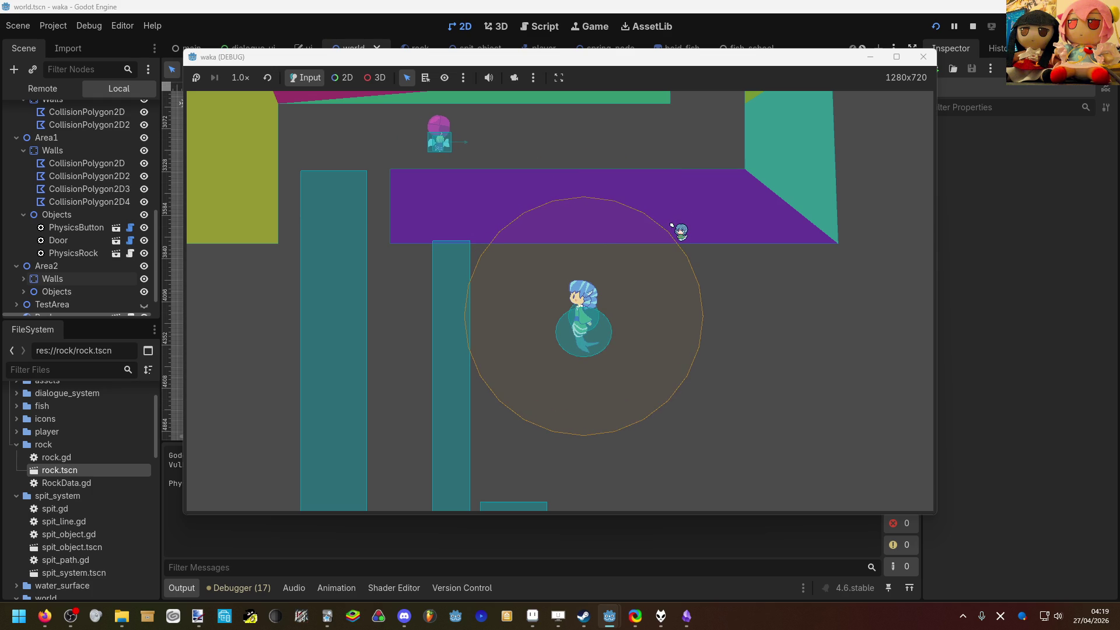
pyautogui.press('w')
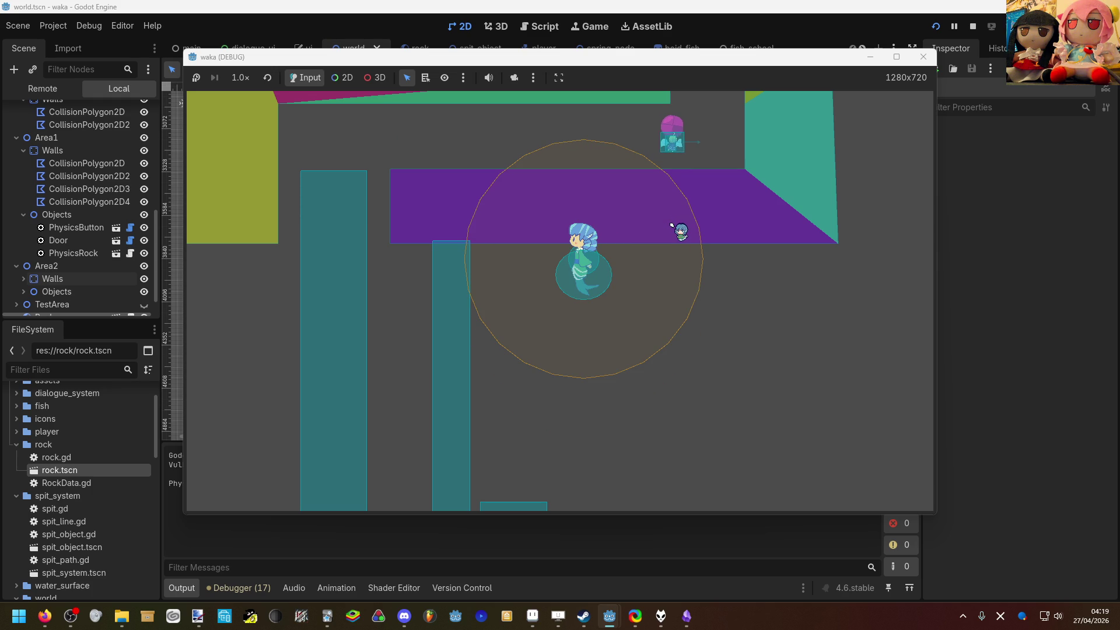
pyautogui.press('s')
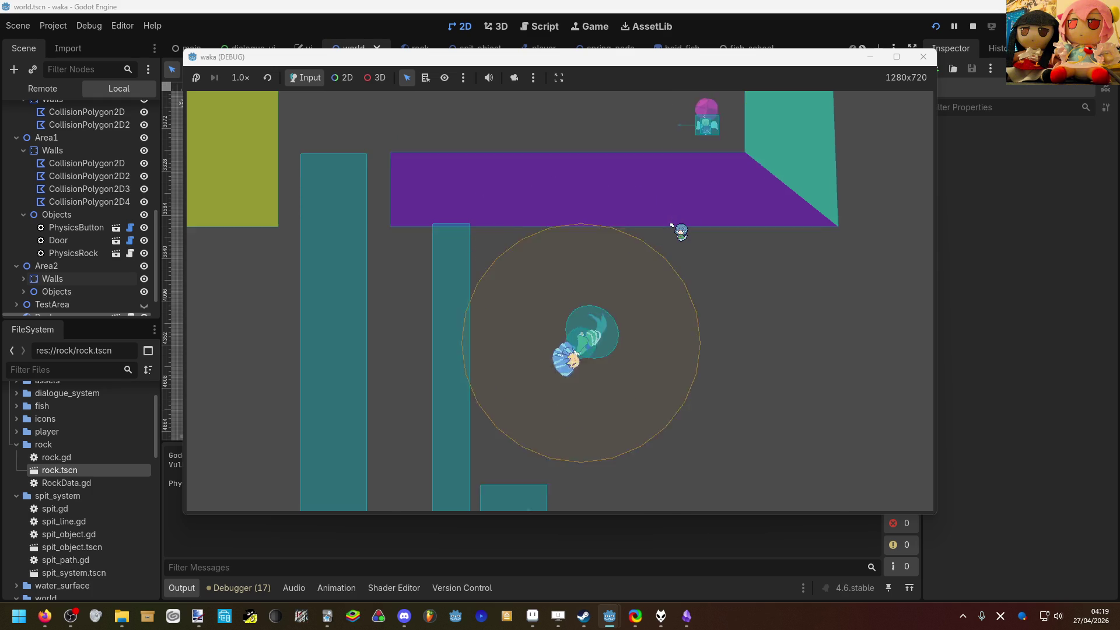
pyautogui.press('d')
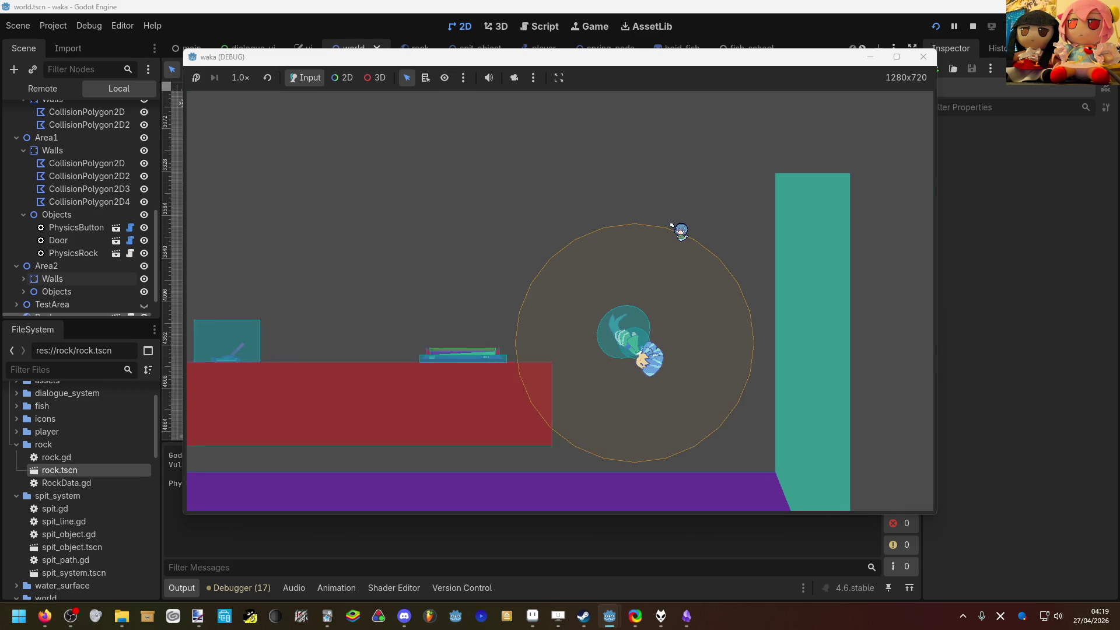
pyautogui.press('s')
pyautogui.press('a')
pyautogui.press('w')
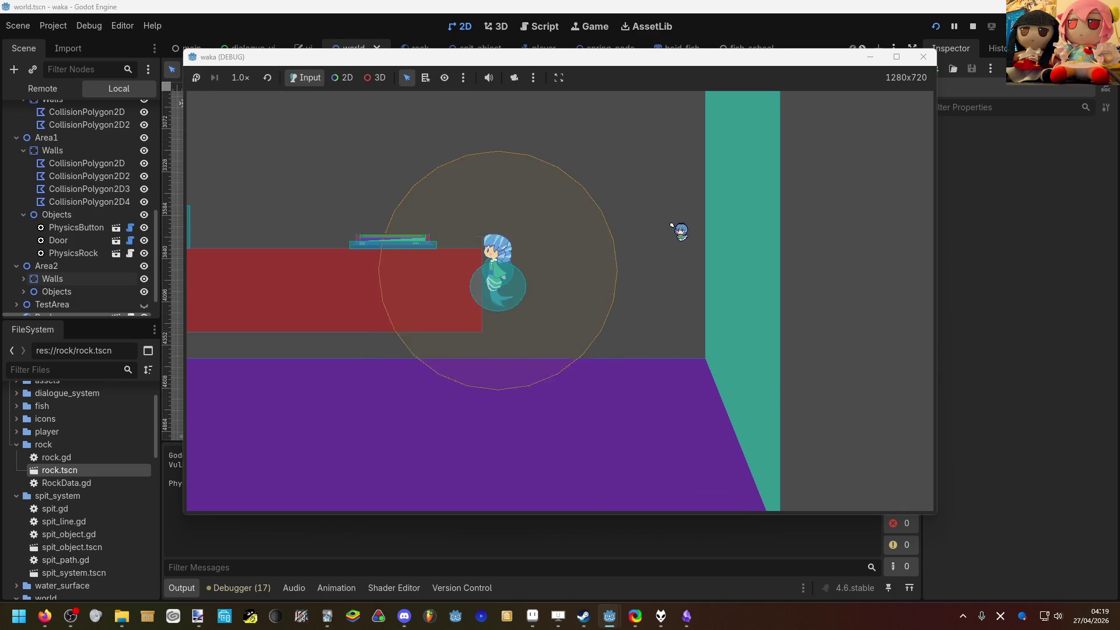
pyautogui.press('w')
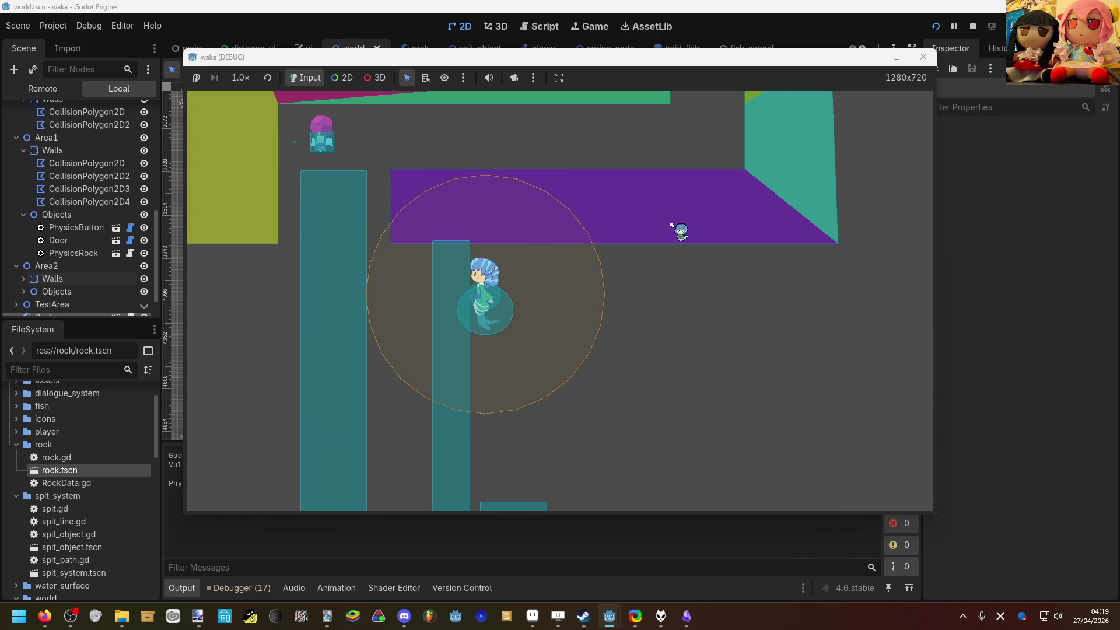
pyautogui.press('d')
# Step: Steer the mermaid down, back up, and onto the small lever platform
pyautogui.press('a')
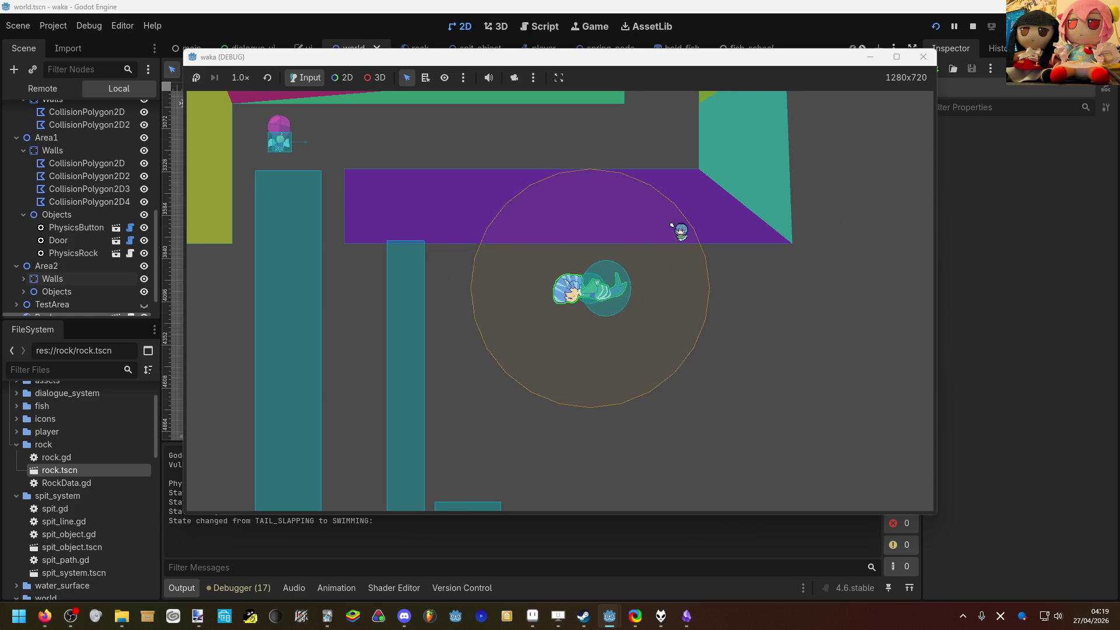
pyautogui.press('s')
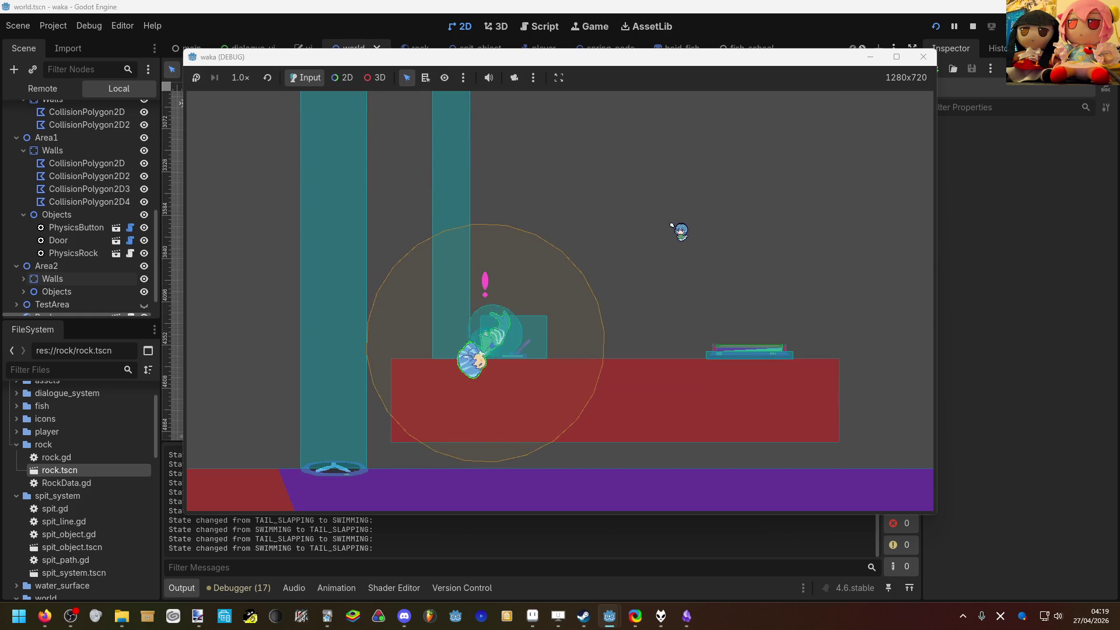
pyautogui.press('a')
pyautogui.press('d')
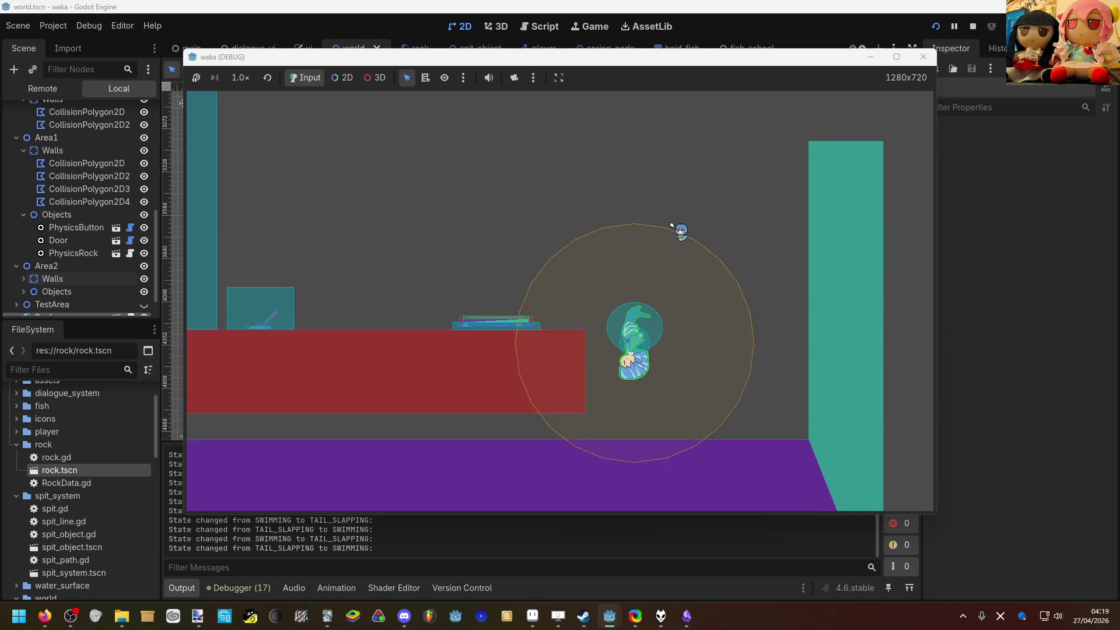
pyautogui.press('w')
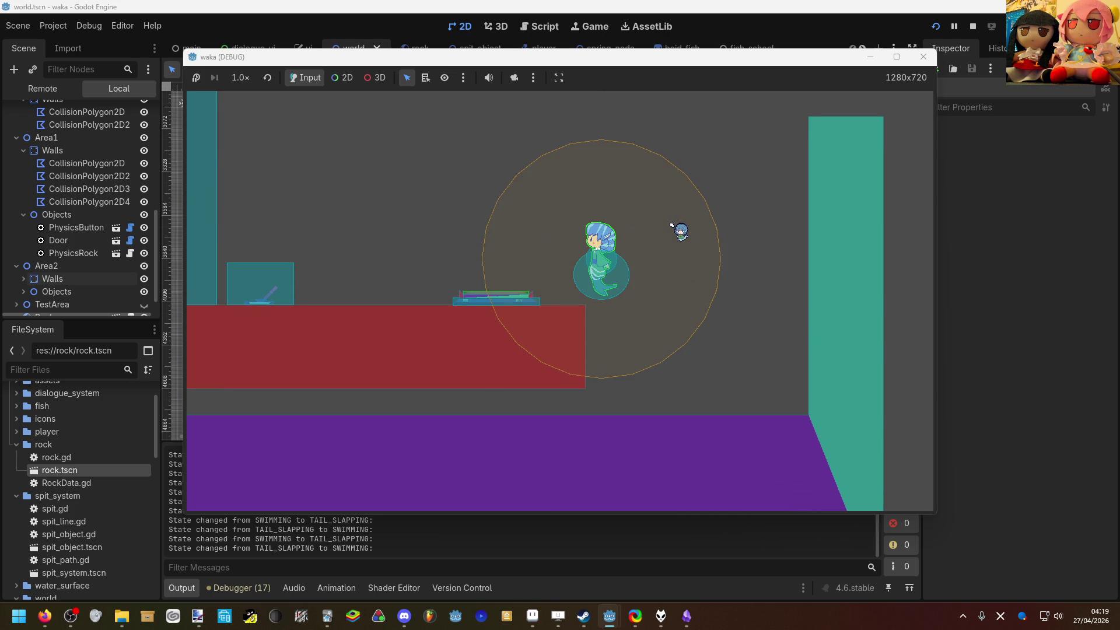
pyautogui.press('a')
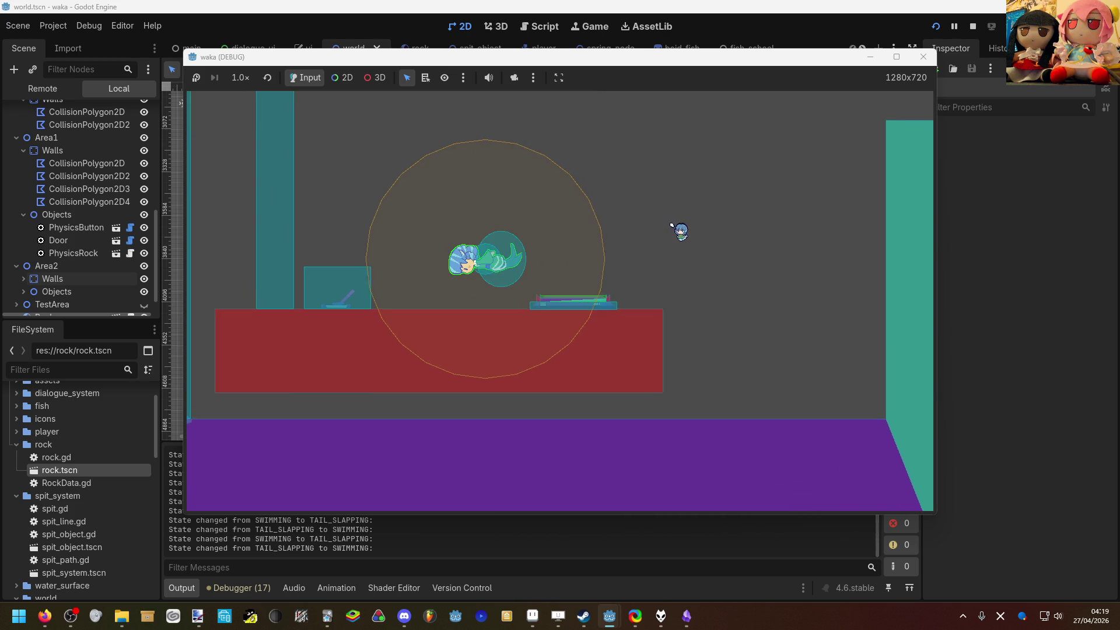
pyautogui.press('w')
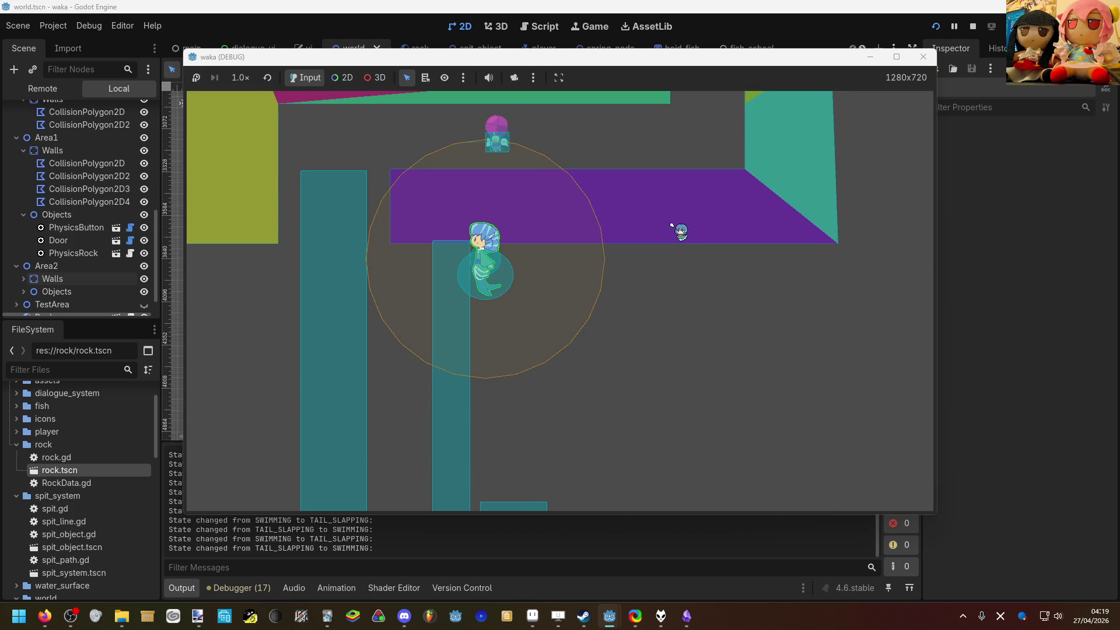
pyautogui.press('s')
pyautogui.press('d')
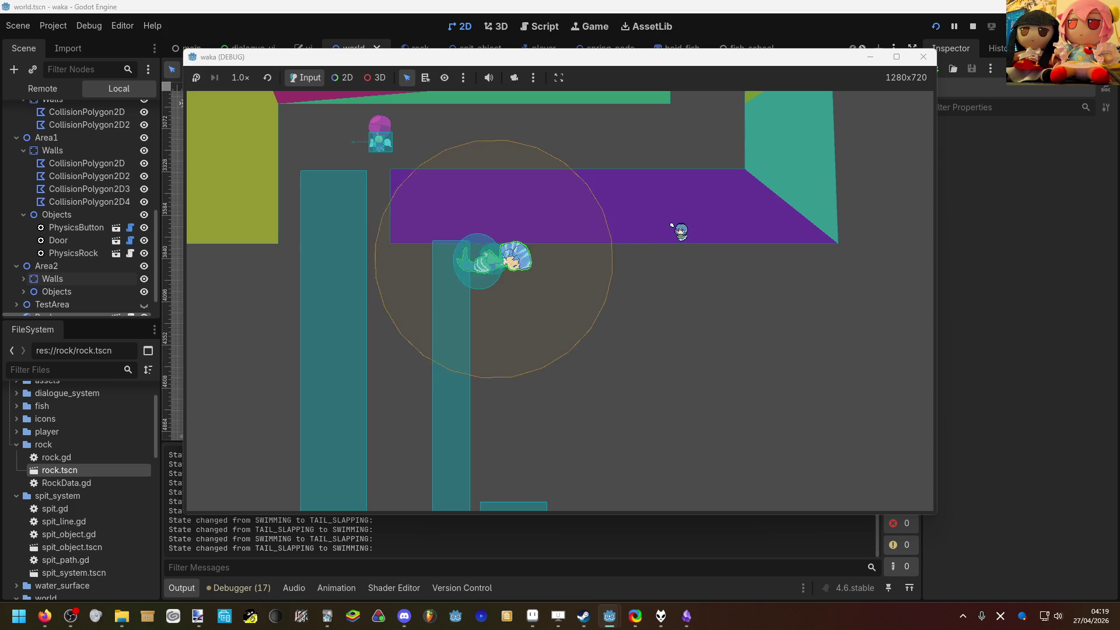
pyautogui.press('a')
pyautogui.press('s')
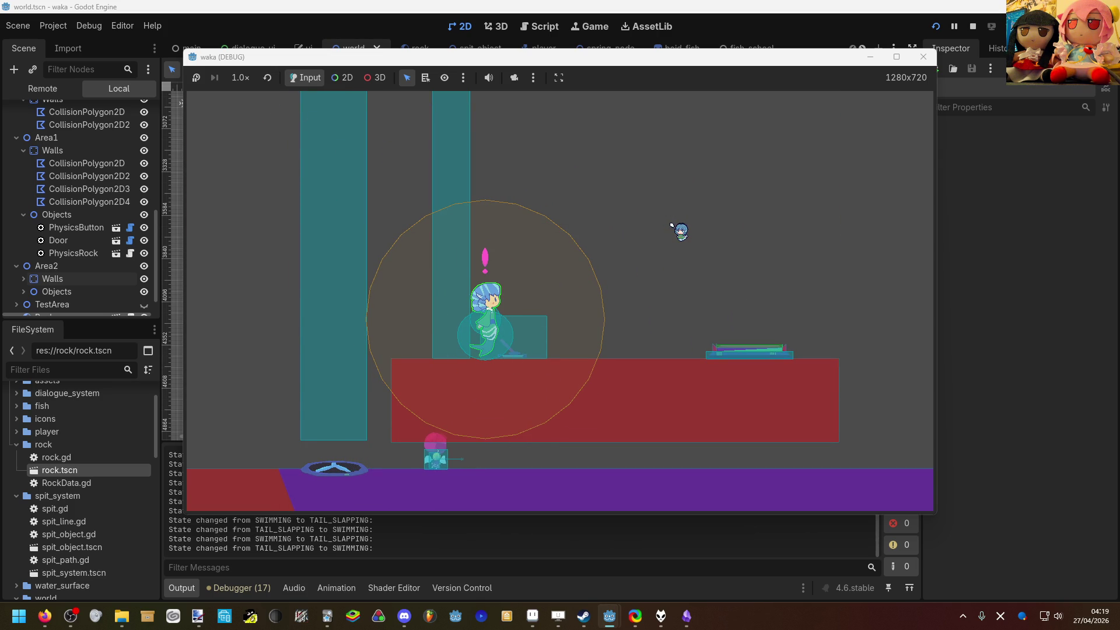
# Step: Add two raised vertices to CollisionPolygon2D3 to give it a flat-topped step, and save the world scene
pyautogui.click(689, 533)
pyautogui.scroll(8, 458, 358)
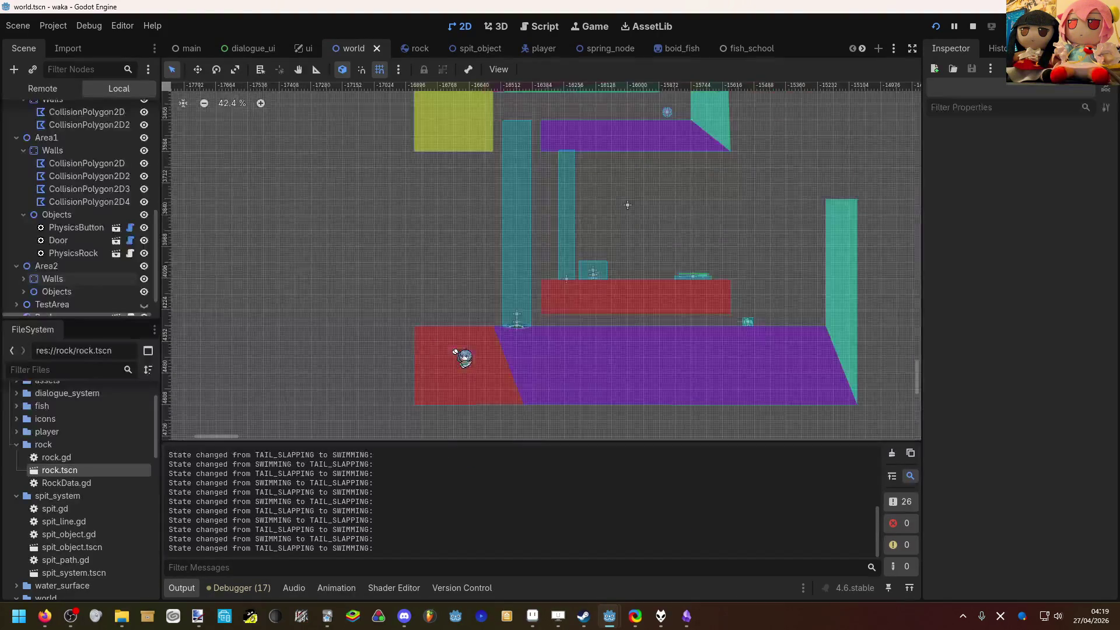
pyautogui.click(511, 308)
pyautogui.scroll(1, 546, 303)
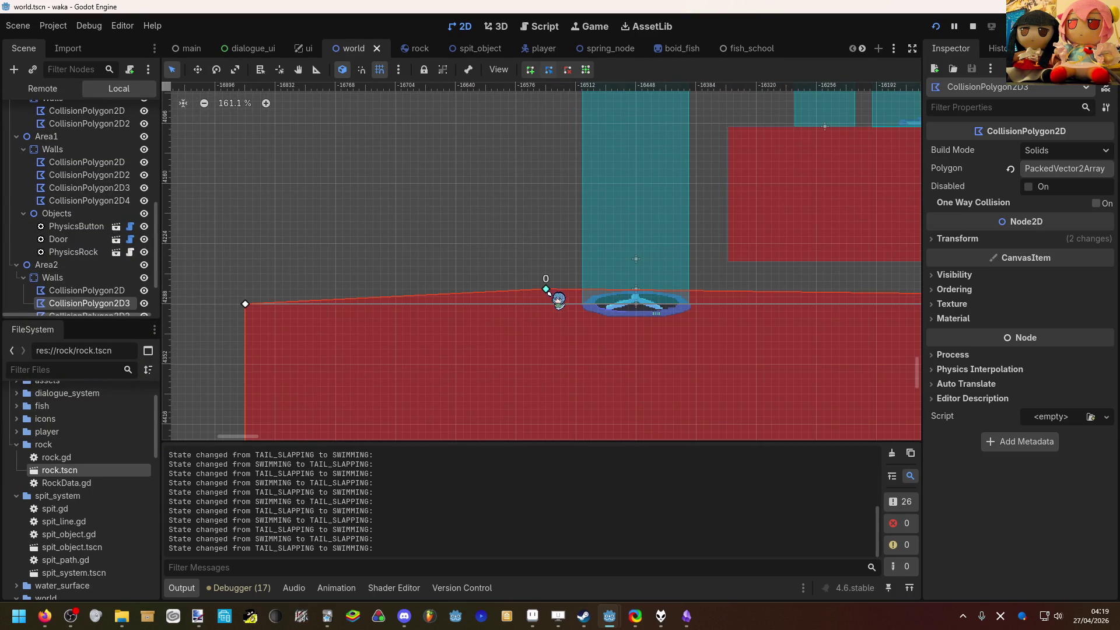
pyautogui.moveTo(546, 304)
pyautogui.mouseDown()
pyautogui.moveTo(531, 304)
pyautogui.moveTo(546, 244)
pyautogui.mouseUp()
pyautogui.click(542, 312)
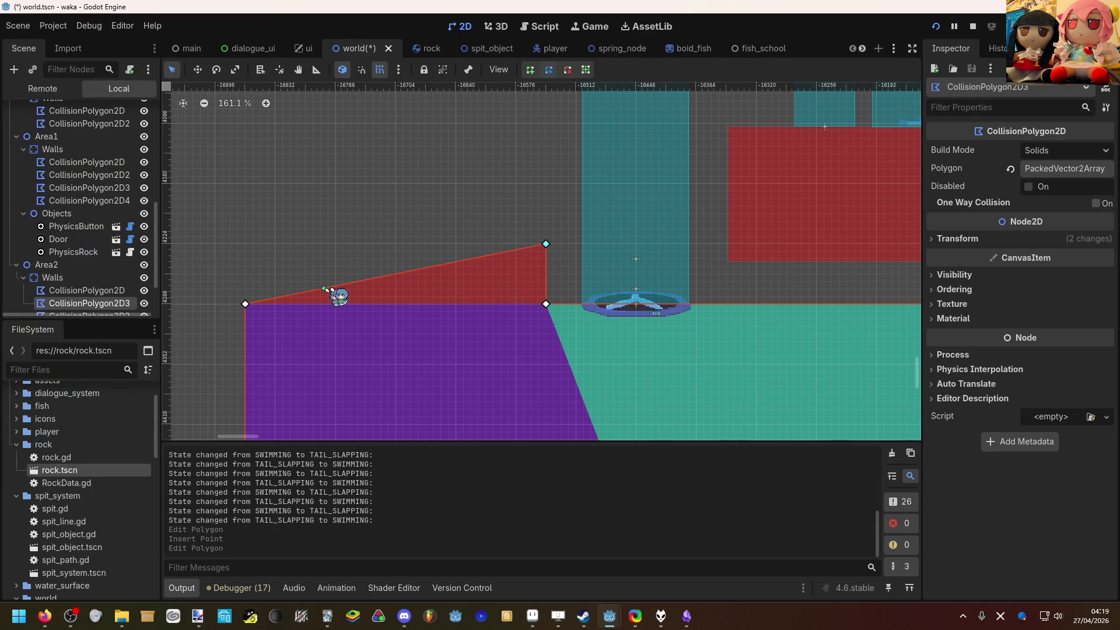
pyautogui.moveTo(333, 288); pyautogui.dragTo(250, 249)
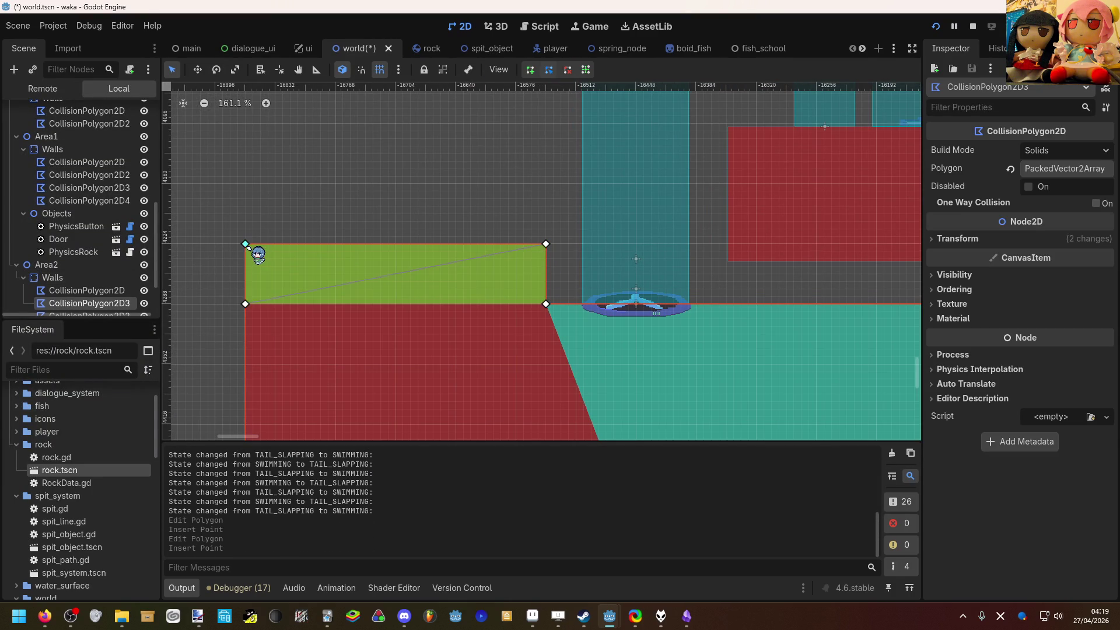
pyautogui.click(250, 249)
pyautogui.scroll(-5, 370, 232)
pyautogui.scroll(-2, 387, 320)
pyautogui.hotkey('ctrl', 's')
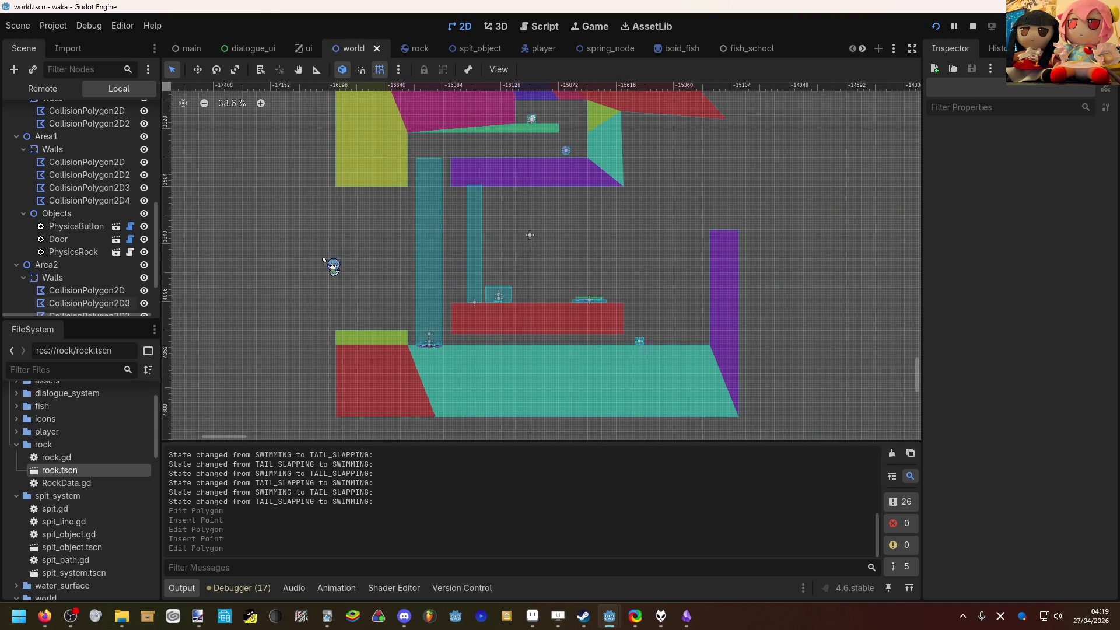
pyautogui.scroll(6, 659, 353)
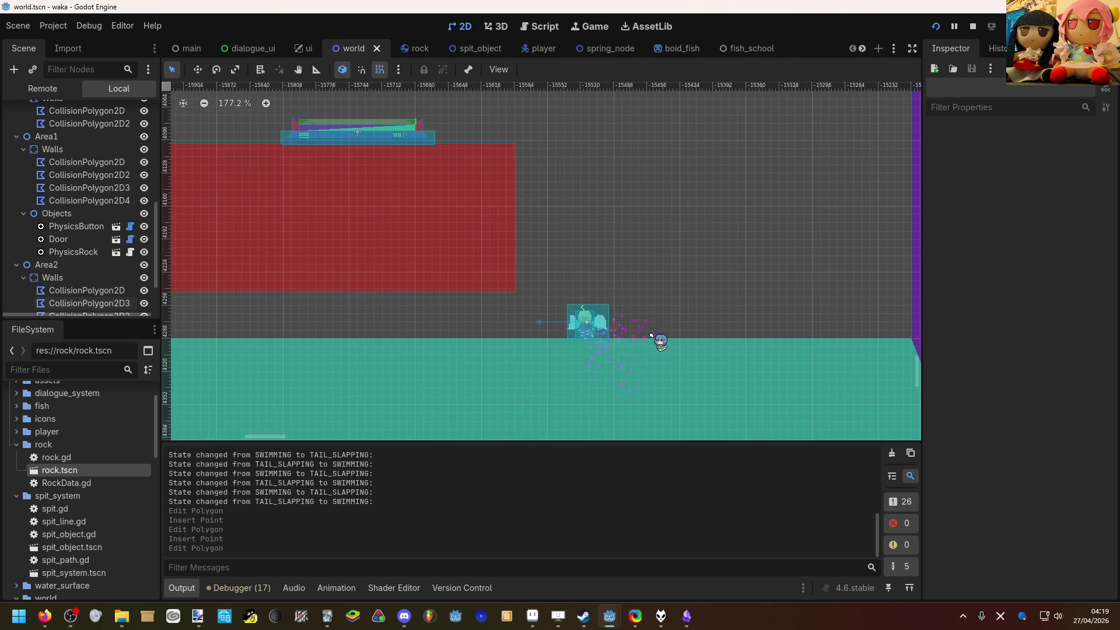
pyautogui.scroll(-9, 638, 326)
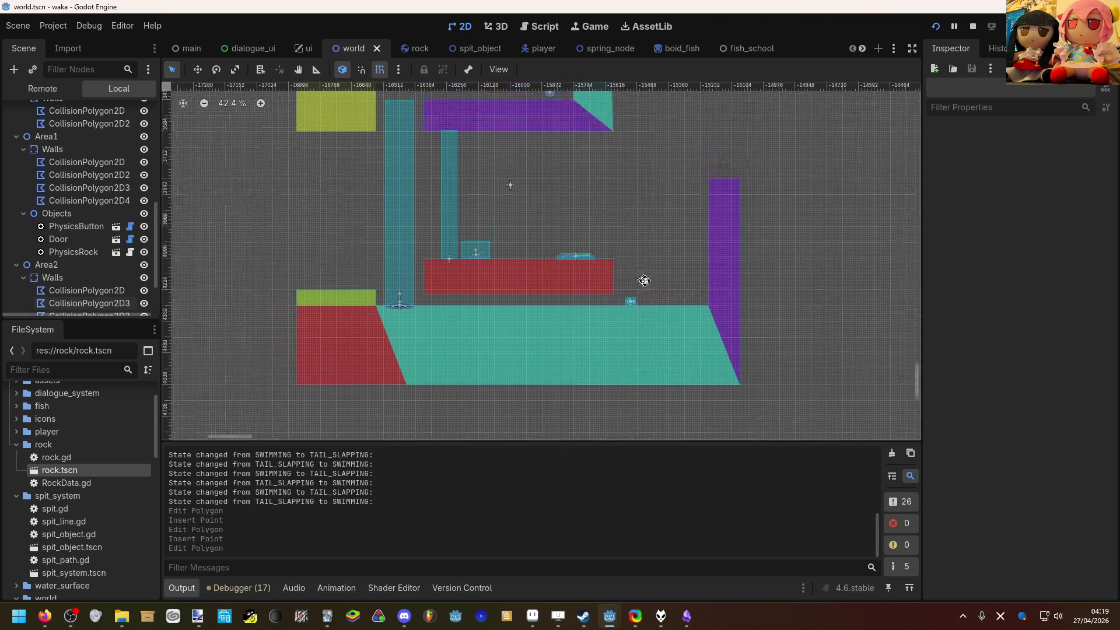
pyautogui.scroll(-1, 640, 265)
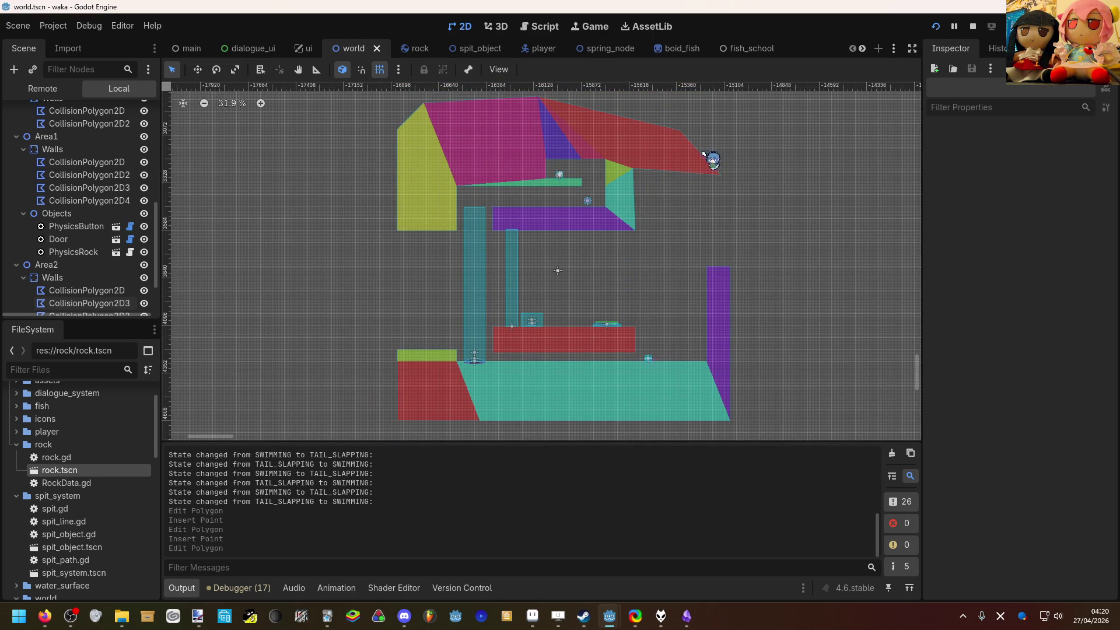
pyautogui.scroll(-4, 662, 190)
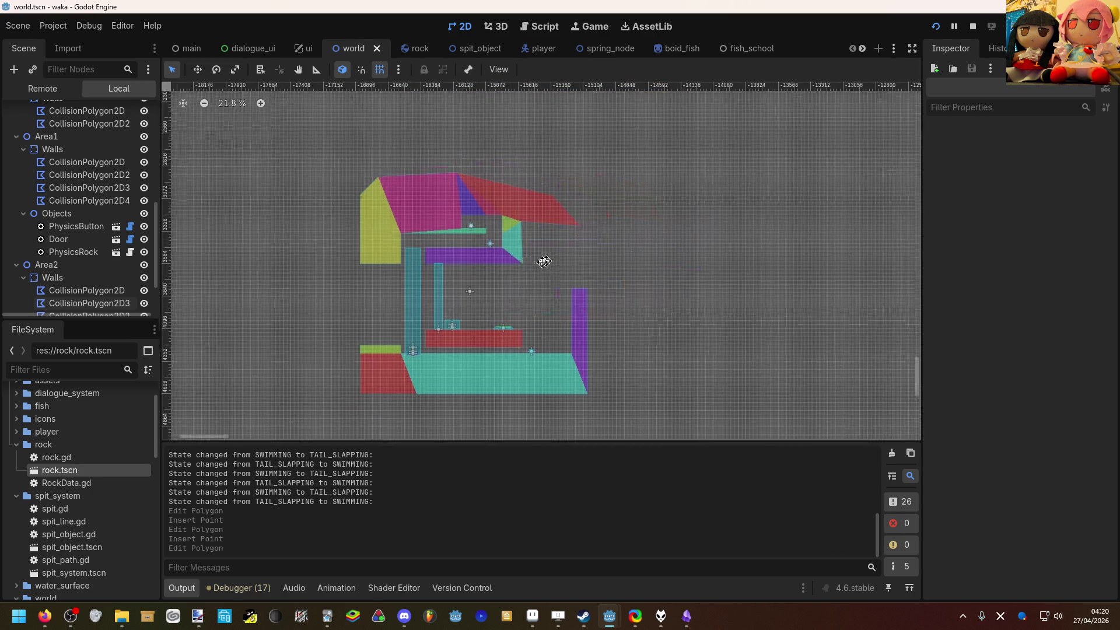
pyautogui.scroll(-5, 544, 262)
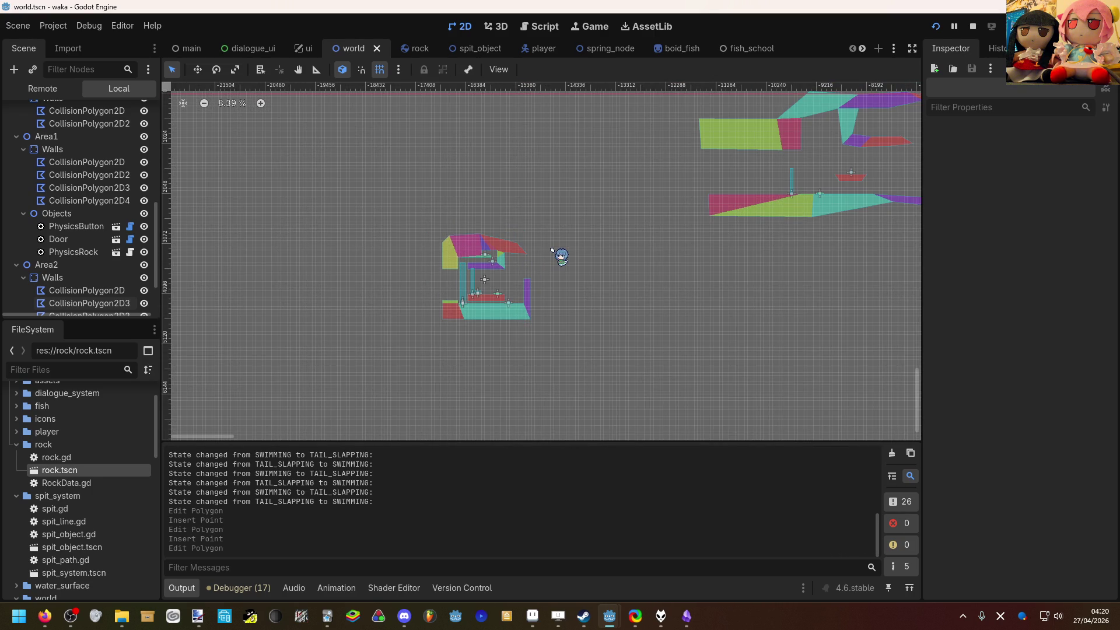
pyautogui.scroll(10, 549, 252)
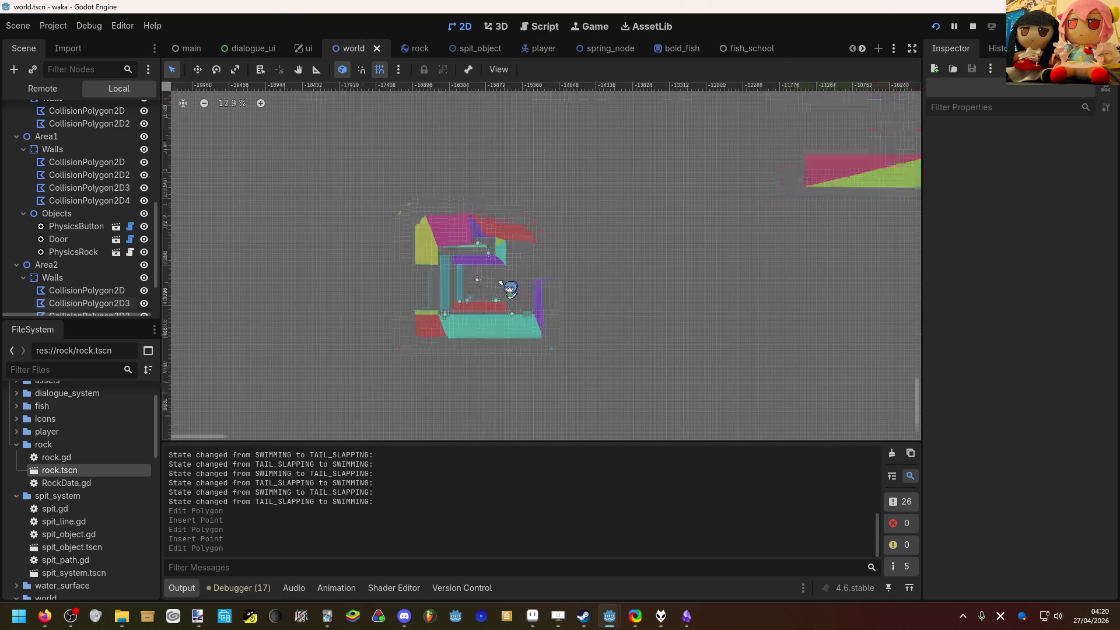
pyautogui.scroll(-14, 478, 290)
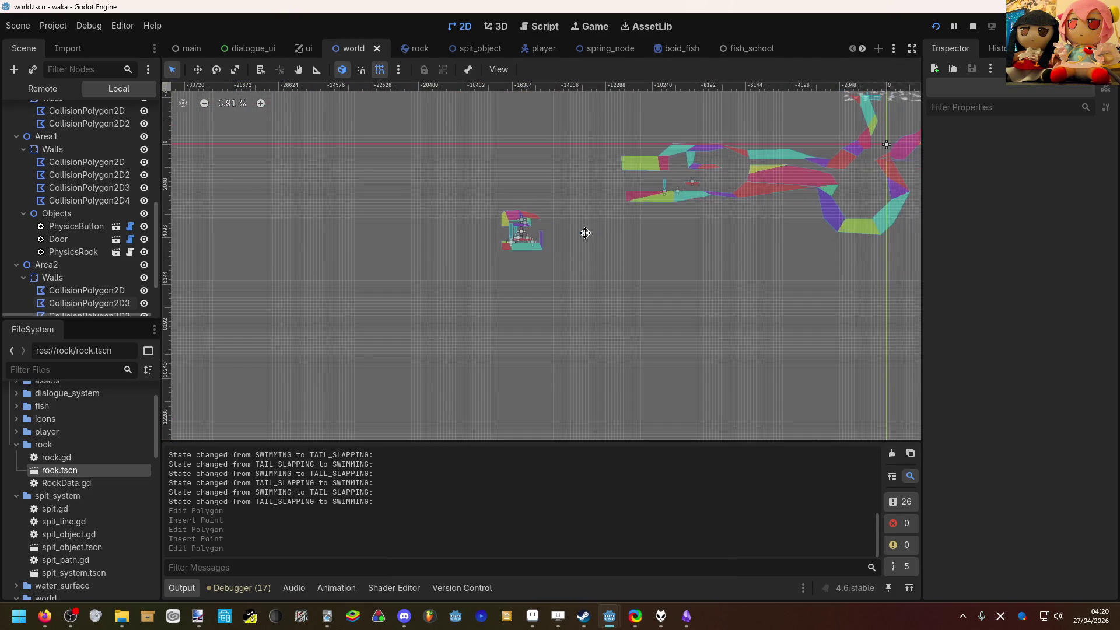
pyautogui.moveTo(585, 233)
pyautogui.mouseDown()
pyautogui.moveTo(267, 294)
pyautogui.moveTo(548, 303)
pyautogui.moveTo(845, 242)
pyautogui.mouseUp()
pyautogui.scroll(3, 587, 146)
pyautogui.scroll(7, 595, 267)
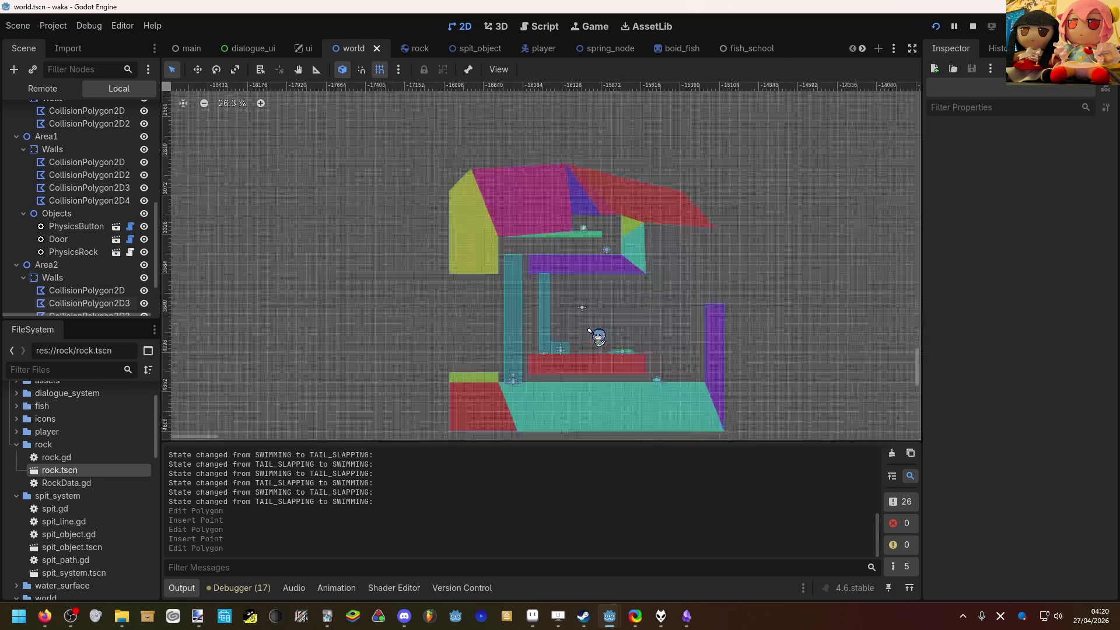
pyautogui.scroll(1, 591, 331)
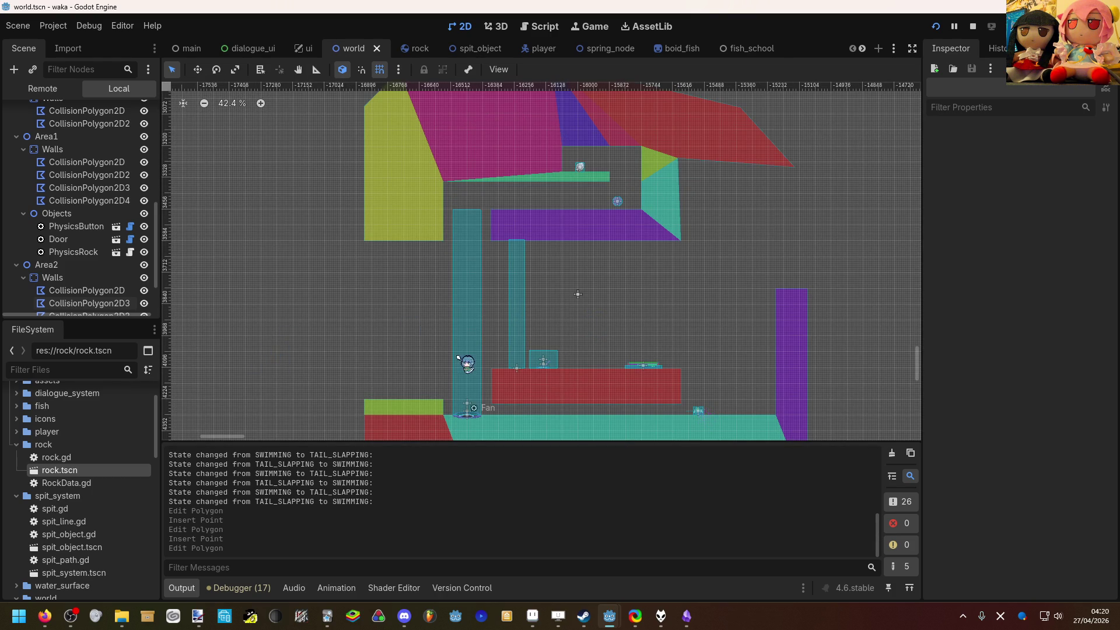
pyautogui.scroll(4, 650, 327)
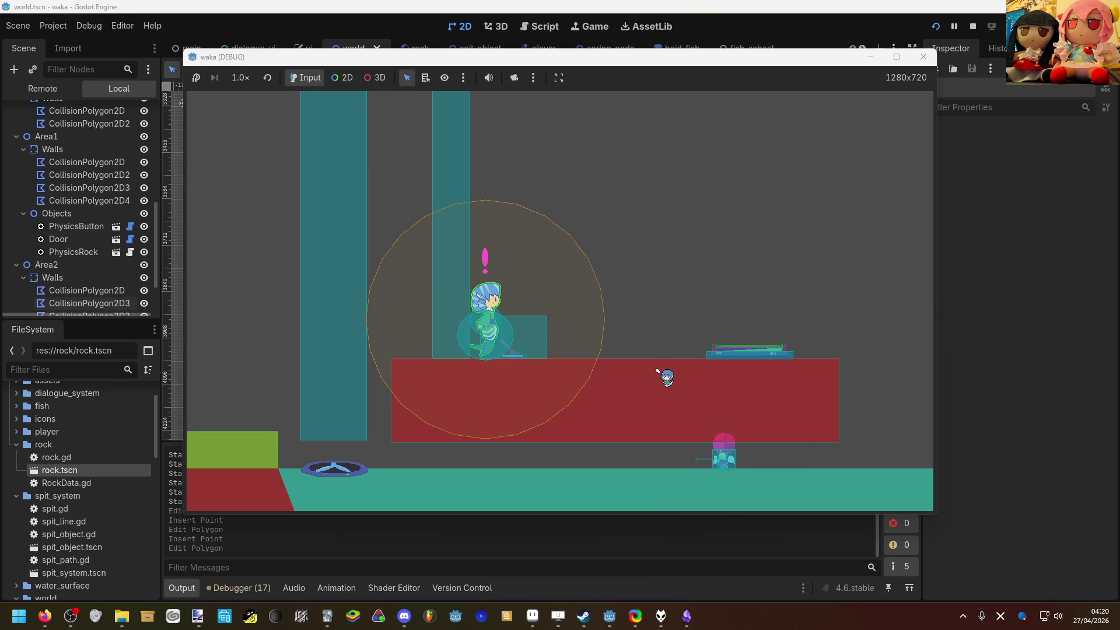
# Step: Swim the mermaid right, back left, then up and right over the reshaped floor
pyautogui.press('d')
pyautogui.press('a')
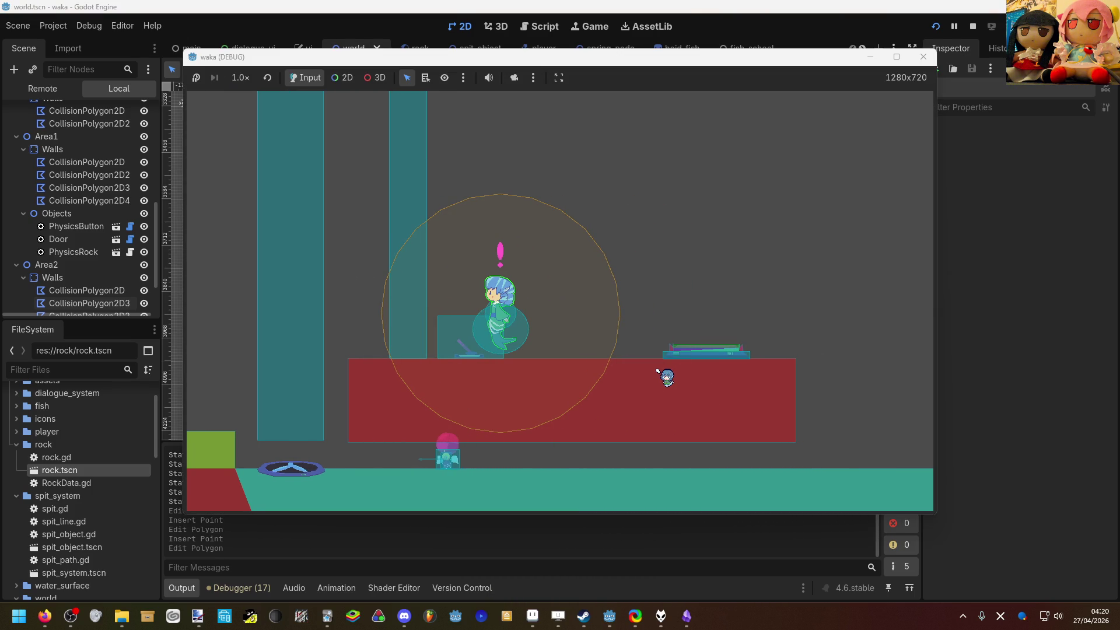
pyautogui.press('d')
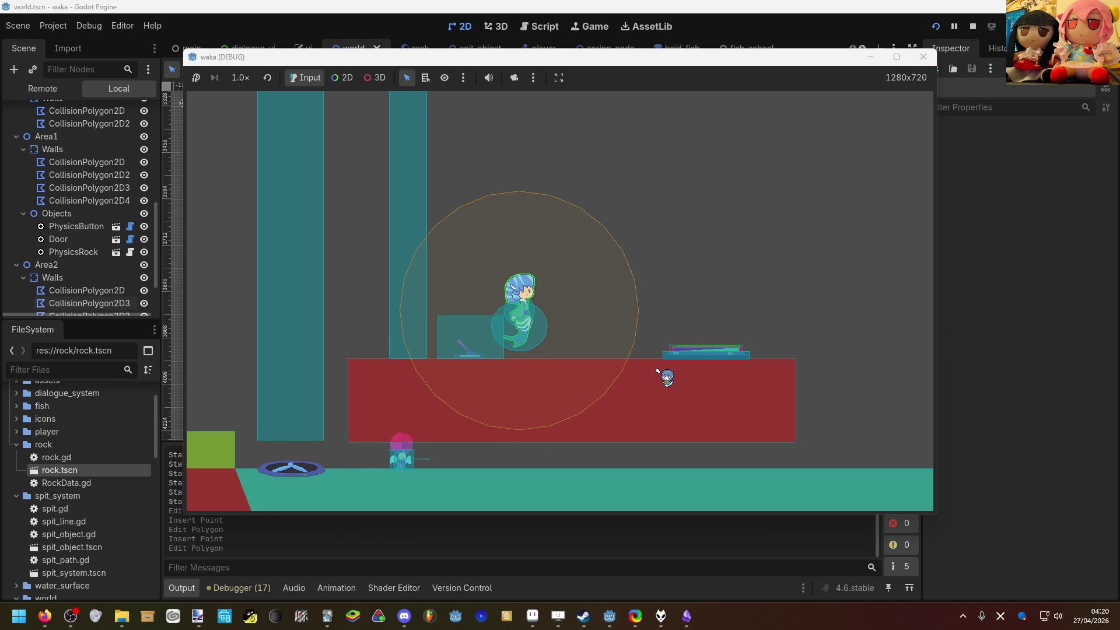
pyautogui.press('d')
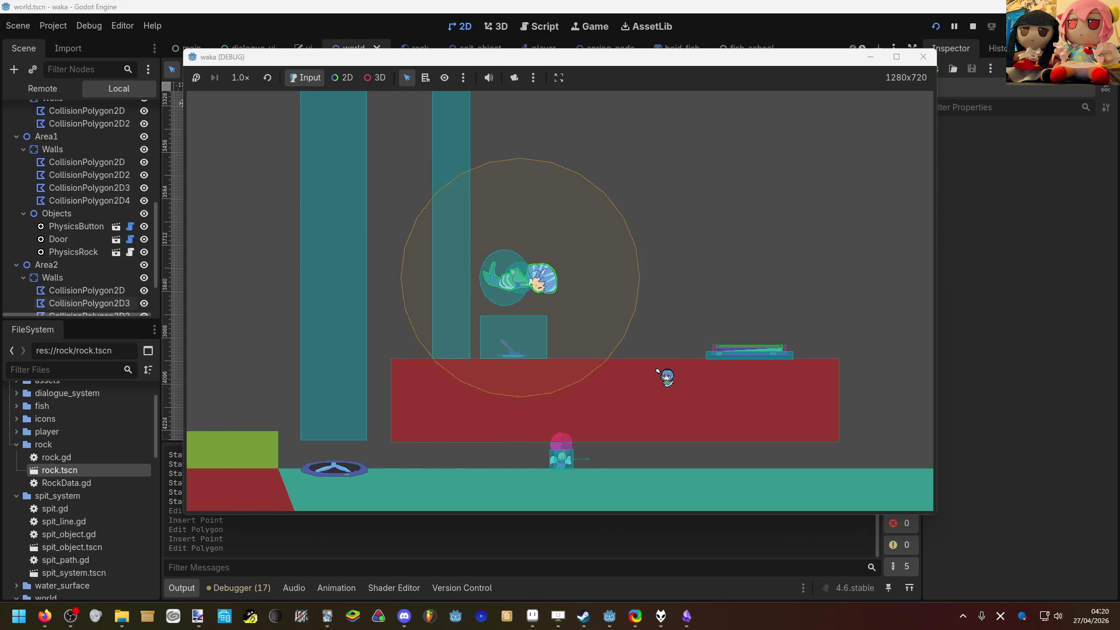
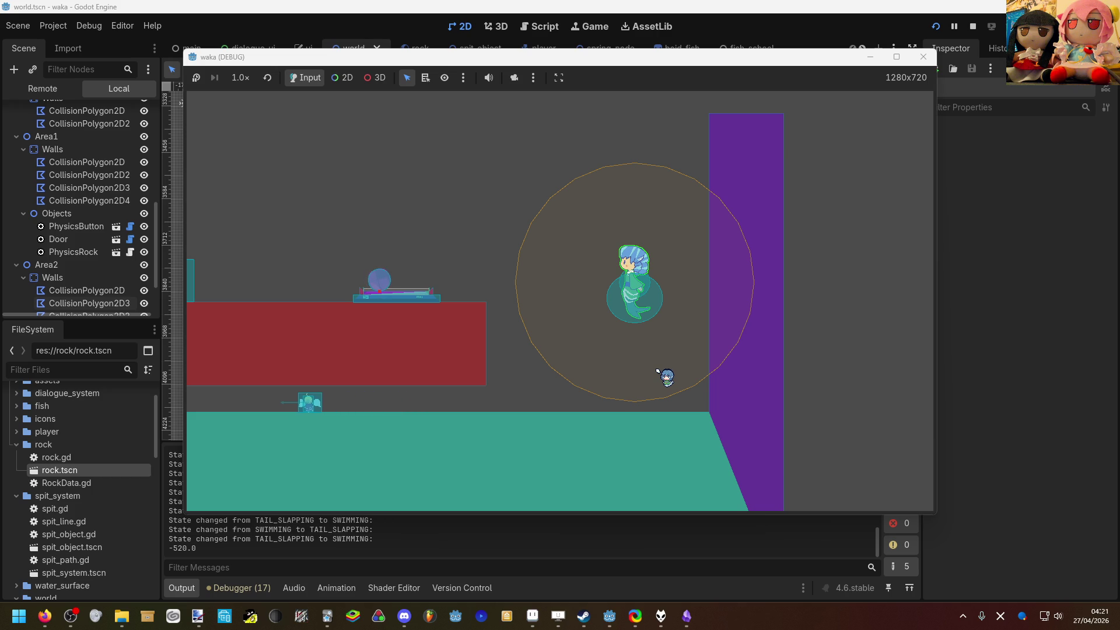
# Step: Swim the player left, up and back down in the running game
pyautogui.press('Left')
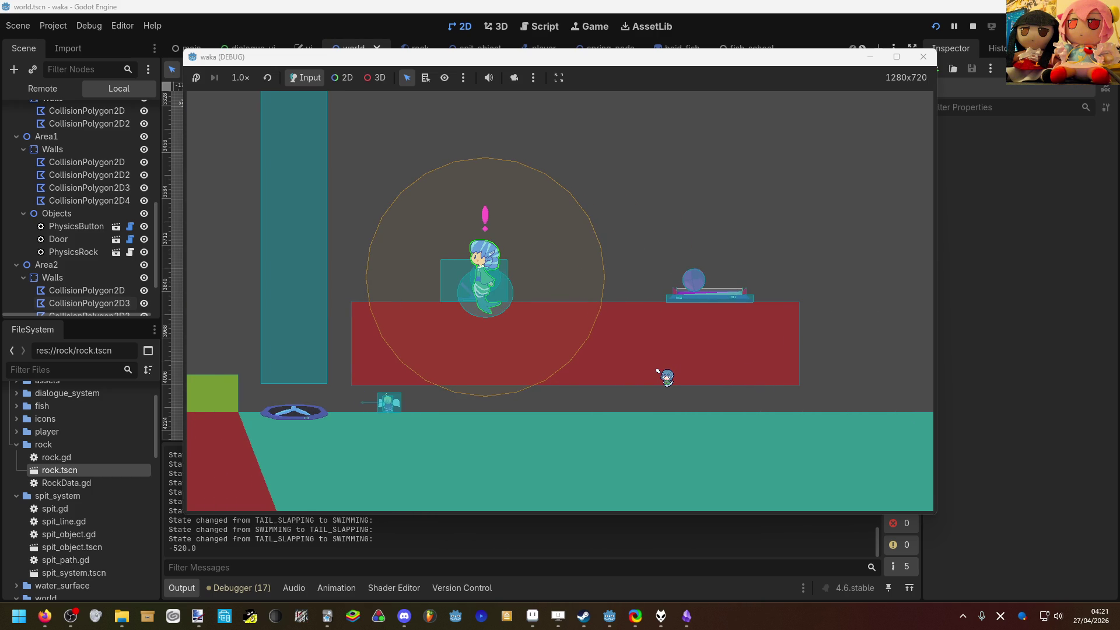
pyautogui.press('Left')
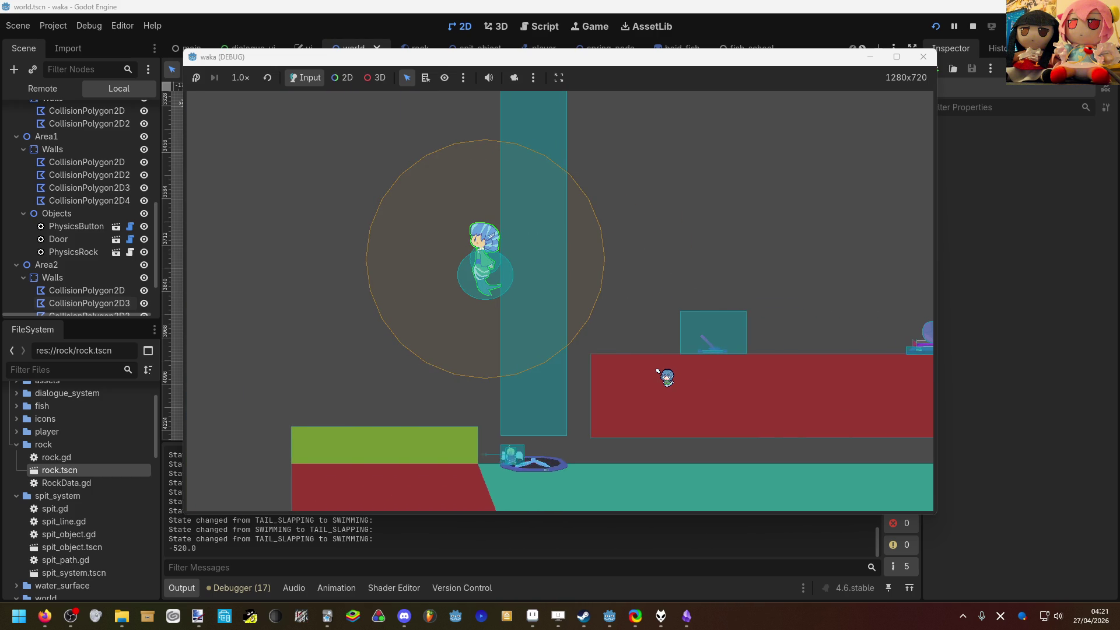
pyautogui.press('Up')
pyautogui.press('Down')
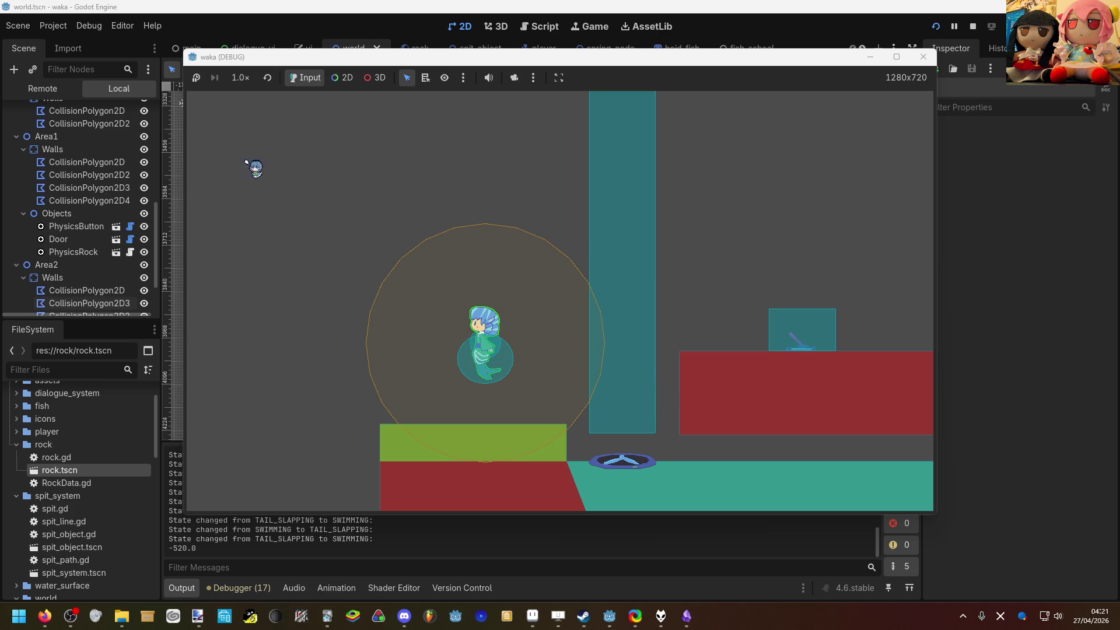
# Step: Back in the editor, select Area2 in the Scene dock and open its context menu
pyautogui.scroll(-2, 84, 216)
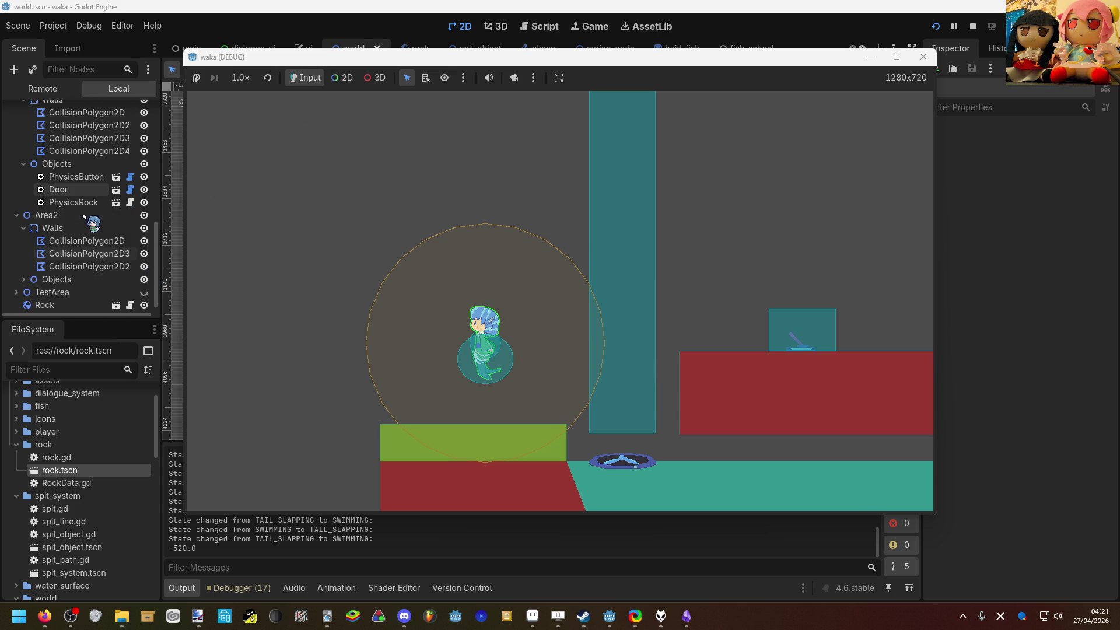
pyautogui.click(83, 216)
pyautogui.rightClick(83, 219)
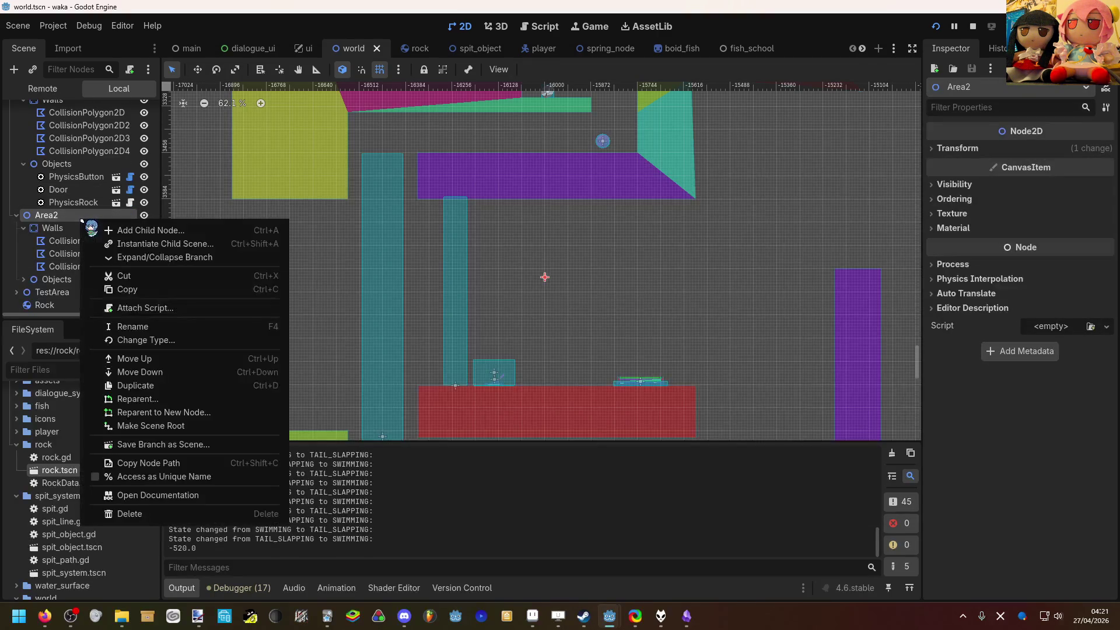
# Step: Add a StaticBody2D child (searched with 'stat') and drag it directly under Area2
pyautogui.click(110, 234)
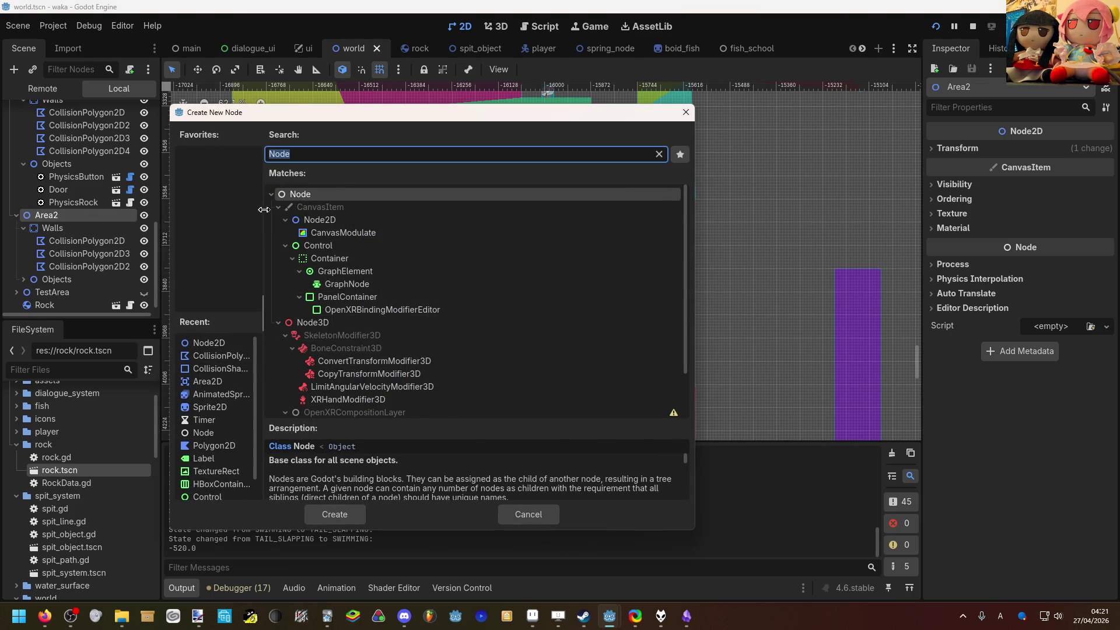
pyautogui.write('stat')
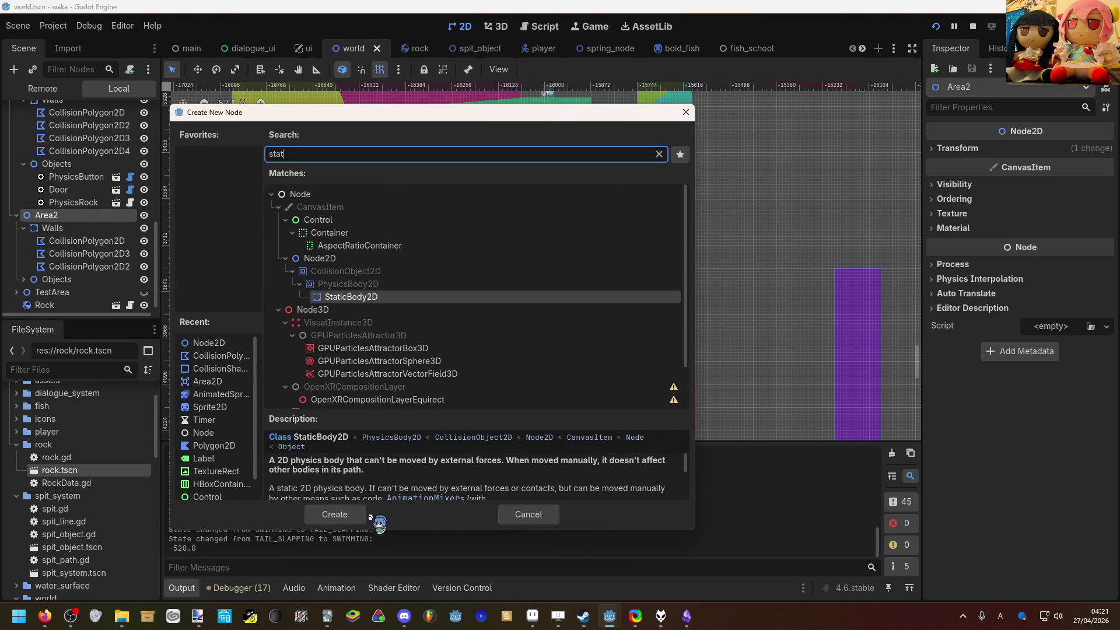
pyautogui.click(350, 514)
pyautogui.moveTo(81, 292); pyautogui.dragTo(76, 227)
# Step: Rename the new StaticBody2D to ObjectBarriers, correcting the earlier typos
pyautogui.doubleClick(74, 228)
pyautogui.scroll(-8, 352, 232)
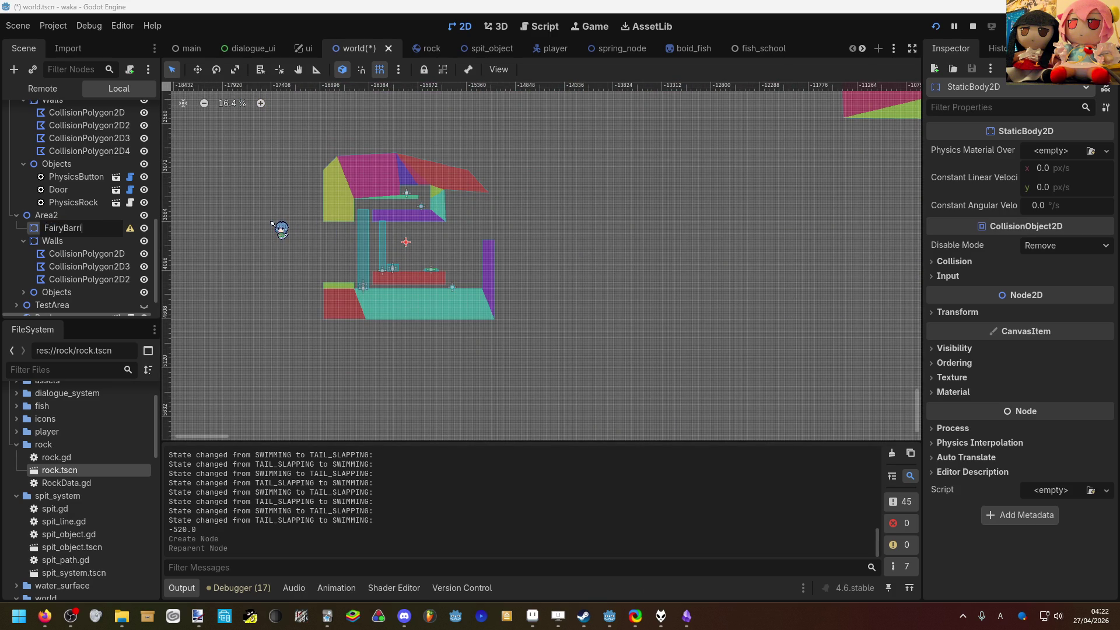
pyautogui.press('Return')
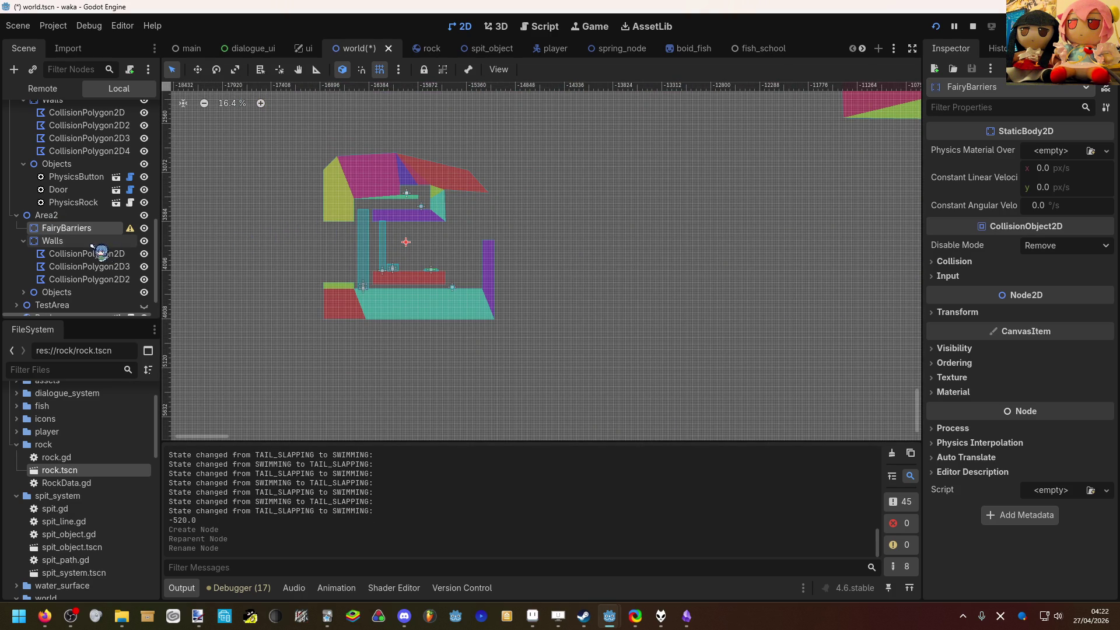
pyautogui.scroll(6, 300, 268)
pyautogui.scroll(3, 392, 217)
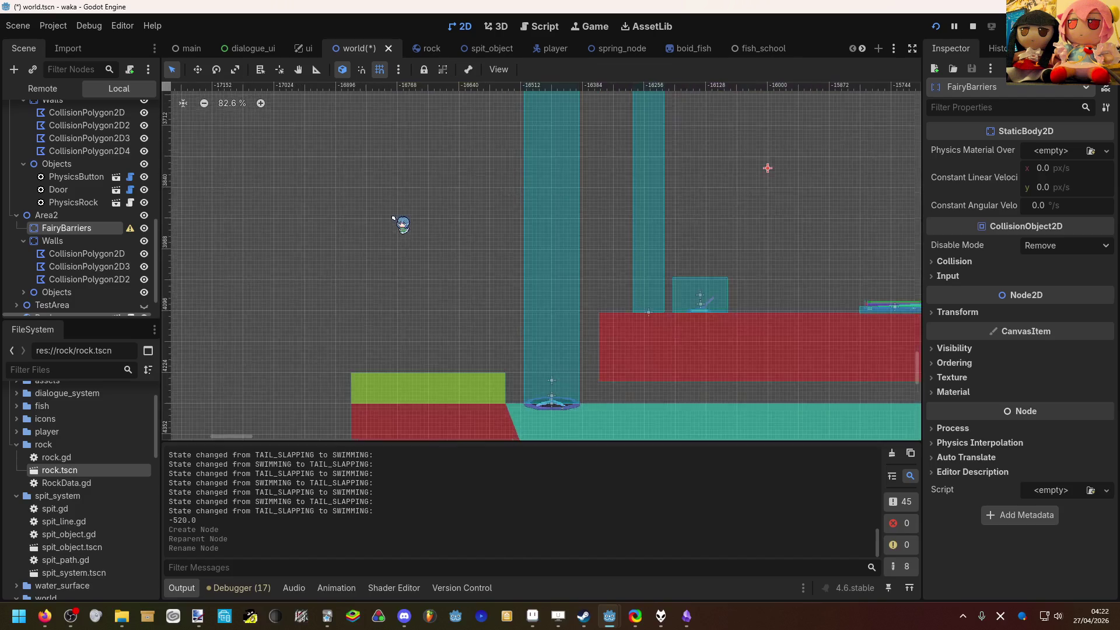
pyautogui.doubleClick(81, 229)
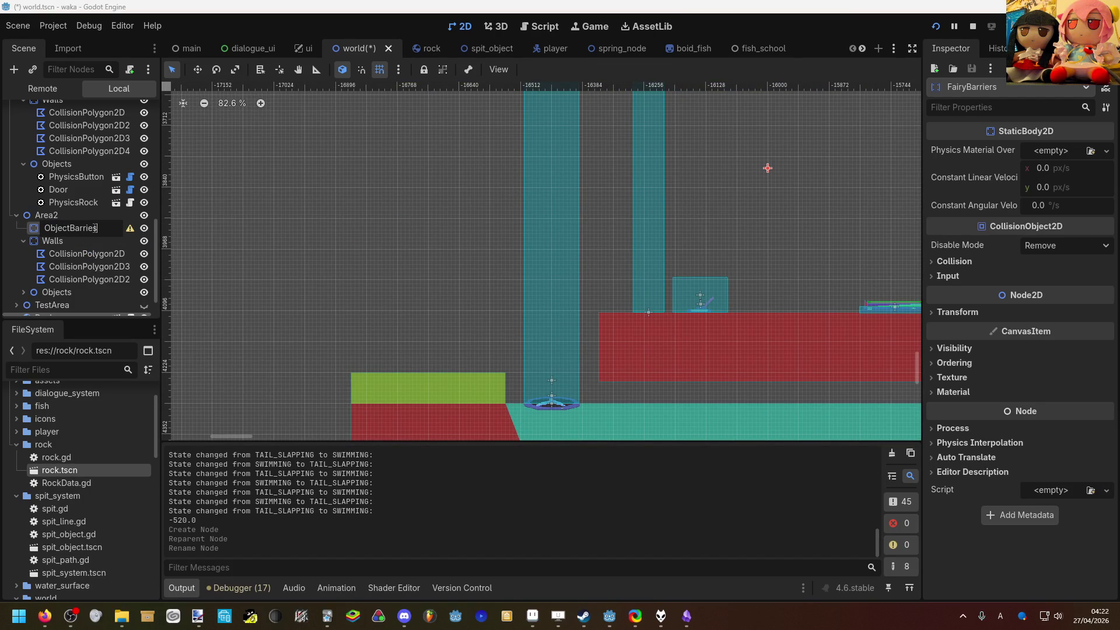
pyautogui.press('Return')
pyautogui.doubleClick(105, 227)
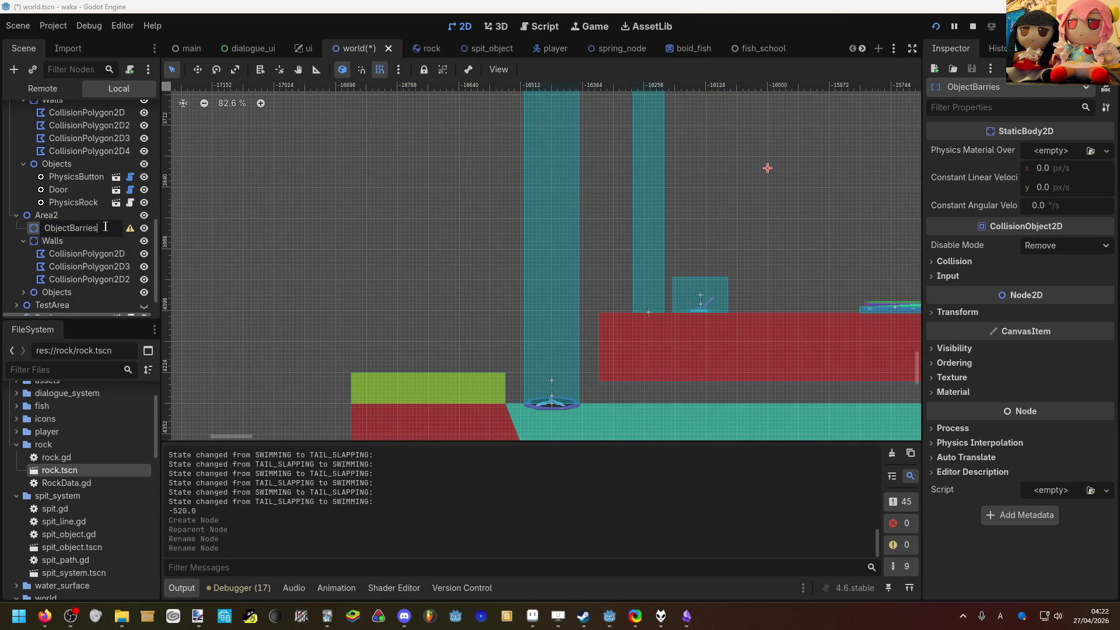
pyautogui.press('Return')
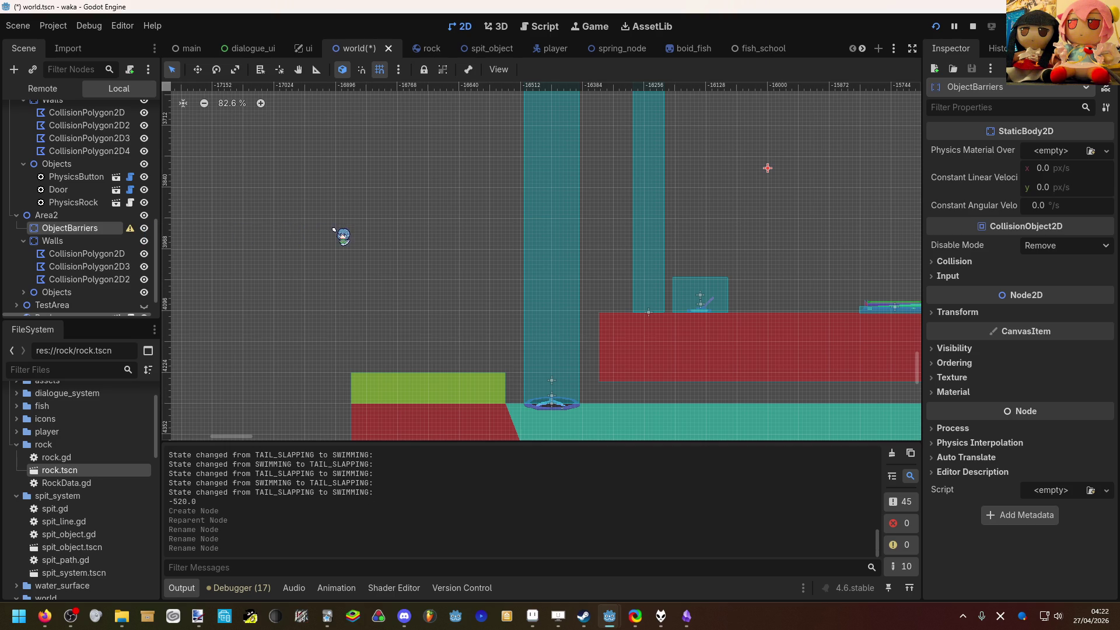
# Step: Pan the level view up and open the context menu for ObjectBarriers
pyautogui.scroll(-1, 607, 328)
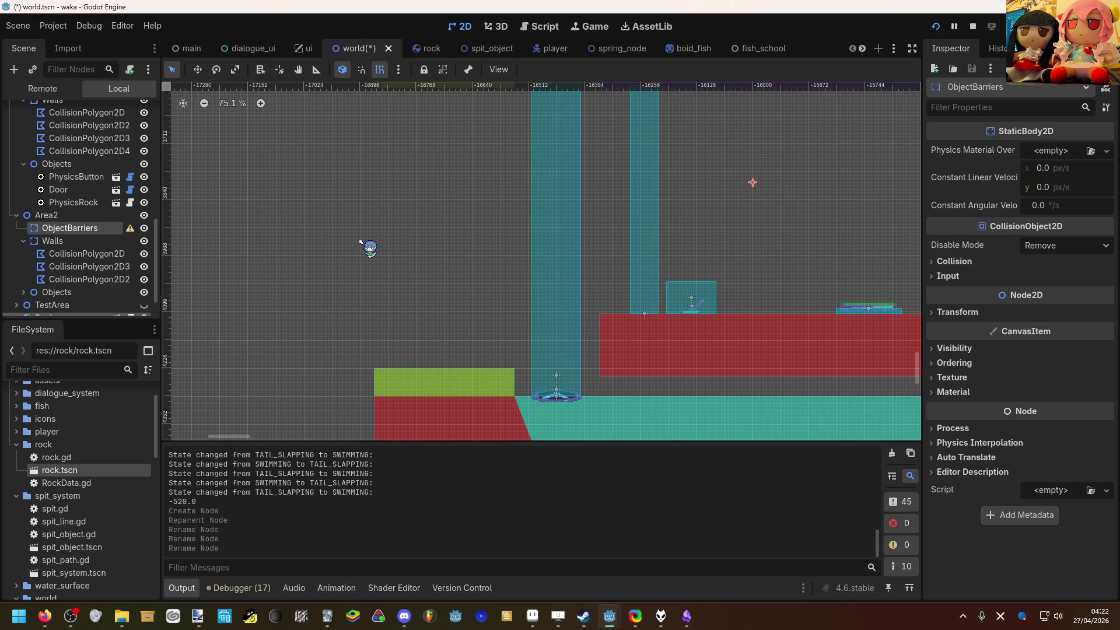
pyautogui.moveTo(361, 243); pyautogui.dragTo(411, 339)
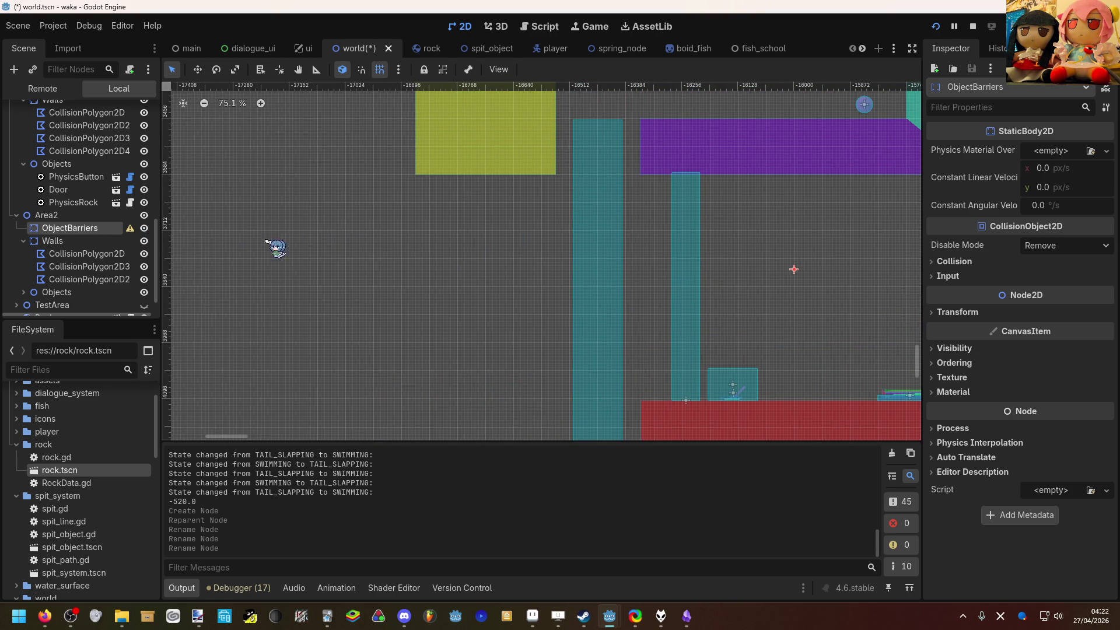
pyautogui.rightClick(115, 232)
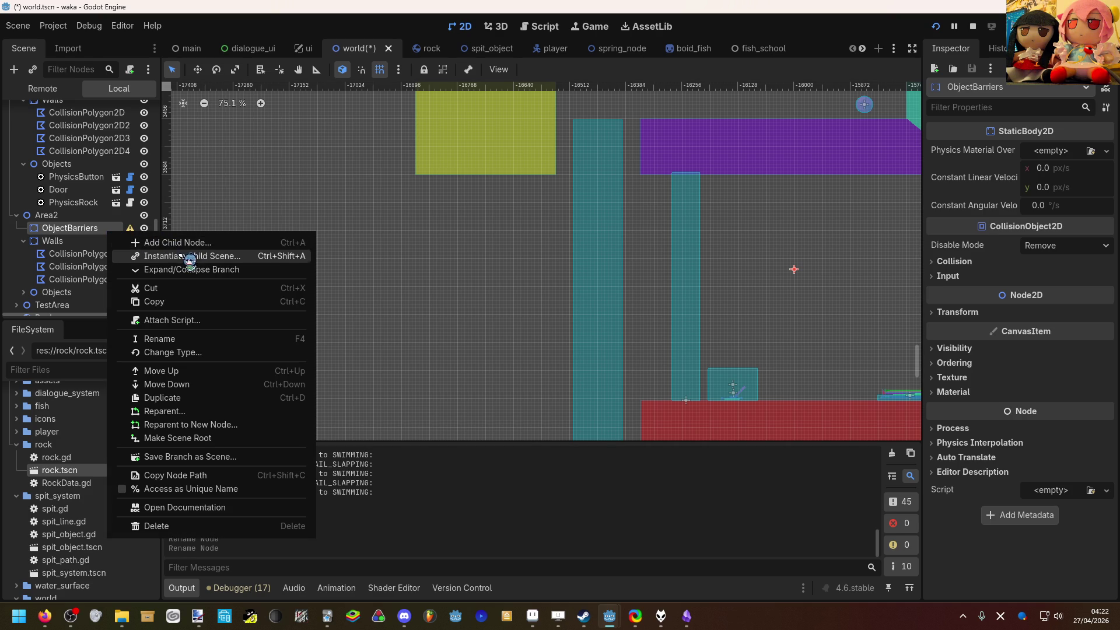
# Step: Put ObjectBarriers on collision layer 13 only and clear collision mask layer 1
pyautogui.click(993, 268)
pyautogui.click(993, 269)
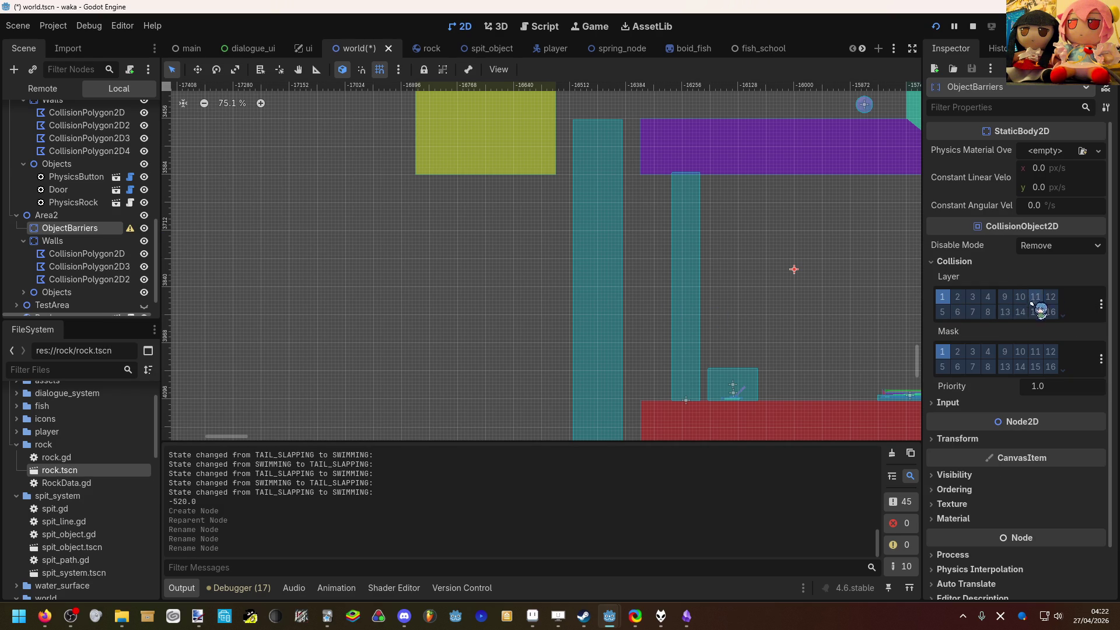
pyautogui.click(1004, 312)
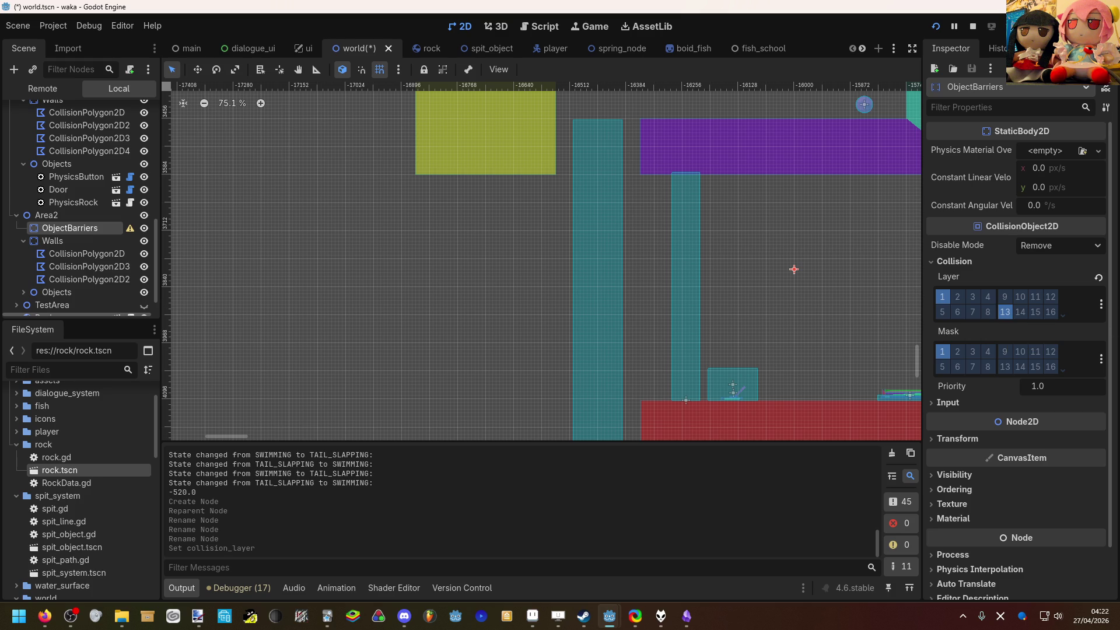
pyautogui.click(1101, 304)
pyautogui.click(946, 300)
pyautogui.click(944, 297)
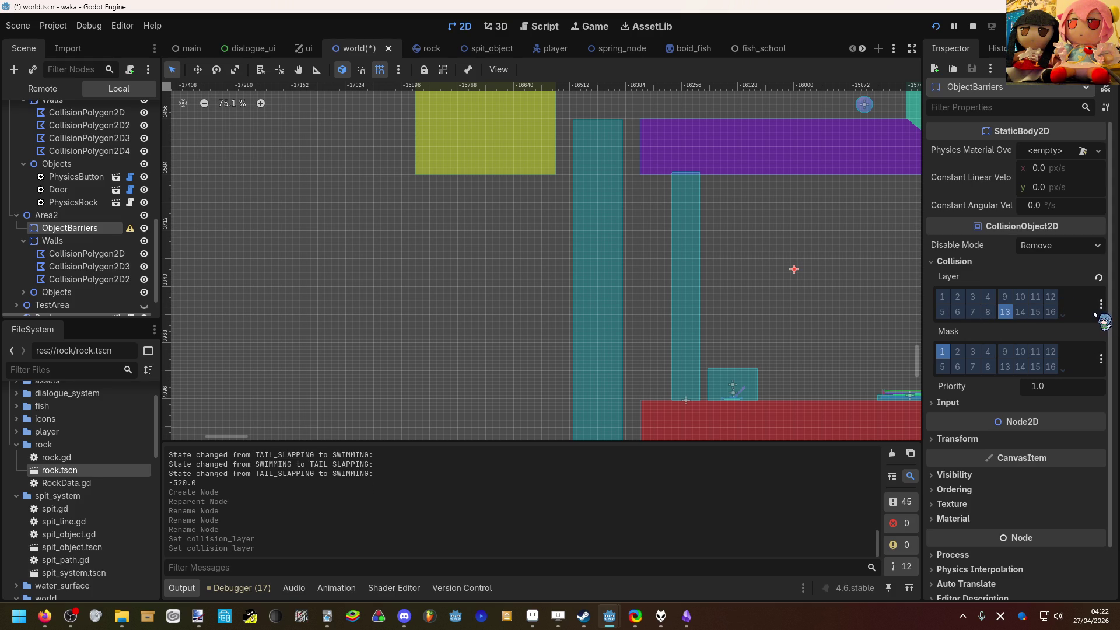
pyautogui.click(943, 353)
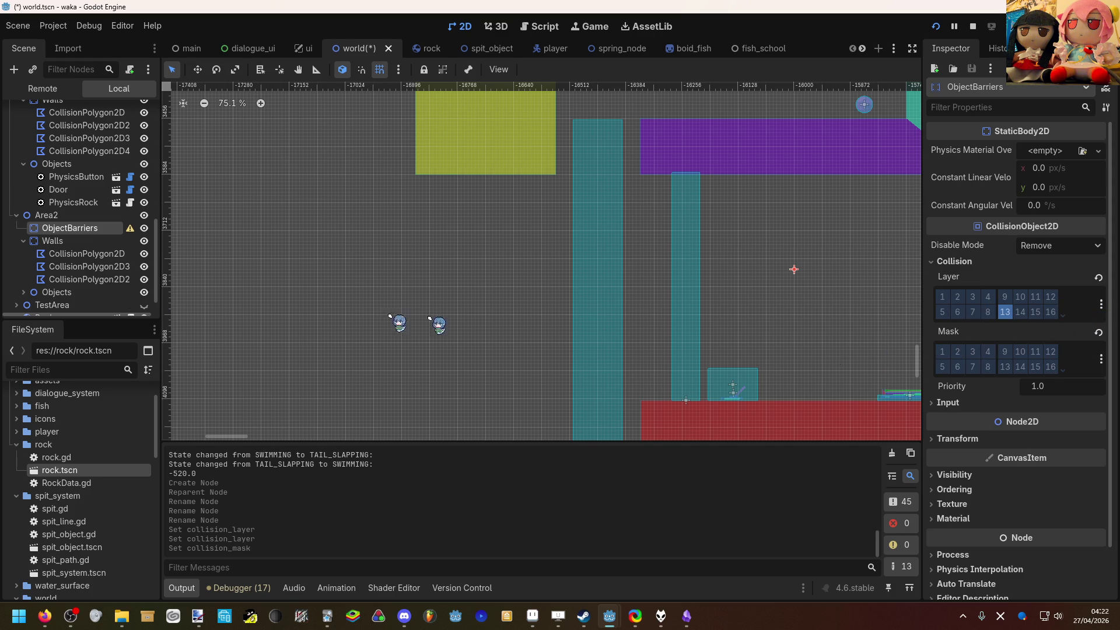
# Step: After comparing with Walls' collision settings, enable mask layers 5, 6 and 10 on ObjectBarriers
pyautogui.click(93, 241)
pyautogui.click(952, 262)
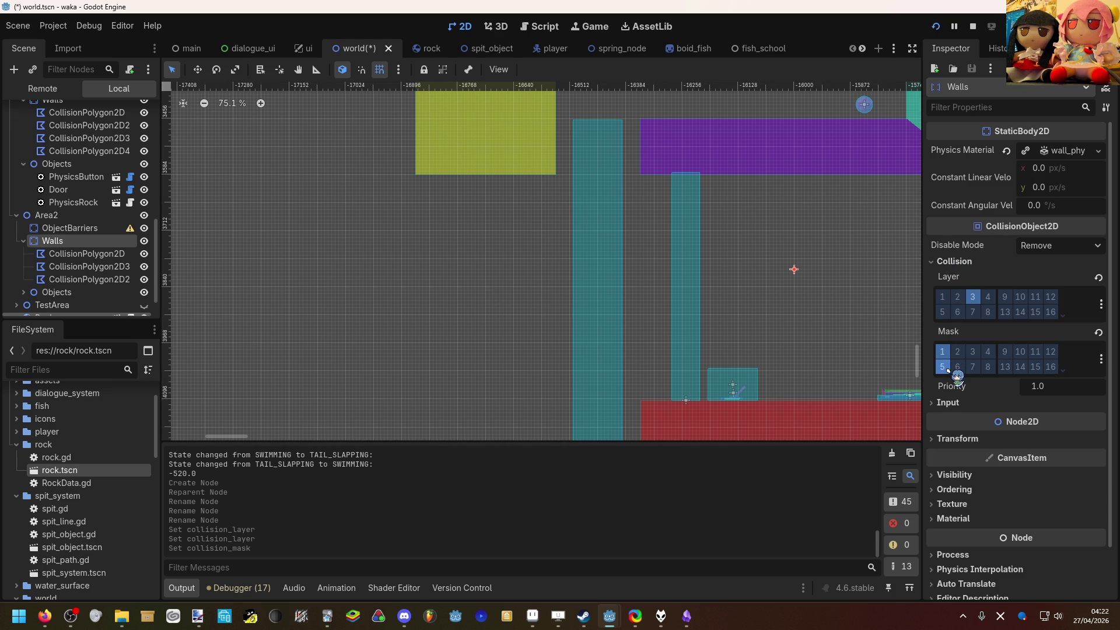
pyautogui.click(94, 229)
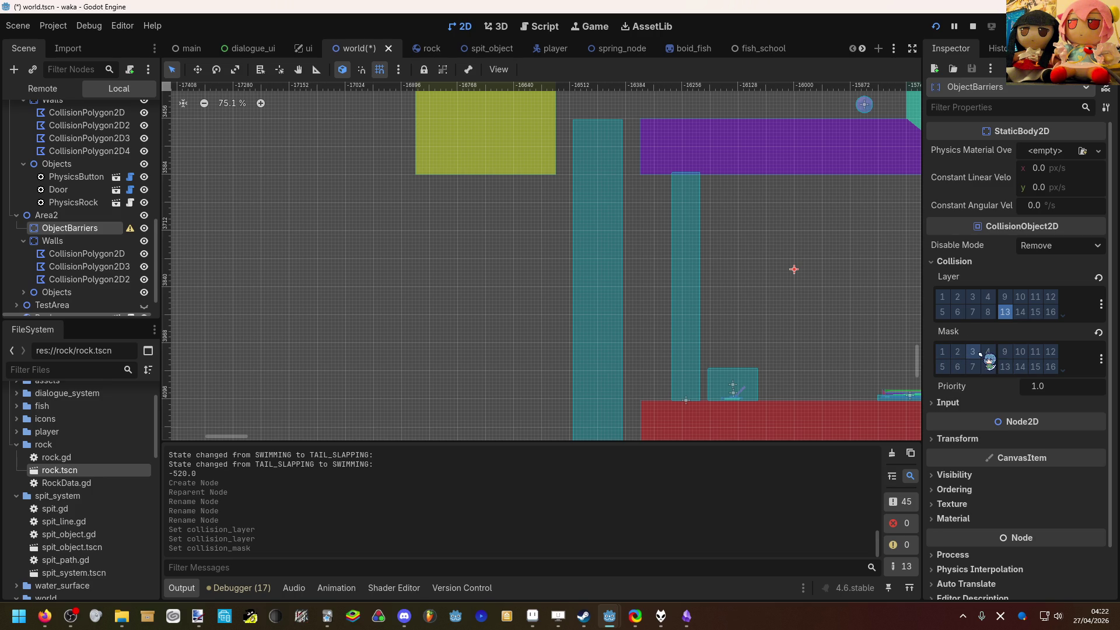
pyautogui.click(956, 370)
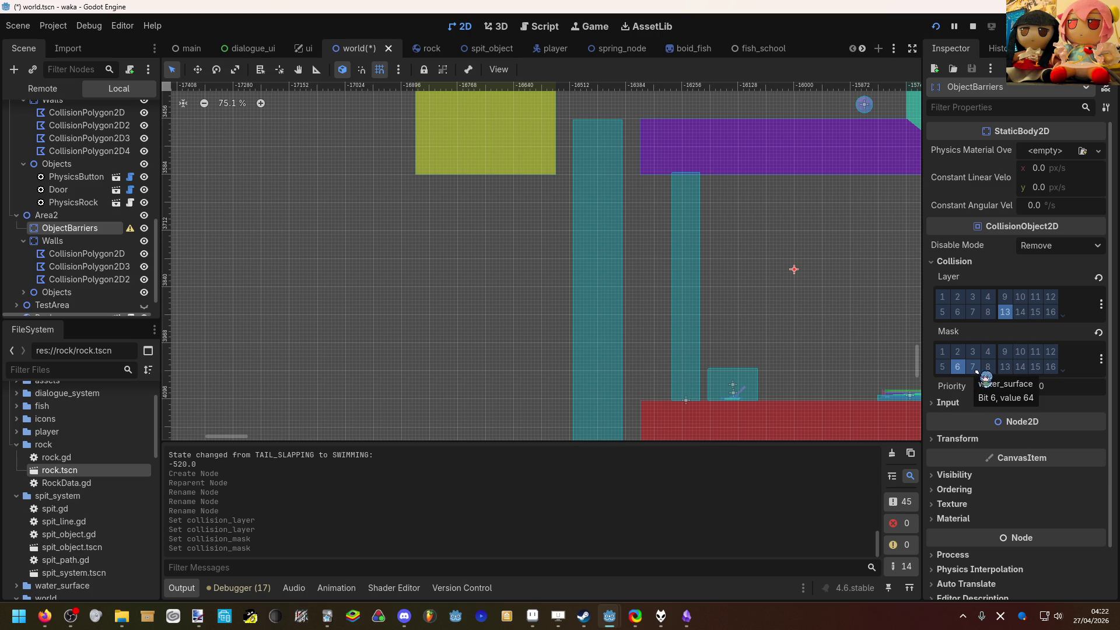
pyautogui.click(942, 368)
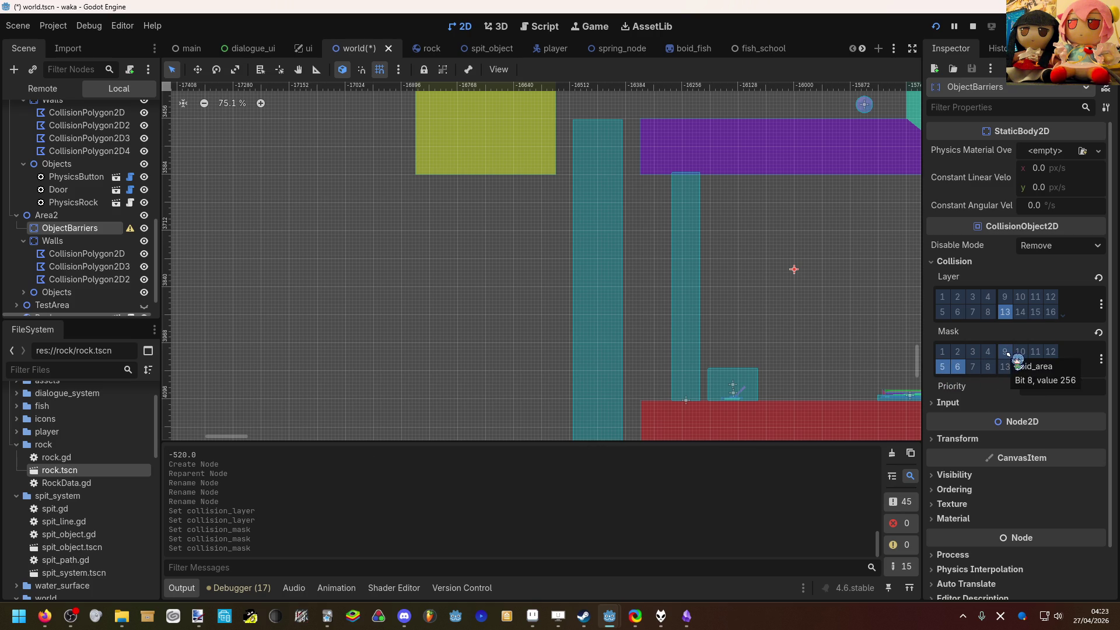
pyautogui.click(1019, 352)
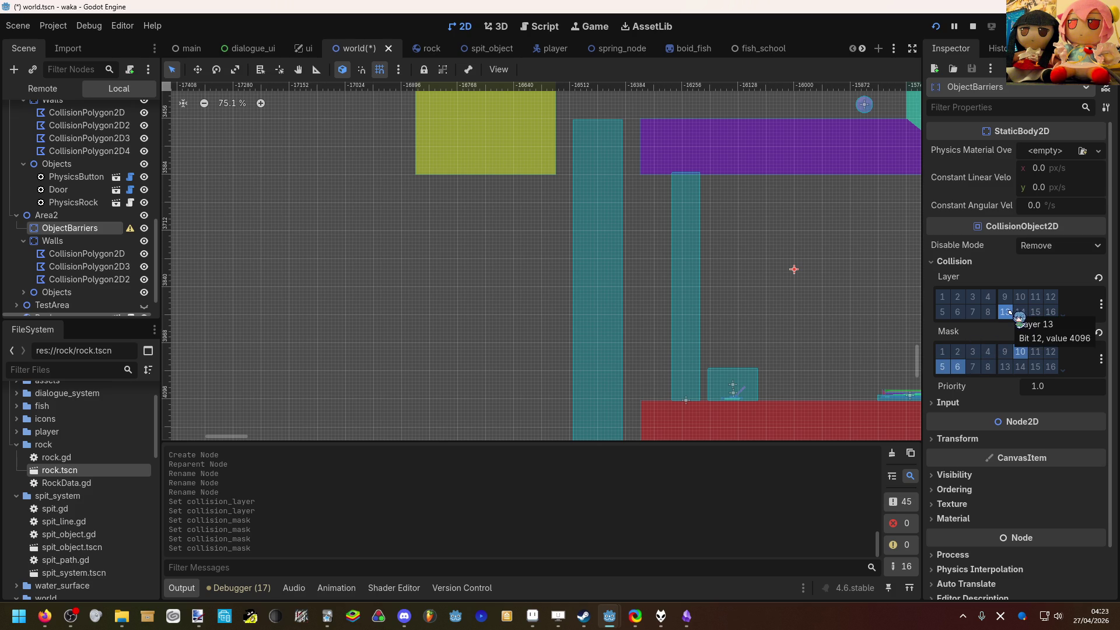
pyautogui.click(1101, 304)
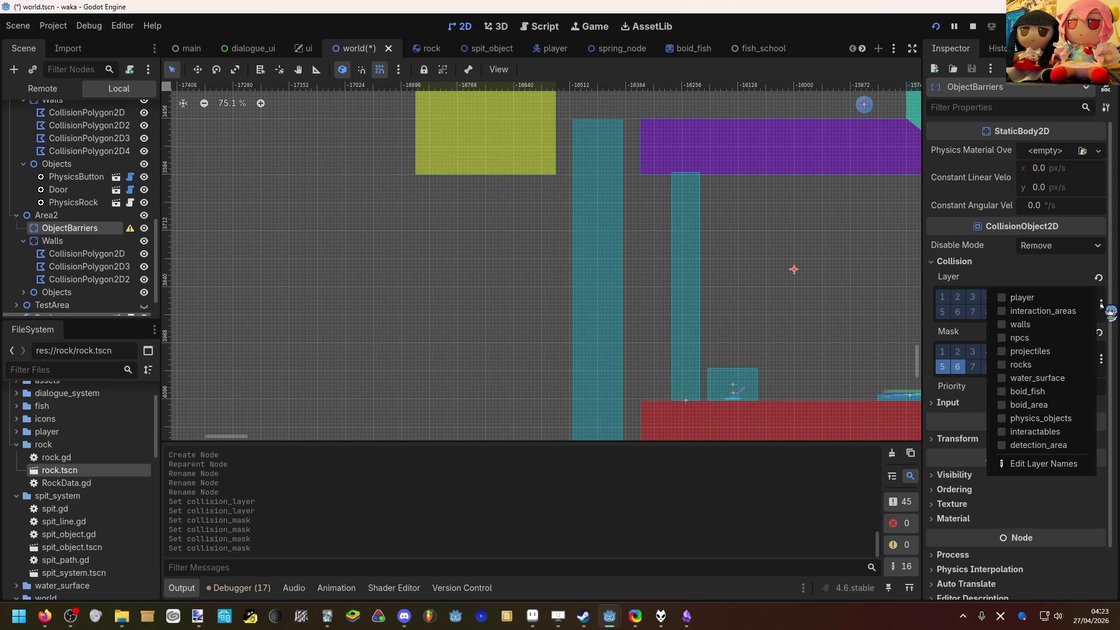
pyautogui.click(1043, 464)
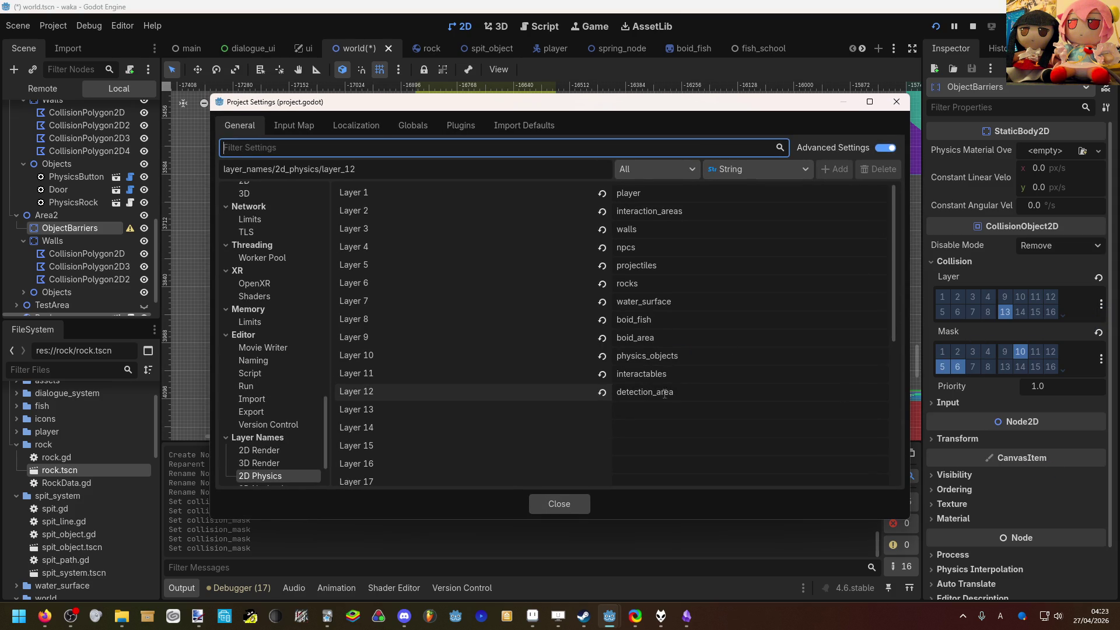
# Step: Name 2D physics layer 13 'object_barriers' and close Project Settings
pyautogui.click(625, 409)
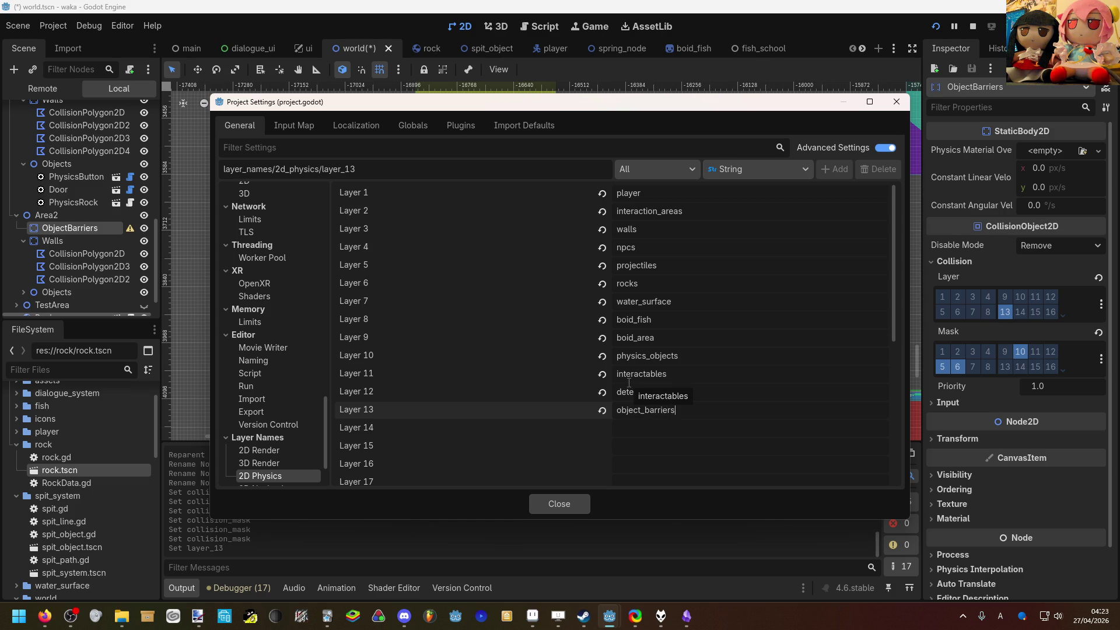
pyautogui.scroll(-3, 629, 385)
pyautogui.scroll(3, 630, 390)
pyautogui.click(584, 505)
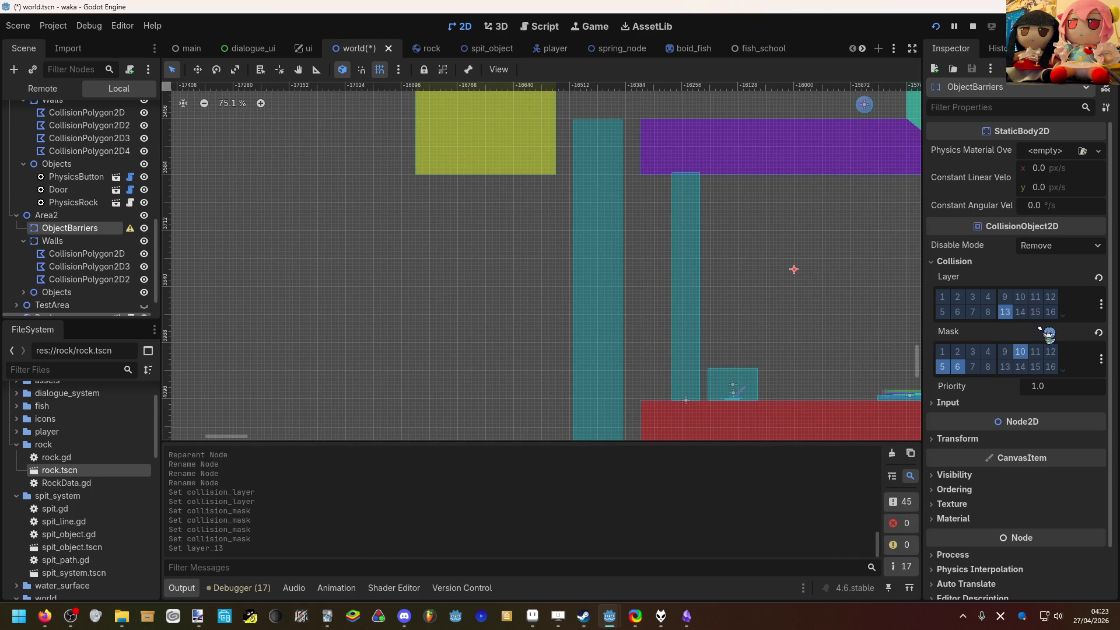
# Step: Briefly show then hide collision layers 17–32, and pan the canvas to the lower walls
pyautogui.click(1063, 315)
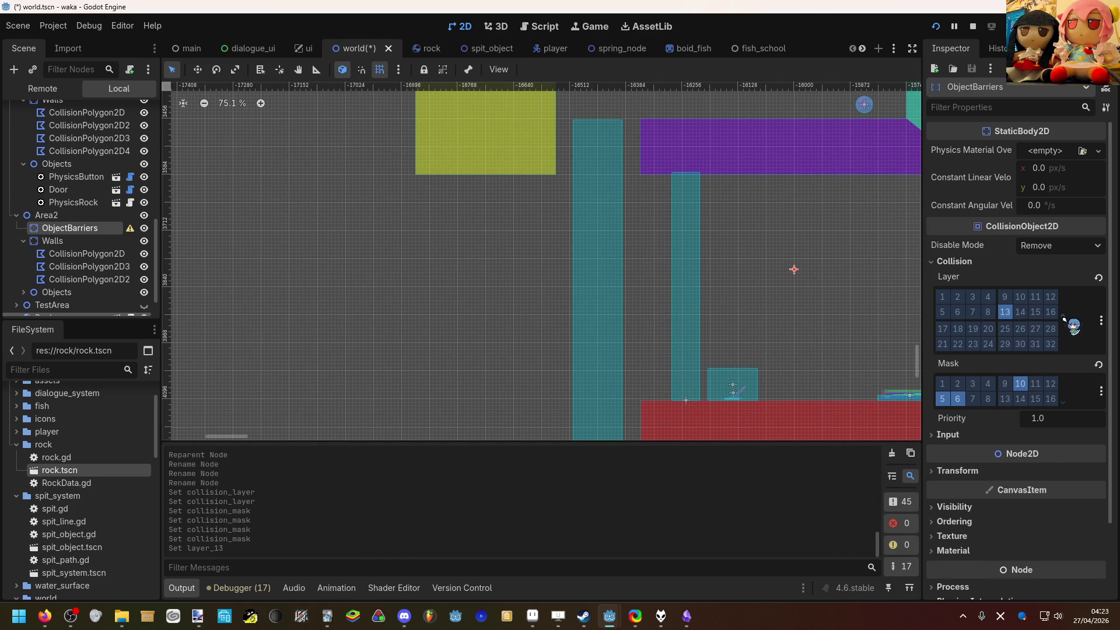
pyautogui.click(1063, 317)
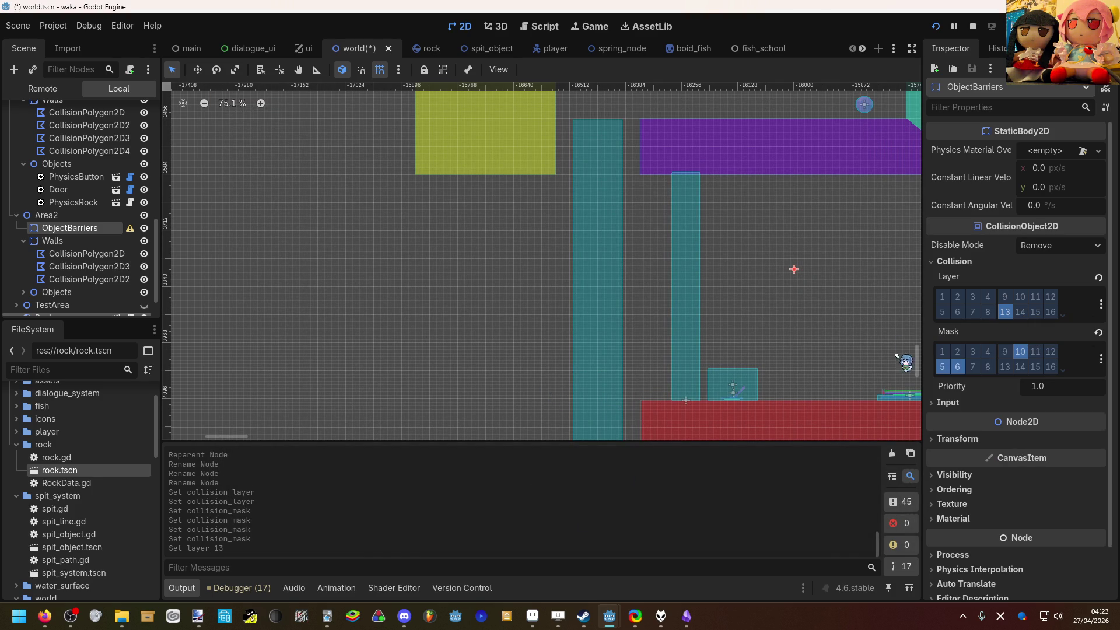
pyautogui.scroll(-5, 469, 429)
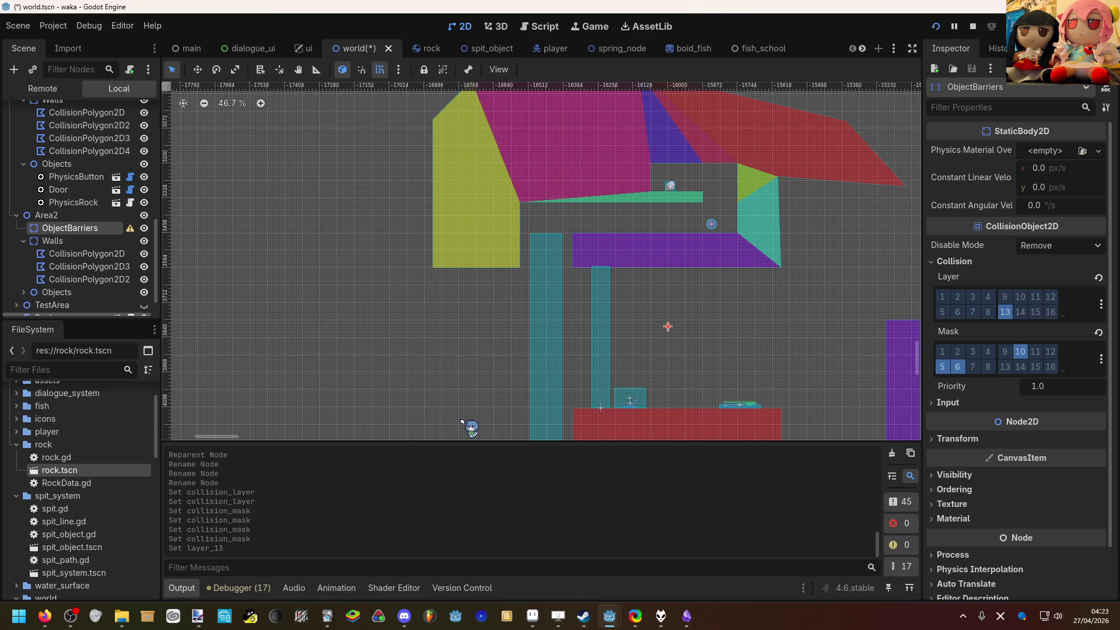
pyautogui.scroll(-2, 435, 392)
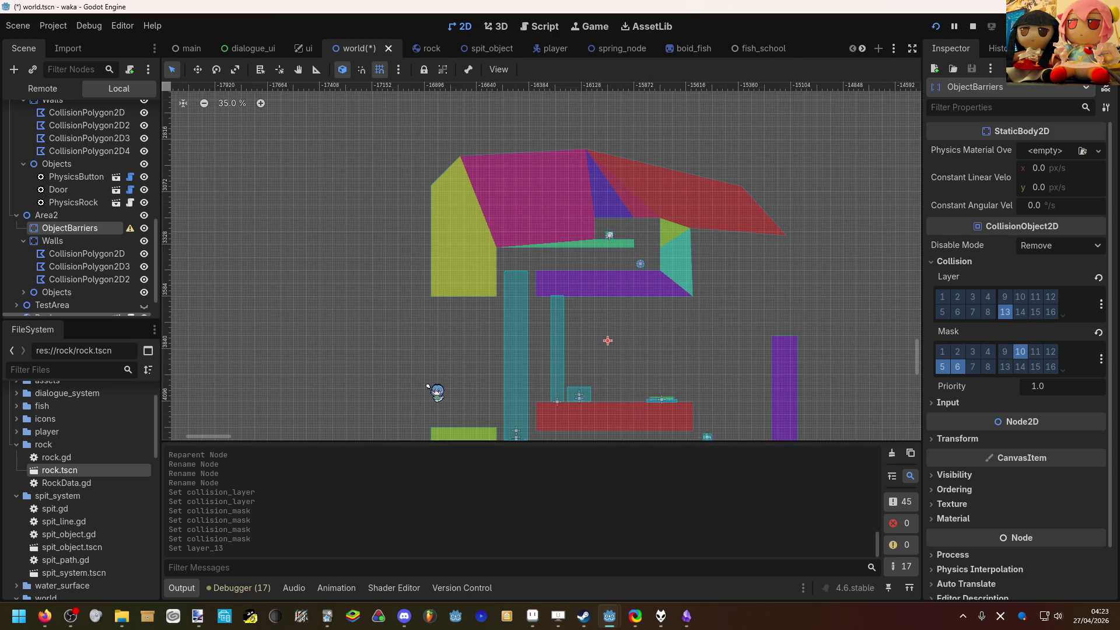
pyautogui.moveTo(435, 392); pyautogui.dragTo(458, 325)
pyautogui.scroll(3, 497, 344)
pyautogui.scroll(-2, 518, 346)
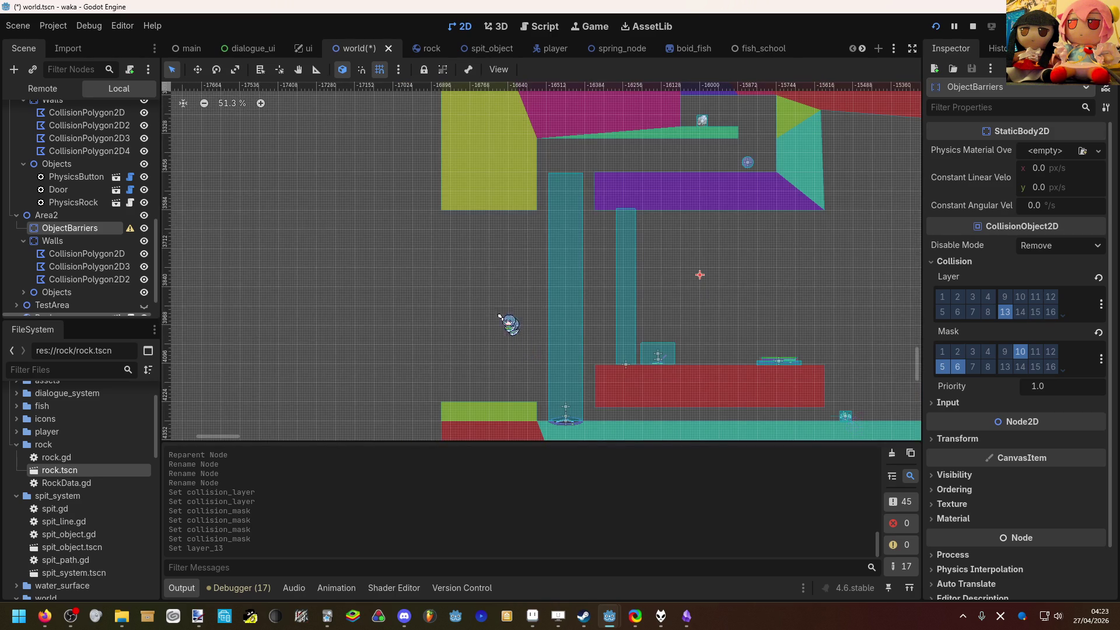
# Step: Add a CollisionShape2D child to ObjectBarriers and give it a RectangleShape2D
pyautogui.rightClick(105, 227)
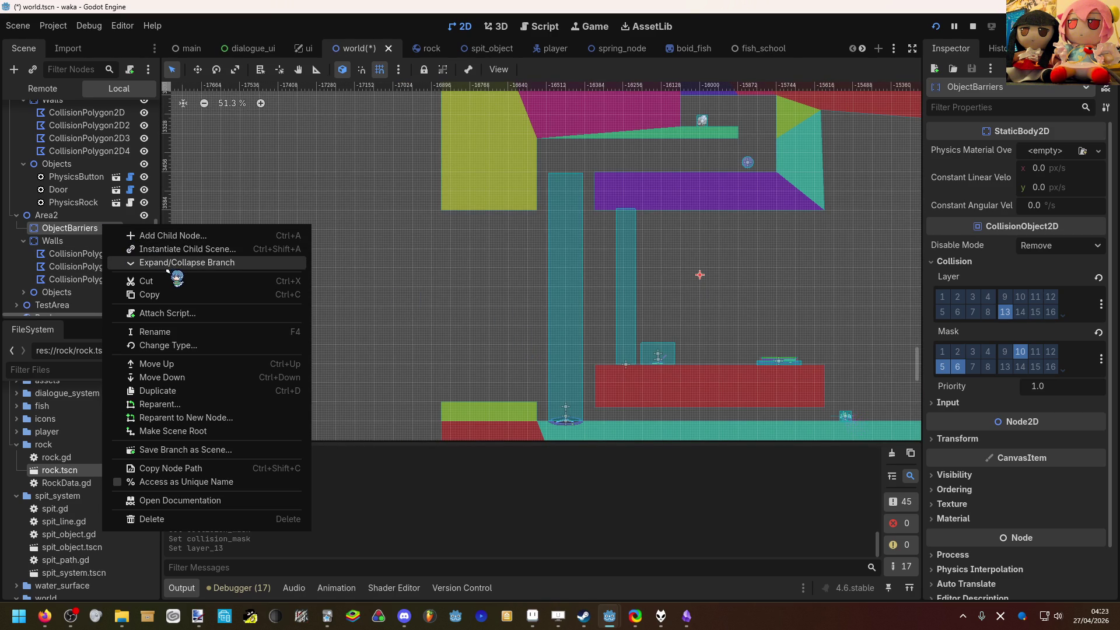
pyautogui.click(153, 235)
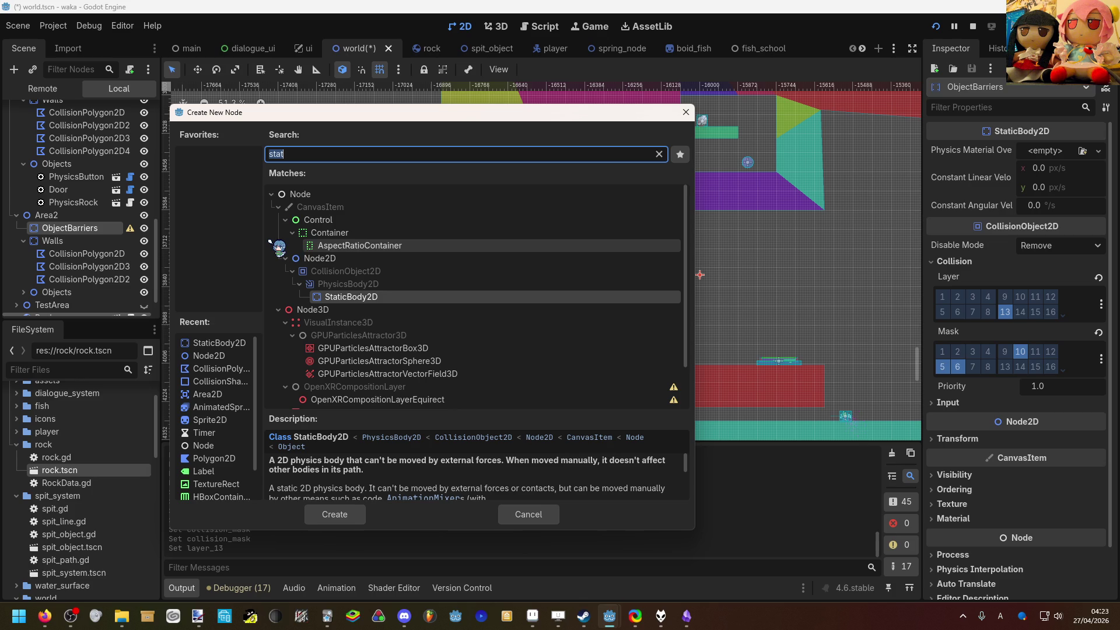
pyautogui.write('colli')
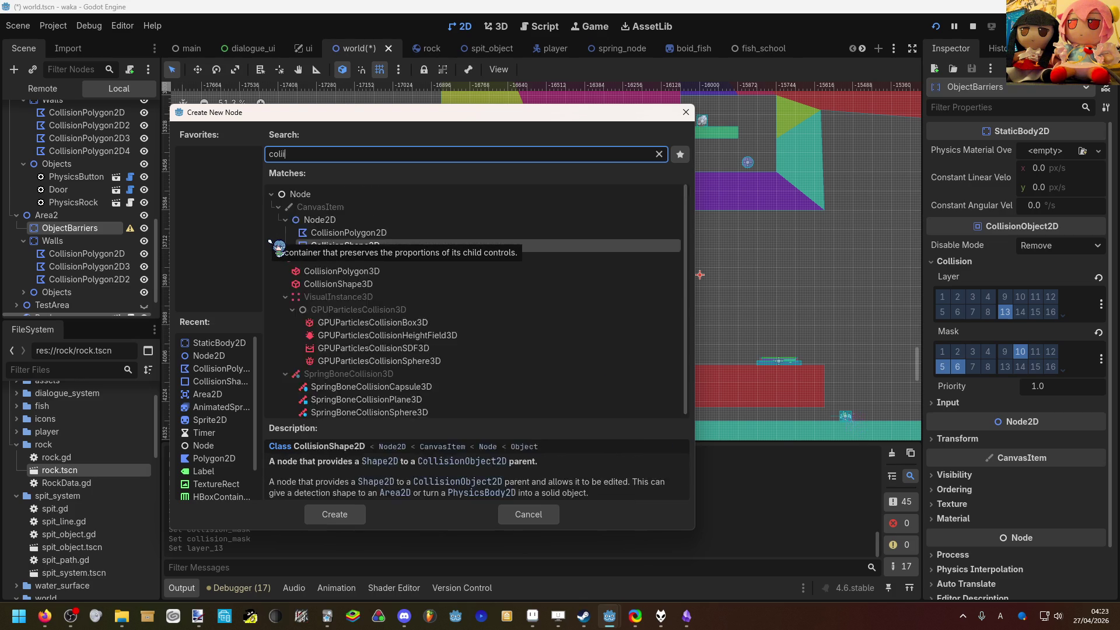
pyautogui.click(334, 514)
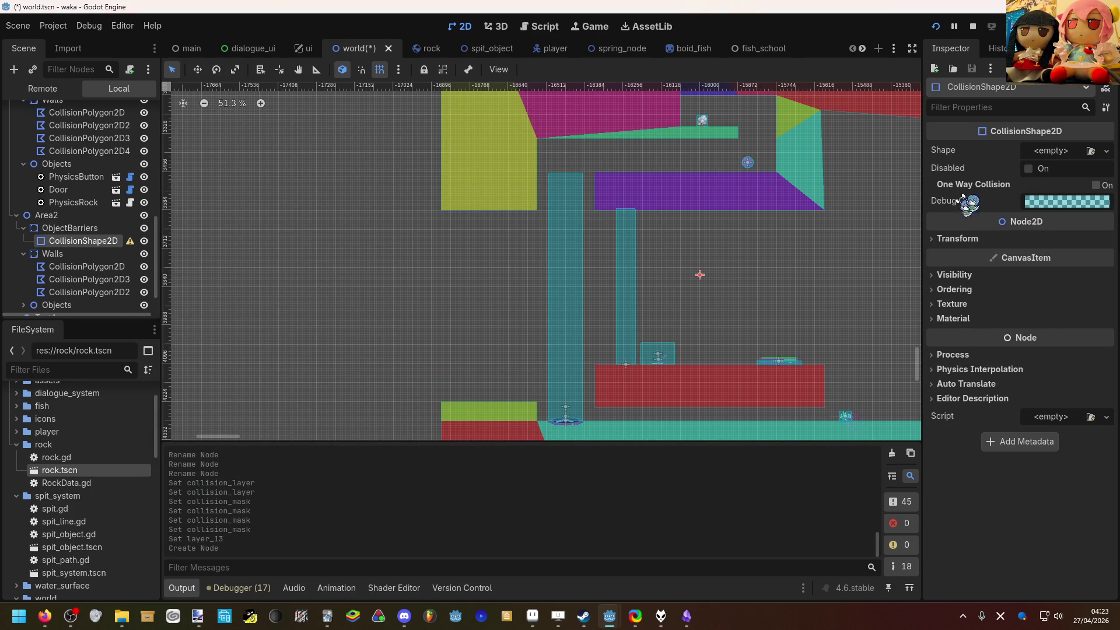
pyautogui.click(1037, 151)
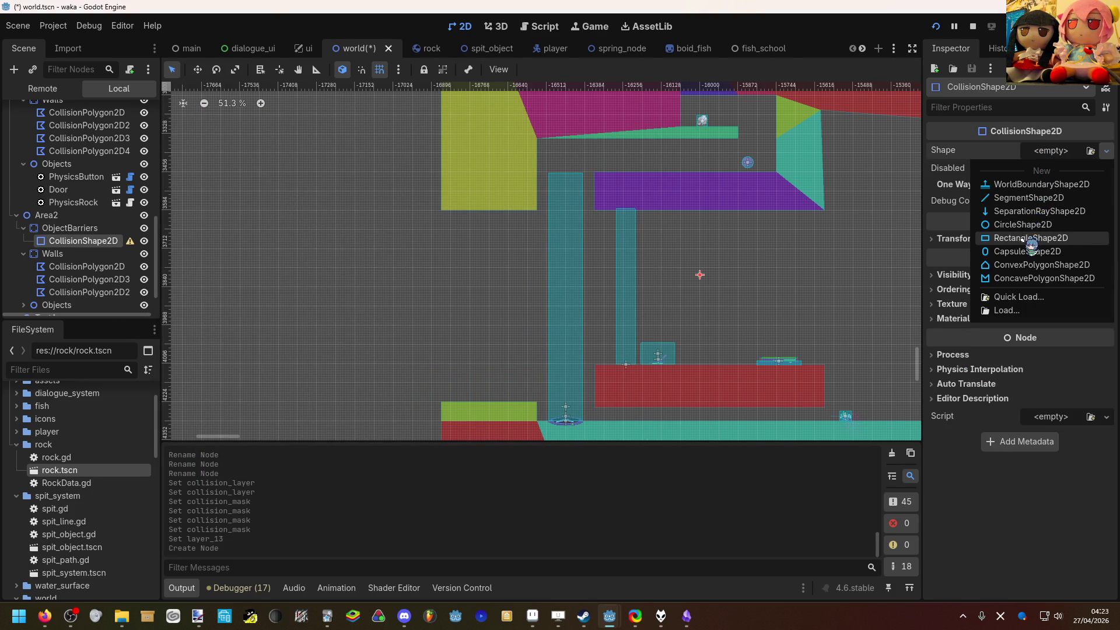
pyautogui.click(963, 241)
# Step: Move the rectangle beside the green wall and set its height to 800 px
pyautogui.press('w')
pyautogui.moveTo(756, 286)
pyautogui.mouseDown()
pyautogui.moveTo(583, 272)
pyautogui.moveTo(575, 229)
pyautogui.mouseUp()
pyautogui.click(1099, 156)
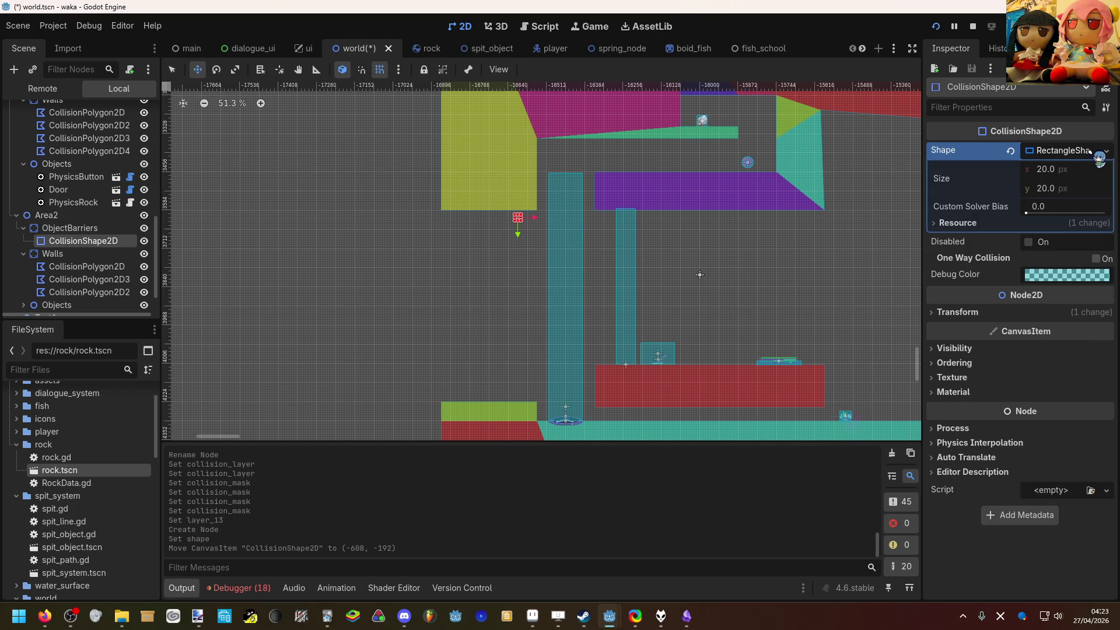
pyautogui.click(1053, 191)
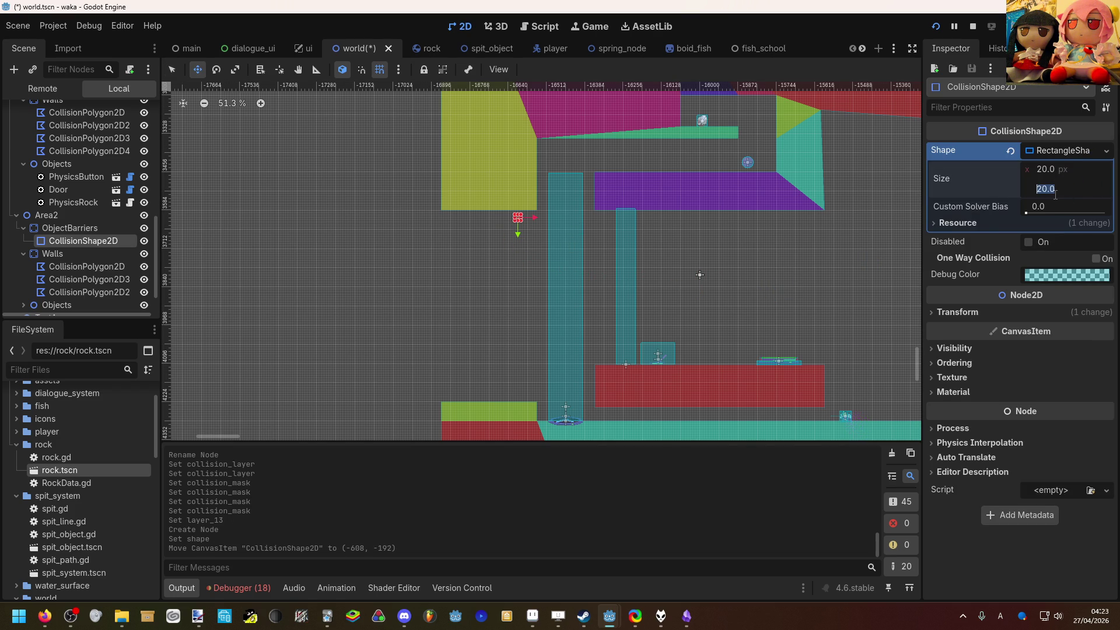
pyautogui.write('00')
pyautogui.press('Return')
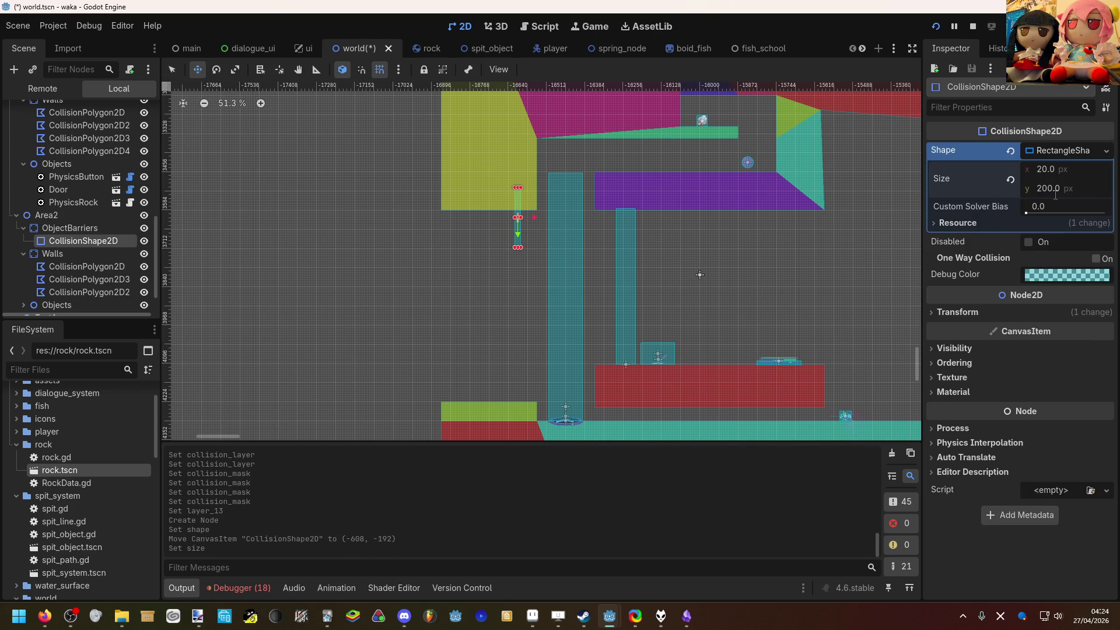
pyautogui.moveTo(671, 304); pyautogui.dragTo(682, 391)
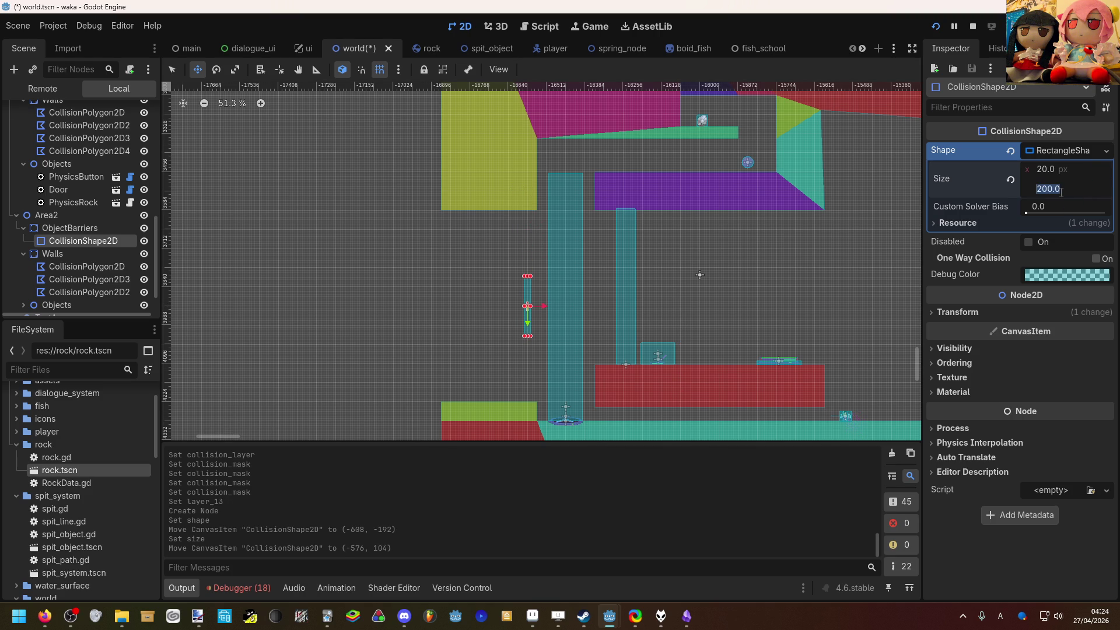
pyautogui.press('Return')
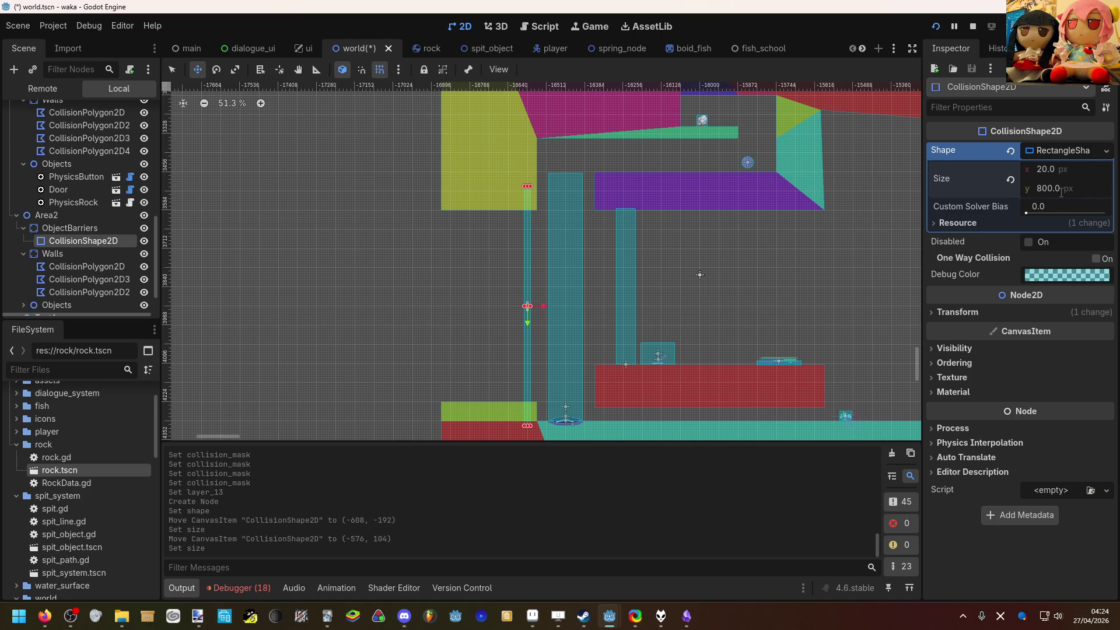
# Step: Nudge the thin shape 16 px right and move a Walls polygon vertex onto the corner
pyautogui.click(736, 266)
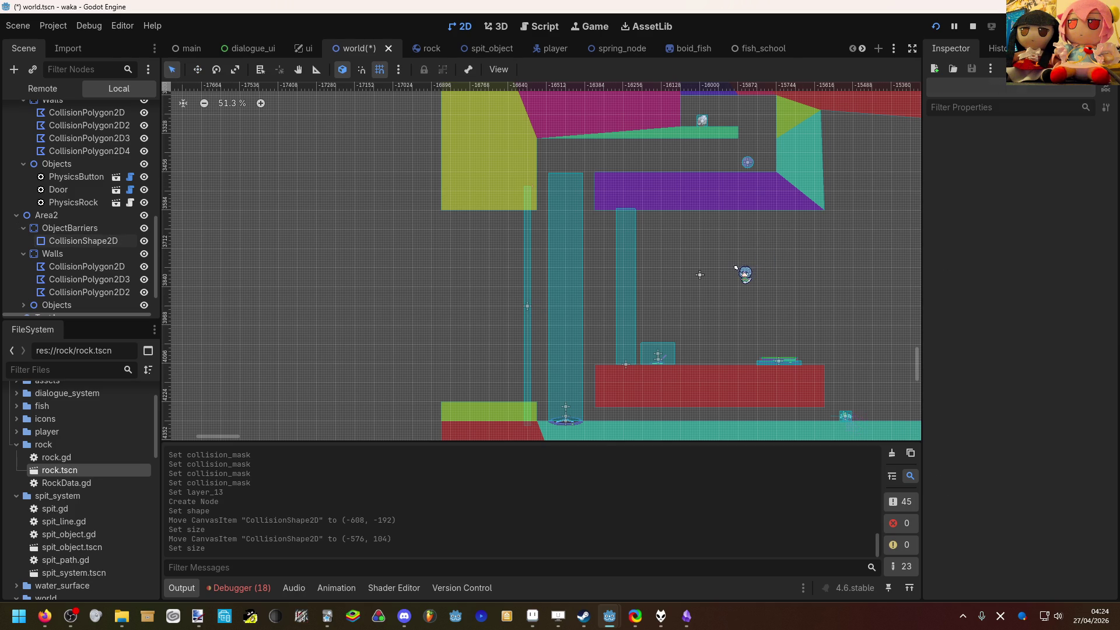
pyautogui.scroll(2, 530, 268)
pyautogui.click(530, 268)
pyautogui.press('w')
pyautogui.moveTo(526, 254); pyautogui.dragTo(535, 255)
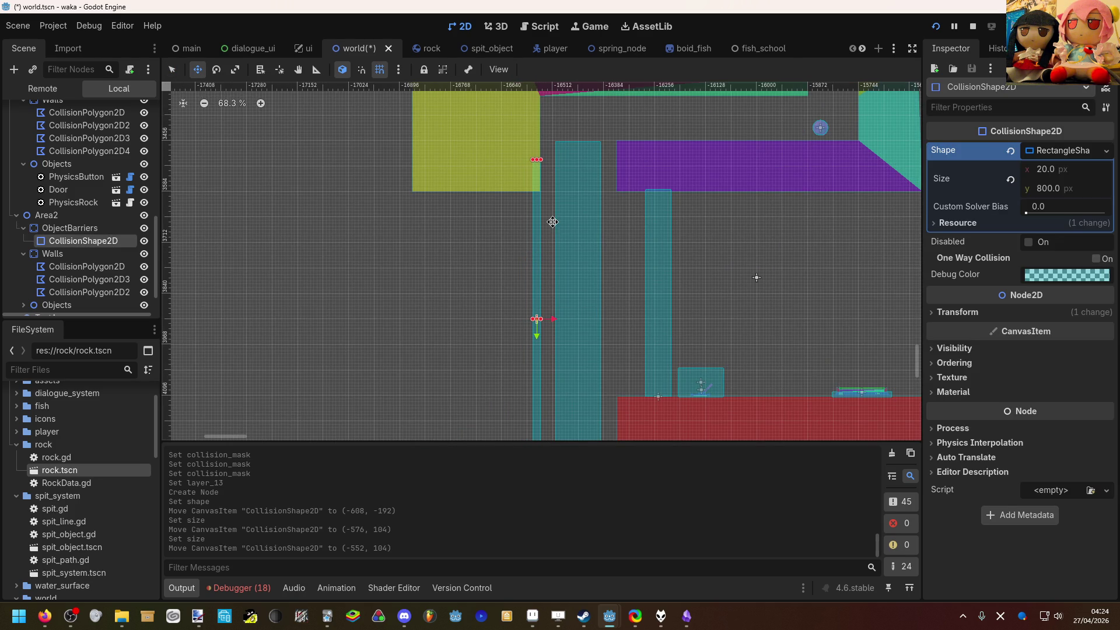
pyautogui.press('q')
pyautogui.scroll(11, 531, 192)
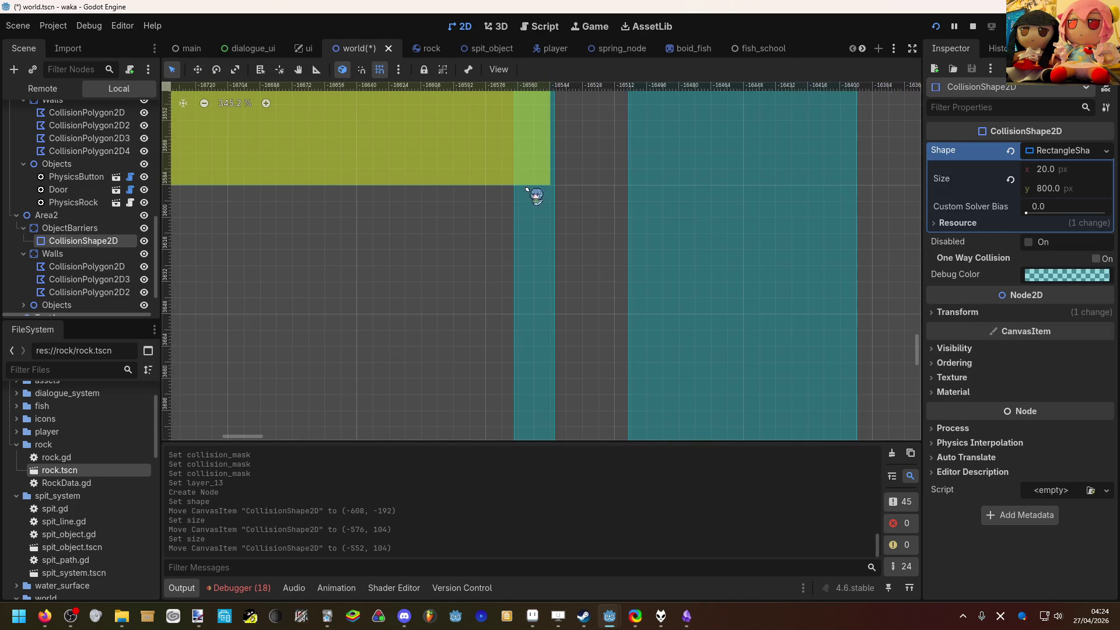
pyautogui.click(528, 187)
pyautogui.scroll(-1, 503, 162)
pyautogui.moveTo(548, 186)
pyautogui.mouseDown()
pyautogui.moveTo(561, 186)
pyautogui.moveTo(527, 179)
pyautogui.mouseUp()
pyautogui.scroll(8, 561, 185)
# Step: Set the rectangle's width to 16 px and save the world scene
pyautogui.click(528, 232)
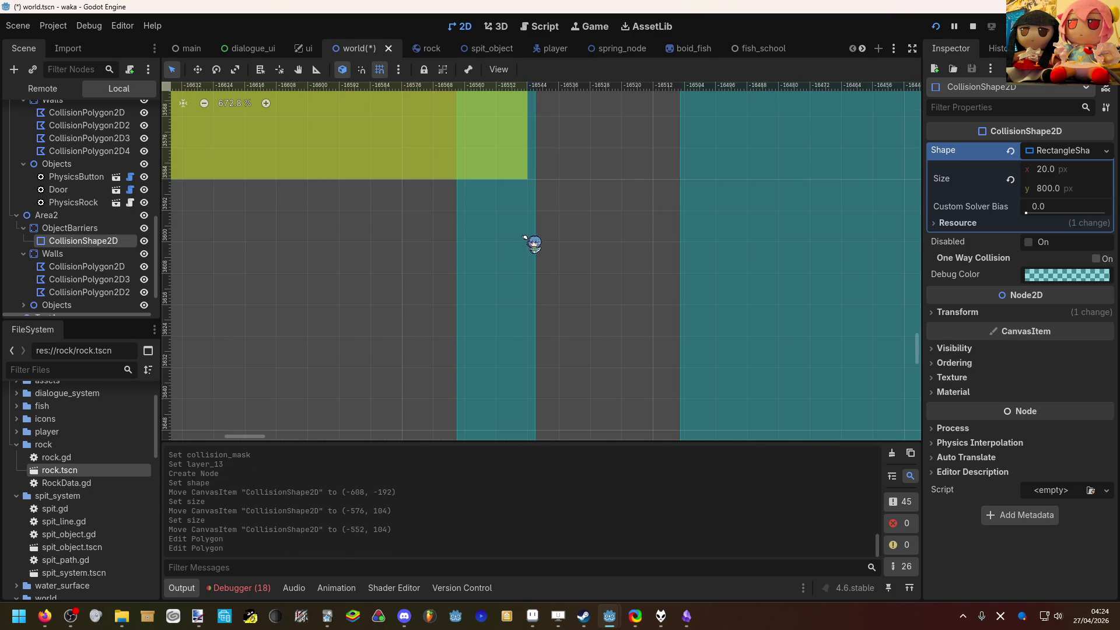
pyautogui.scroll(-9, 525, 238)
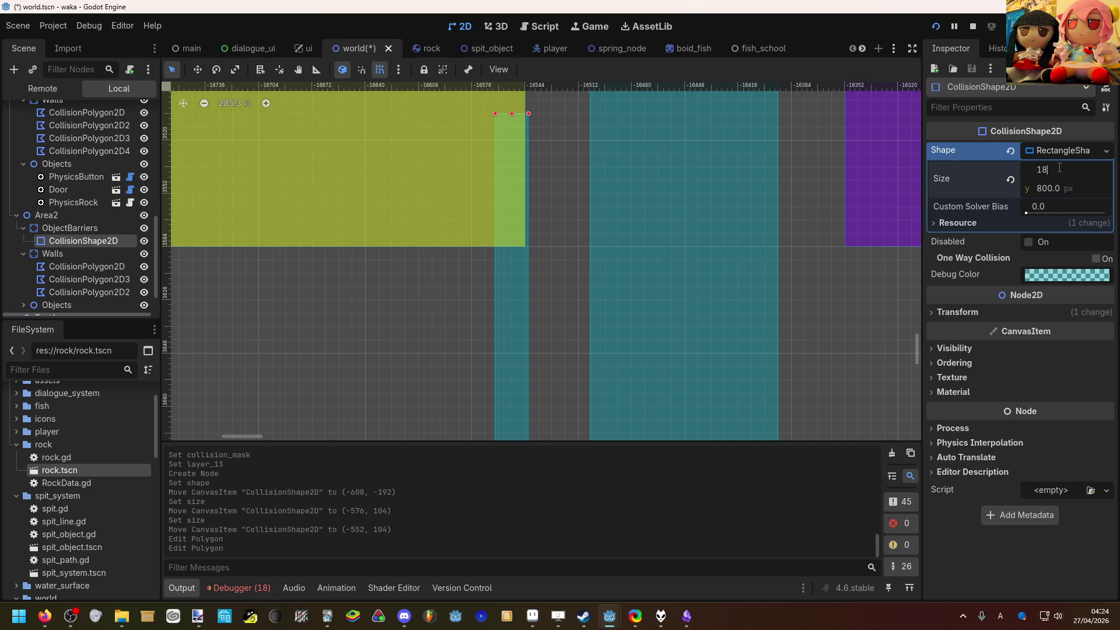
pyautogui.press('Return')
pyautogui.scroll(10, 488, 243)
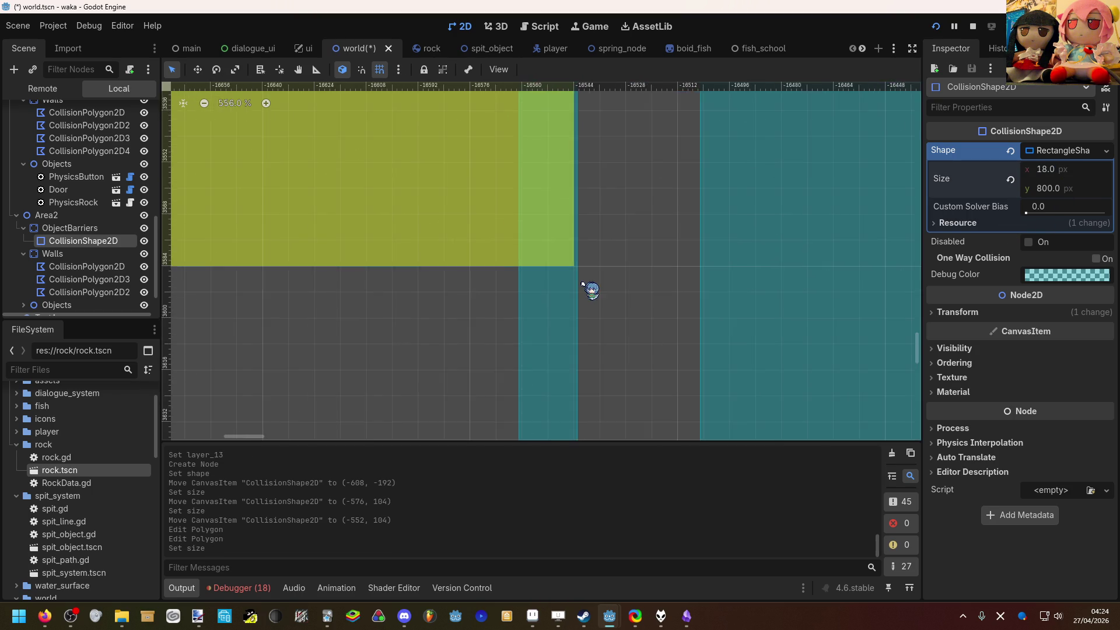
pyautogui.click(1048, 166)
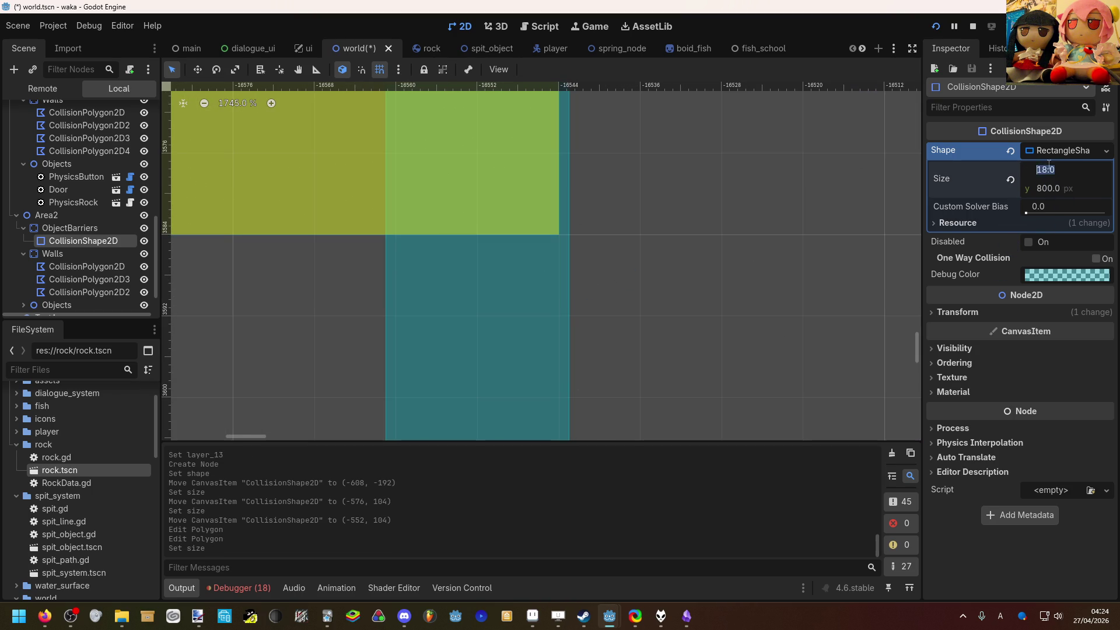
pyautogui.press('Return')
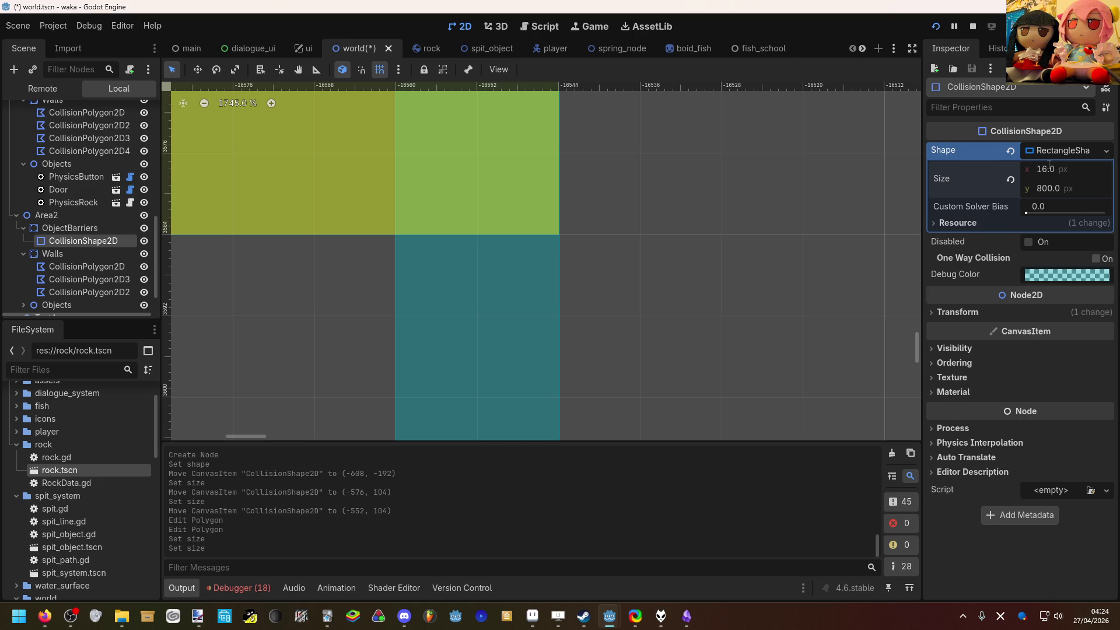
pyautogui.scroll(-12, 656, 308)
pyautogui.hotkey('ctrl', 's')
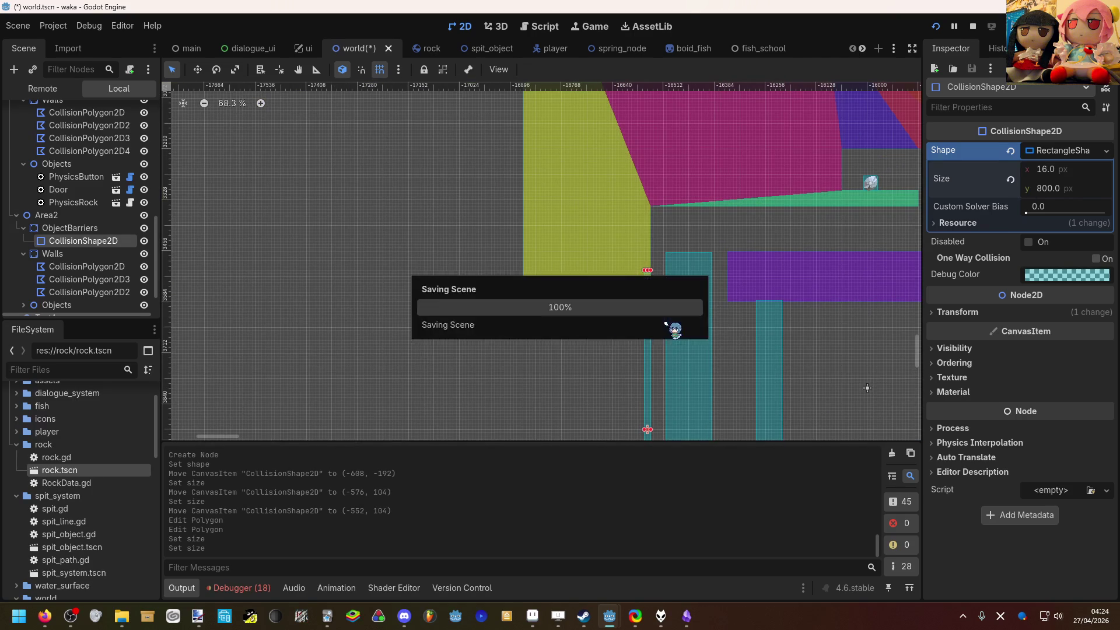
# Step: Pan the level view and select the ObjectBarriers CollisionShape2D to inspect it
pyautogui.click(671, 326)
pyautogui.scroll(-2, 669, 330)
pyautogui.moveTo(671, 331); pyautogui.dragTo(513, 146)
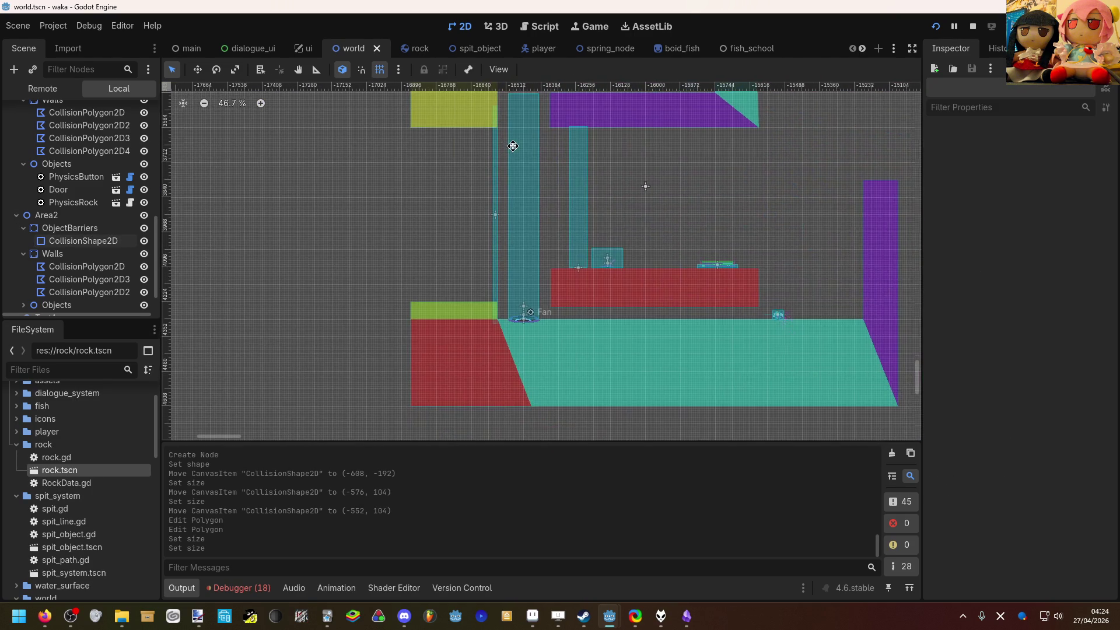
pyautogui.scroll(1, 498, 224)
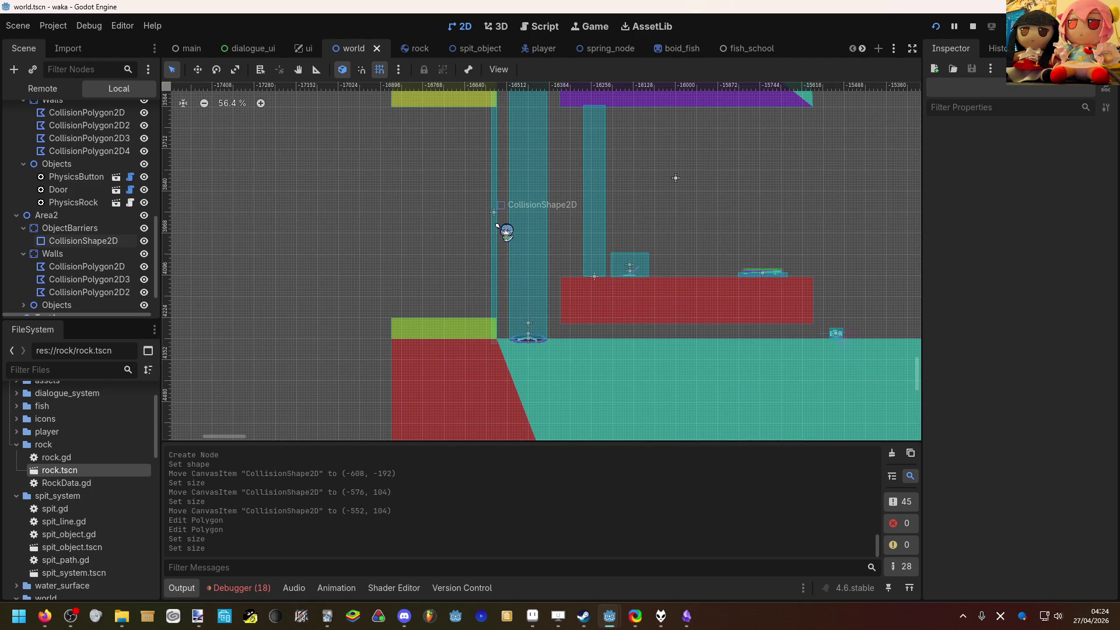
pyautogui.click(497, 225)
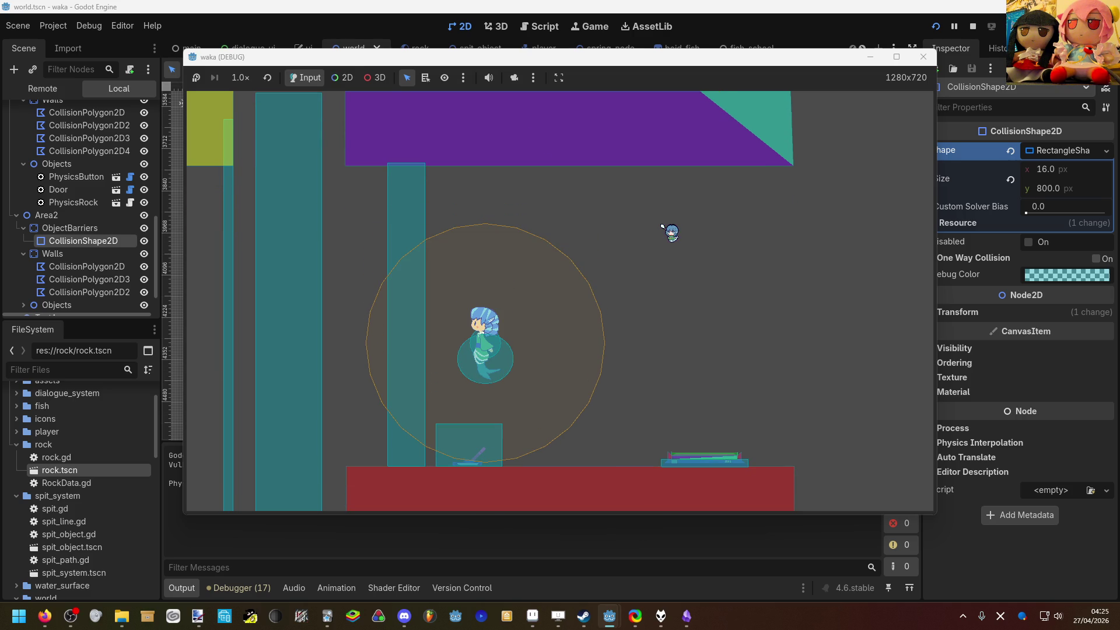
# Step: Swim the mermaid around the level with WASD, visiting the red floor and purple platform
pyautogui.press('w')
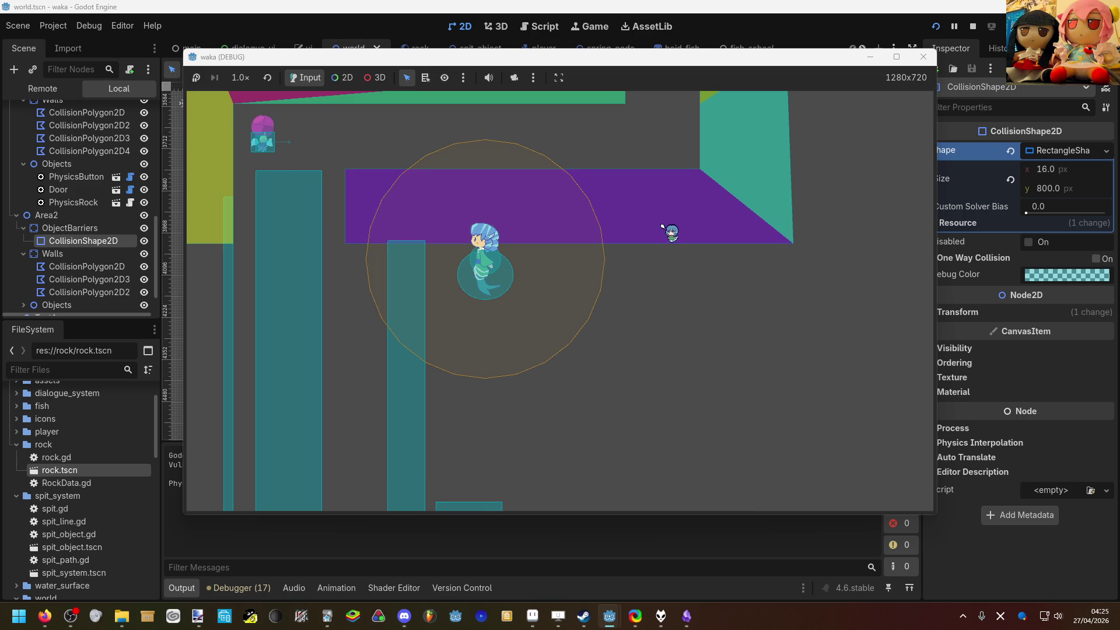
pyautogui.press('d')
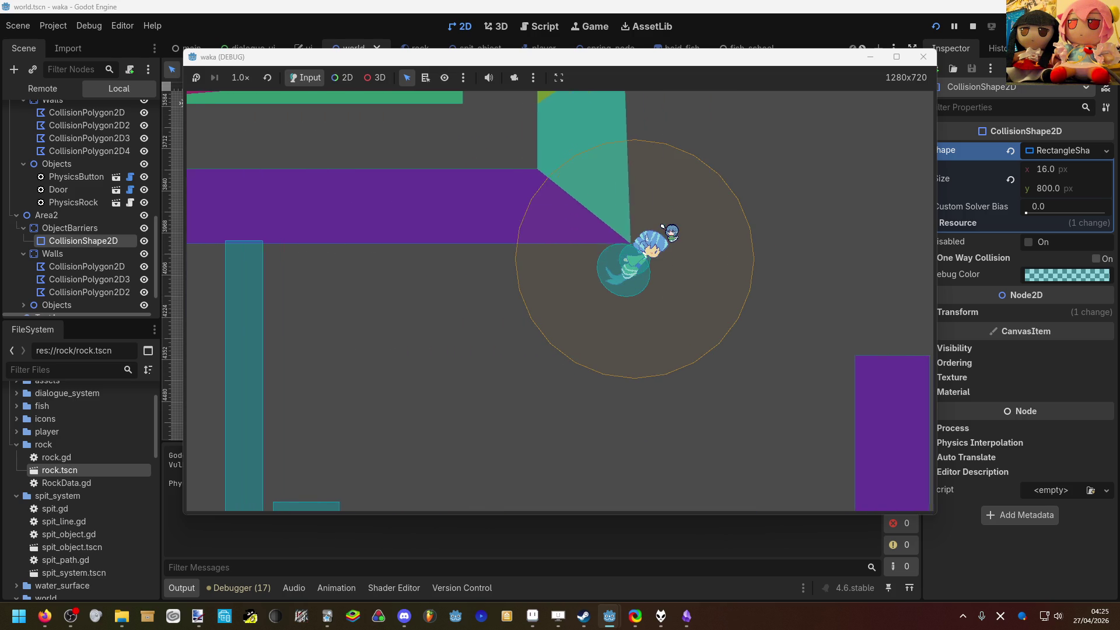
pyautogui.press('a')
pyautogui.press('s')
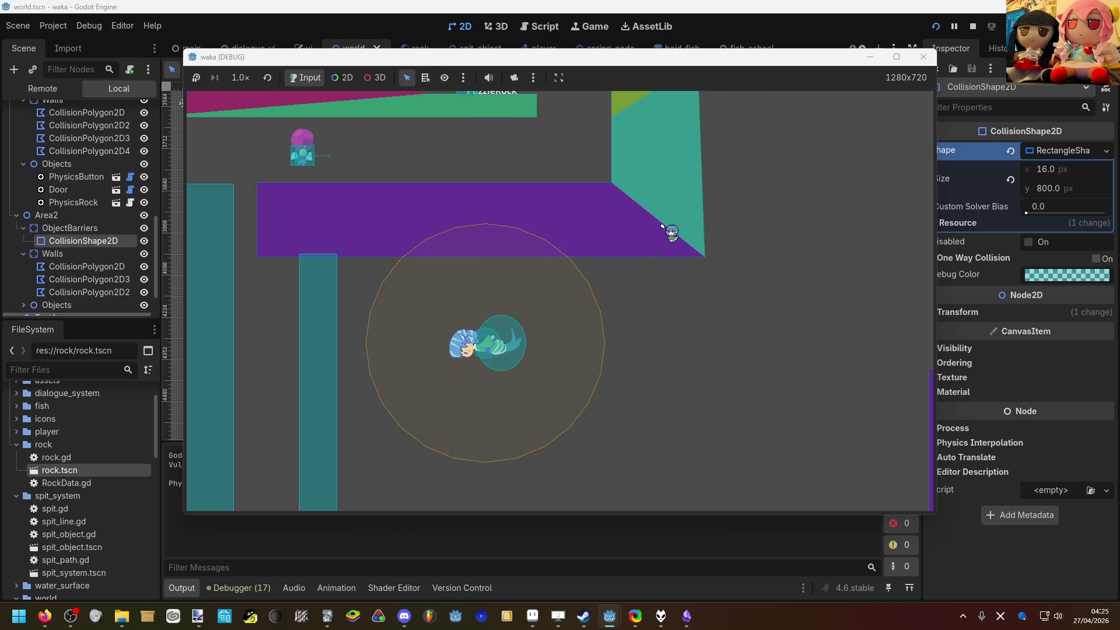
pyautogui.press('w')
pyautogui.press('d')
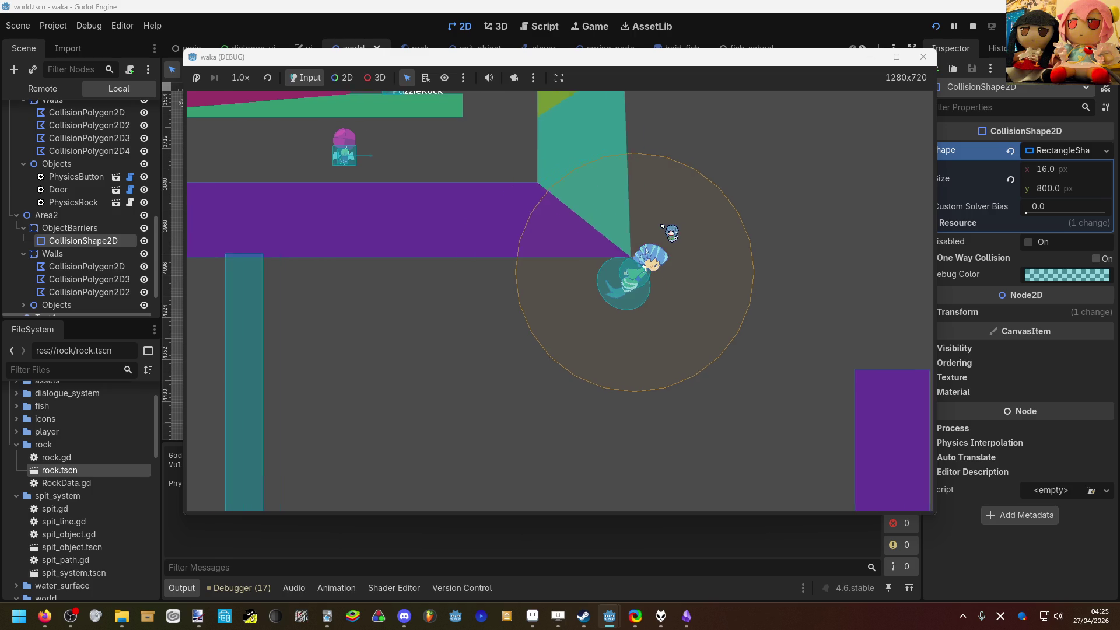
pyautogui.press('w')
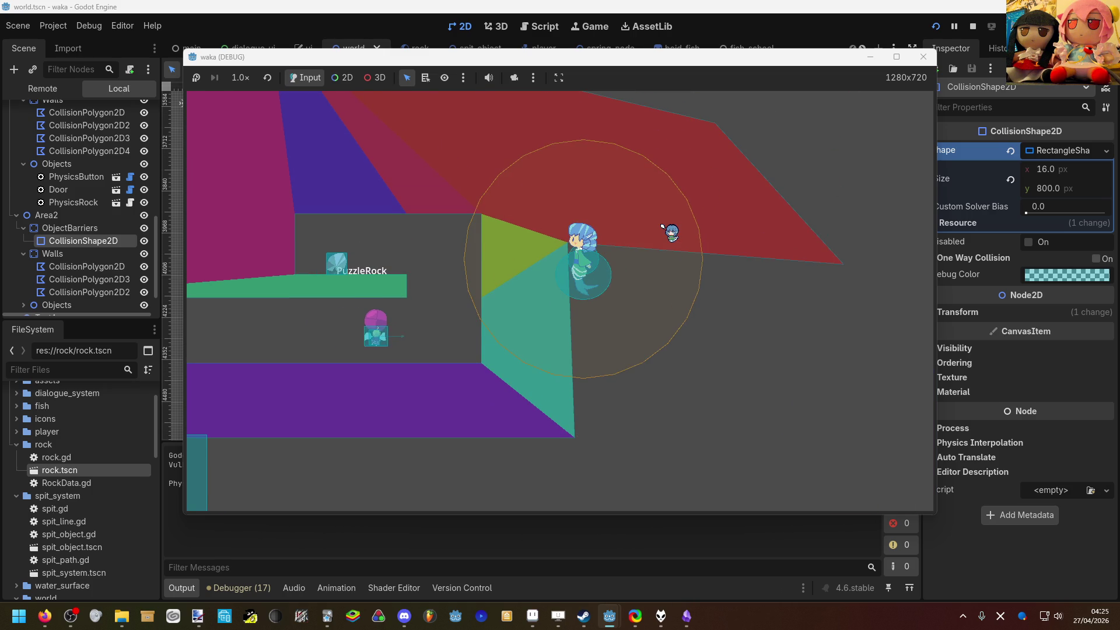
pyautogui.press('s')
pyautogui.press('a')
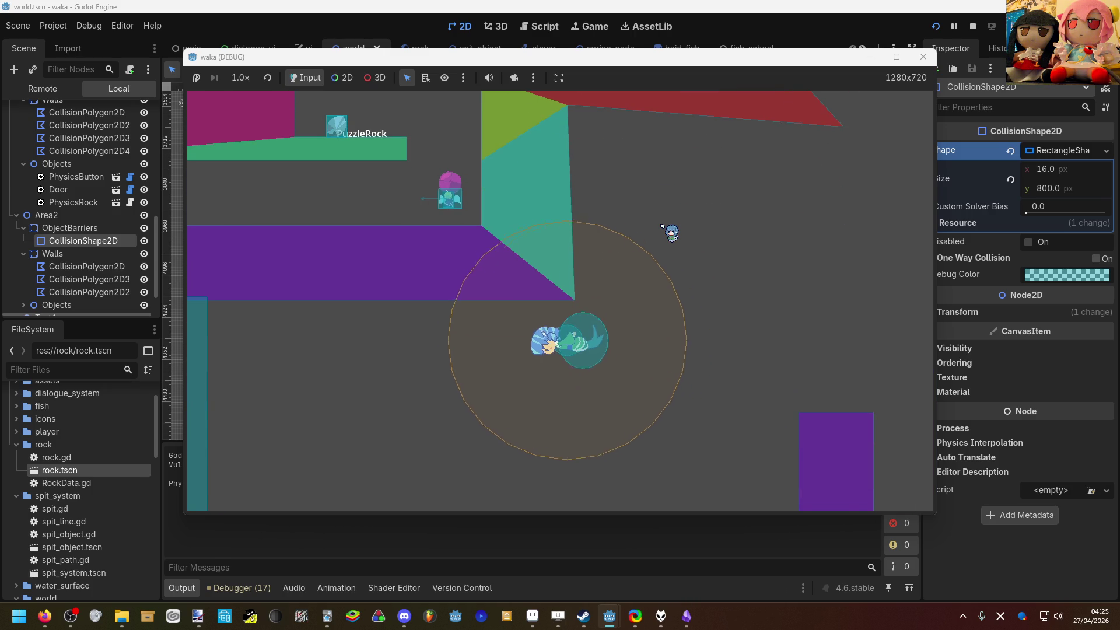
pyautogui.press('w')
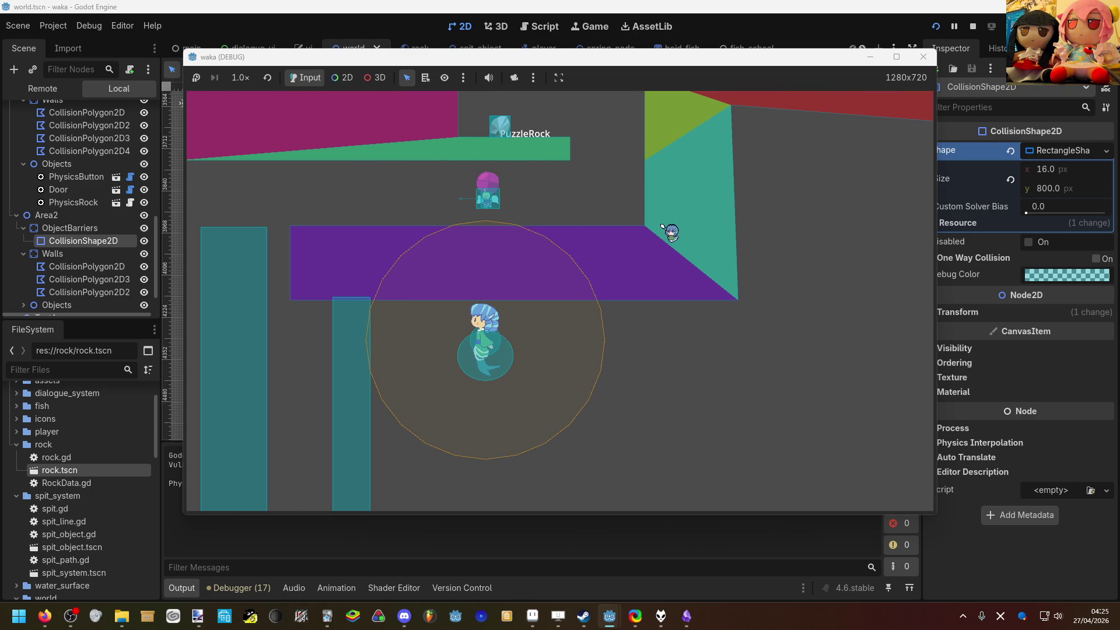
pyautogui.press('s')
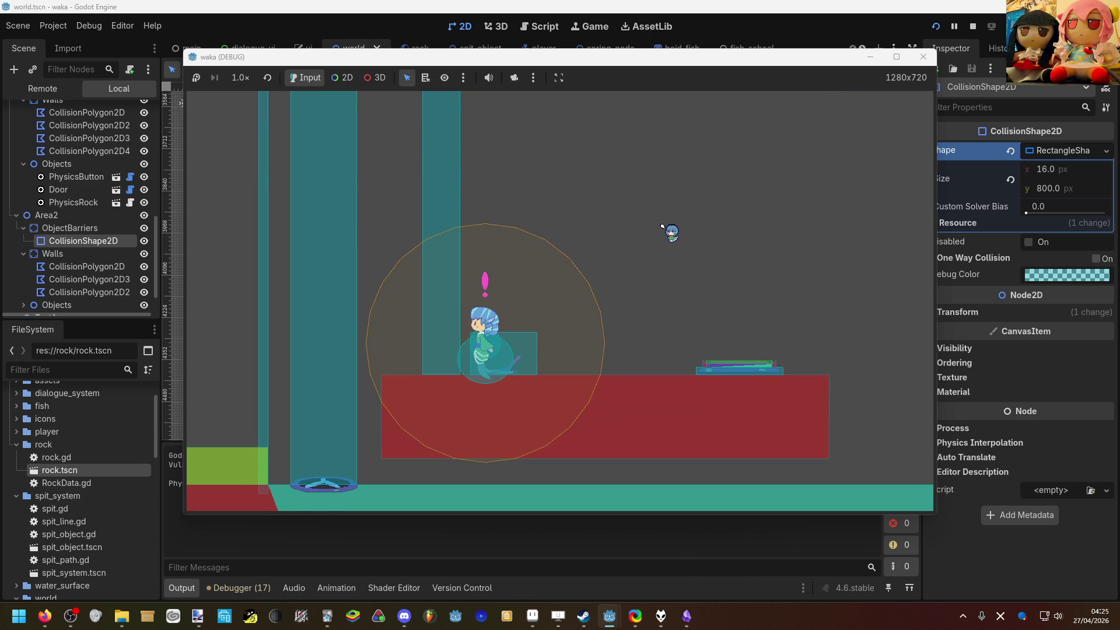
pyautogui.press('w')
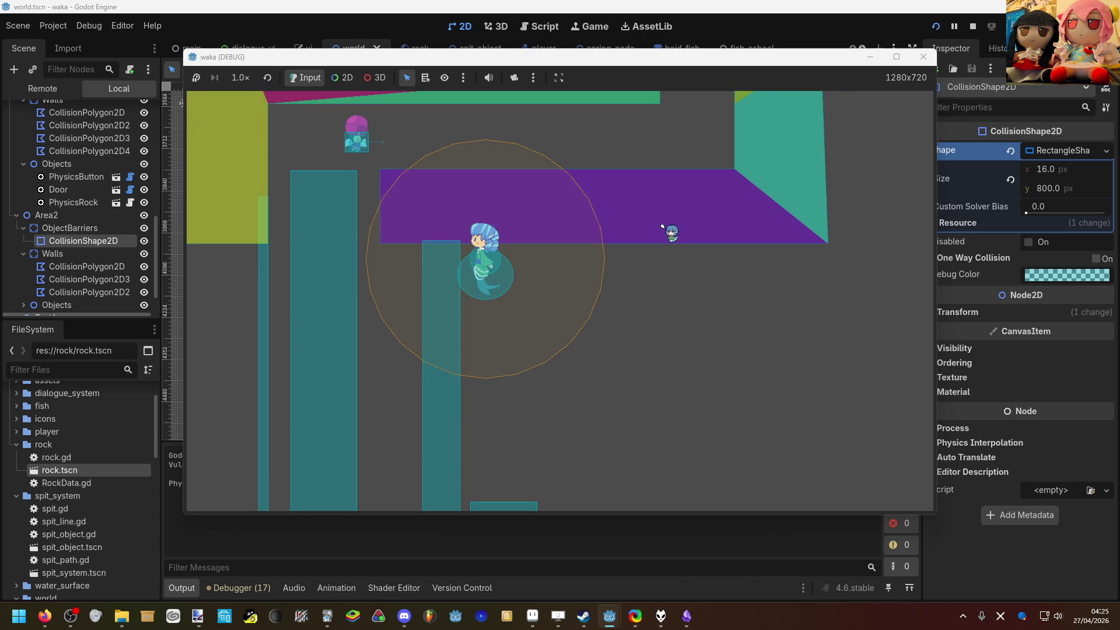
pyautogui.press('s')
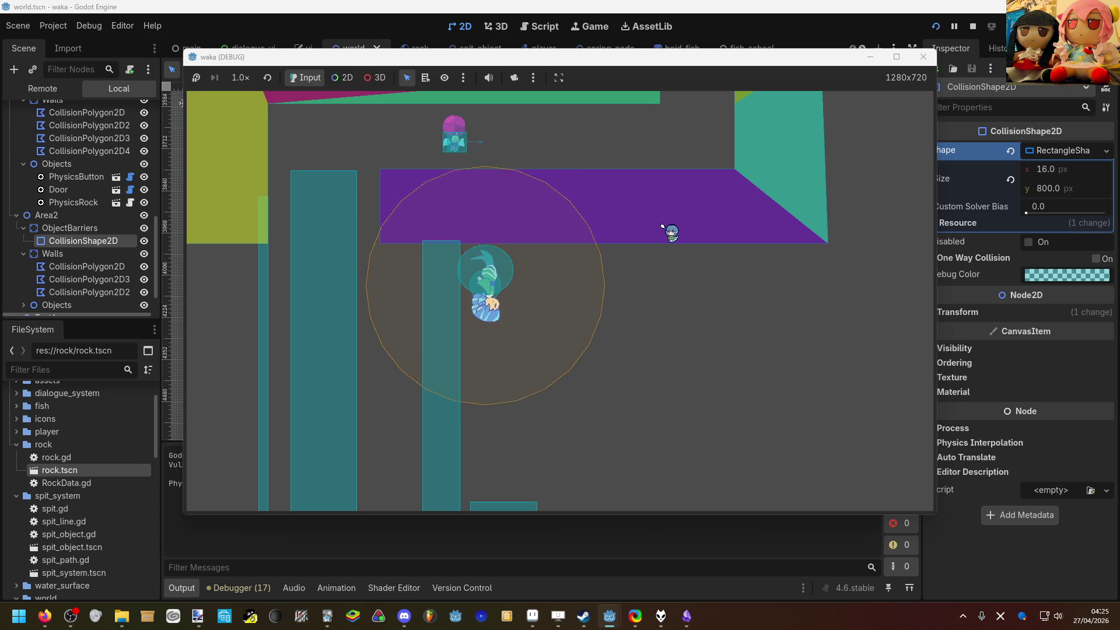
pyautogui.press('d')
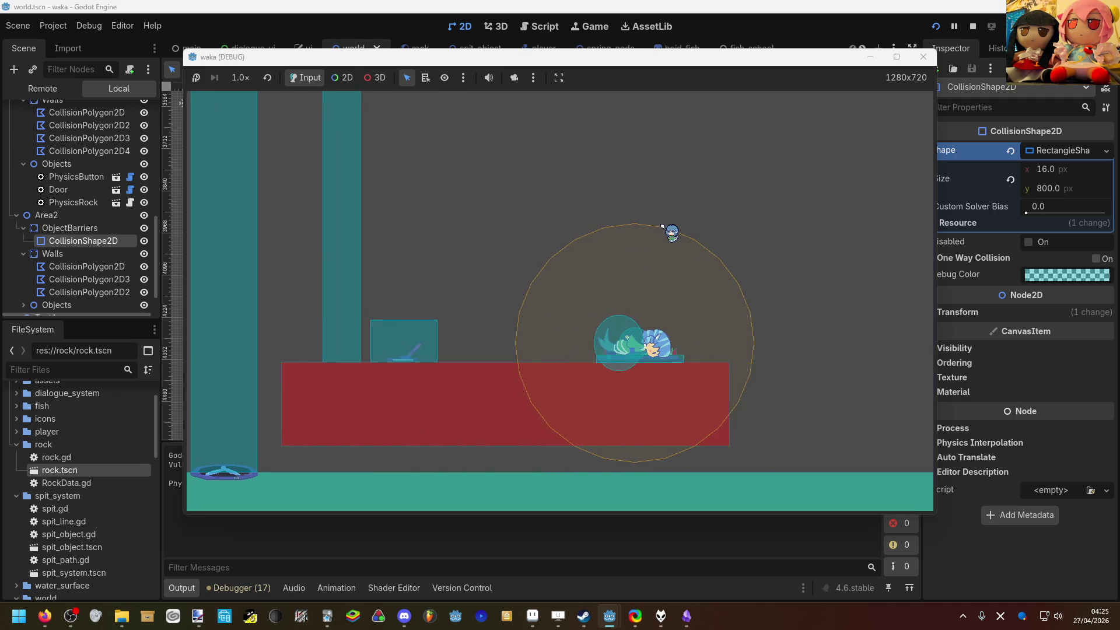
pyautogui.press('w')
pyautogui.press('a')
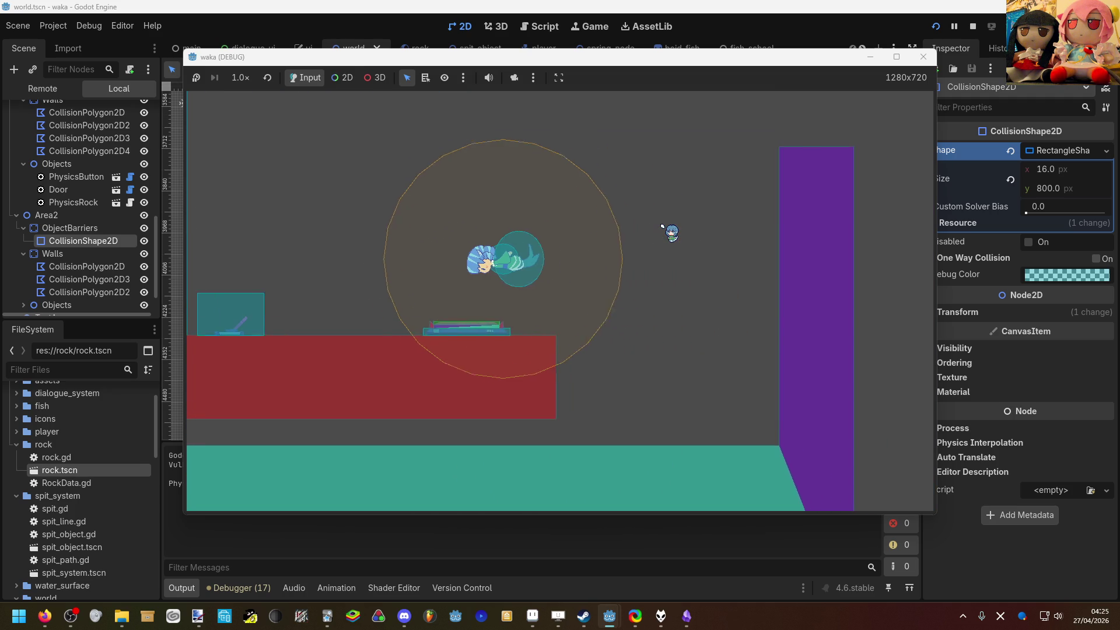
pyautogui.press('a')
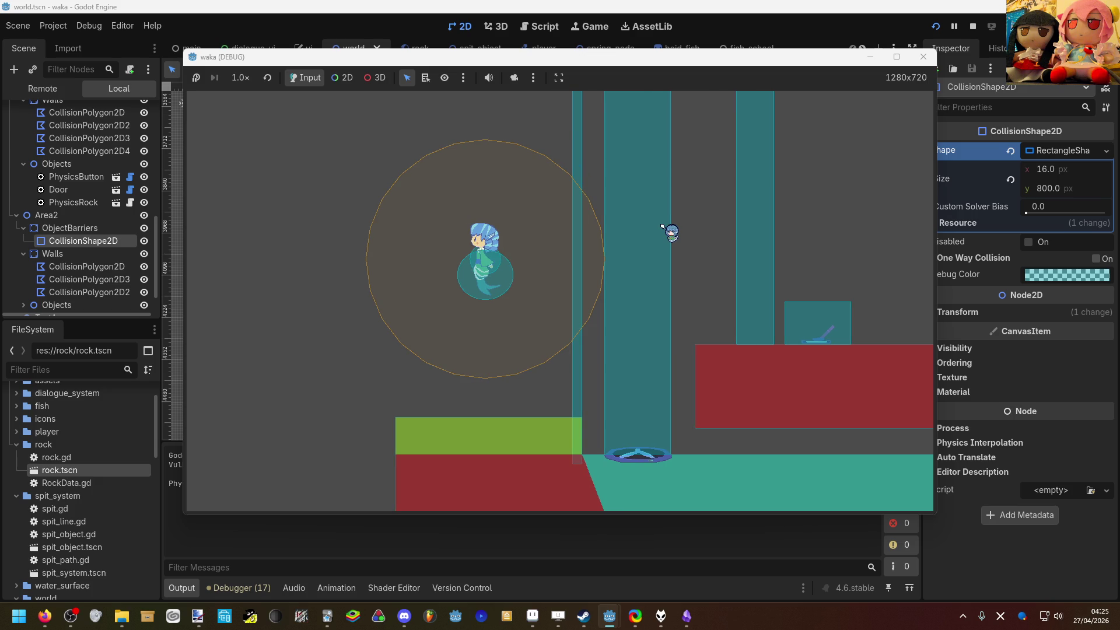
pyautogui.press('w')
pyautogui.press('d')
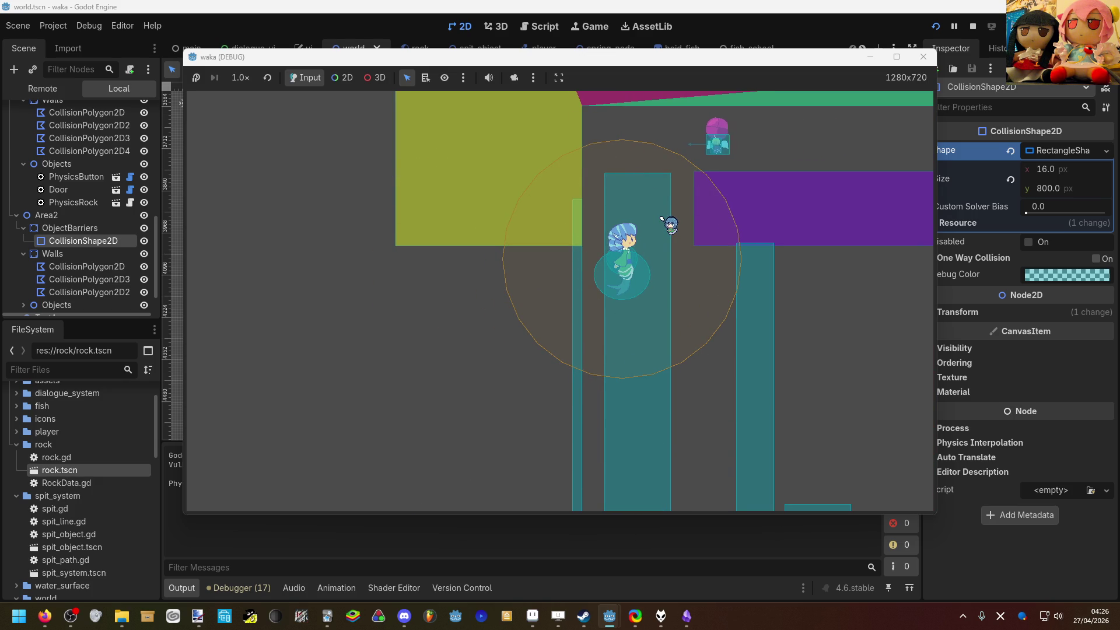
pyautogui.press('w')
pyautogui.press('s')
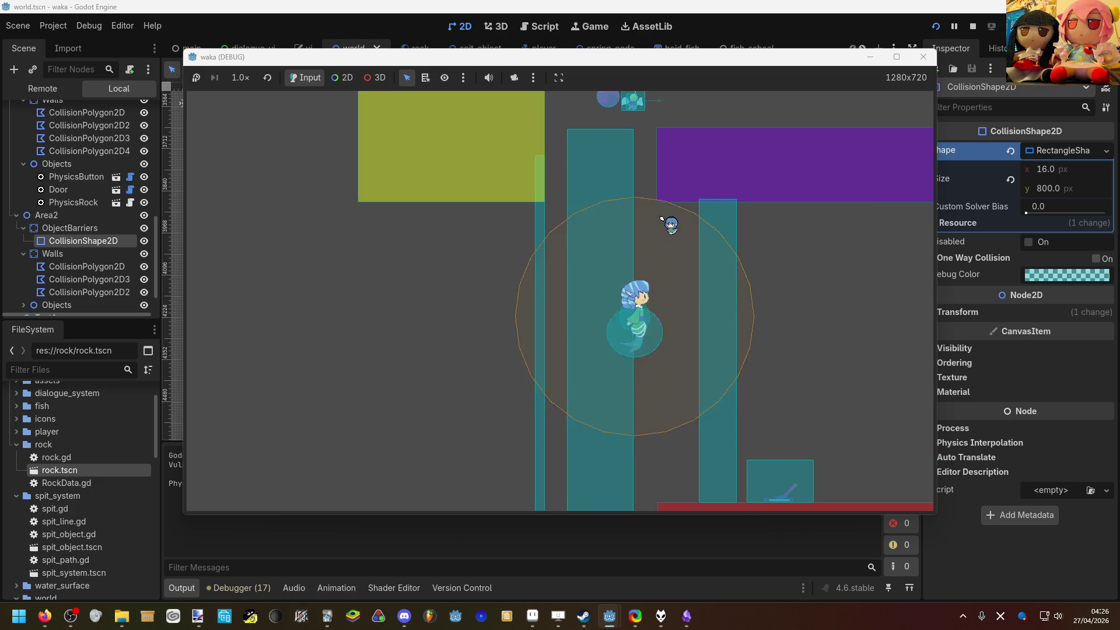
# Step: Spit a blob, steer the mermaid into the tube over the spring pad, then stop the game
pyautogui.press('w')
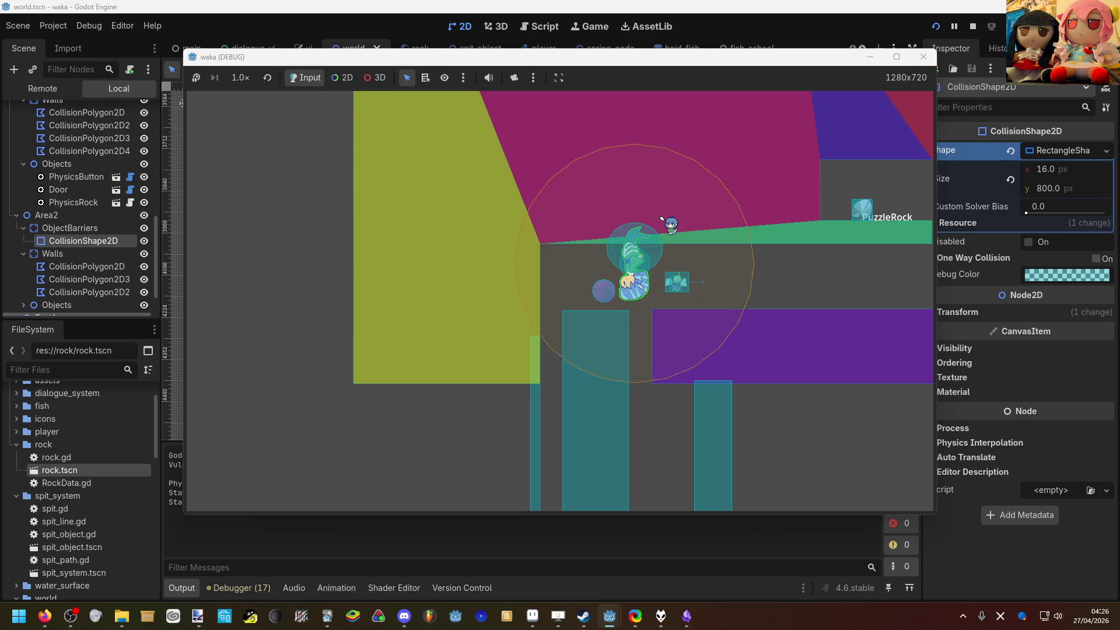
pyautogui.press('a')
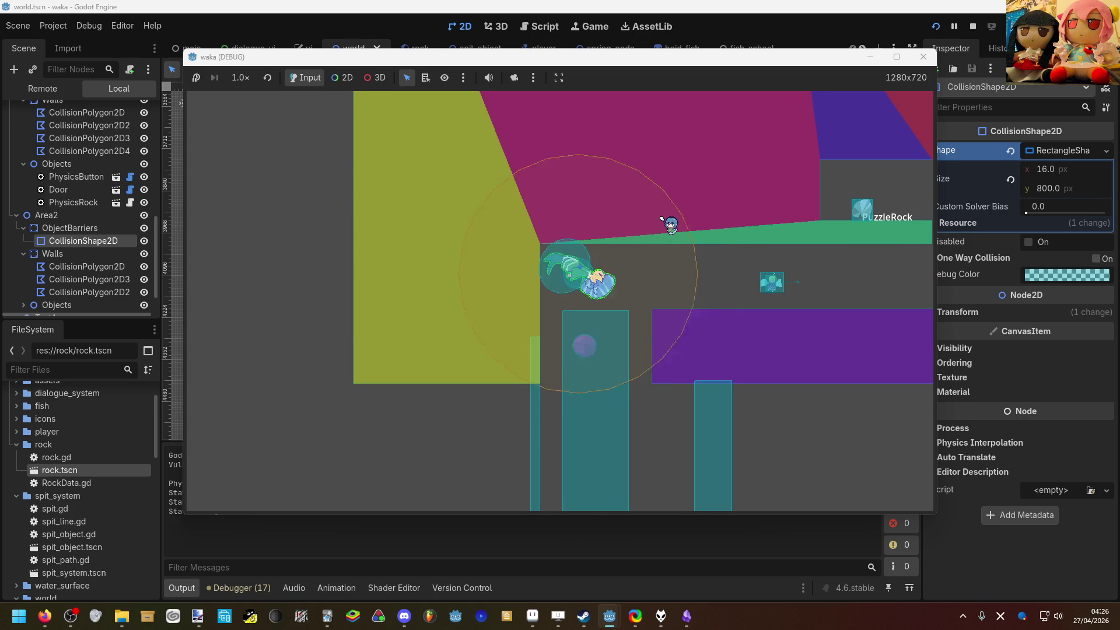
pyautogui.press('s')
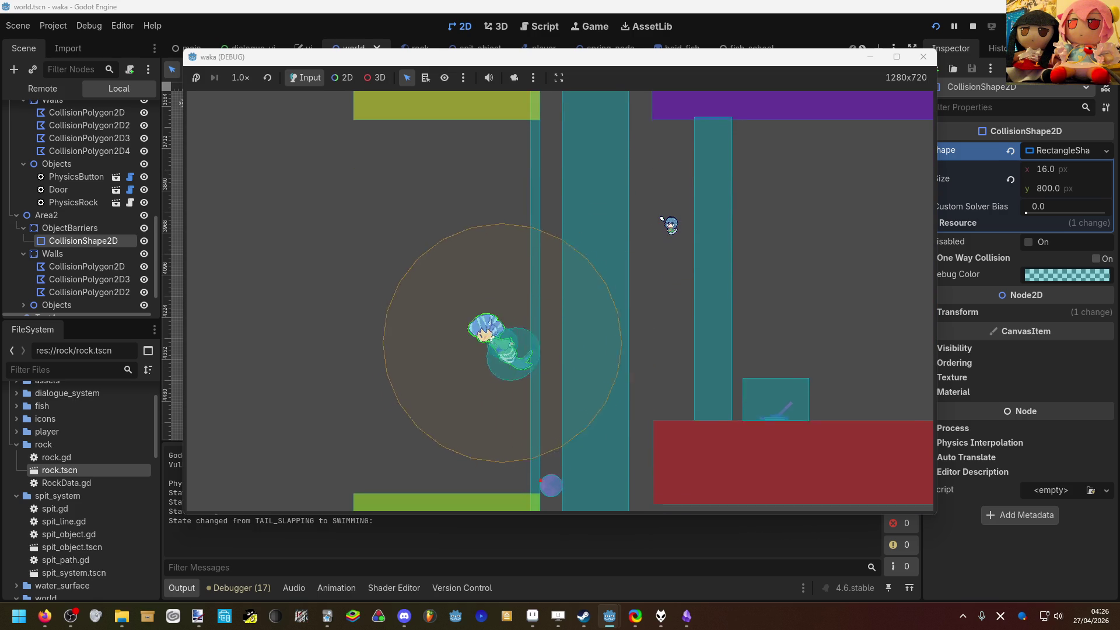
pyautogui.press('d')
pyautogui.press('w')
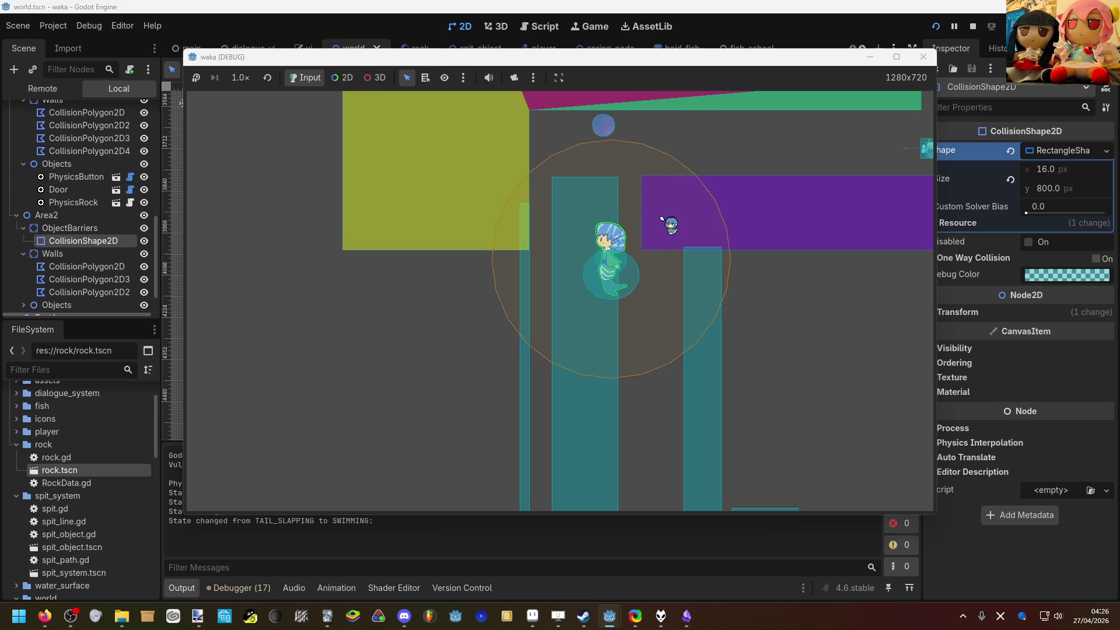
pyautogui.press('a')
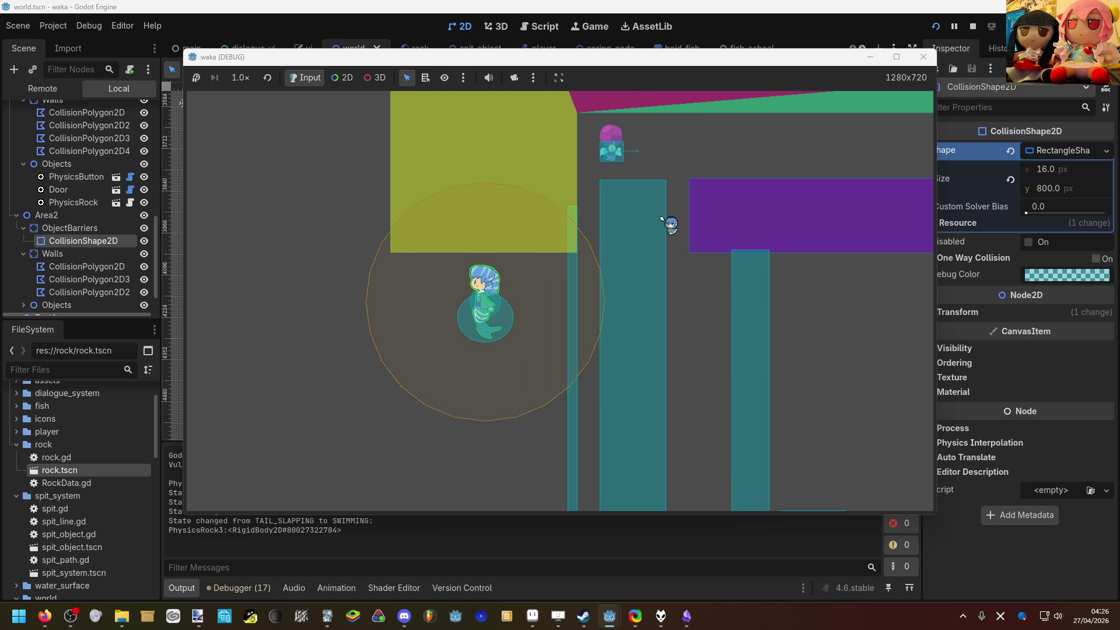
pyautogui.press('Right')
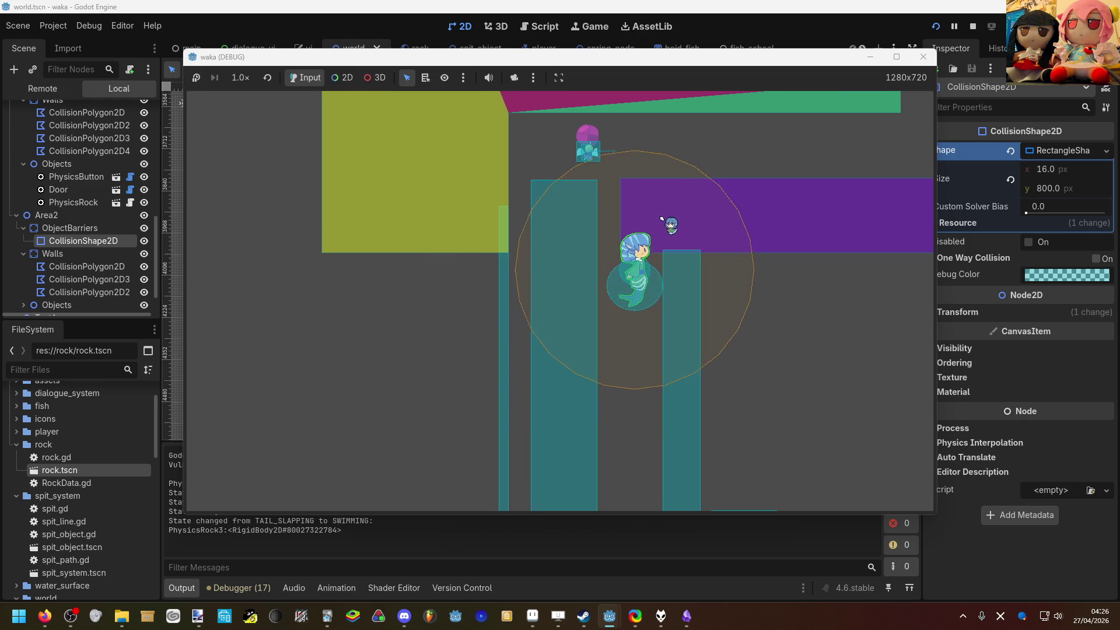
pyautogui.press('Down')
pyautogui.press('Down')
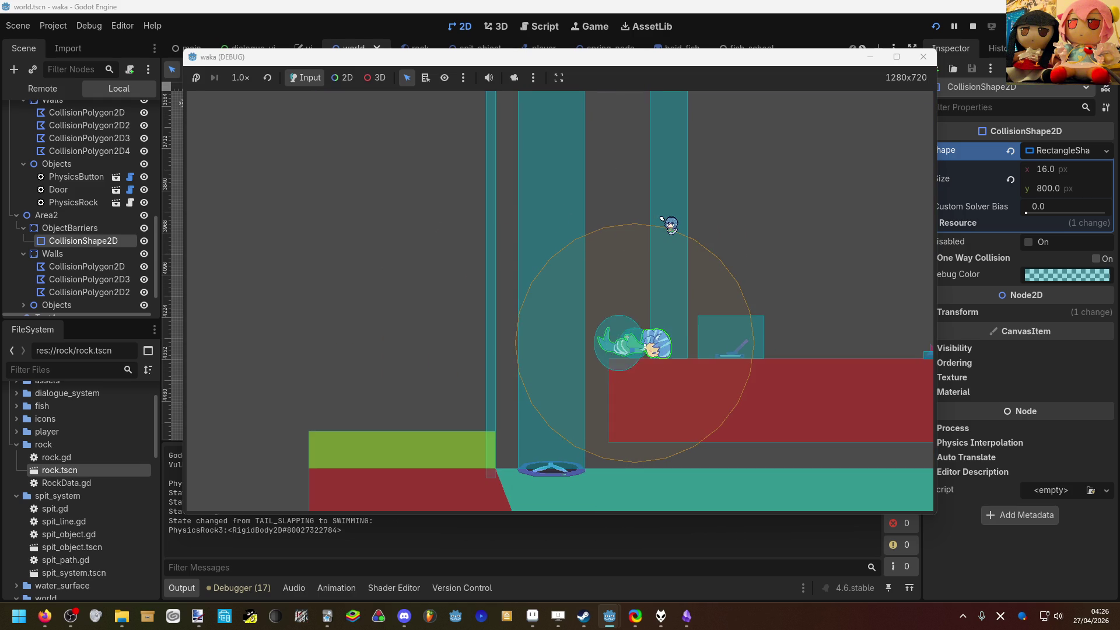
pyautogui.press('Left')
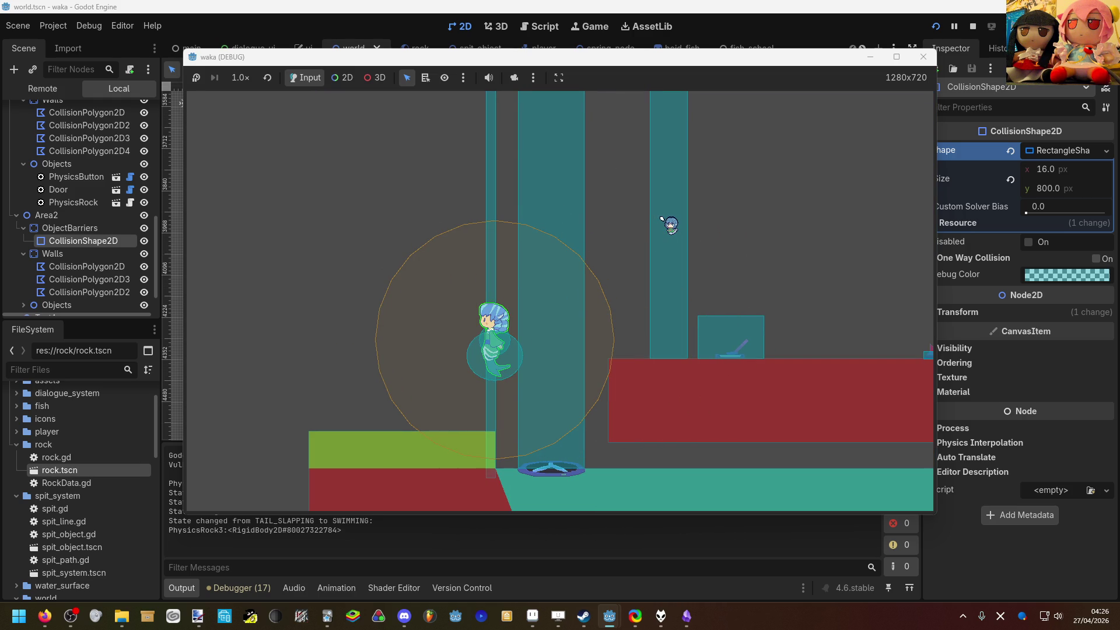
pyautogui.press('Right')
pyautogui.press('Down')
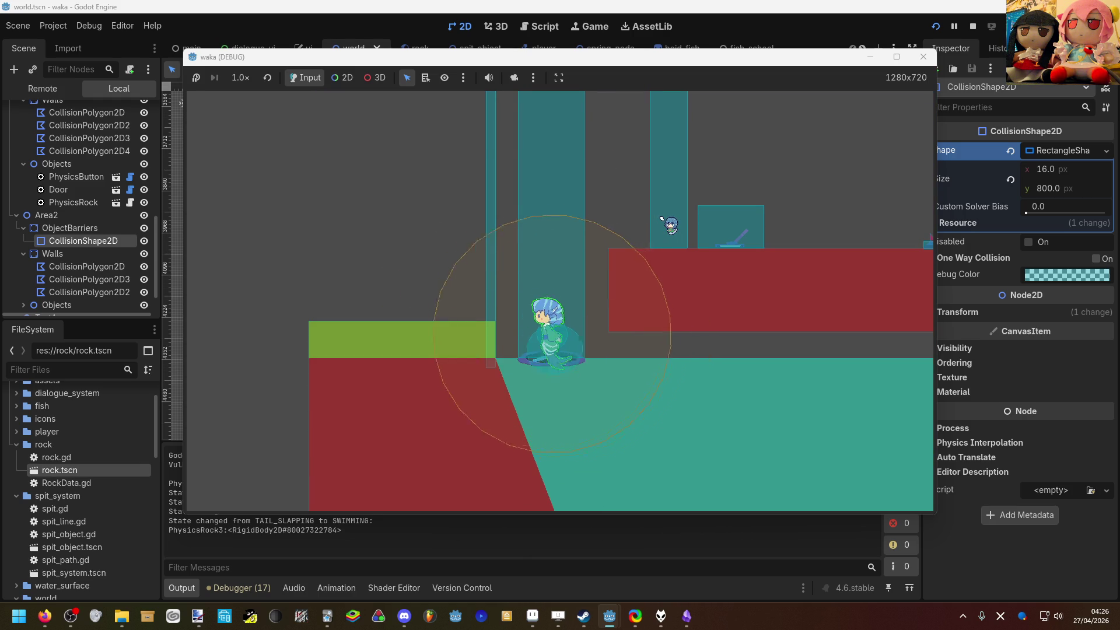
pyautogui.press('Down')
pyautogui.press('Left')
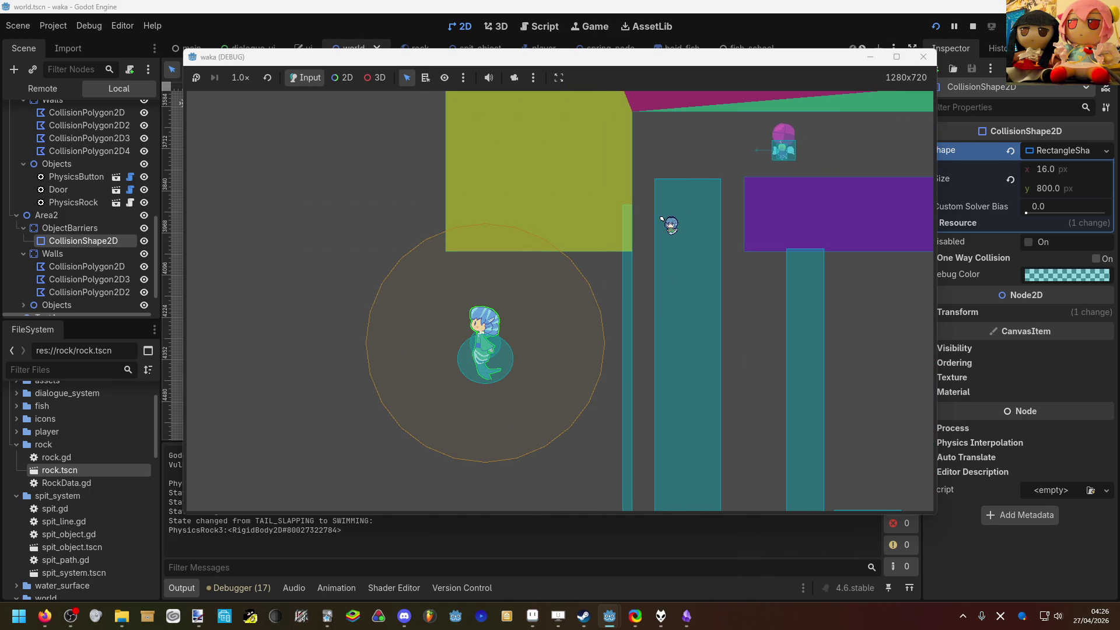
pyautogui.press('Down')
pyautogui.press('Down')
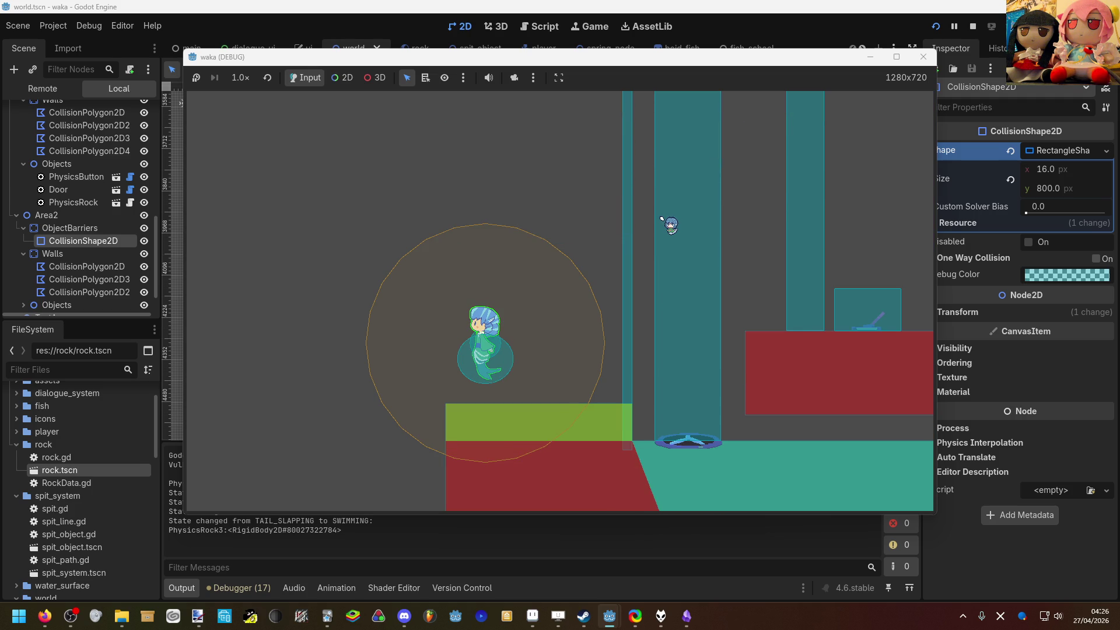
pyautogui.press('F8')
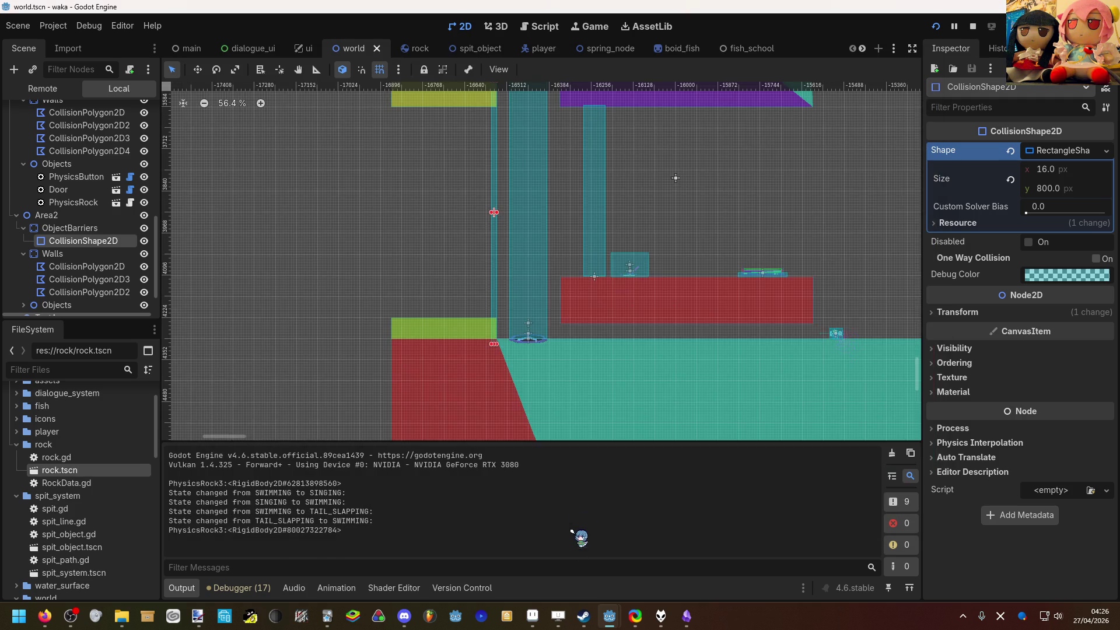
pyautogui.scroll(-10, 526, 237)
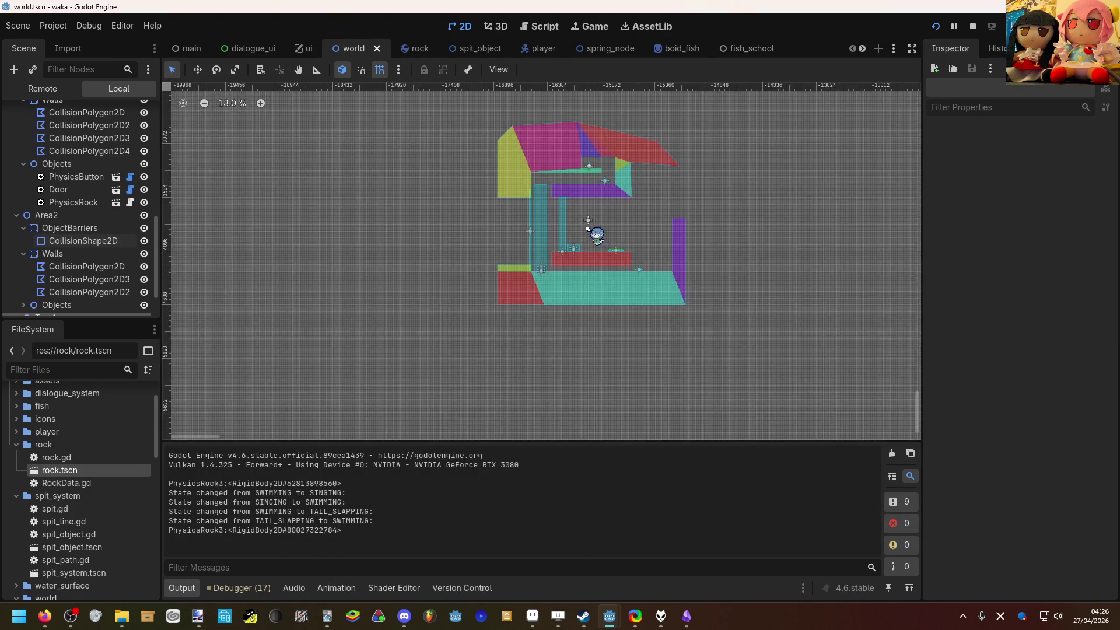
pyautogui.scroll(-2, 541, 260)
pyautogui.scroll(3, 448, 259)
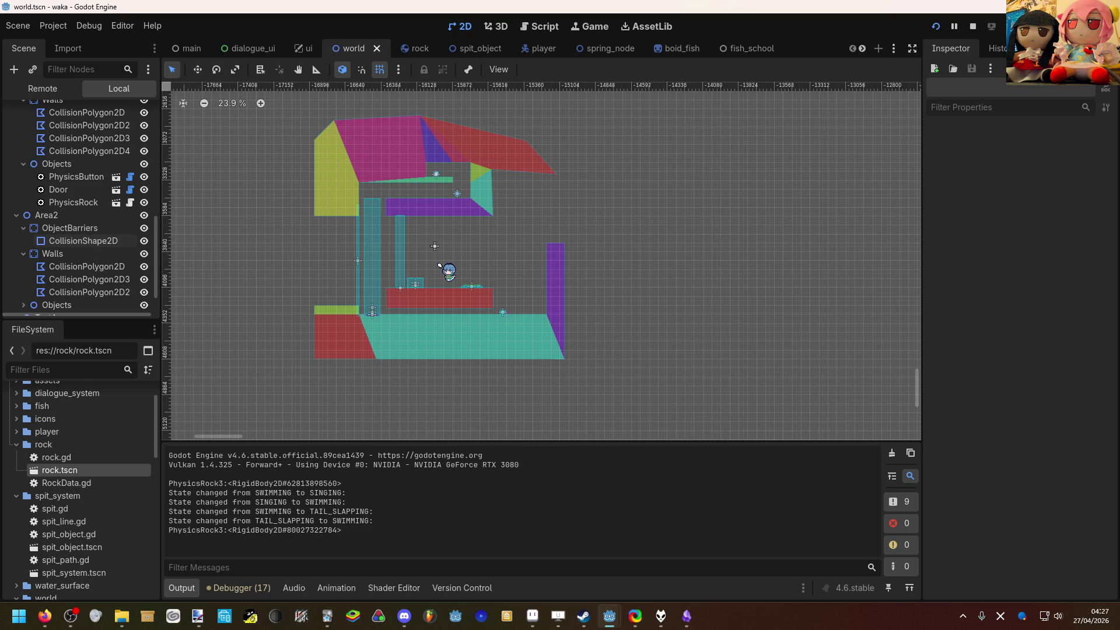
pyautogui.scroll(-5, 439, 265)
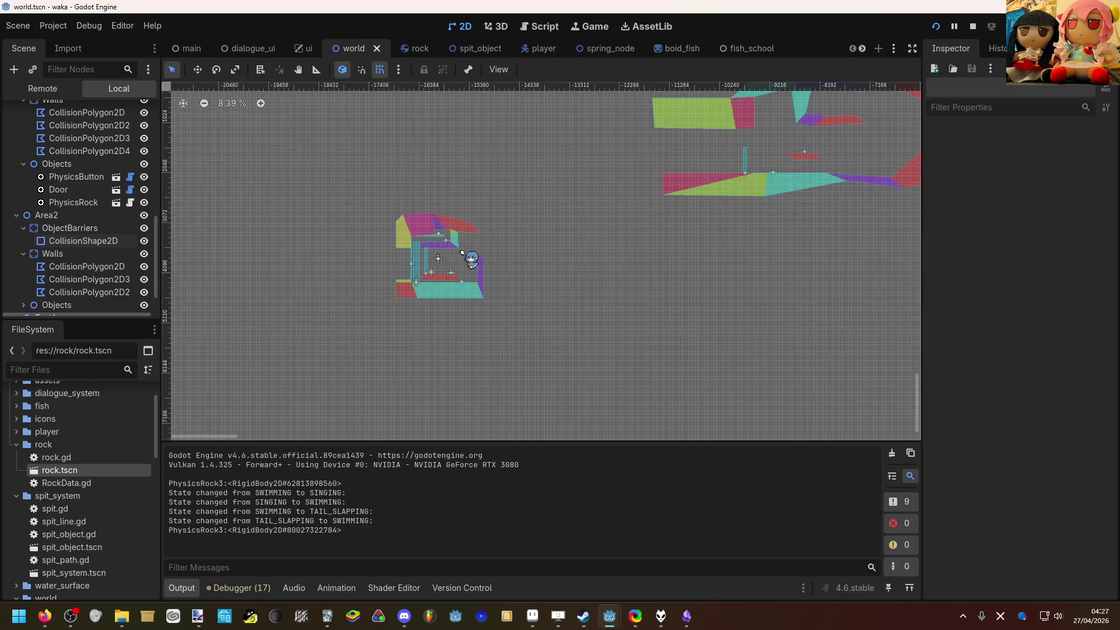
pyautogui.scroll(-2, 128, 255)
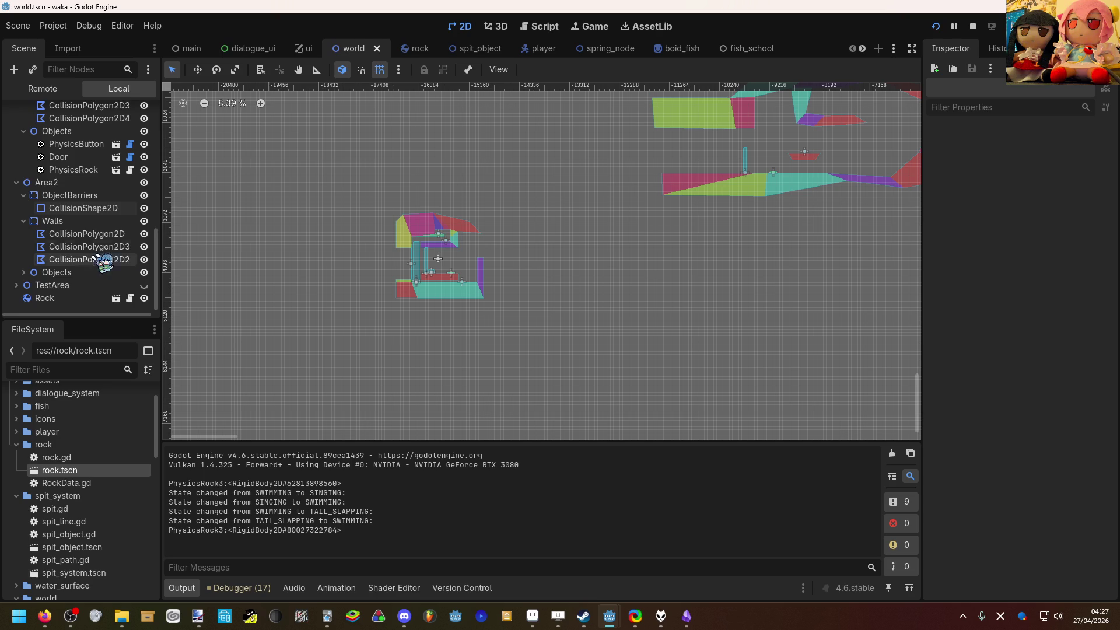
pyautogui.scroll(5, 120, 257)
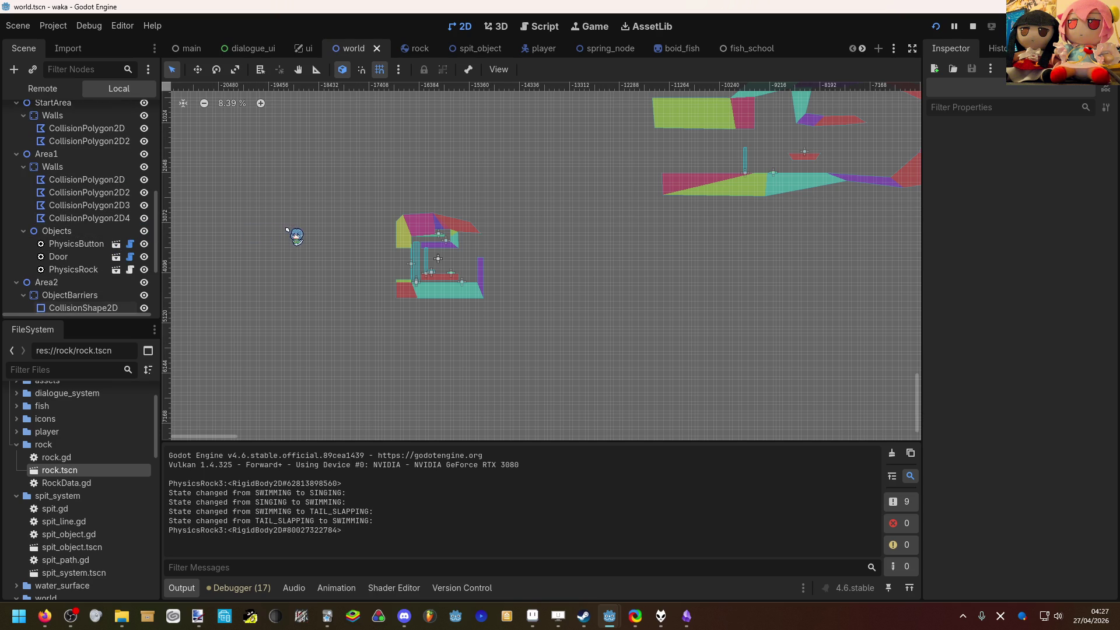
pyautogui.scroll(2, 369, 253)
pyautogui.hscroll(6, 520, 249)
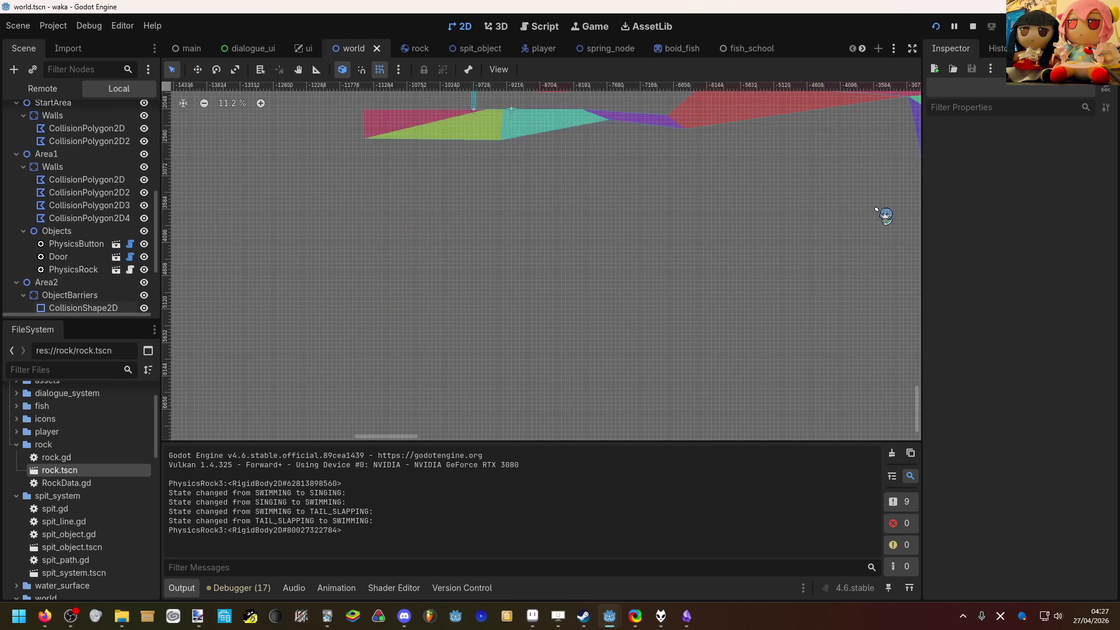
pyautogui.hscroll(-5, 583, 222)
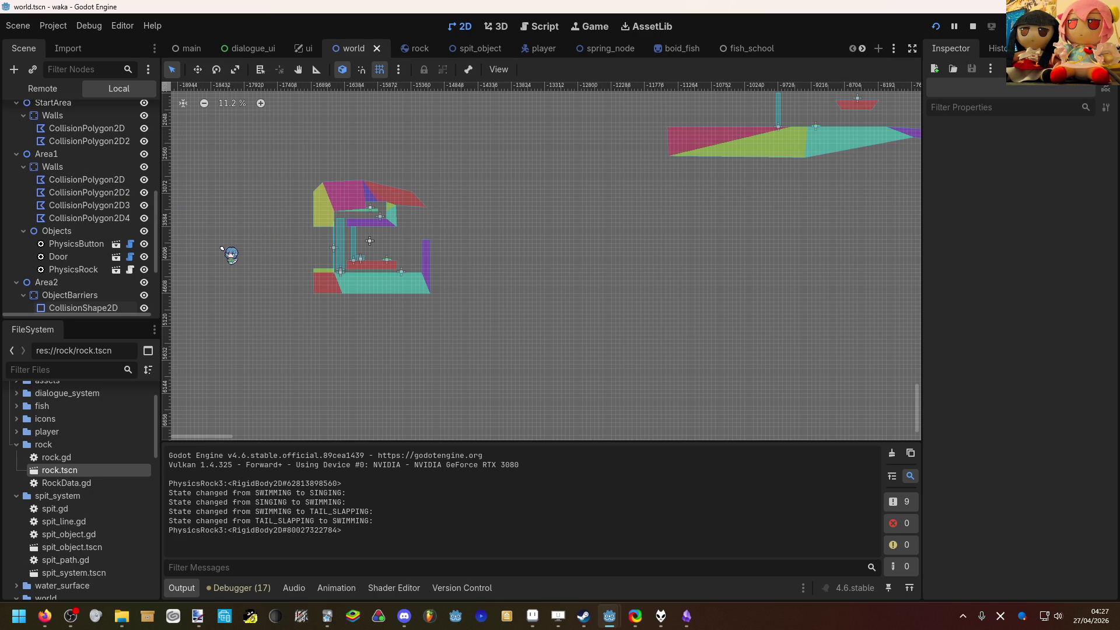
pyautogui.scroll(6, 88, 248)
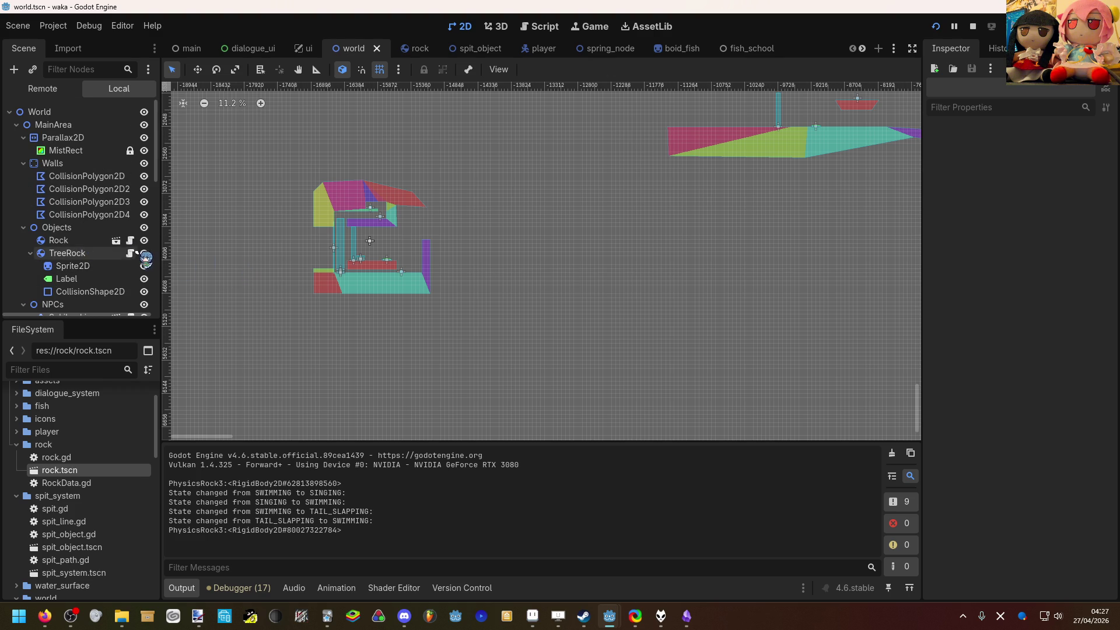
pyautogui.scroll(-6, 350, 236)
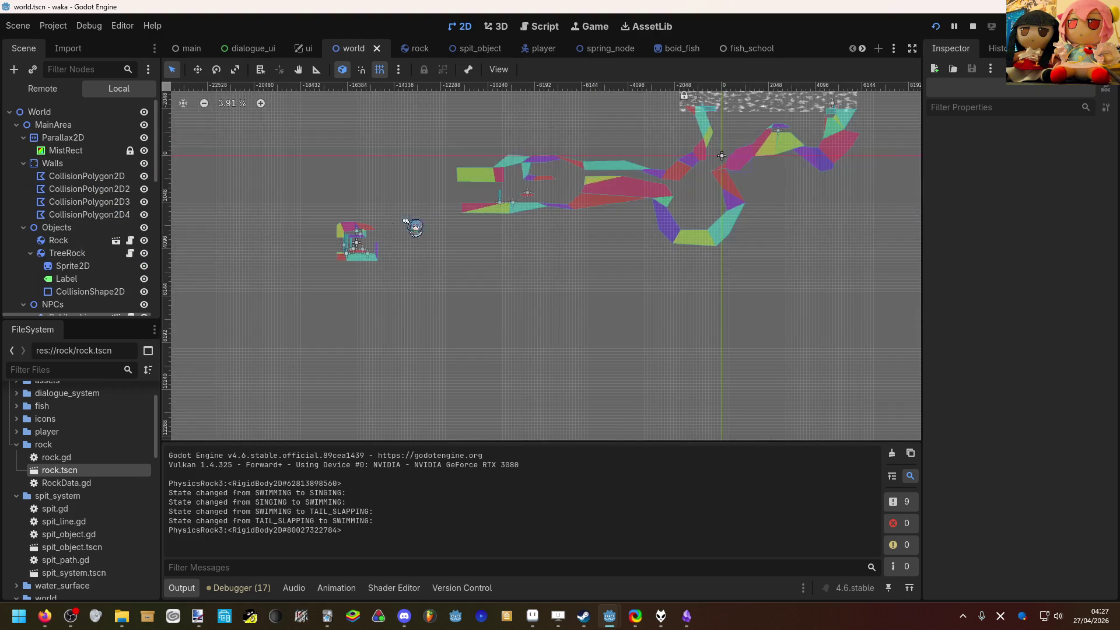
pyautogui.scroll(1, 511, 186)
pyautogui.scroll(15, 502, 181)
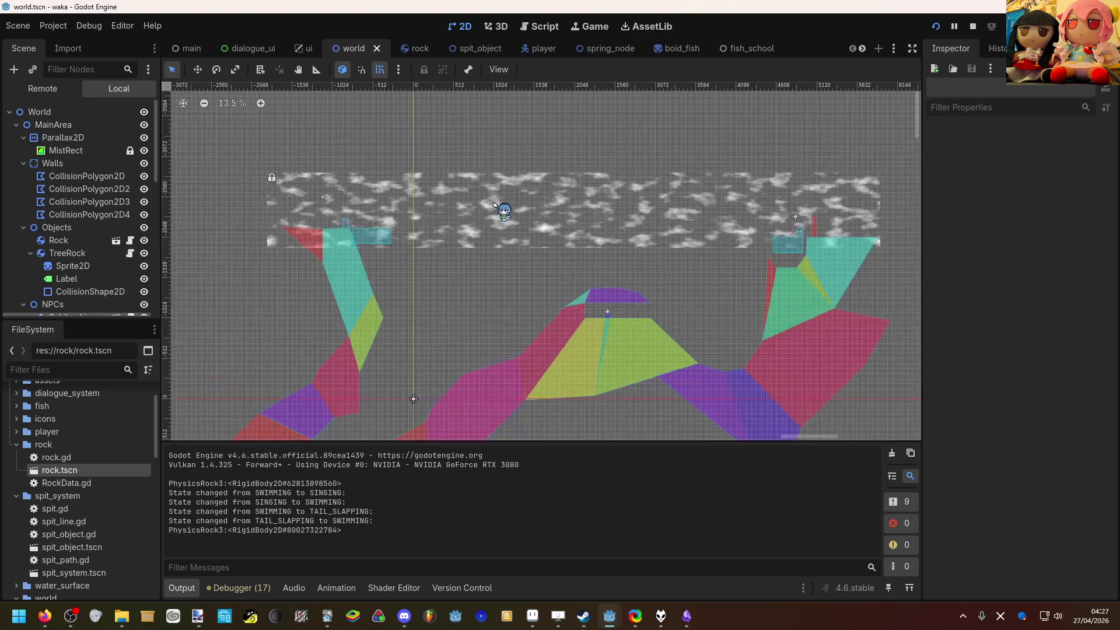
pyautogui.scroll(6, 494, 208)
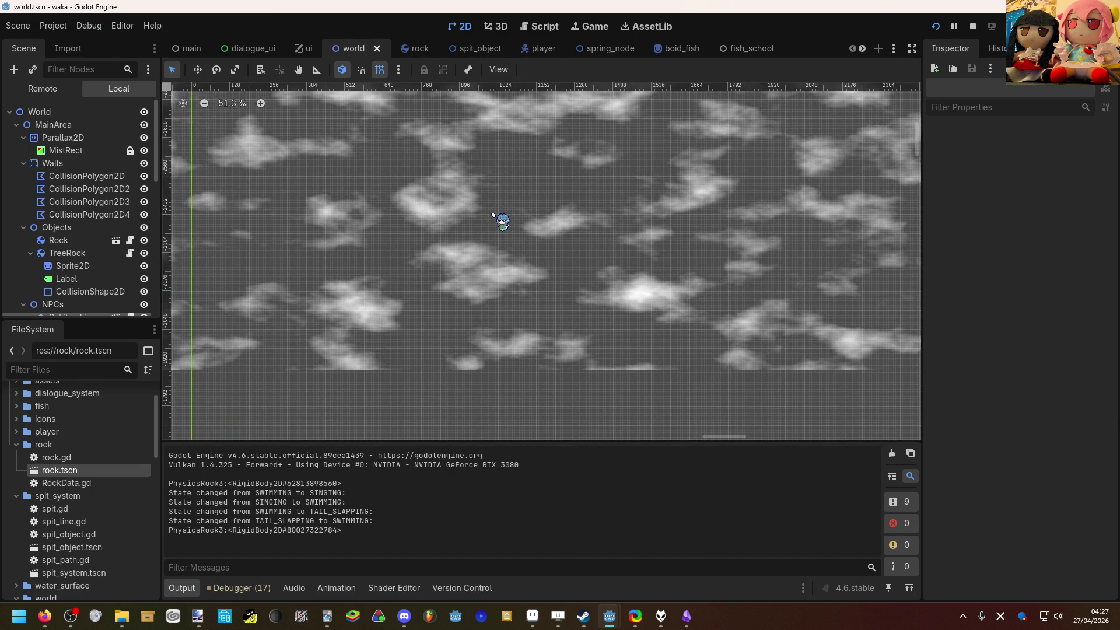
pyautogui.scroll(-6, 494, 216)
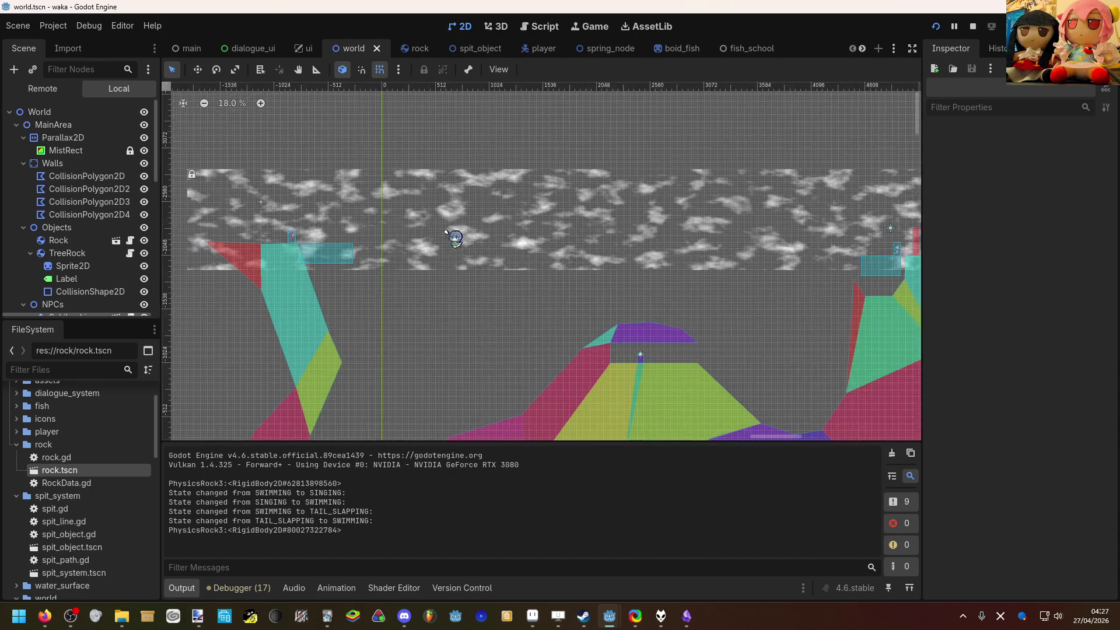
pyautogui.scroll(10, 374, 235)
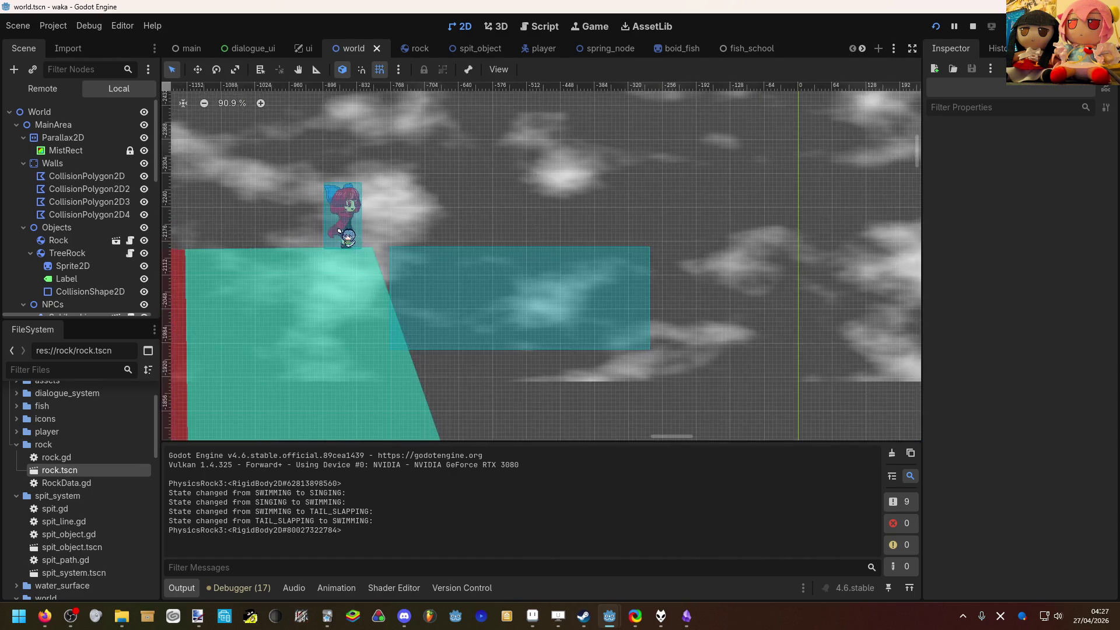
pyautogui.scroll(-20, 375, 224)
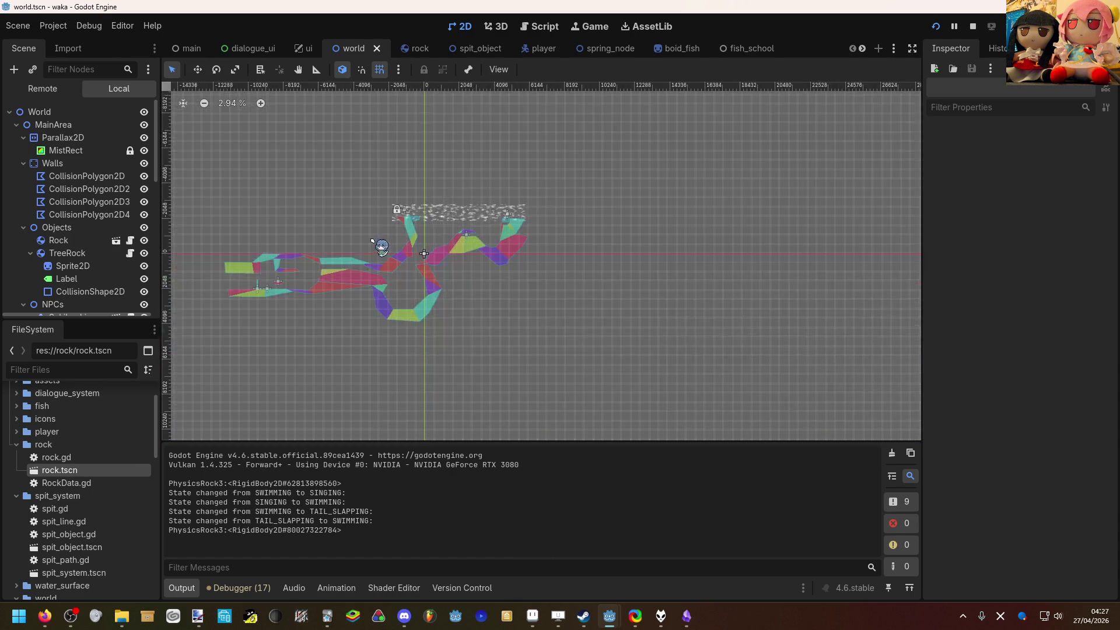
pyautogui.scroll(12, 350, 236)
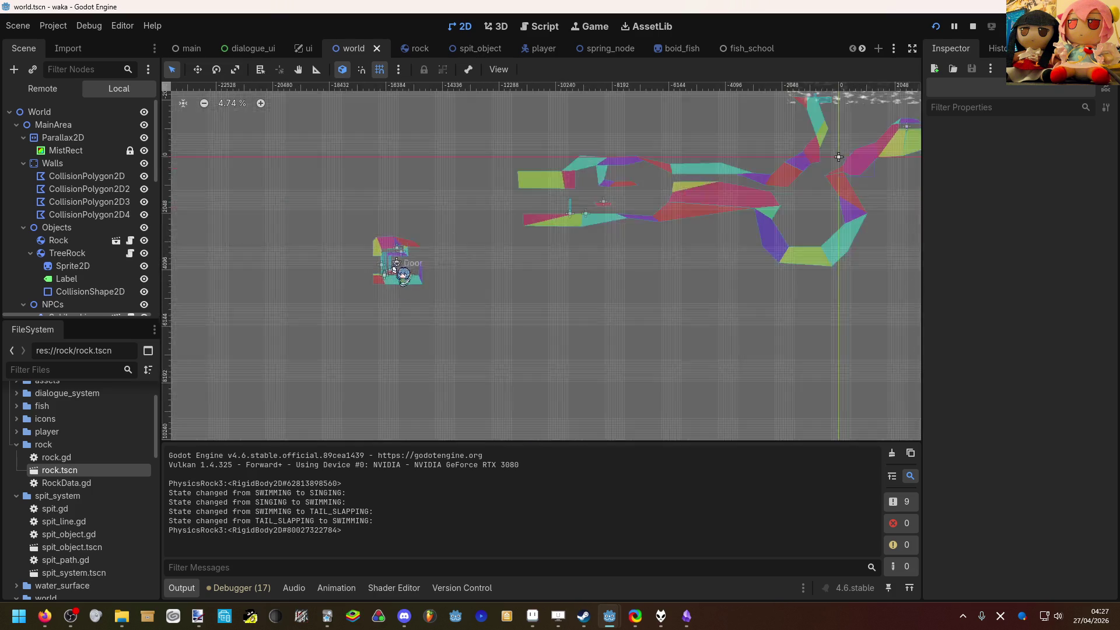
pyautogui.scroll(1, 402, 265)
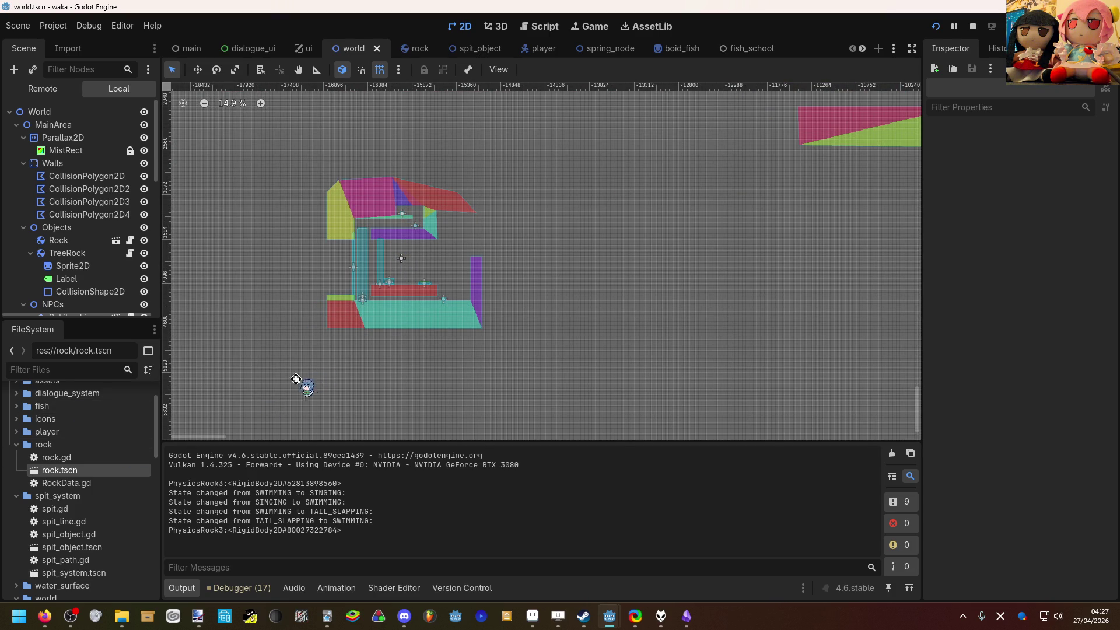
pyautogui.hscroll(4, 327, 350)
pyautogui.scroll(2, 327, 350)
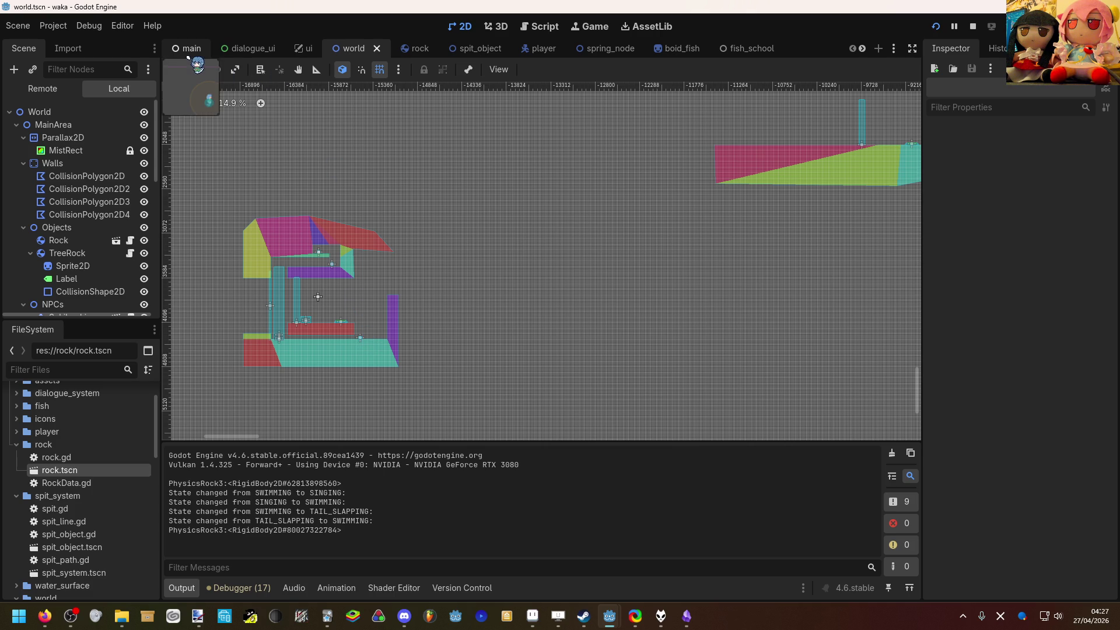
# Step: Open the Player scene from the main scene, select its Sprite node, and open player.gd
pyautogui.click(186, 49)
pyautogui.click(116, 151)
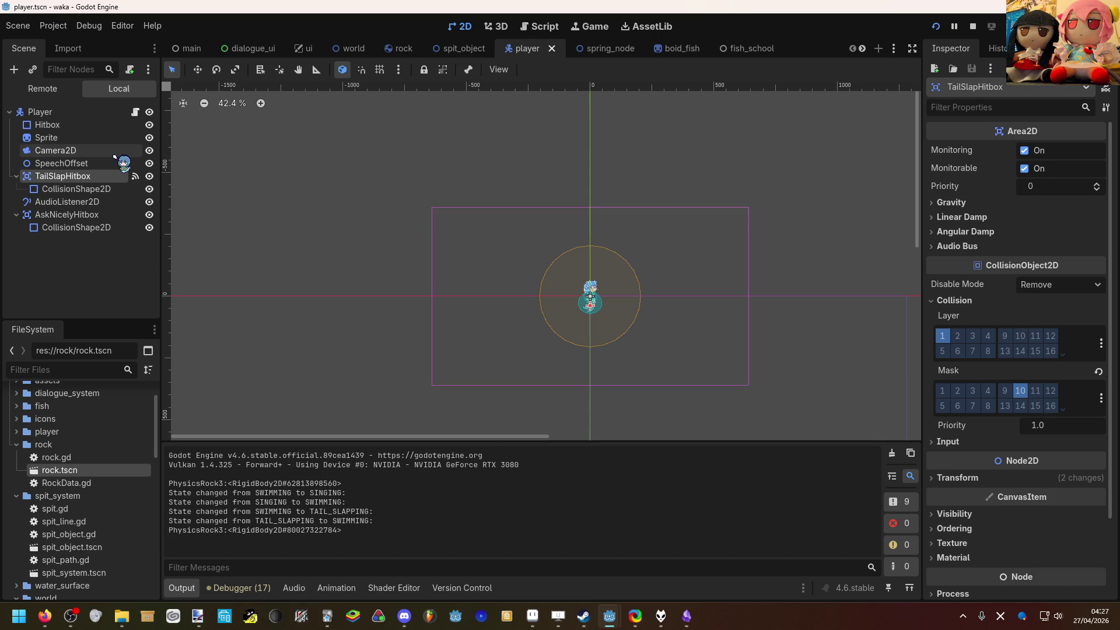
pyautogui.click(116, 147)
pyautogui.click(116, 141)
pyautogui.scroll(12, 589, 305)
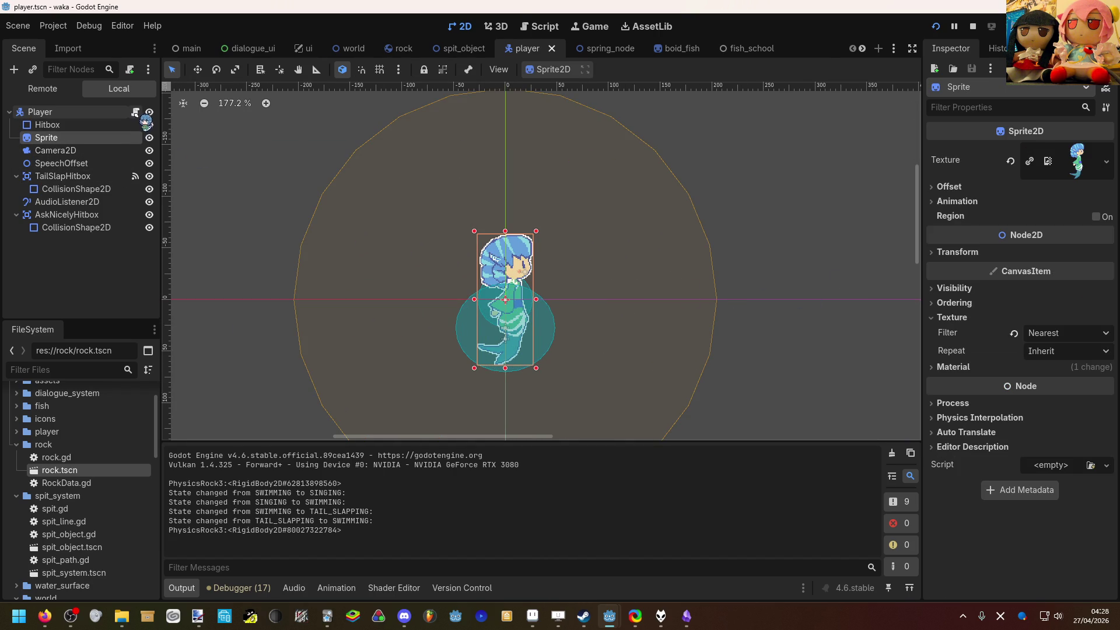
pyautogui.click(136, 113)
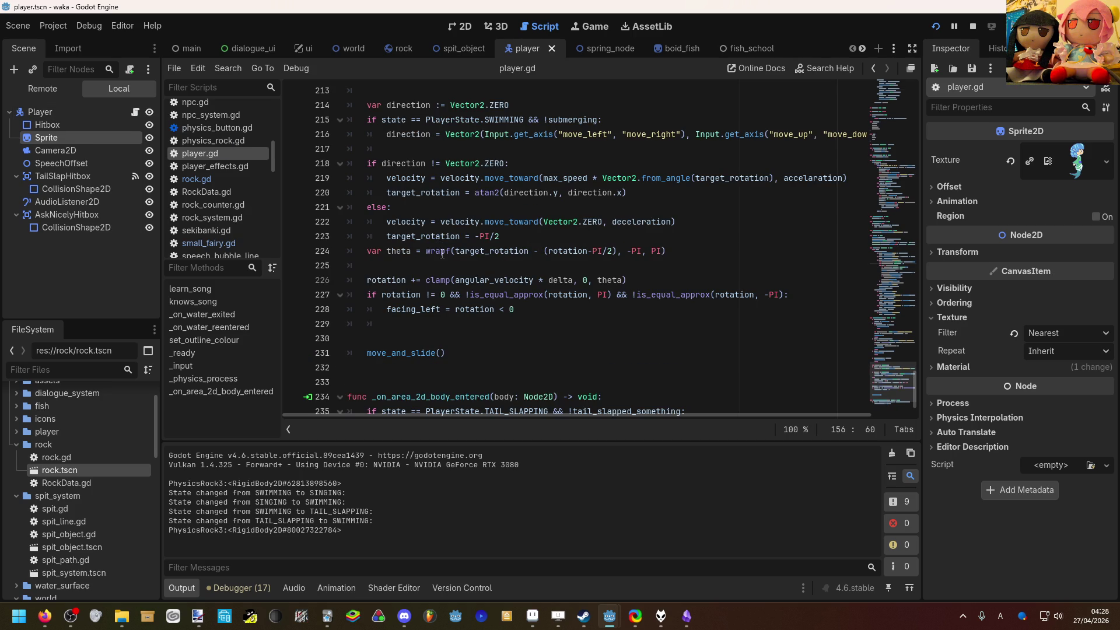
pyautogui.scroll(3, 442, 258)
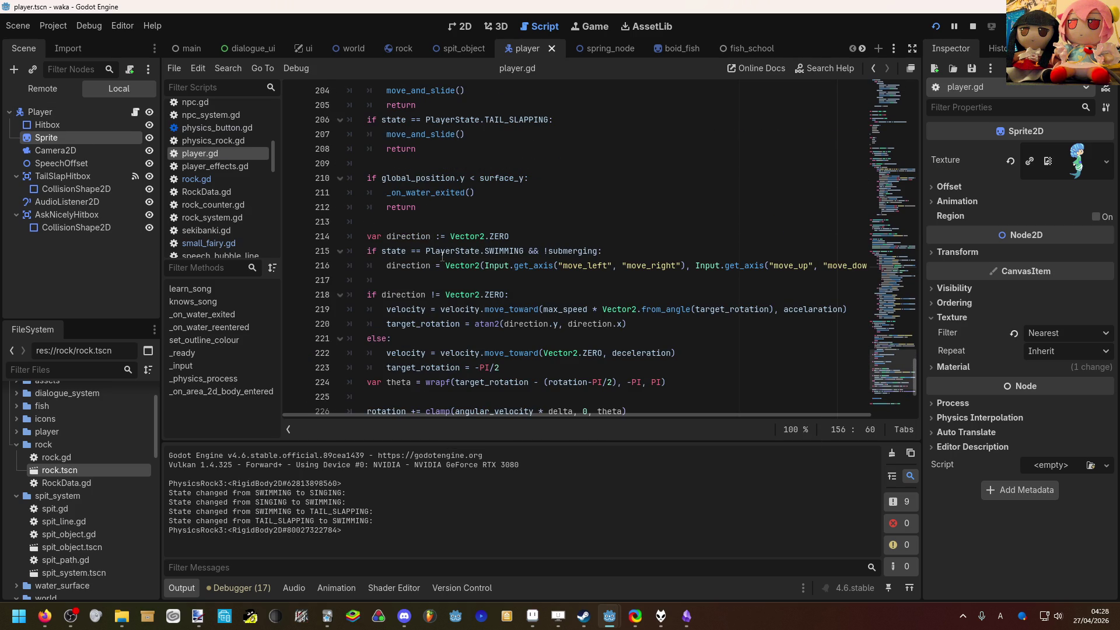
pyautogui.scroll(4, 442, 258)
pyautogui.scroll(10, 442, 257)
pyautogui.scroll(20, 450, 267)
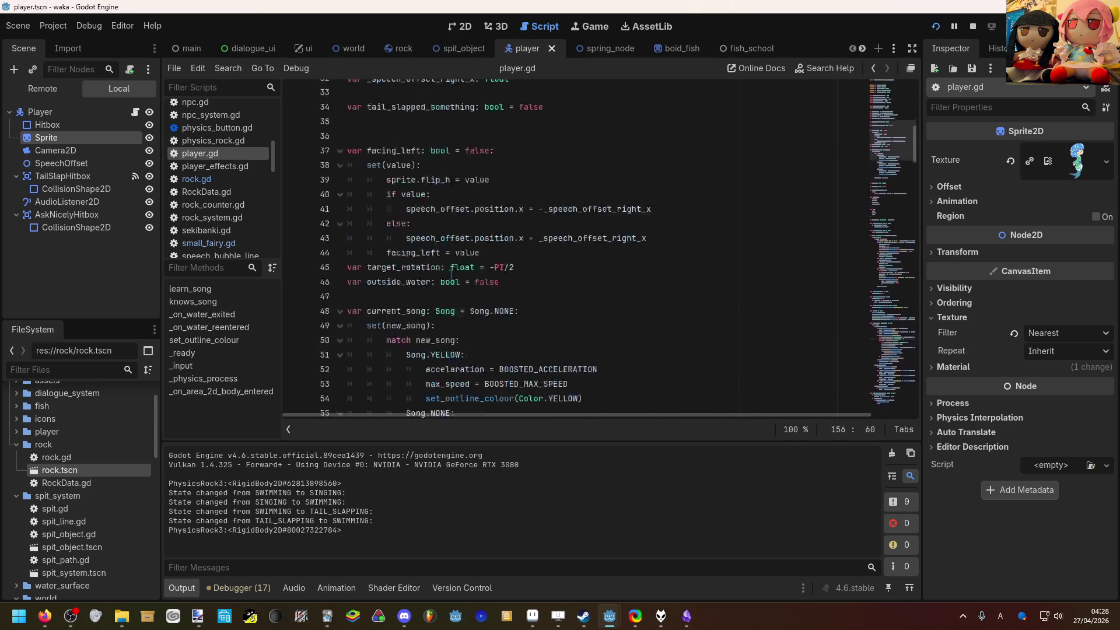
pyautogui.scroll(10, 451, 272)
pyautogui.scroll(-4, 451, 274)
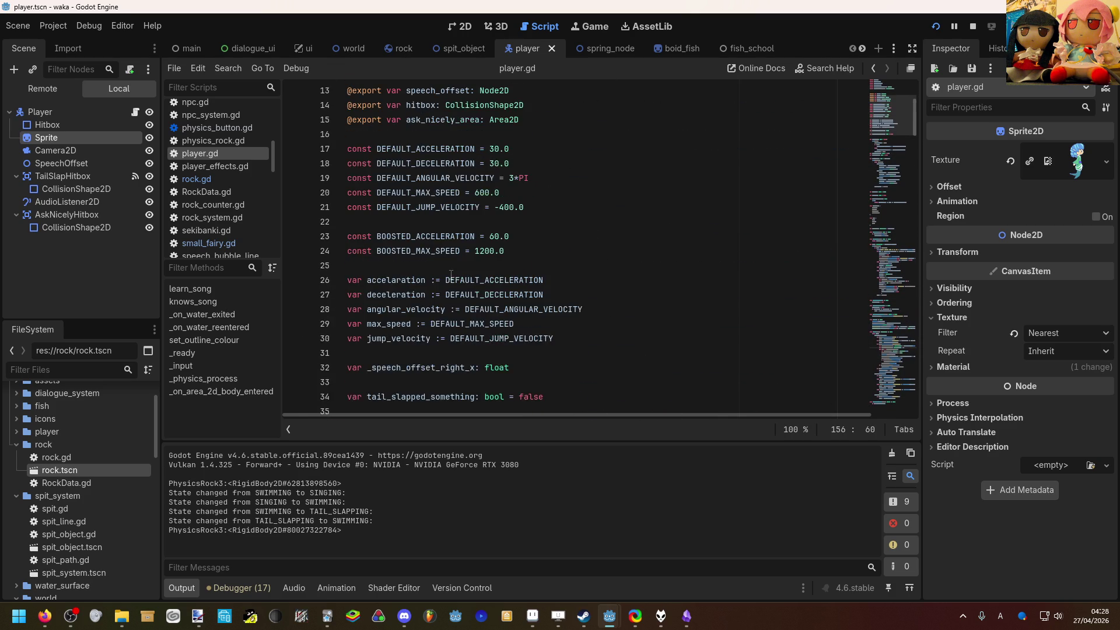
pyautogui.scroll(-1, 451, 274)
pyautogui.scroll(2, 495, 239)
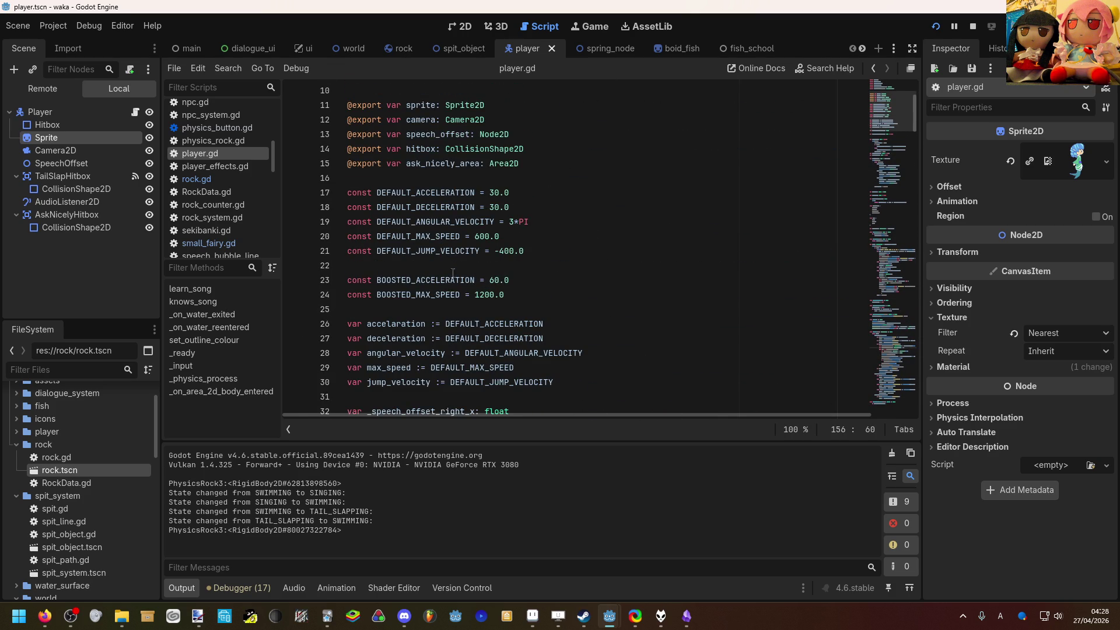
pyautogui.scroll(-2, 543, 203)
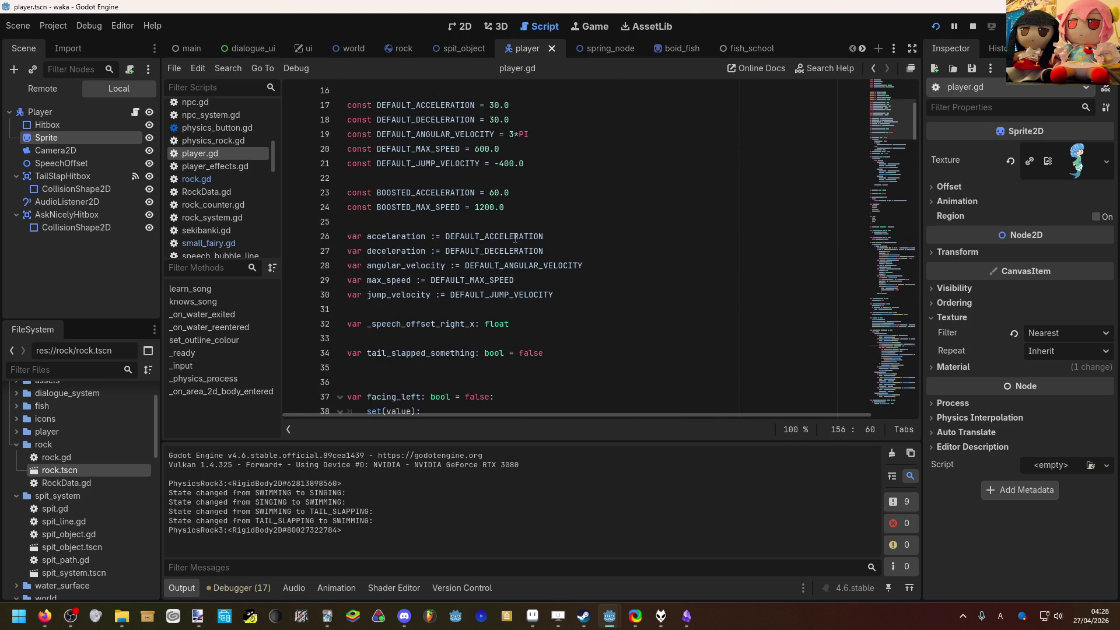
pyautogui.scroll(-2, 513, 239)
pyautogui.scroll(6, 540, 282)
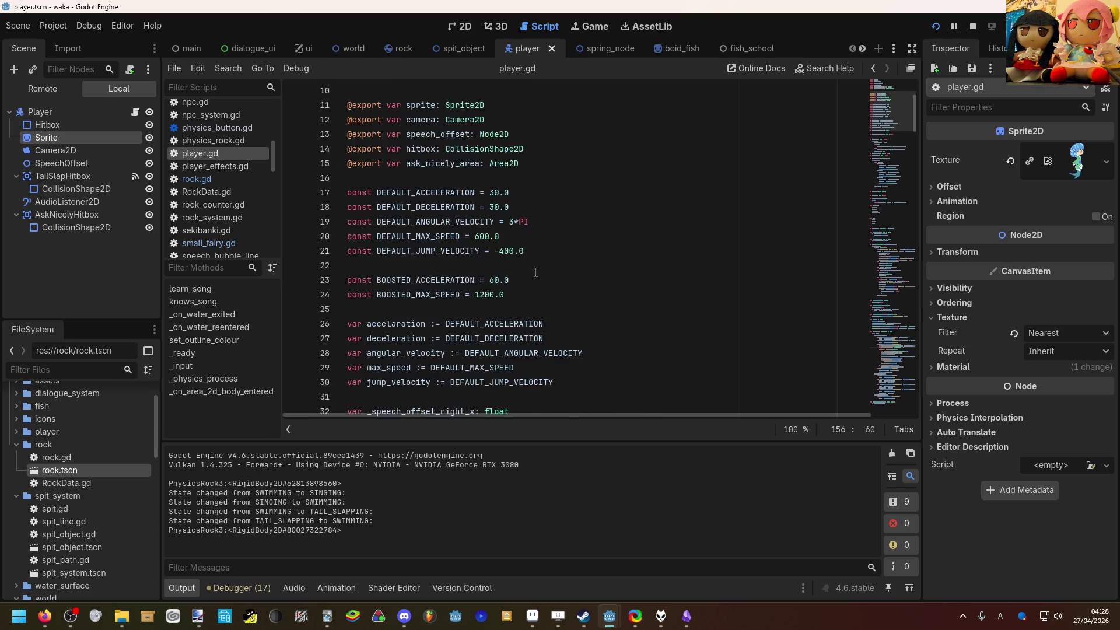
pyautogui.scroll(1, 540, 283)
pyautogui.scroll(-6, 540, 282)
pyautogui.click(565, 295)
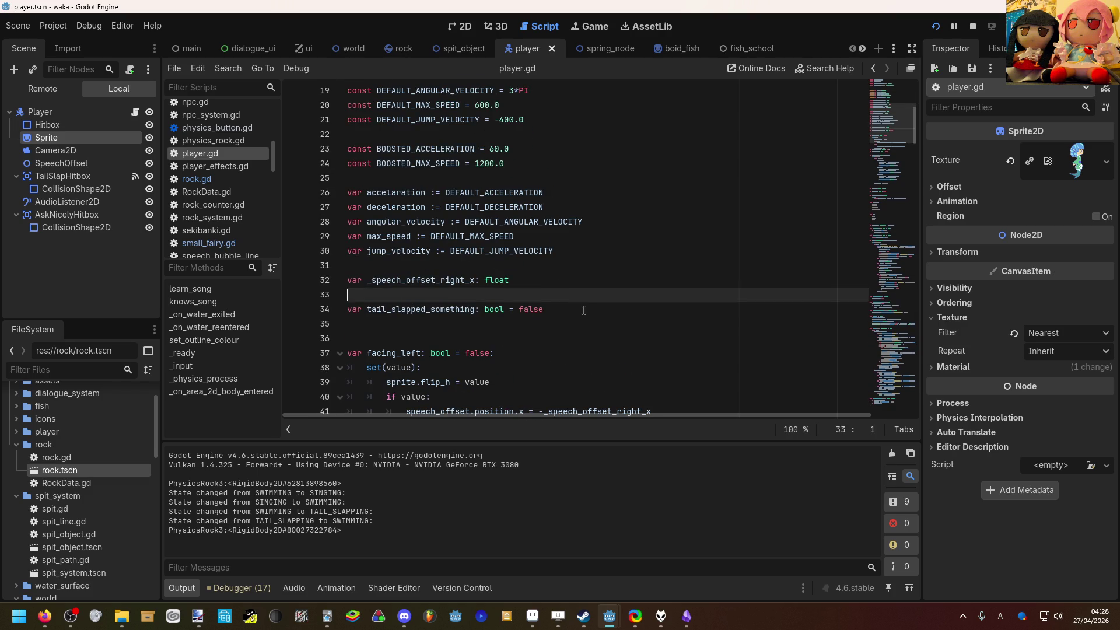
# Step: Insert a blank line above _speech_offset_right_x for the new property
pyautogui.press('Down')
pyautogui.press('Up')
pyautogui.press('Up')
pyautogui.press('Up')
pyautogui.press('Down')
pyautogui.press('Down')
pyautogui.press('Down')
pyautogui.press('Up')
pyautogui.press('Up')
pyautogui.press('Return')
pyautogui.press('Return')
pyautogui.press('Up')
# Step: Declare 'var sprite_rotation: float:' and start a get() line beneath it
pyautogui.write('var spr')
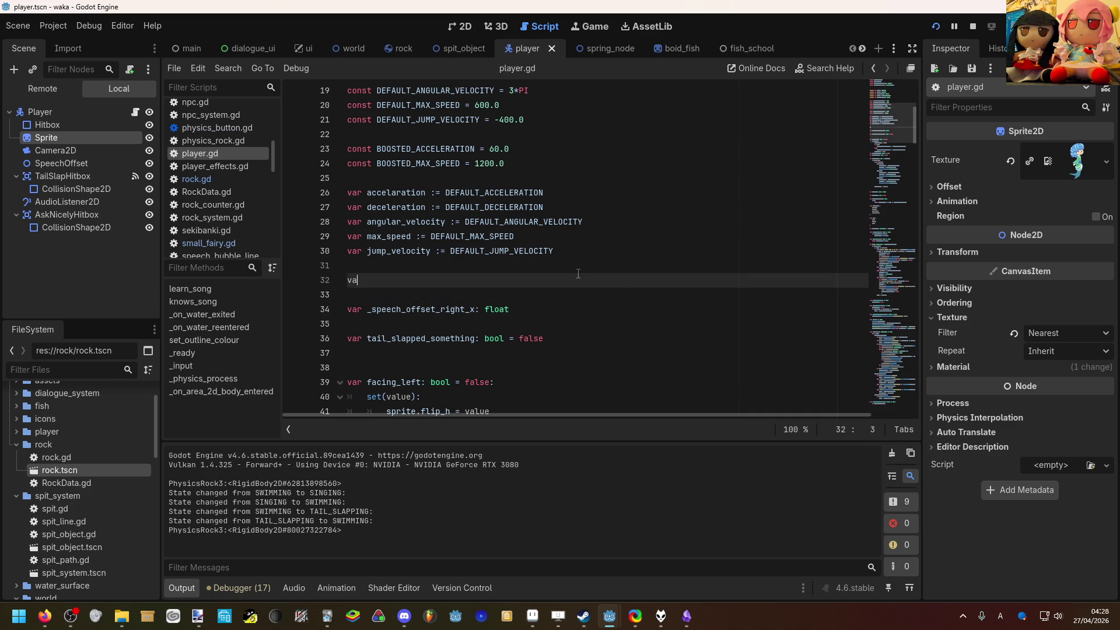
pyautogui.write('ite_rotatio')
pyautogui.write('n:')
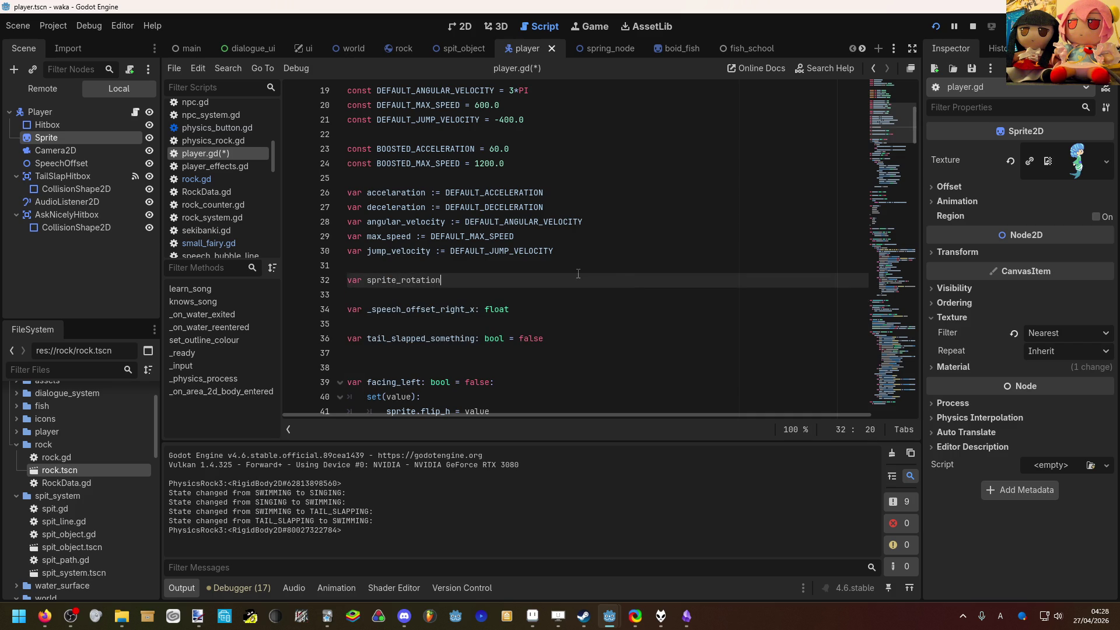
pyautogui.write(' get')
pyautogui.write('(')
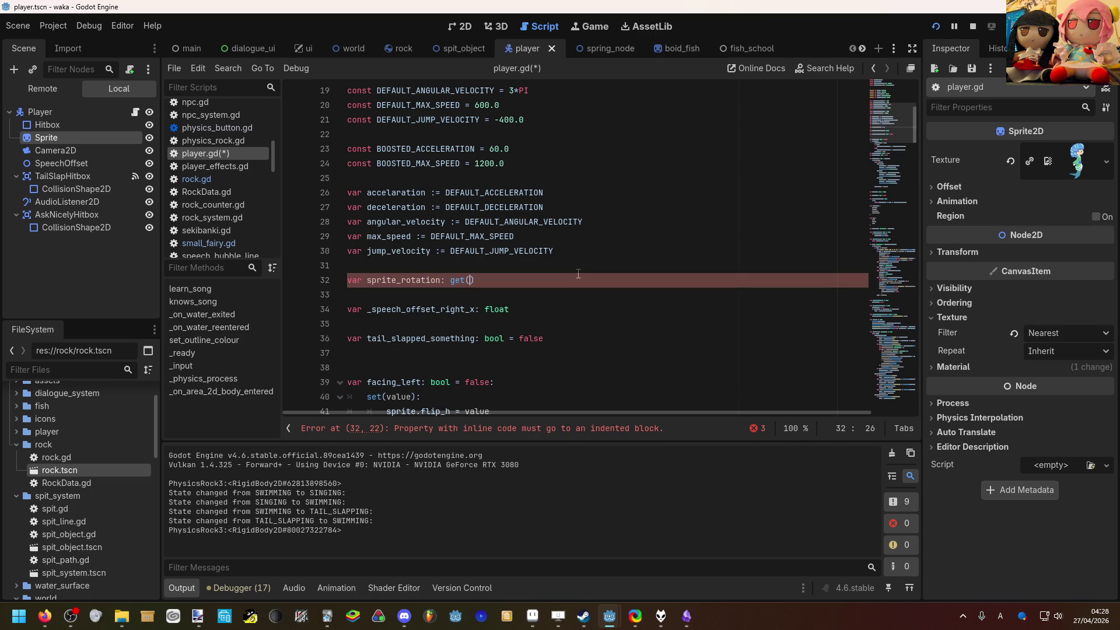
pyautogui.press('BackSpace')
pyautogui.press('BackSpace')
pyautogui.press('BackSpace')
pyautogui.press('BackSpace')
pyautogui.write('float:')
pyautogui.press('Return')
pyautogui.write('get()value)')
pyautogui.press('Return')
pyautogui.write('r')
pyautogui.press('BackSpace')
# Step: Complete the getter as 'get(): return sprite.rotation' with an indented body
pyautogui.press('Up')
pyautogui.press('End')
pyautogui.write(':')
pyautogui.press('Down')
pyautogui.press('Tab')
pyautogui.write('return sp')
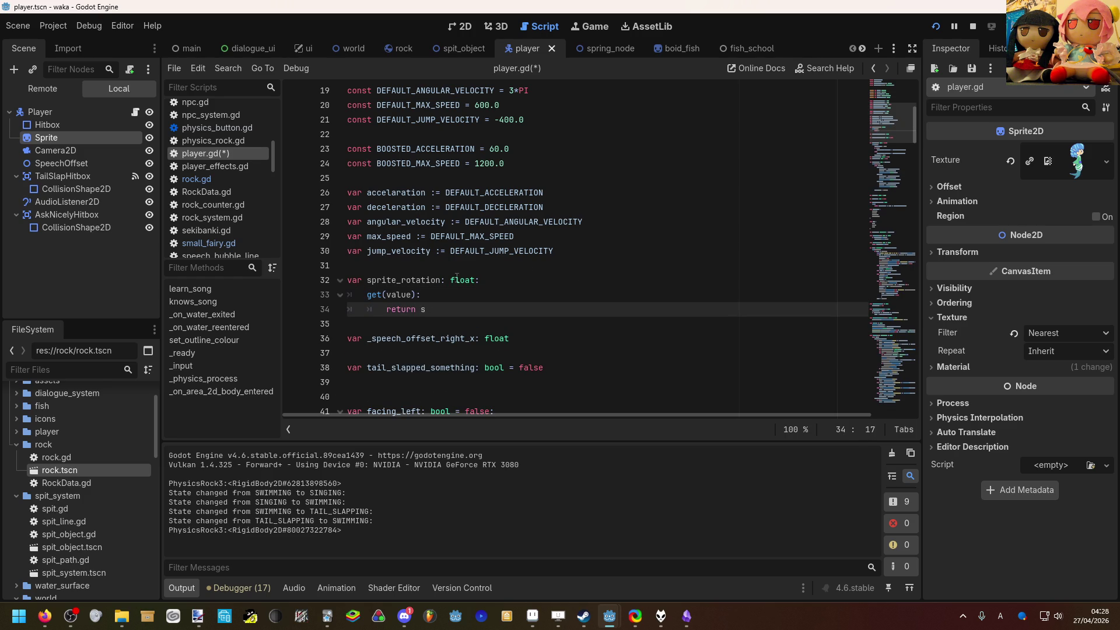
pyautogui.click(74, 112)
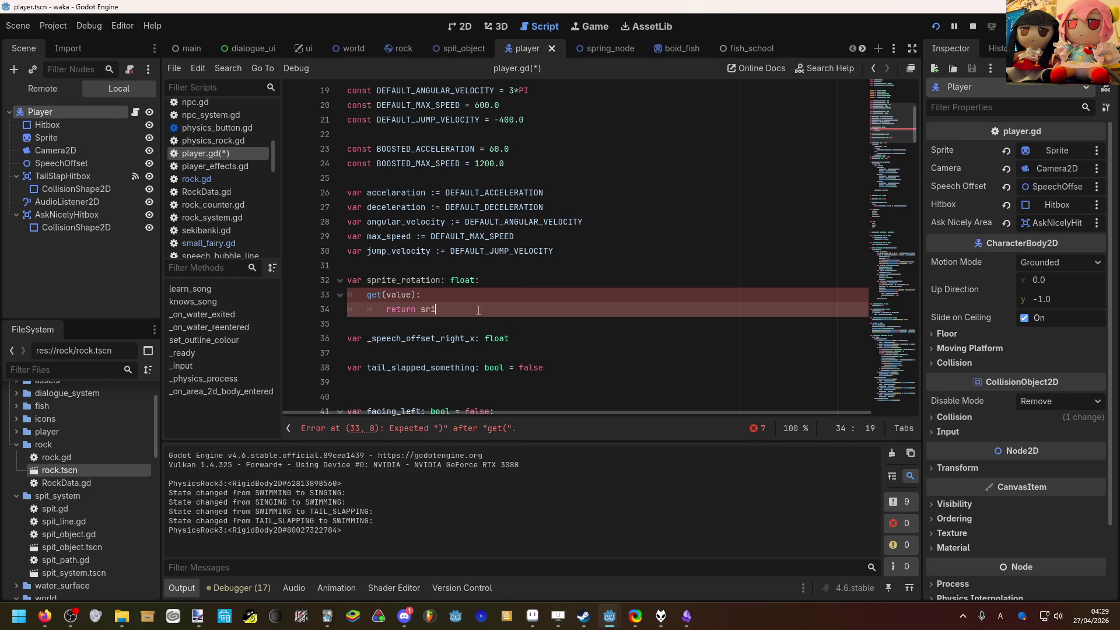
pyautogui.write('prite.rotation')
pyautogui.press('Return')
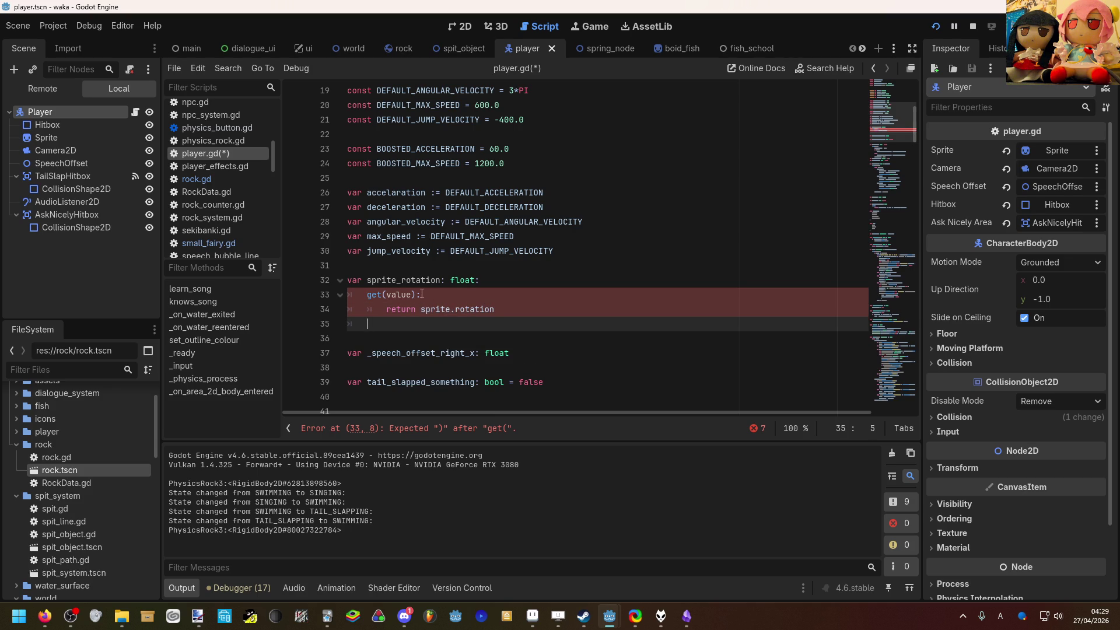
# Step: Drop the getter's stray parameter, add 'set(value): sprite.rotation = value', and save
pyautogui.moveTo(412, 295); pyautogui.dragTo(386, 295)
pyautogui.press('BackSpace')
pyautogui.click(406, 325)
pyautogui.write('set(v')
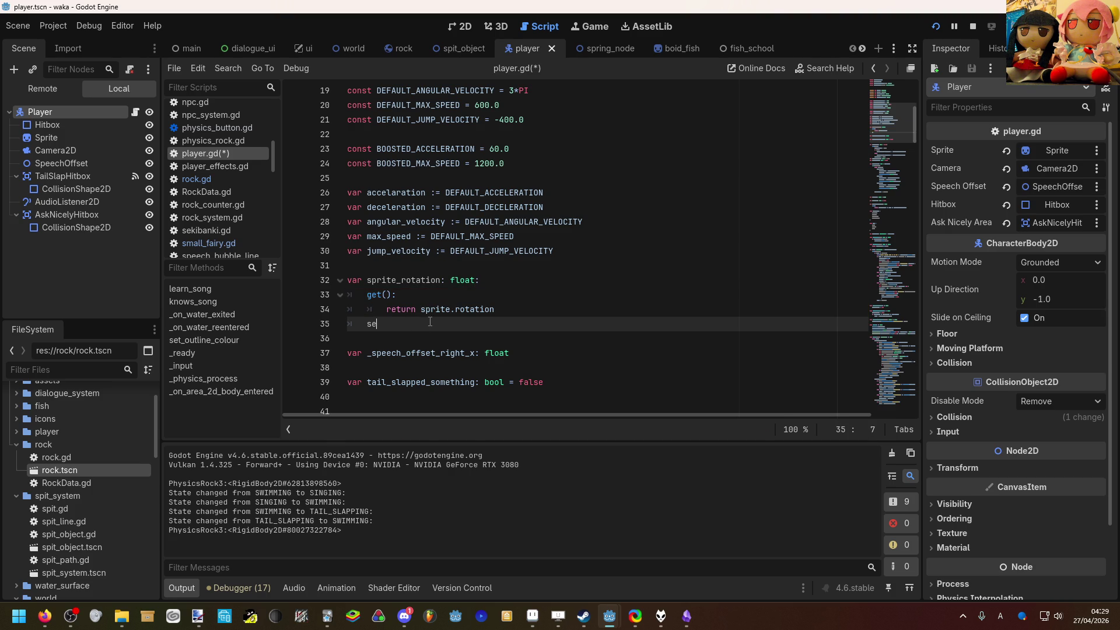
pyautogui.write('alue):')
pyautogui.press('Return')
pyautogui.write('sprite.rot')
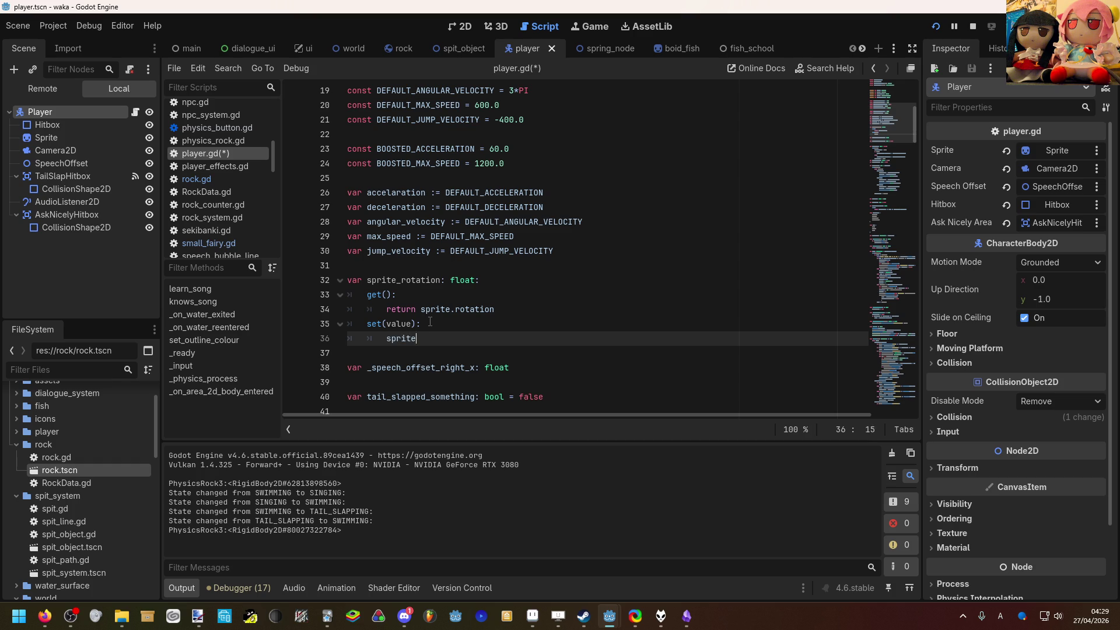
pyautogui.press('Return')
pyautogui.write('= ')
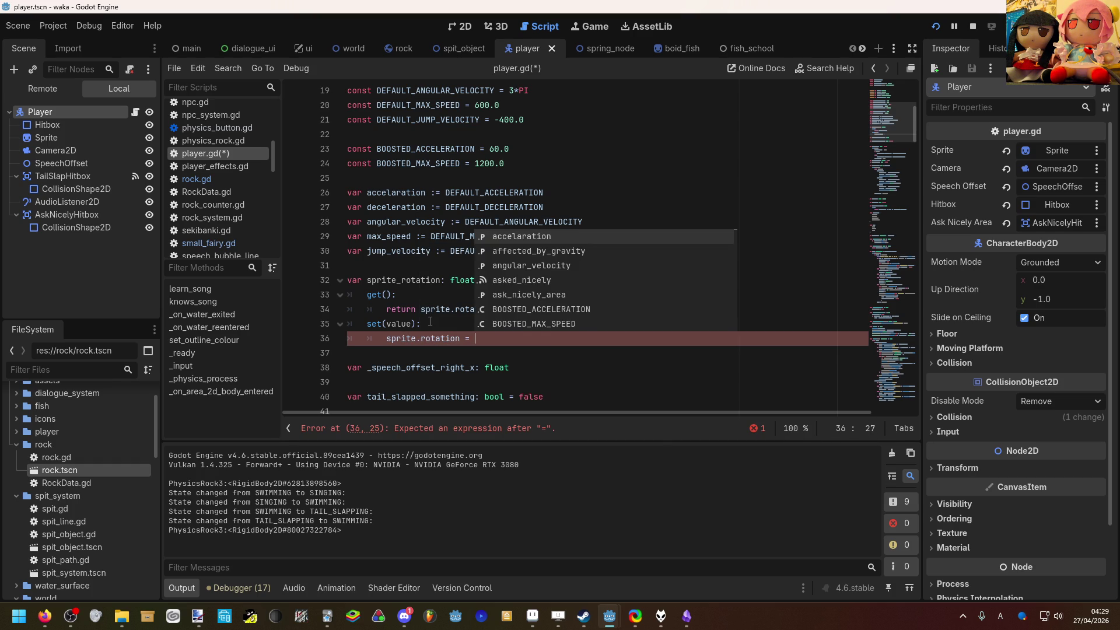
pyautogui.write('value')
pyautogui.hotkey('ctrl', 's')
pyautogui.press('Up')
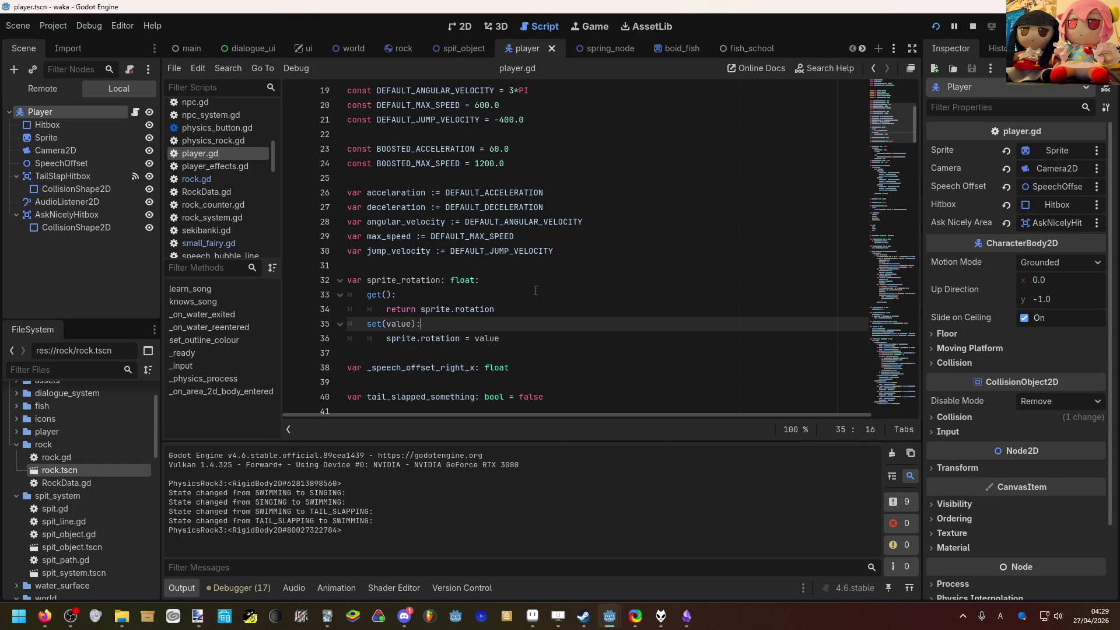
pyautogui.scroll(-1, 540, 278)
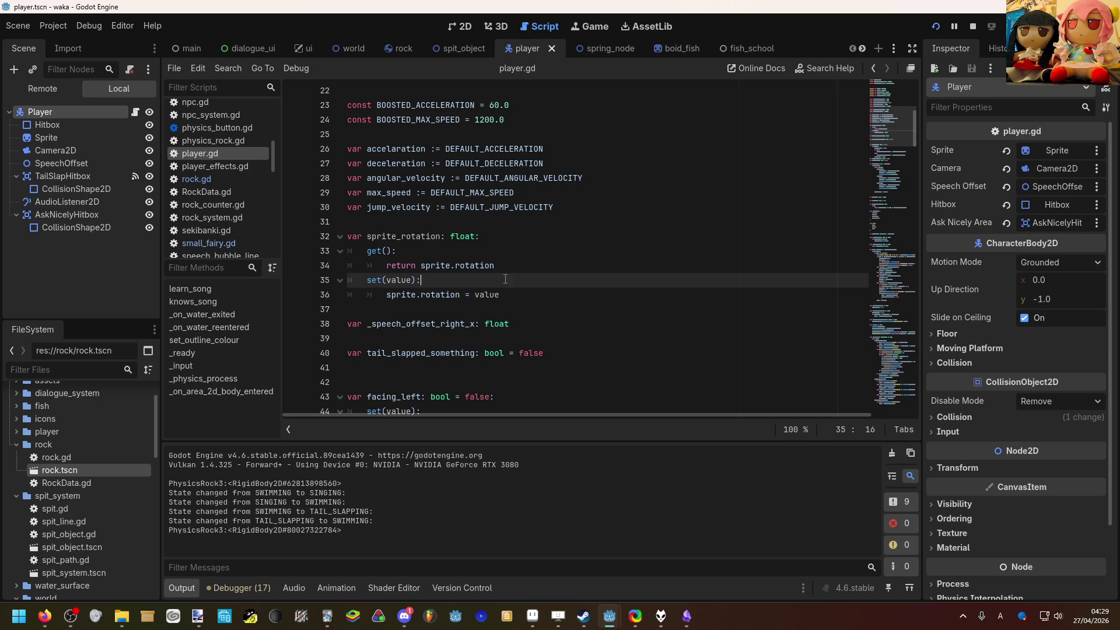
# Step: Check Firefox and Discord, then return to player.gd and scroll through it
pyautogui.click(45, 616)
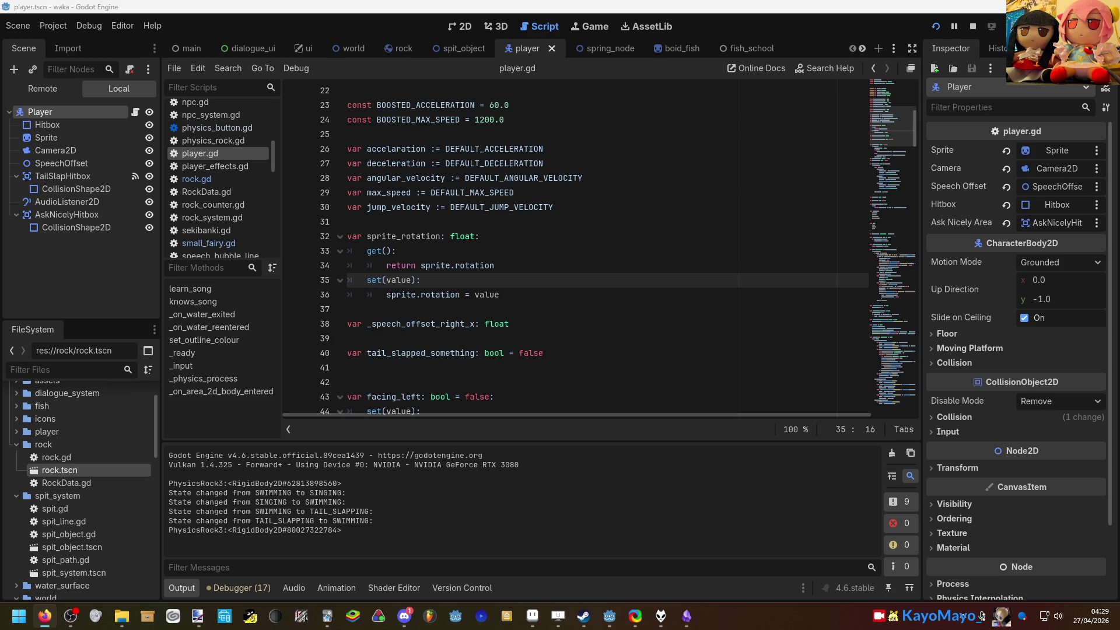
pyautogui.click(404, 616)
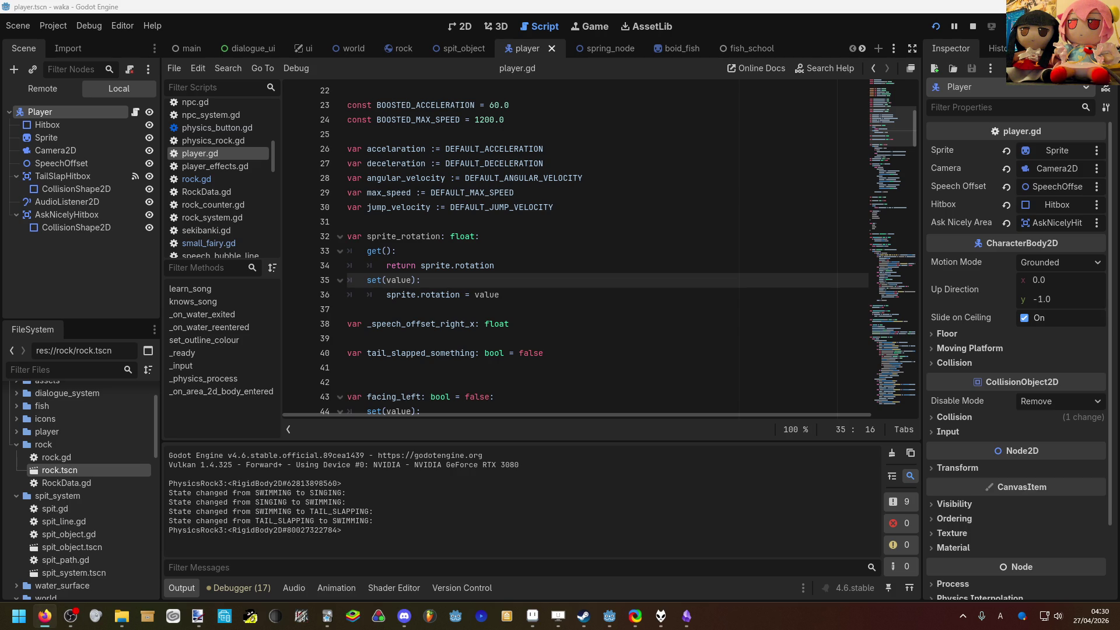
pyautogui.scroll(-2, 463, 350)
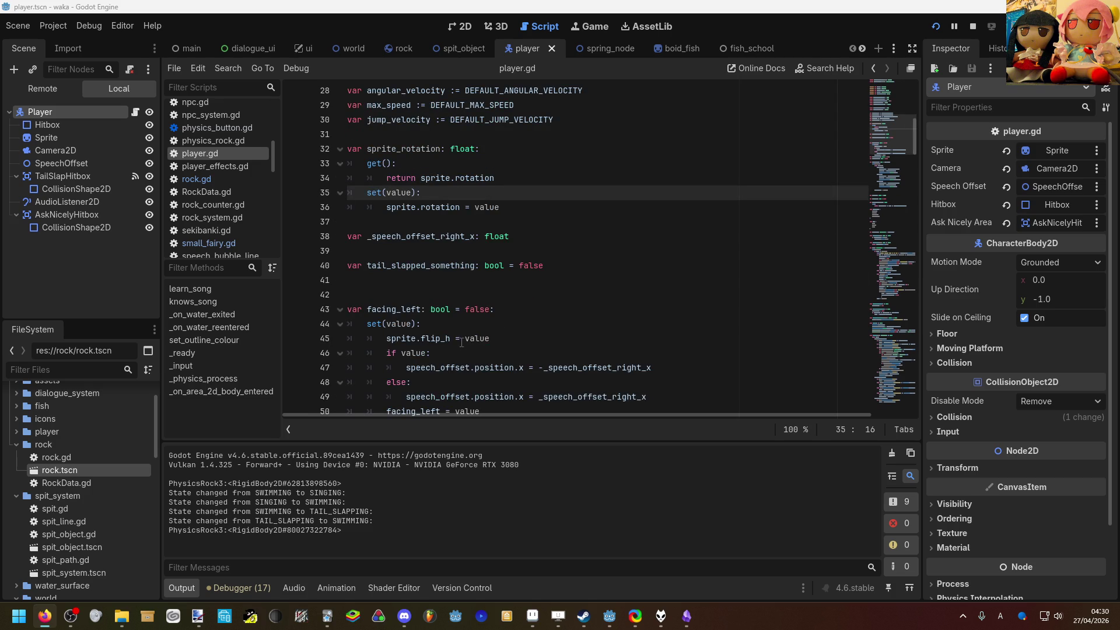
pyautogui.scroll(-1, 588, 288)
pyautogui.scroll(3, 561, 259)
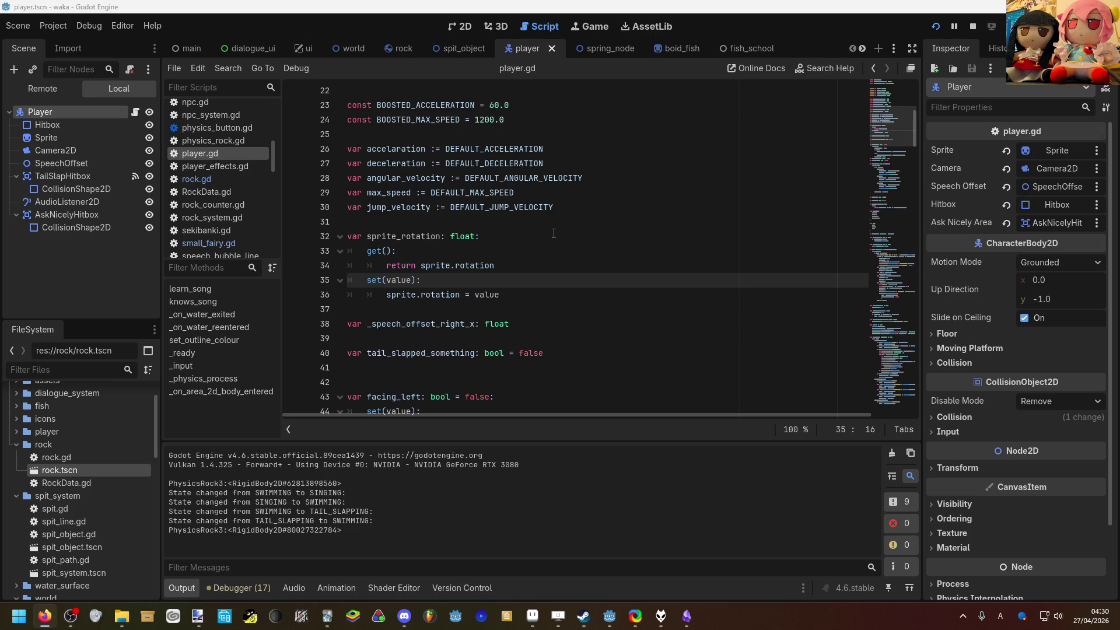
pyautogui.scroll(-1, 551, 245)
pyautogui.scroll(-5, 538, 246)
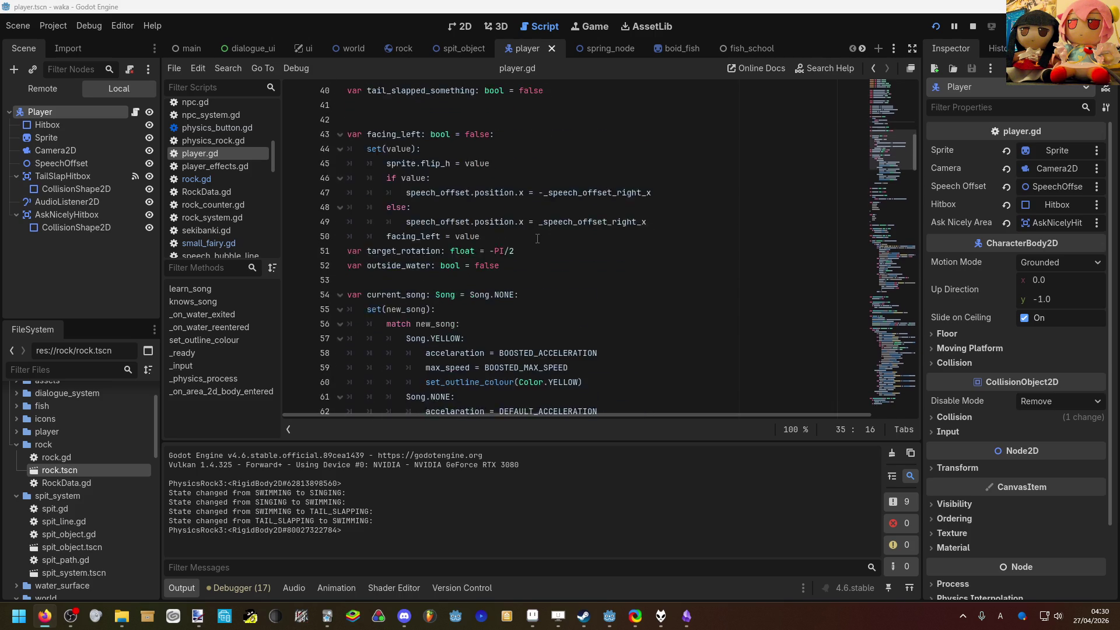
# Step: Scroll further through the script and open the script editor's Search menu
pyautogui.scroll(9, 530, 237)
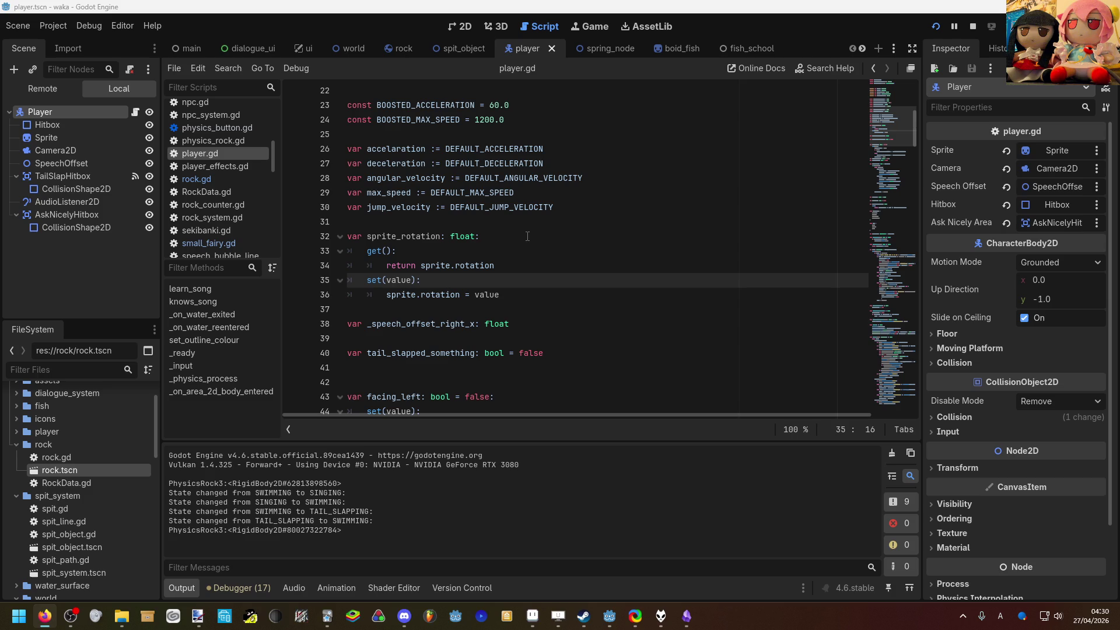
pyautogui.scroll(-2, 515, 224)
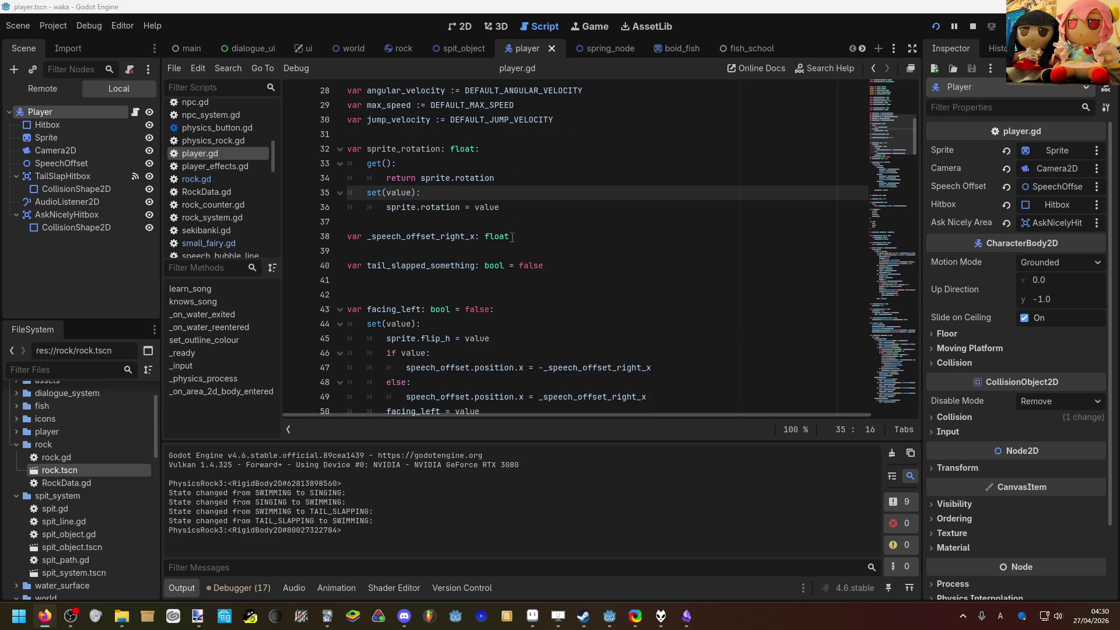
pyautogui.scroll(-1, 501, 255)
pyautogui.scroll(2, 501, 254)
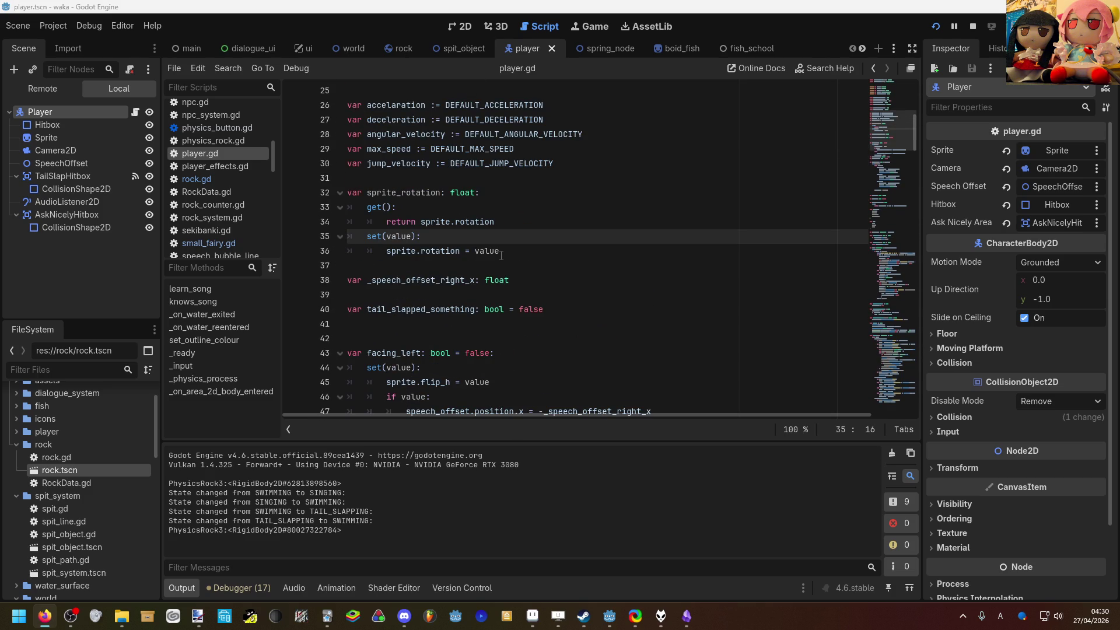
pyautogui.scroll(-8, 501, 254)
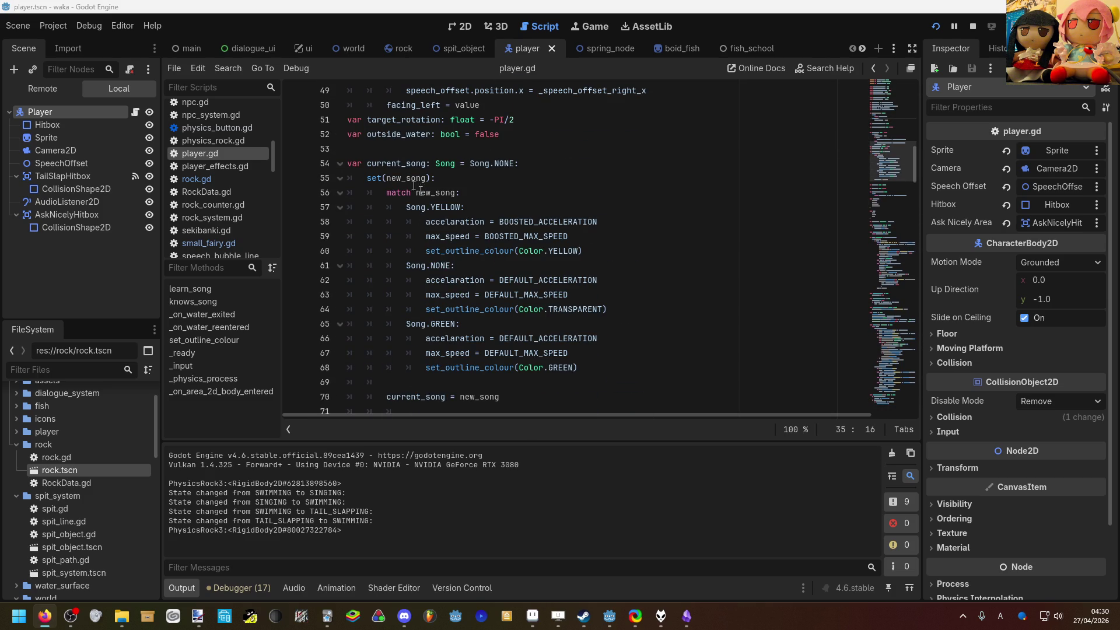
pyautogui.click(202, 69)
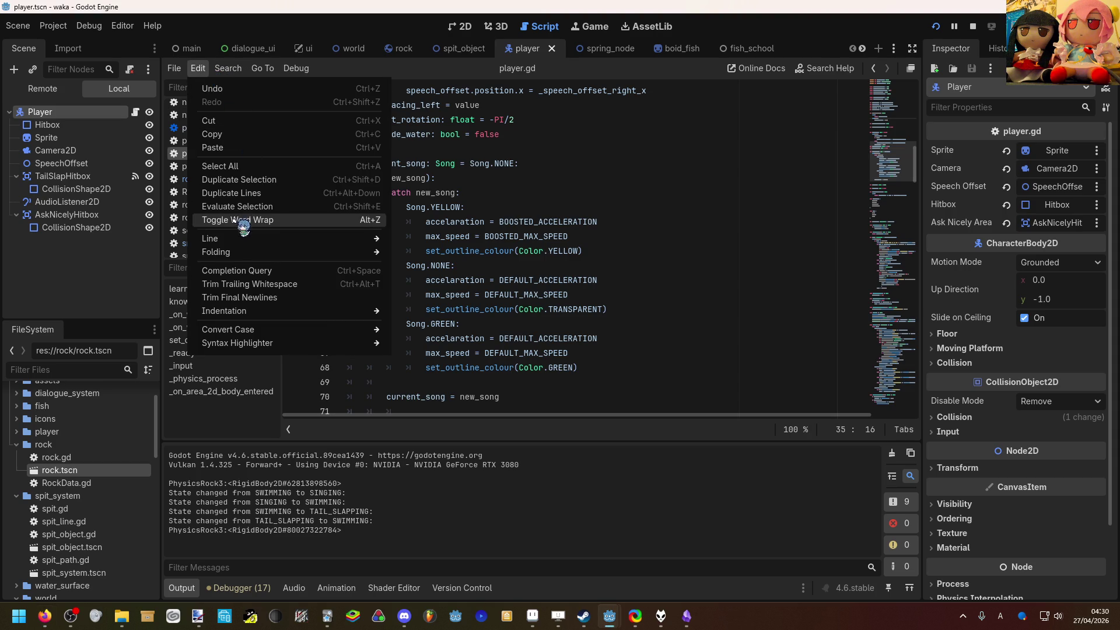
pyautogui.click(227, 69)
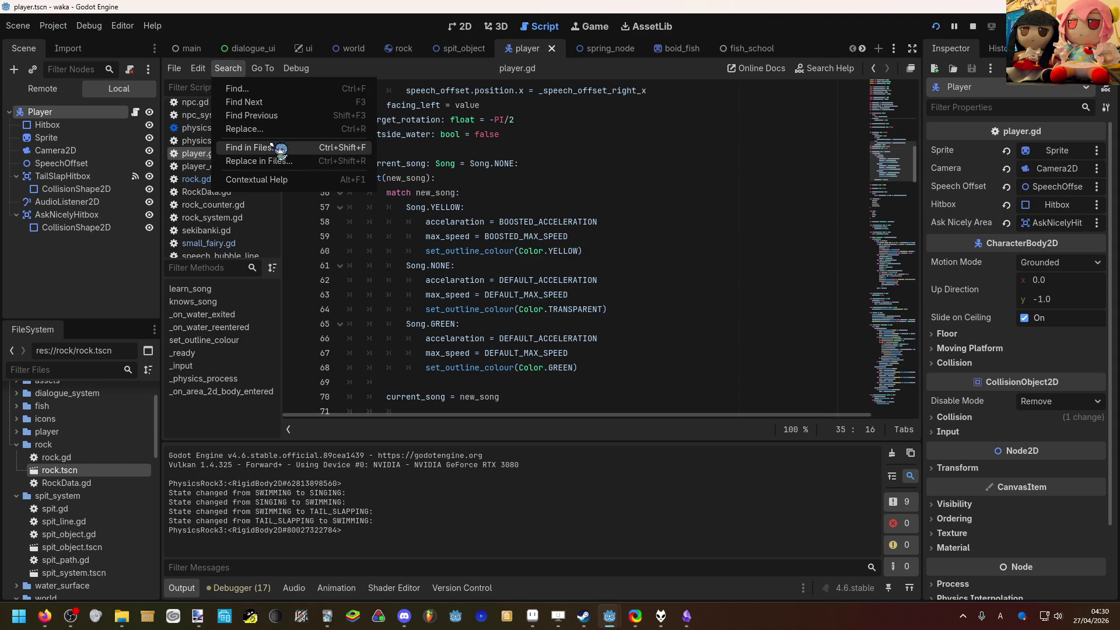